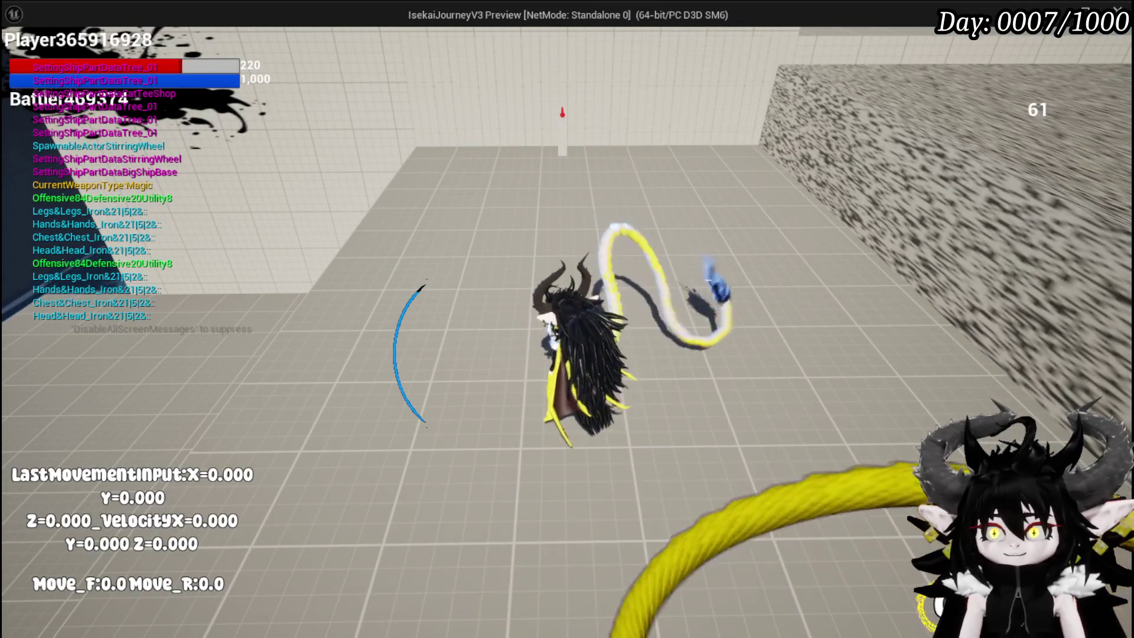
Step: Run the character into the trap explosion, dropping health from 220 to 200, then end the play test
{"action": "key", "text": "d"}
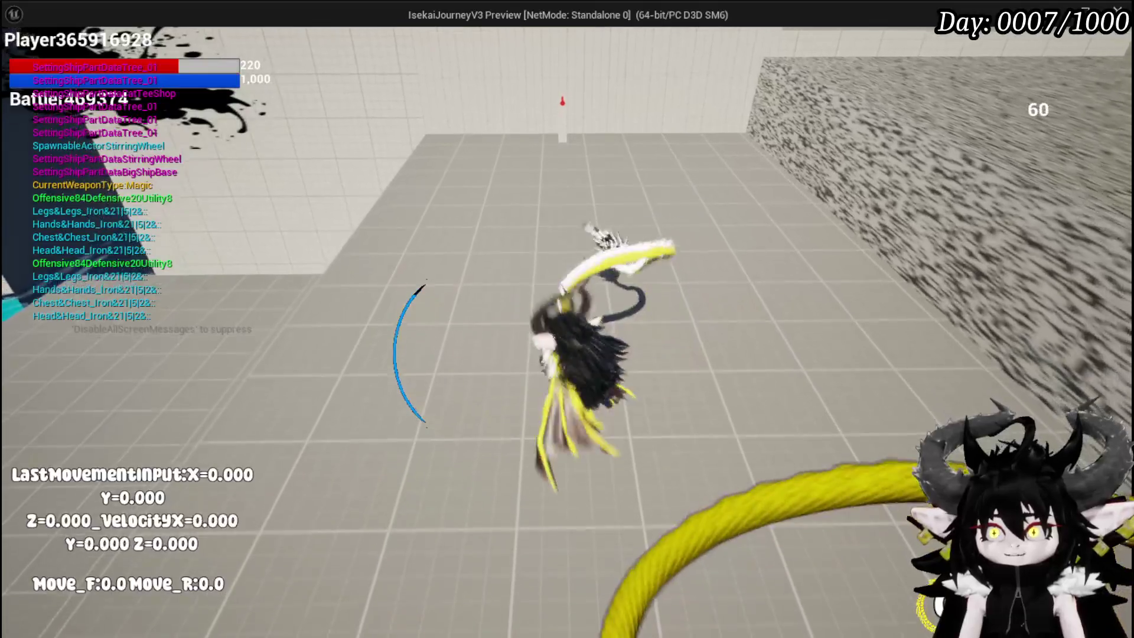
{"action": "key", "text": "d"}
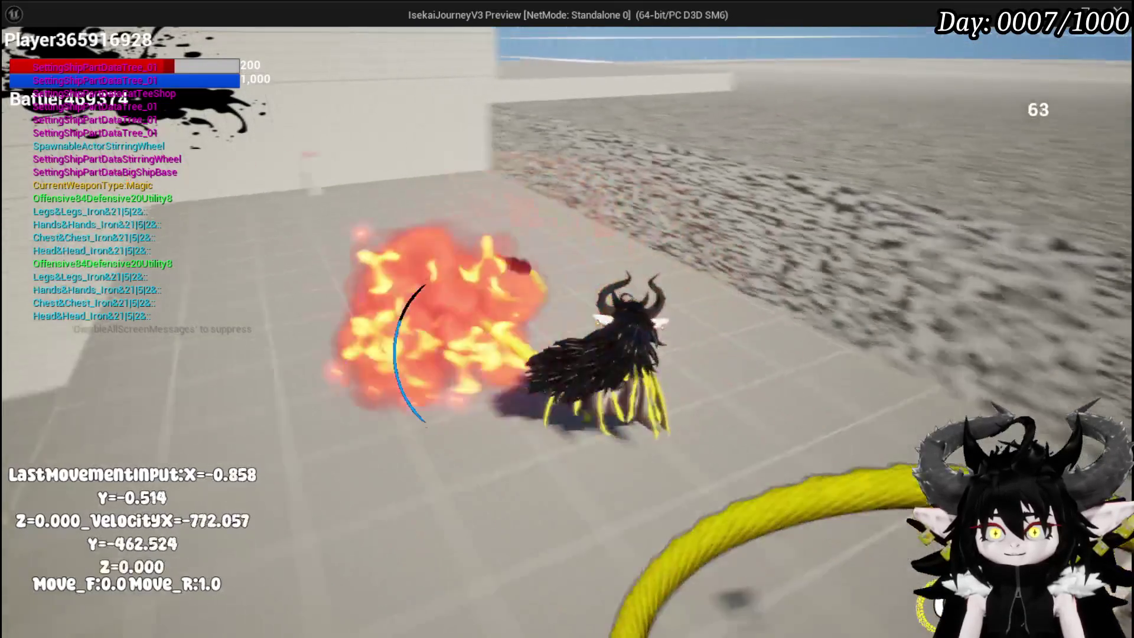
{"action": "key", "text": "Escape"}
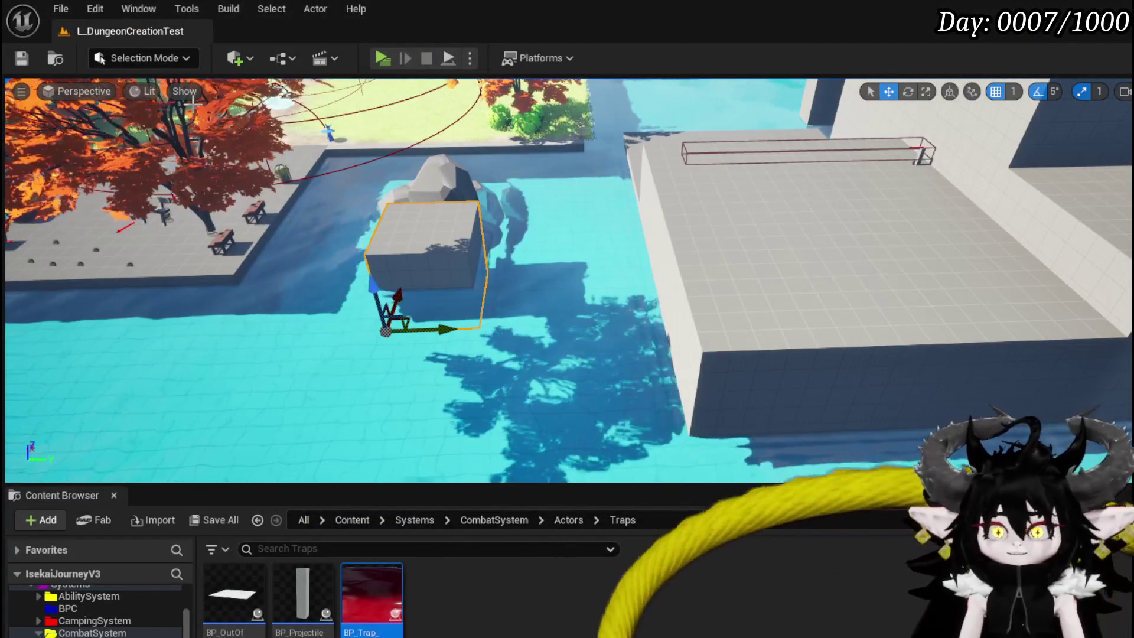
Step: Save all changes and compare the BP_ProjectileTrap and BP_Trap_Projectile blueprints
{"action": "key", "text": "ctrl+s"}
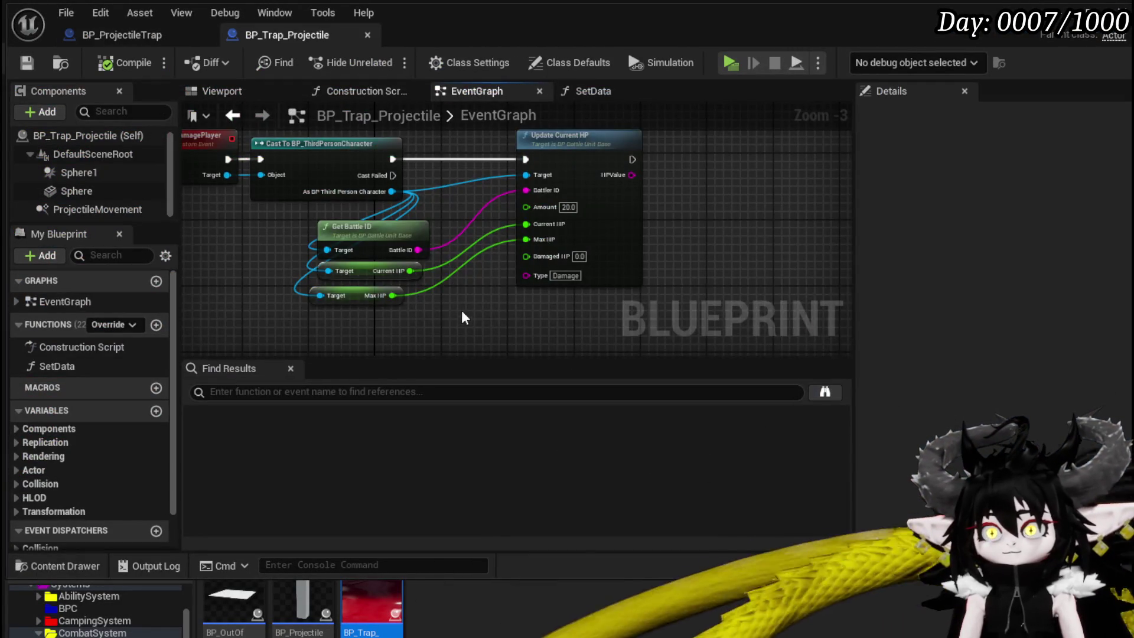
{"action": "left_click_drag", "start_coordinate": [463, 317], "coordinate": [514, 350]}
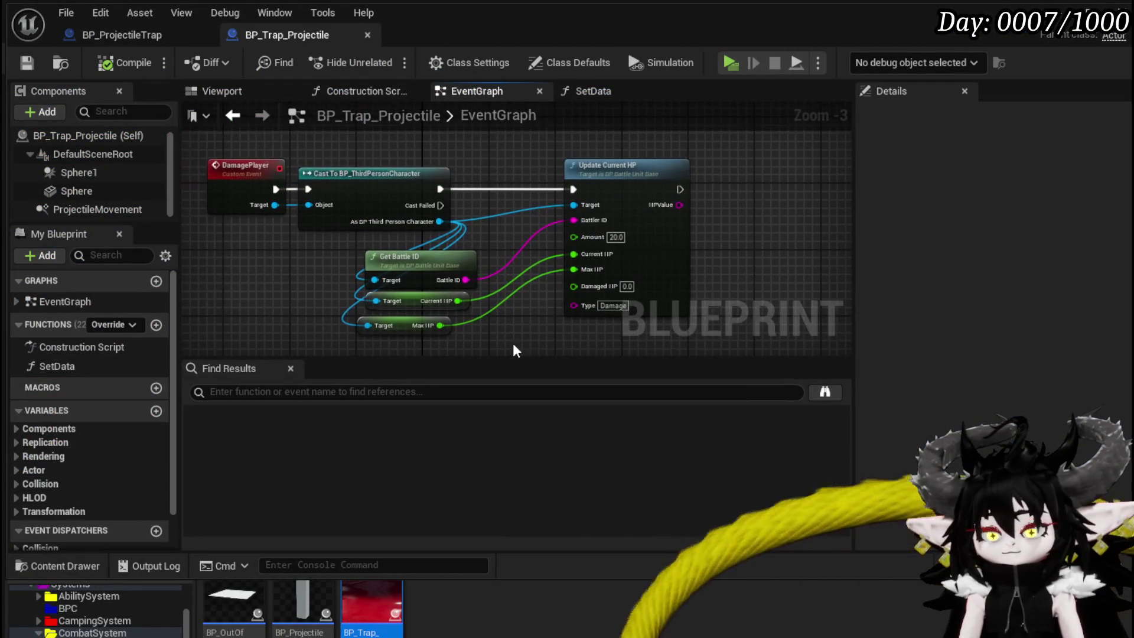
{"action": "left_click", "coordinate": [118, 34]}
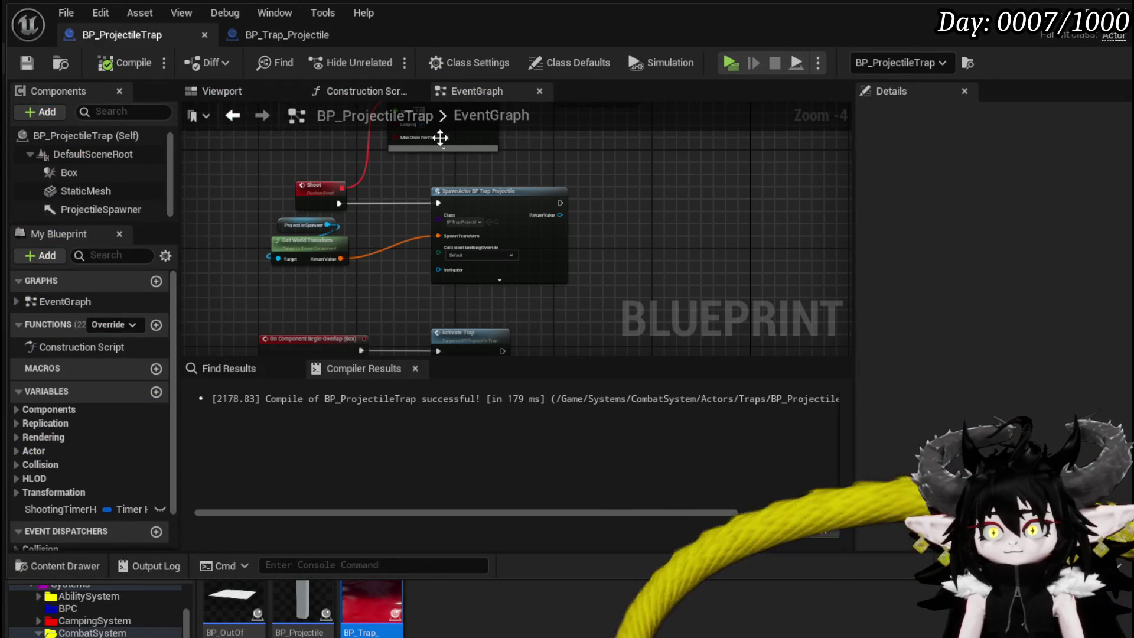
{"action": "left_click", "coordinate": [272, 36]}
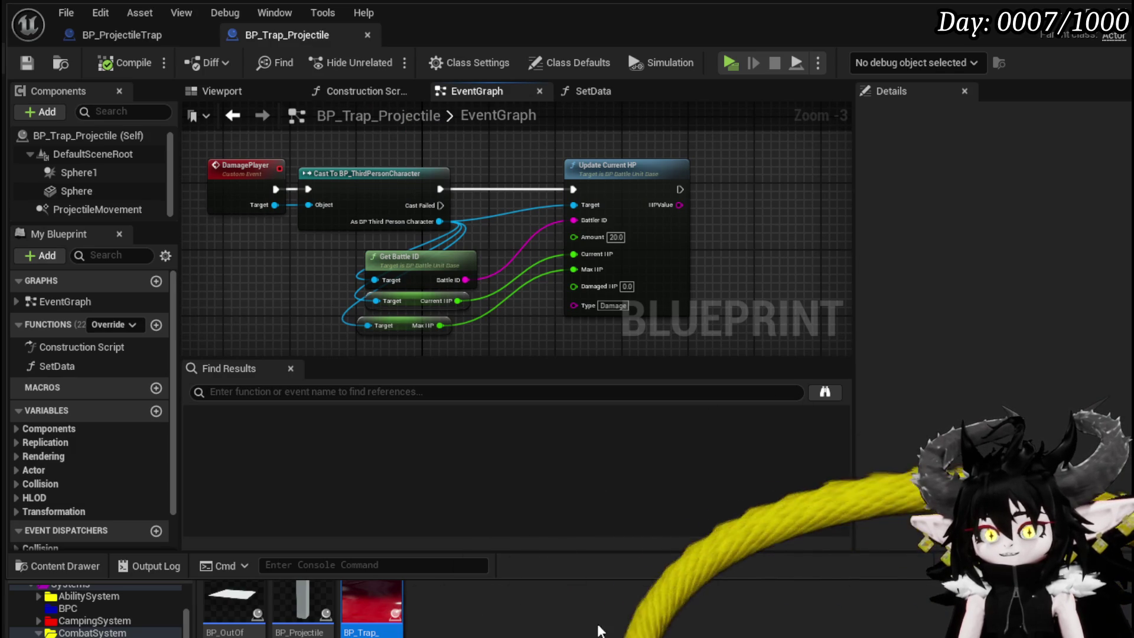
Step: Inspect BP_Trap_Projectile's DamagePlayer event calling Update Current HP with Amount 20.0
{"action": "scroll", "coordinate": [95, 611], "scroll_direction": "down", "scroll_amount": 5}
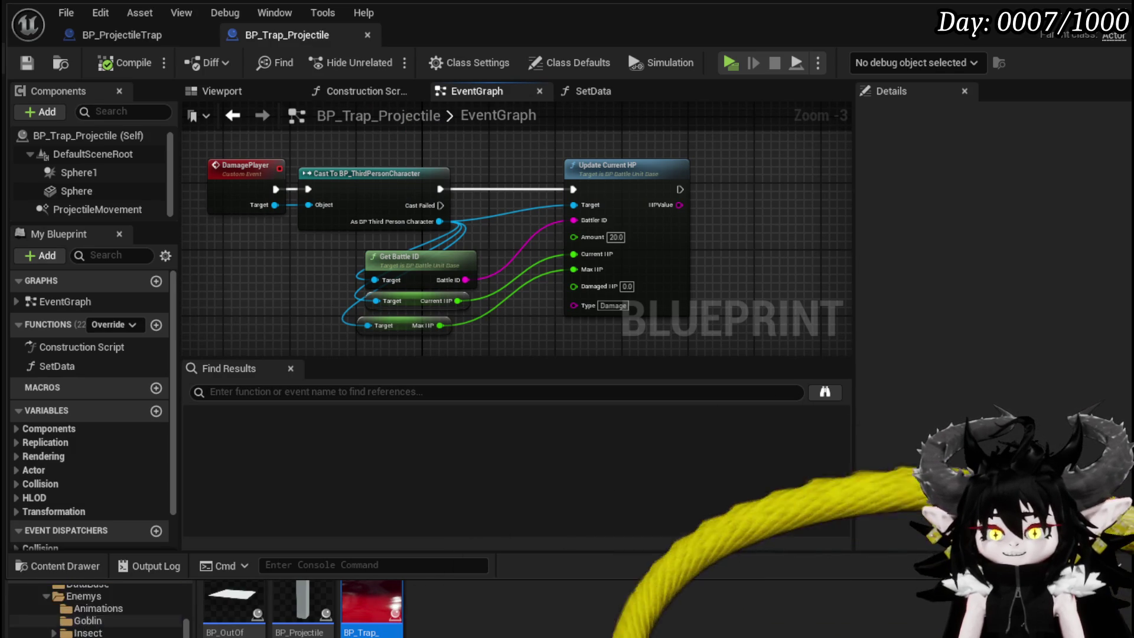
{"action": "scroll", "coordinate": [99, 611], "scroll_direction": "down", "scroll_amount": 2}
{"action": "scroll", "coordinate": [95, 614], "scroll_direction": "up", "scroll_amount": 2}
{"action": "scroll", "coordinate": [95, 612], "scroll_direction": "down", "scroll_amount": 3}
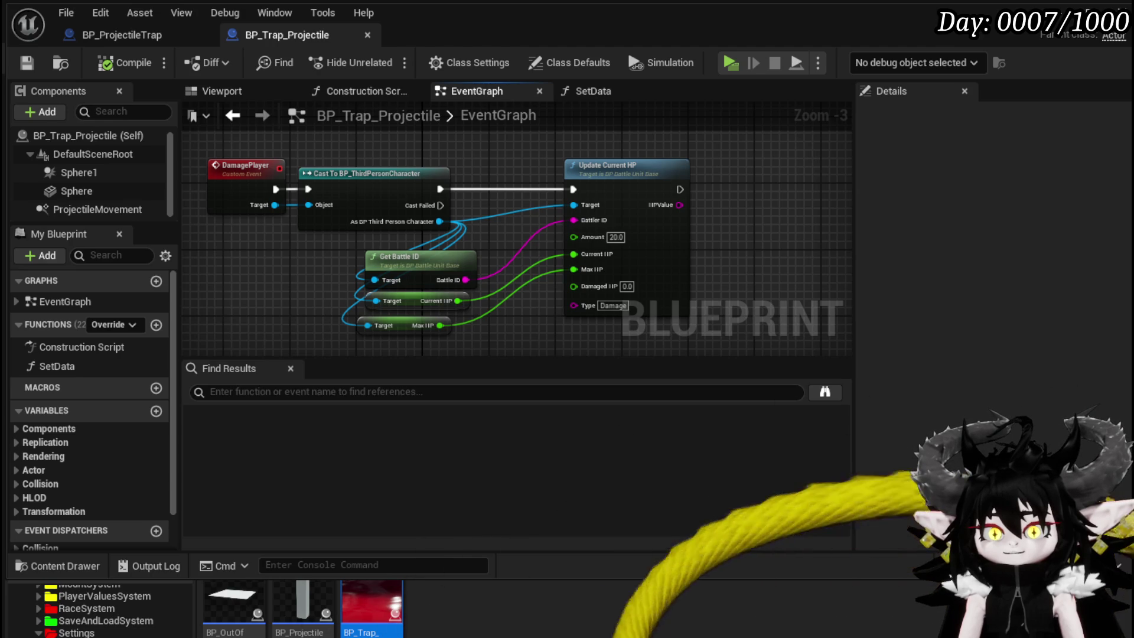
{"action": "scroll", "coordinate": [425, 601], "scroll_direction": "up", "scroll_amount": 2}
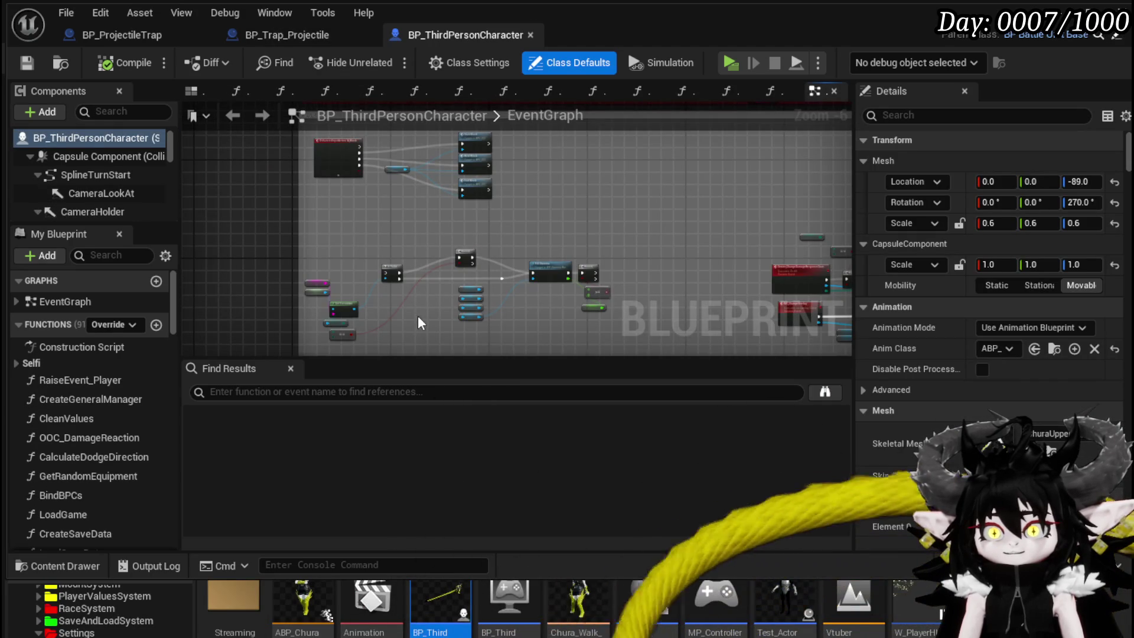
Step: Inspect the inputs of BP_ThirdPersonCharacter's Server_OOC_Hit event
{"action": "scroll", "coordinate": [418, 323], "scroll_direction": "up", "scroll_amount": 5}
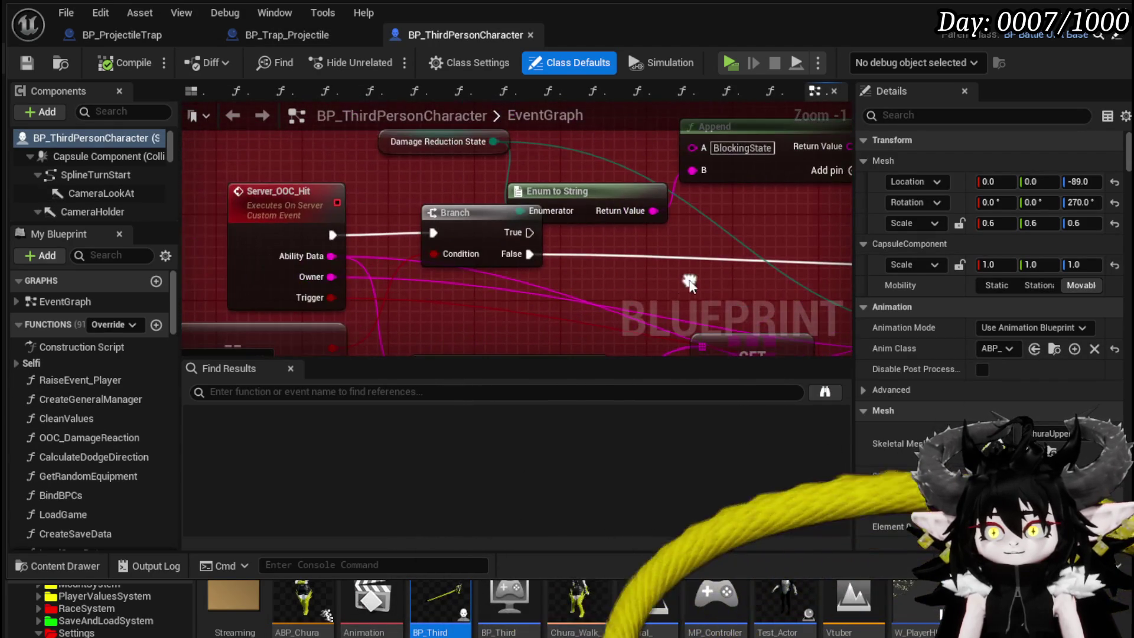
{"action": "left_click", "coordinate": [248, 194]}
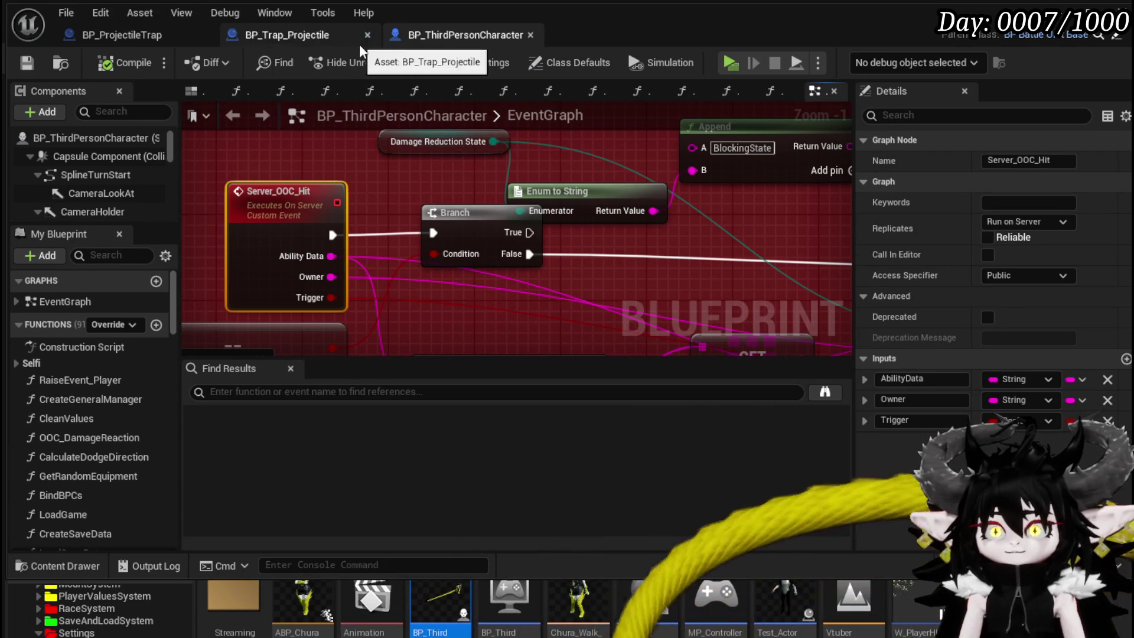
{"action": "scroll", "coordinate": [251, 187], "scroll_direction": "down", "scroll_amount": 3}
{"action": "scroll", "coordinate": [462, 152], "scroll_direction": "up", "scroll_amount": 3}
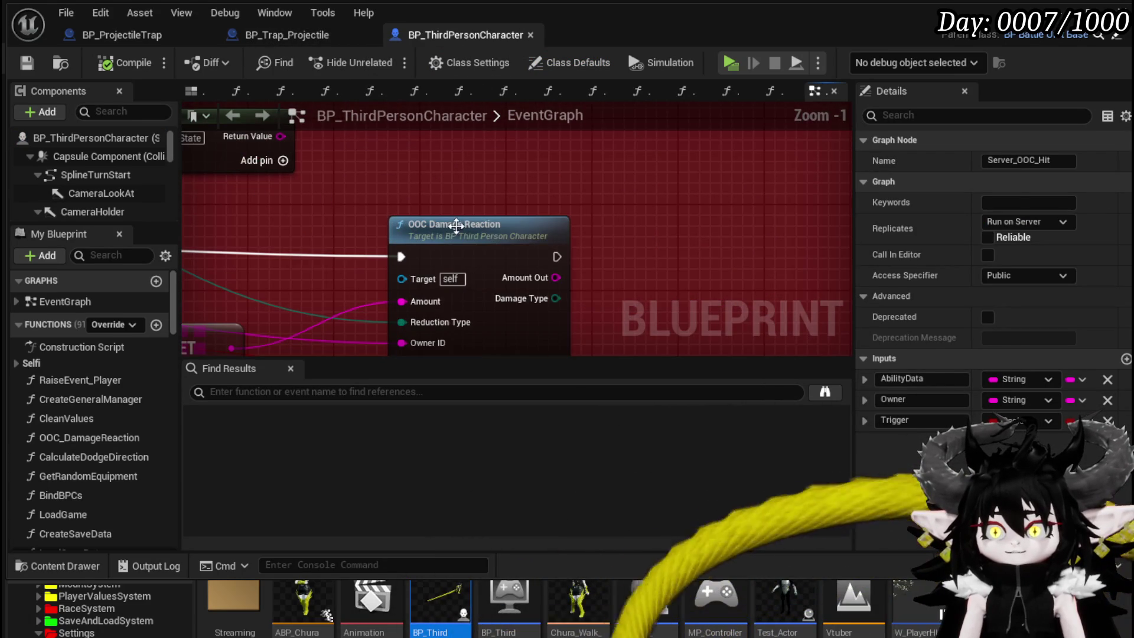
Step: Inspect the OOC Damage Reaction node and its wiring, then return to BP_Trap_Projectile
{"action": "left_click", "coordinate": [444, 221]}
{"action": "scroll", "coordinate": [445, 212], "scroll_direction": "down", "scroll_amount": 2}
{"action": "mouse_move", "coordinate": [444, 178]}
{"action": "left_mouse_down"}
{"action": "mouse_move", "coordinate": [313, 227]}
{"action": "mouse_move", "coordinate": [464, 136]}
{"action": "left_mouse_up"}
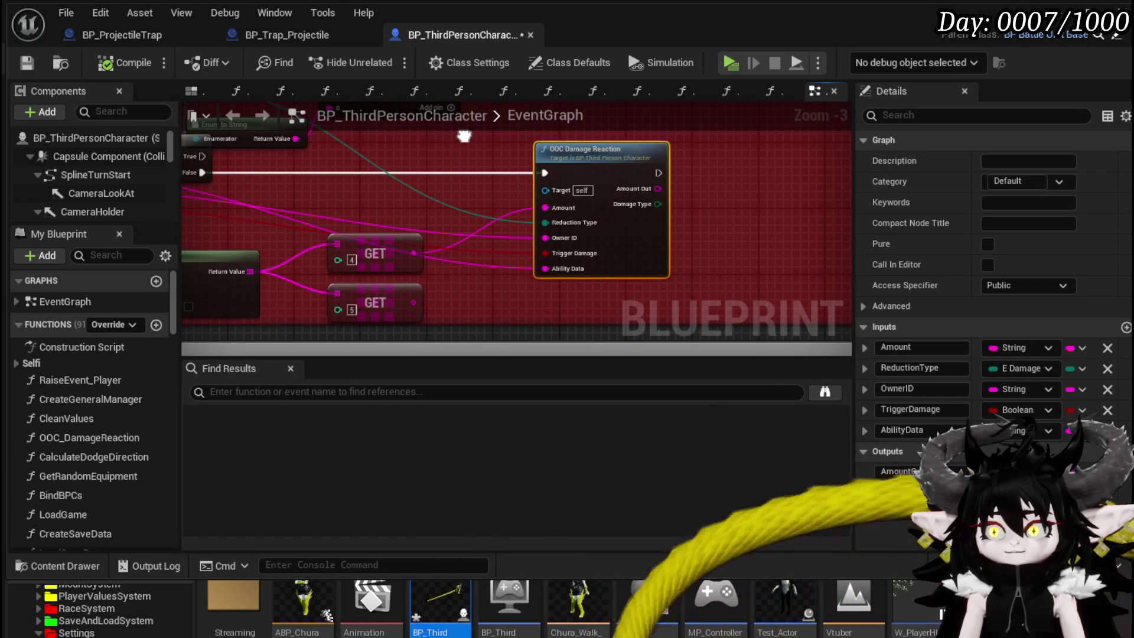
{"action": "mouse_move", "coordinate": [464, 136]}
{"action": "left_mouse_down"}
{"action": "mouse_move", "coordinate": [423, 108]}
{"action": "mouse_move", "coordinate": [657, 183]}
{"action": "mouse_move", "coordinate": [418, 171]}
{"action": "mouse_move", "coordinate": [607, 236]}
{"action": "mouse_move", "coordinate": [704, 213]}
{"action": "mouse_move", "coordinate": [790, 167]}
{"action": "mouse_move", "coordinate": [903, 173]}
{"action": "left_mouse_up"}
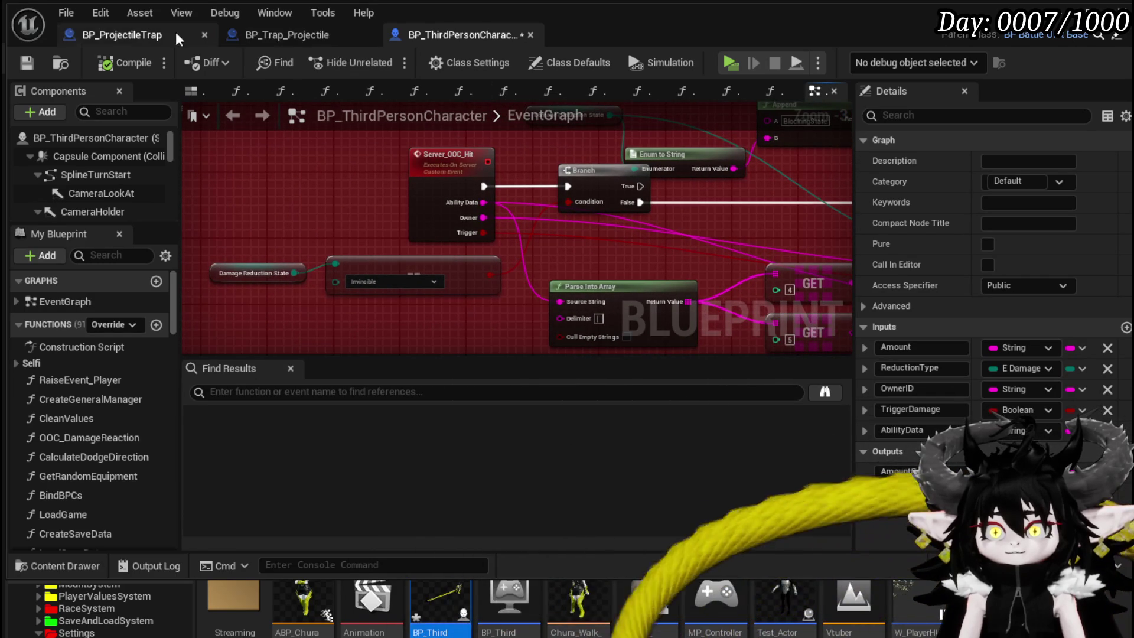
{"action": "left_click", "coordinate": [304, 39]}
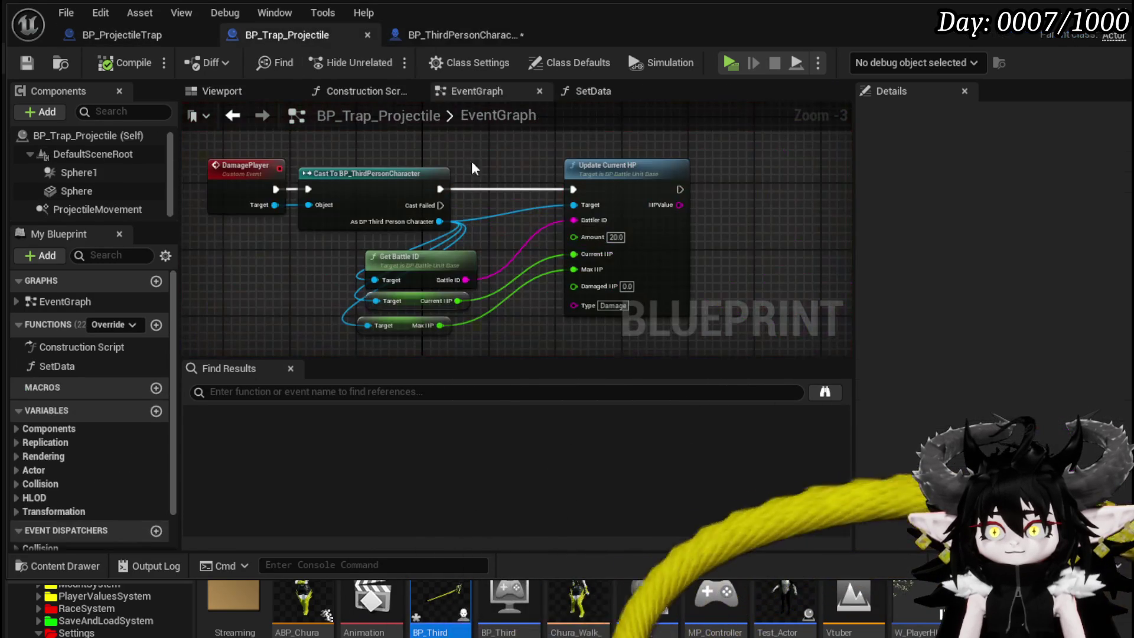
Step: Replace Update Current HP with a Server OOC Hit call on the cast character reference
{"action": "left_click_drag", "start_coordinate": [446, 229], "coordinate": [470, 230]}
{"action": "type", "text": "S"}
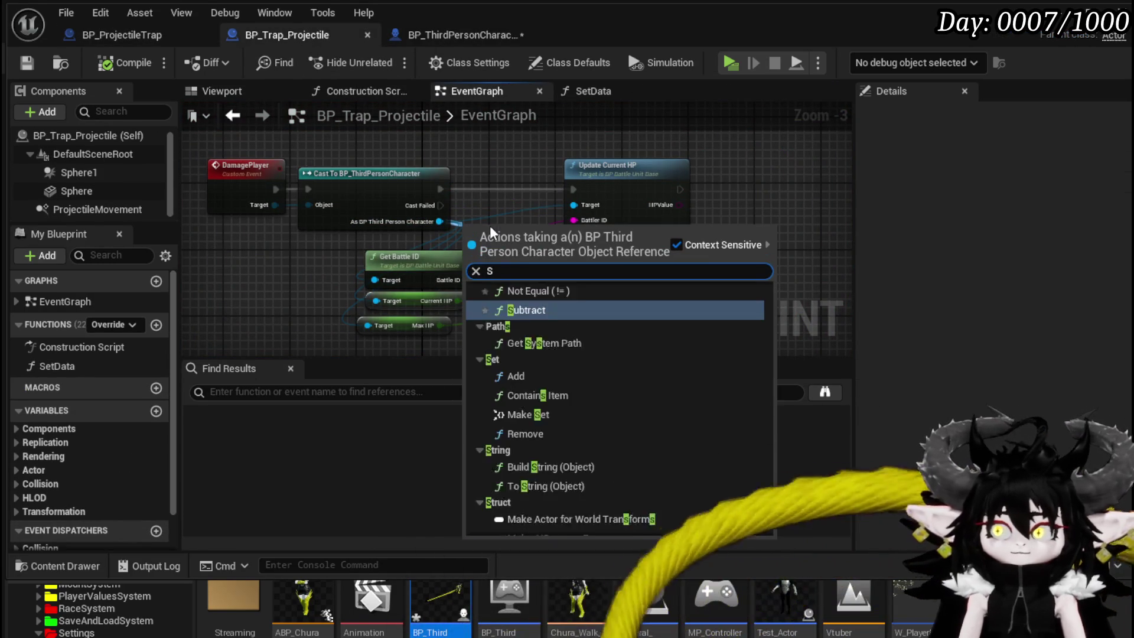
{"action": "type", "text": "erver OOC"}
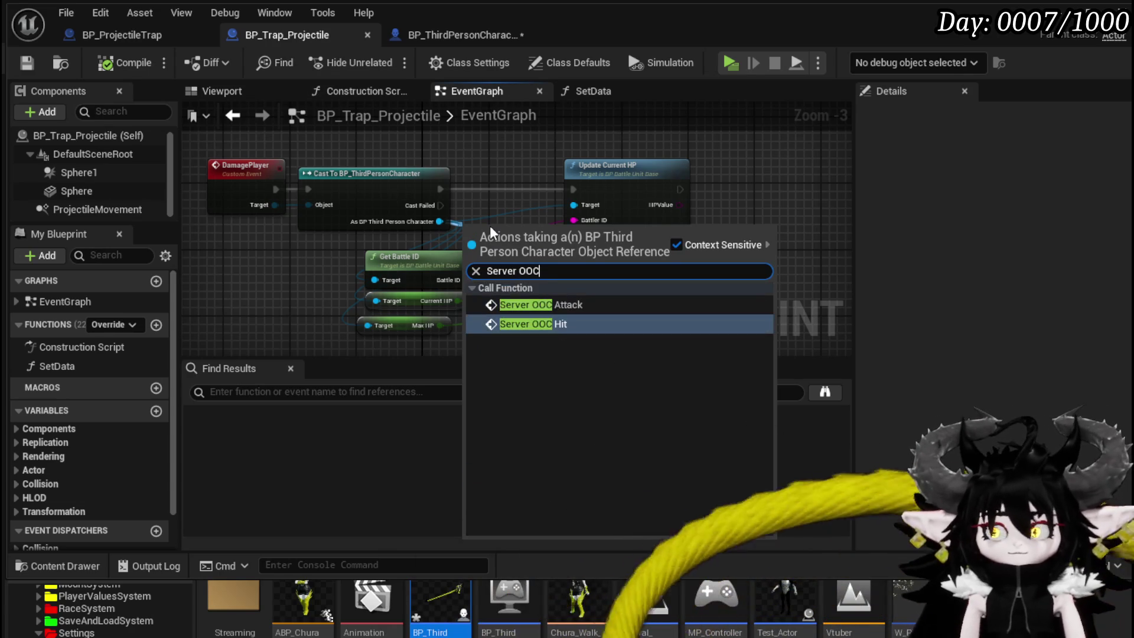
{"action": "left_click", "coordinate": [546, 324]}
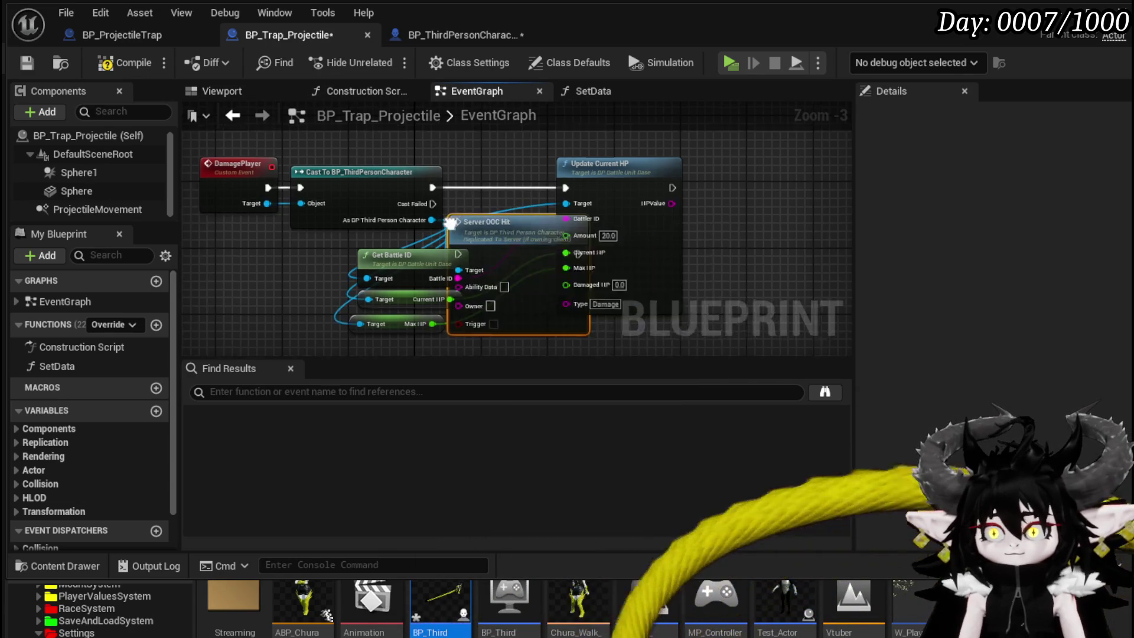
{"action": "mouse_move", "coordinate": [378, 245]}
{"action": "left_mouse_down"}
{"action": "mouse_move", "coordinate": [647, 190]}
{"action": "mouse_move", "coordinate": [632, 199]}
{"action": "left_mouse_up"}
{"action": "left_click", "coordinate": [500, 179]}
{"action": "key", "text": "Delete"}
{"action": "left_click_drag", "start_coordinate": [695, 183], "coordinate": [455, 183]}
Step: Wire the cast's execution and Battle ID into Server OOC Hit's Owner, then save
{"action": "mouse_move", "coordinate": [308, 204]}
{"action": "left_mouse_down"}
{"action": "mouse_move", "coordinate": [460, 213]}
{"action": "mouse_move", "coordinate": [521, 200]}
{"action": "left_mouse_up"}
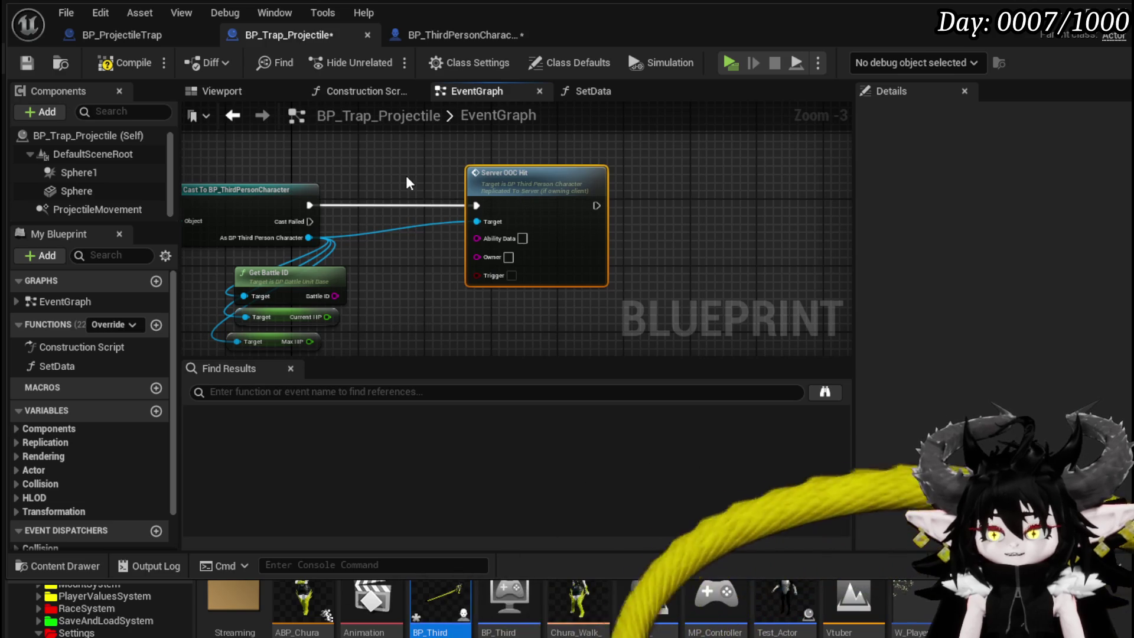
{"action": "left_click_drag", "start_coordinate": [409, 183], "coordinate": [445, 187]}
{"action": "mouse_move", "coordinate": [366, 284]}
{"action": "left_mouse_down"}
{"action": "mouse_move", "coordinate": [486, 277]}
{"action": "mouse_move", "coordinate": [528, 258]}
{"action": "mouse_move", "coordinate": [510, 245]}
{"action": "left_mouse_up"}
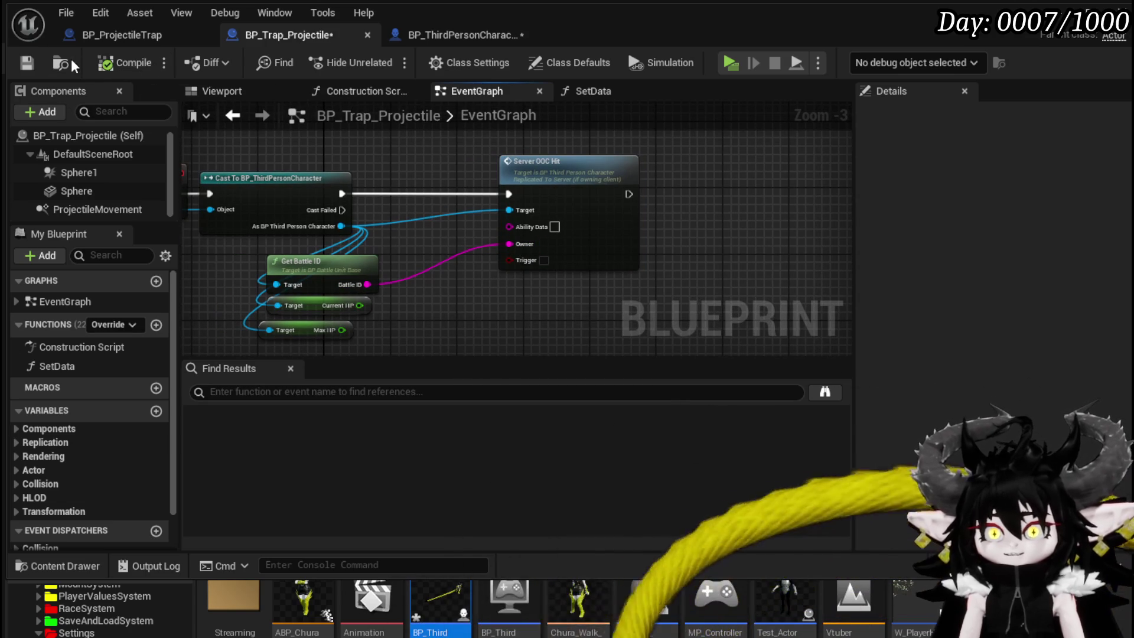
{"action": "left_click", "coordinate": [27, 63]}
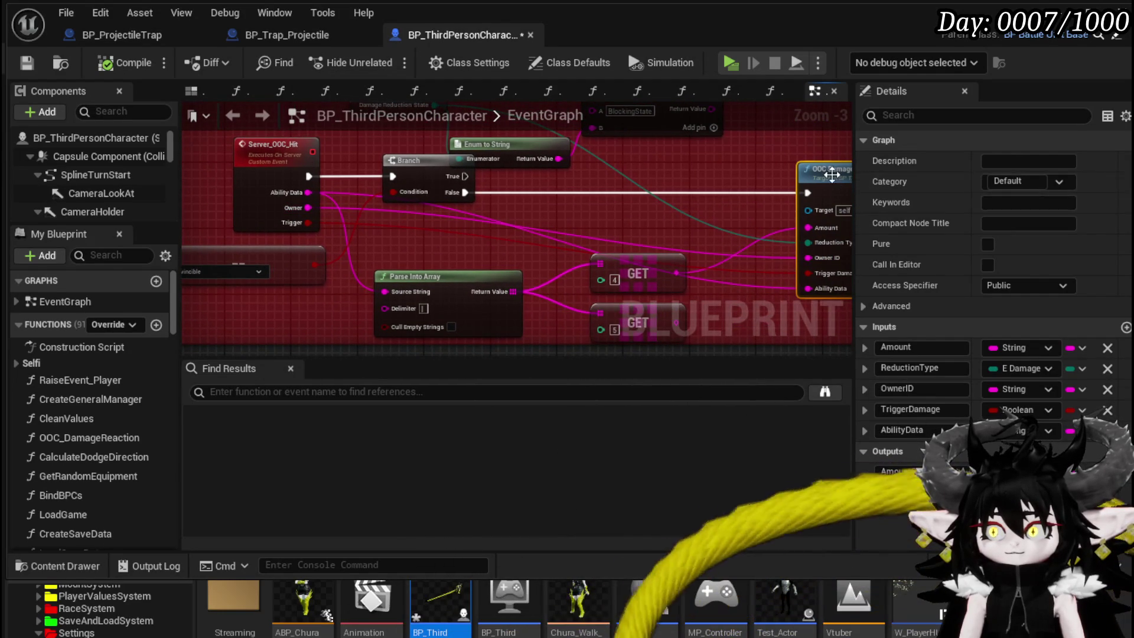
Step: Open the OOC_DamageReaction function and view its Damage Battler and Spawn System nodes
{"action": "double_click", "coordinate": [833, 174]}
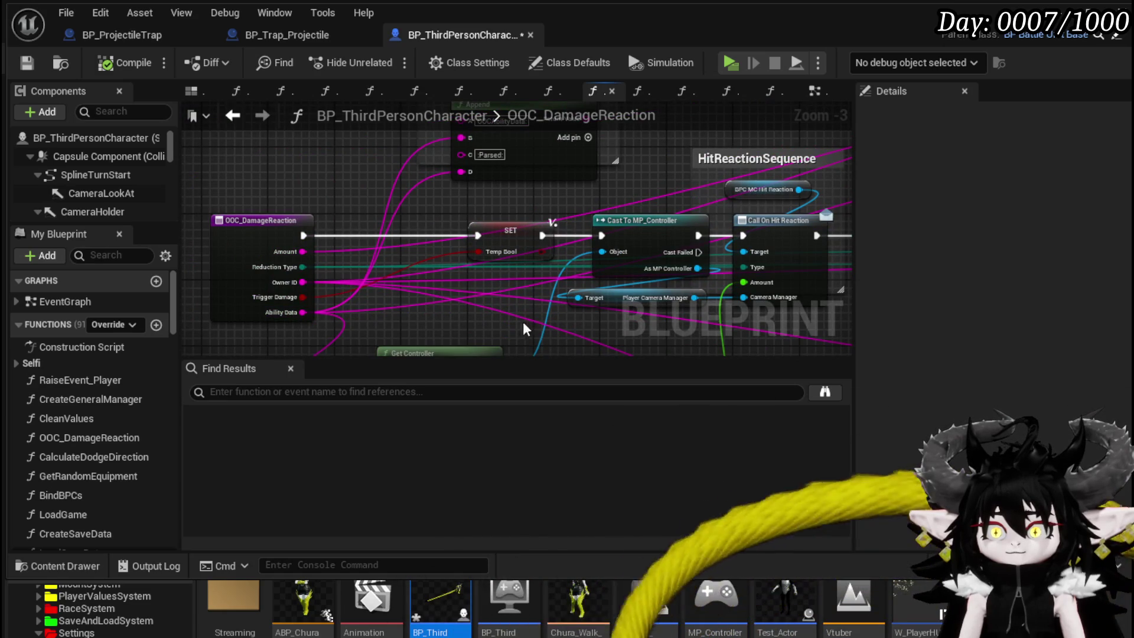
{"action": "scroll", "coordinate": [519, 322], "scroll_direction": "down", "scroll_amount": 3}
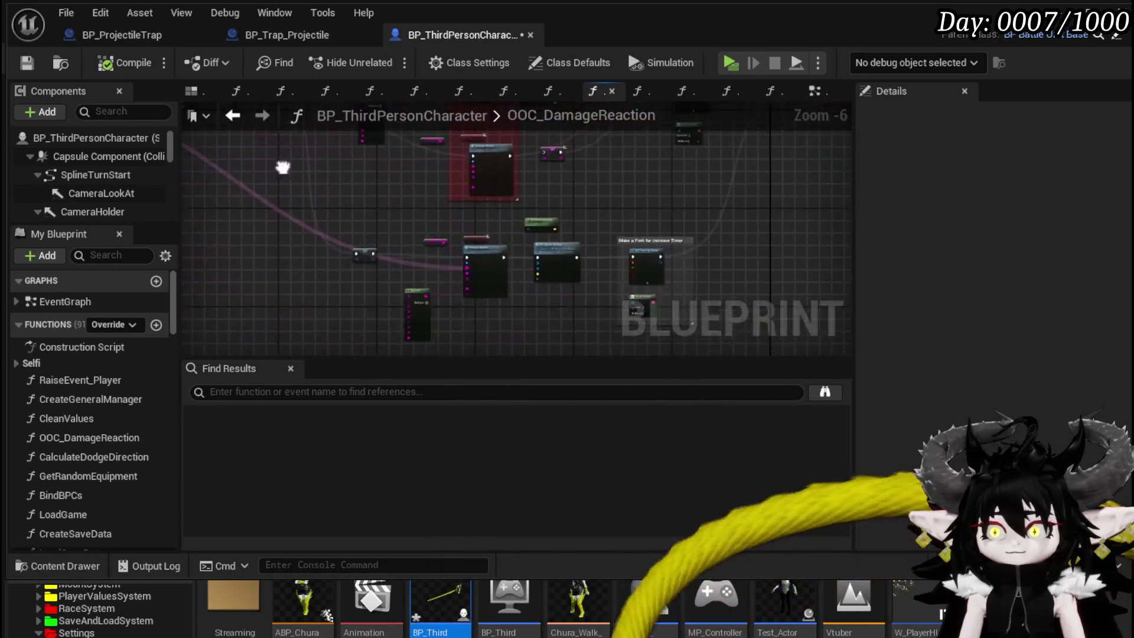
{"action": "scroll", "coordinate": [426, 286], "scroll_direction": "up", "scroll_amount": 4}
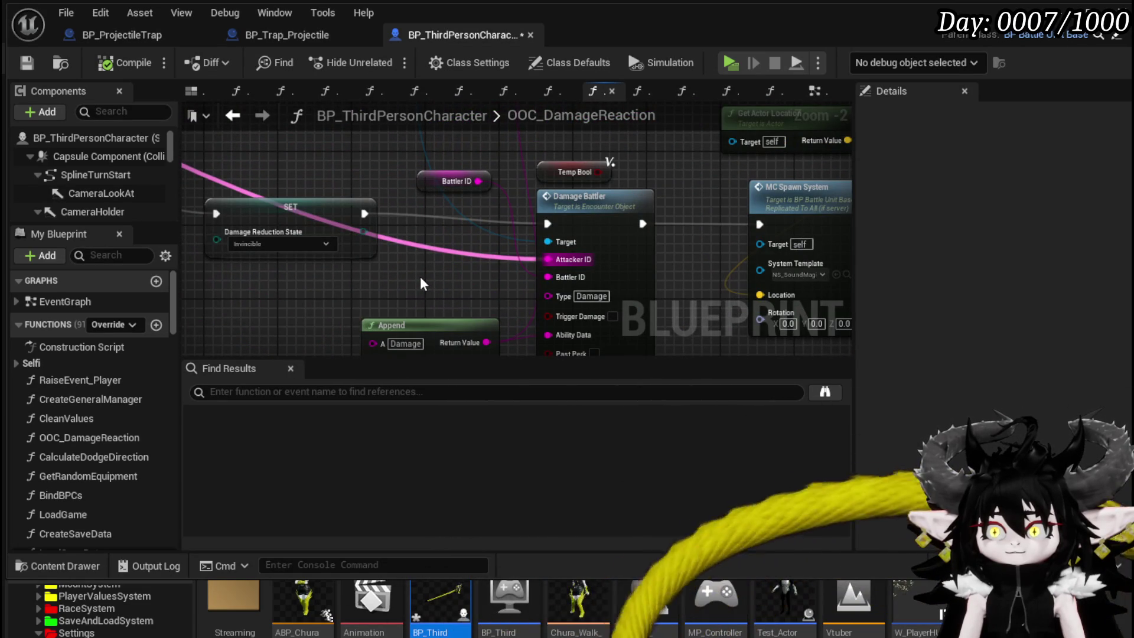
{"action": "scroll", "coordinate": [422, 284], "scroll_direction": "down", "scroll_amount": 1}
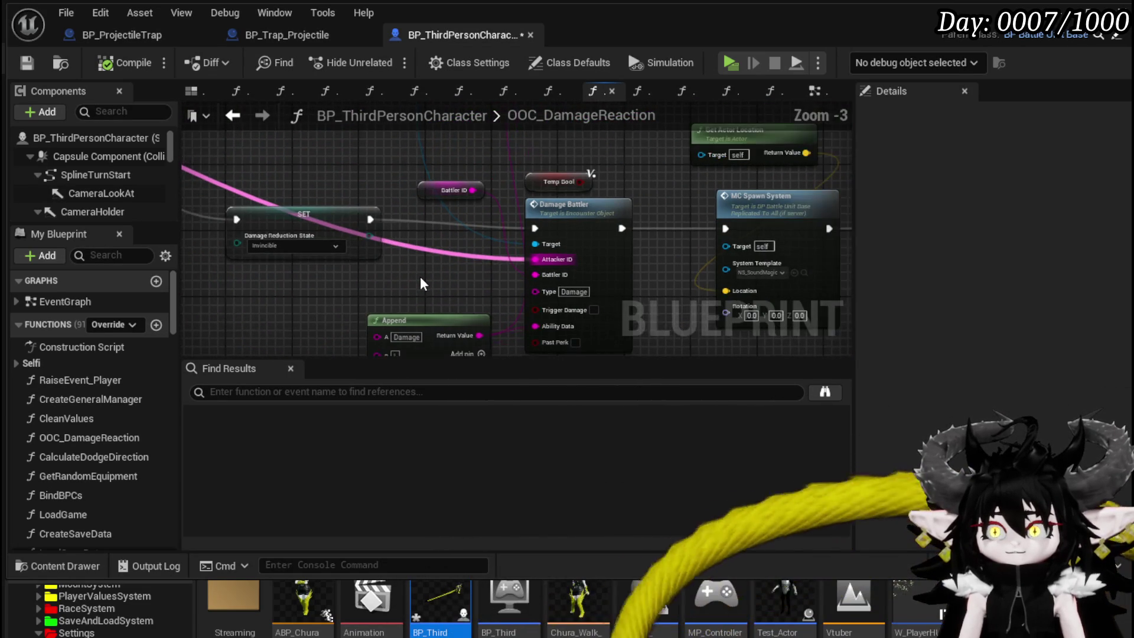
{"action": "left_click_drag", "start_coordinate": [422, 284], "coordinate": [413, 248]}
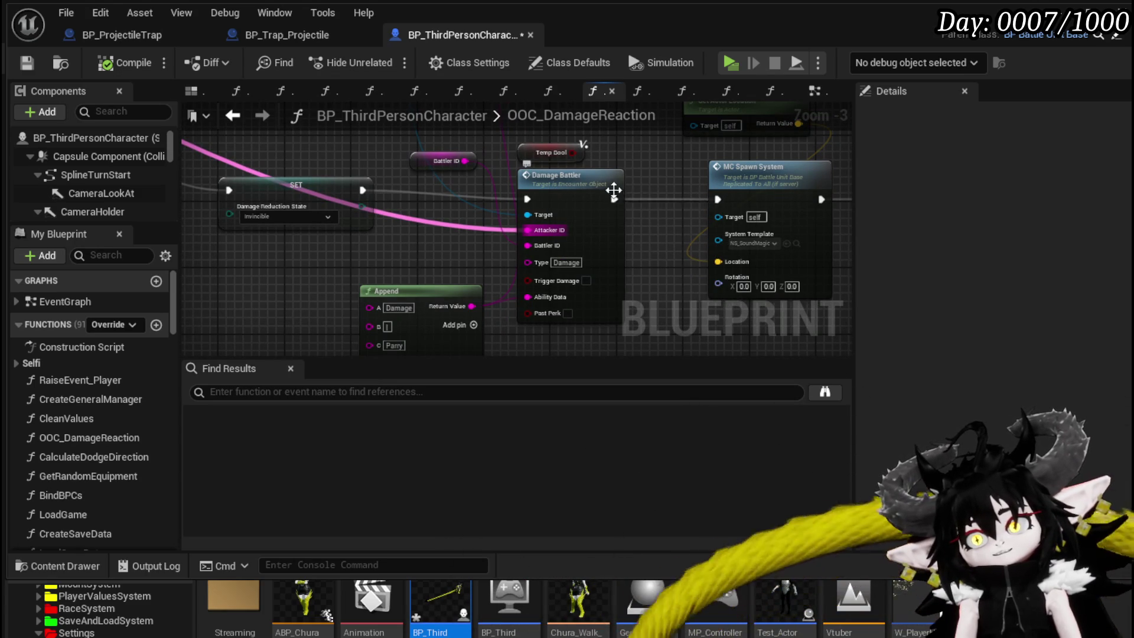
Step: Review the rest of OOC_DamageReaction, glance at BP_Trap_Projectile, and return to the character blueprint
{"action": "scroll", "coordinate": [414, 272], "scroll_direction": "down", "scroll_amount": 3}
{"action": "scroll", "coordinate": [461, 249], "scroll_direction": "up", "scroll_amount": 3}
{"action": "scroll", "coordinate": [461, 250], "scroll_direction": "up", "scroll_amount": 1}
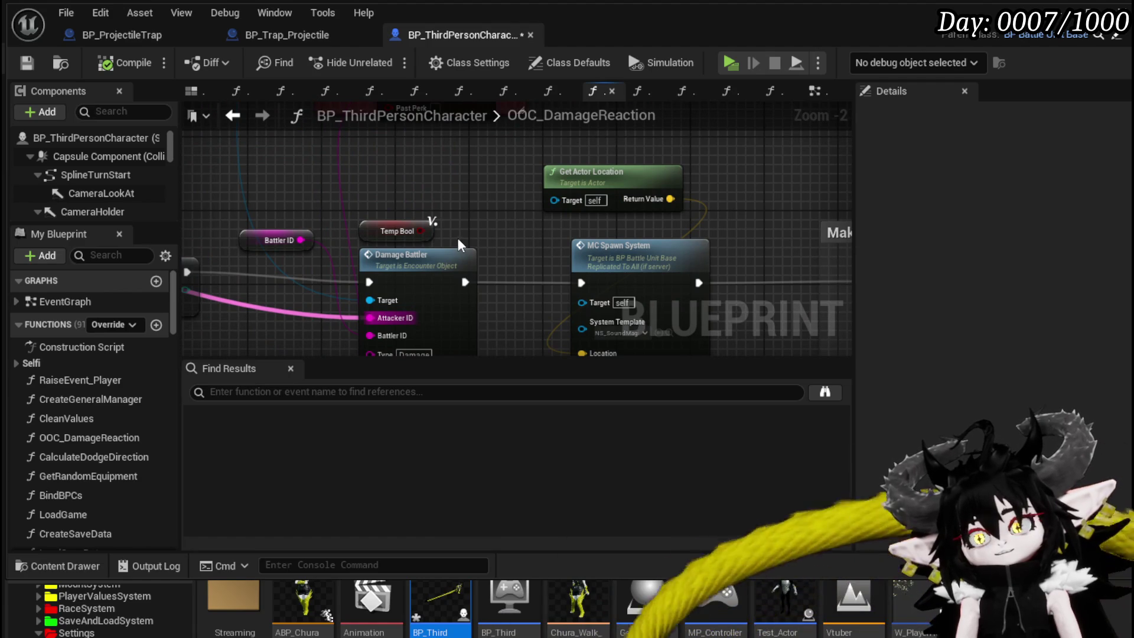
{"action": "scroll", "coordinate": [462, 245], "scroll_direction": "down", "scroll_amount": 2}
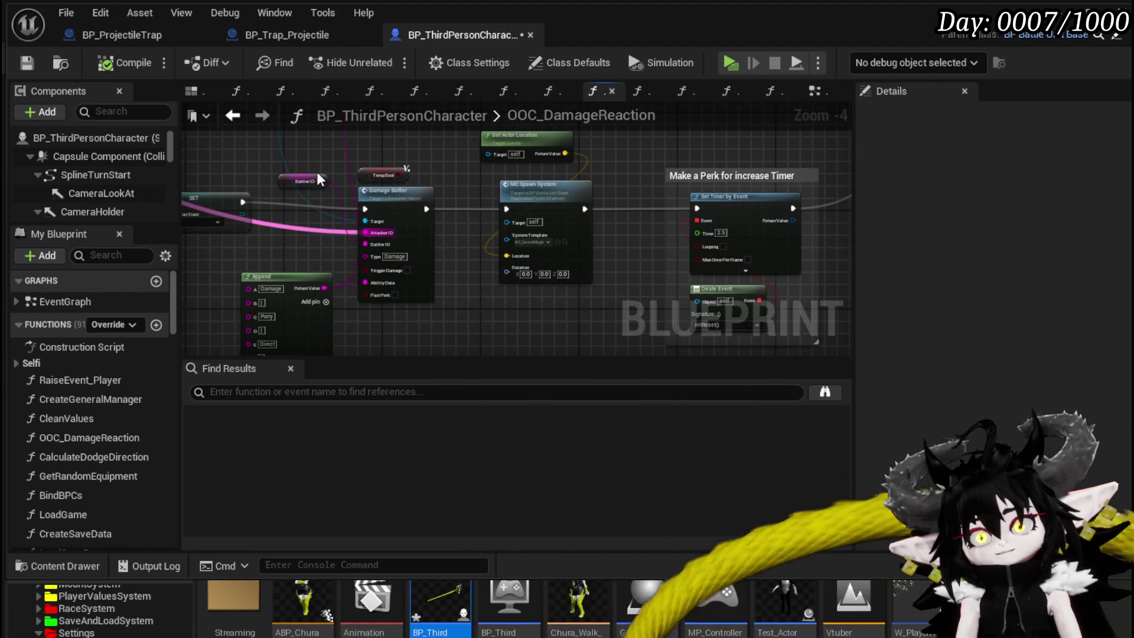
{"action": "left_click_drag", "start_coordinate": [405, 170], "coordinate": [441, 205]}
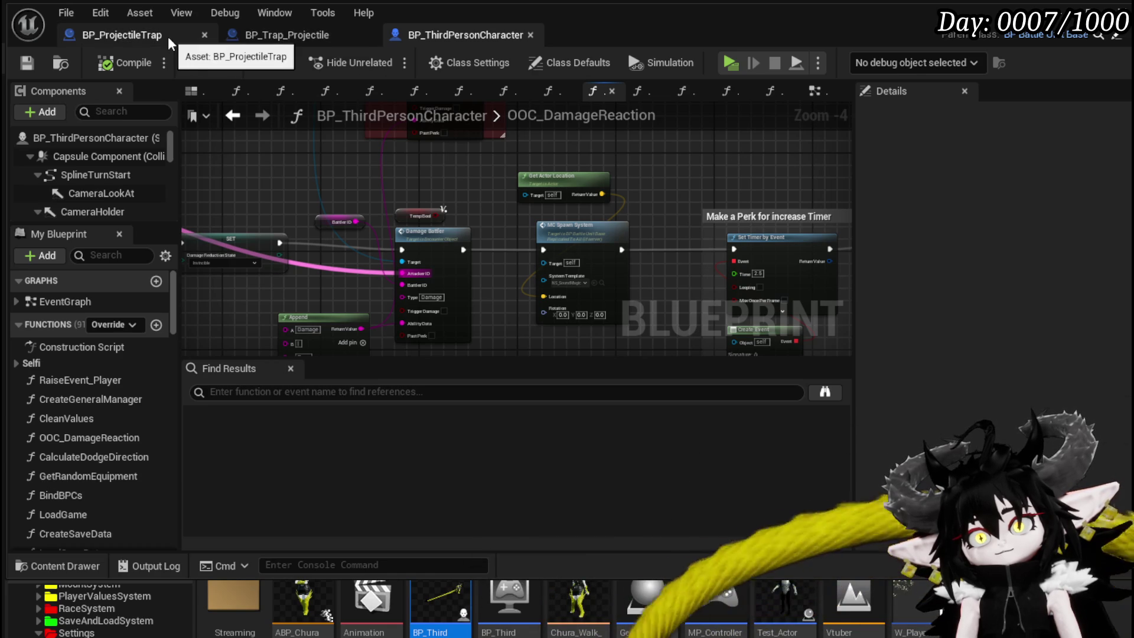
{"action": "left_click", "coordinate": [264, 37]}
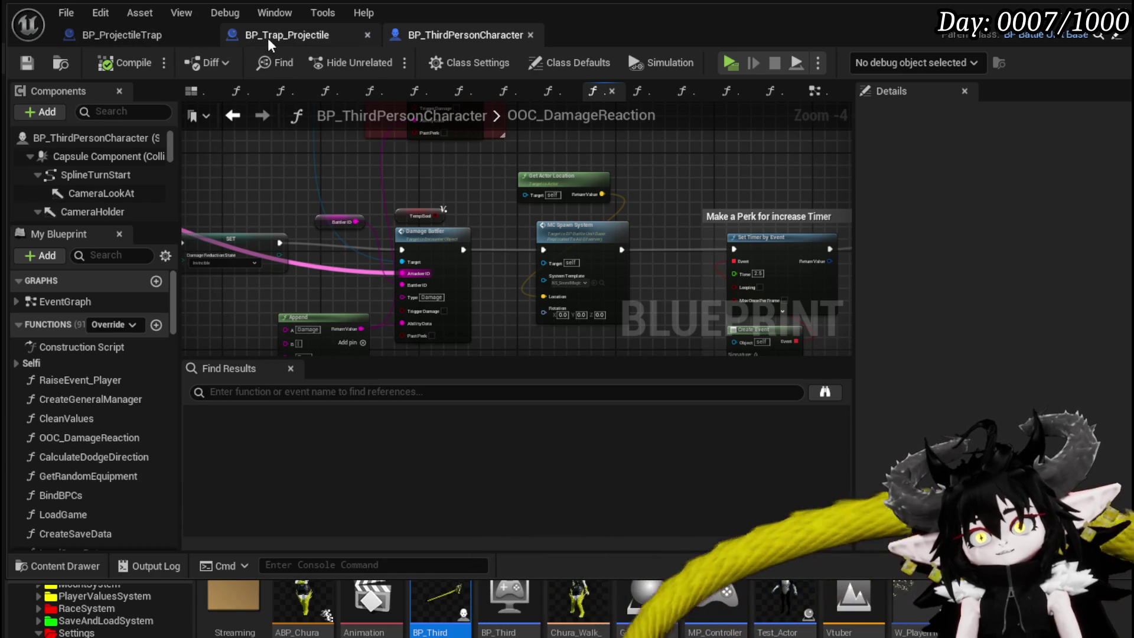
{"action": "left_click", "coordinate": [473, 36]}
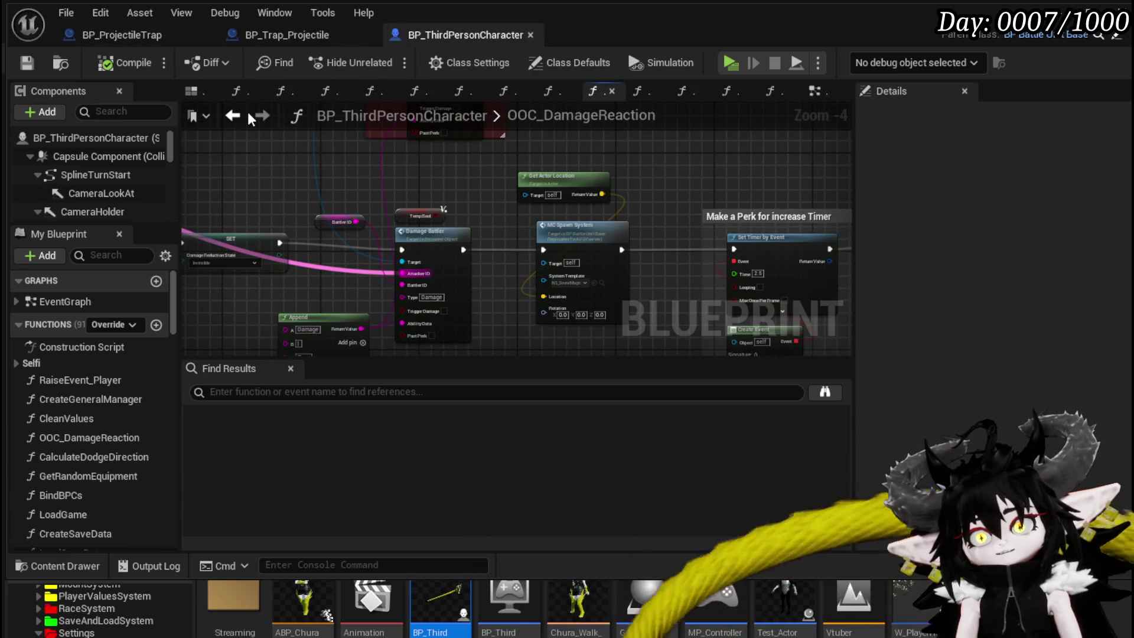
Step: Back in the EventGraph, move the damage reduction nodes and Server_OOC_Hit to make room
{"action": "left_click", "coordinate": [233, 115]}
{"action": "left_click_drag", "start_coordinate": [449, 238], "coordinate": [459, 341]}
{"action": "left_click_drag", "start_coordinate": [421, 168], "coordinate": [597, 251]}
{"action": "mouse_move", "coordinate": [520, 242]}
{"action": "left_mouse_down"}
{"action": "mouse_move", "coordinate": [584, 209]}
{"action": "mouse_move", "coordinate": [709, 209]}
{"action": "left_mouse_up"}
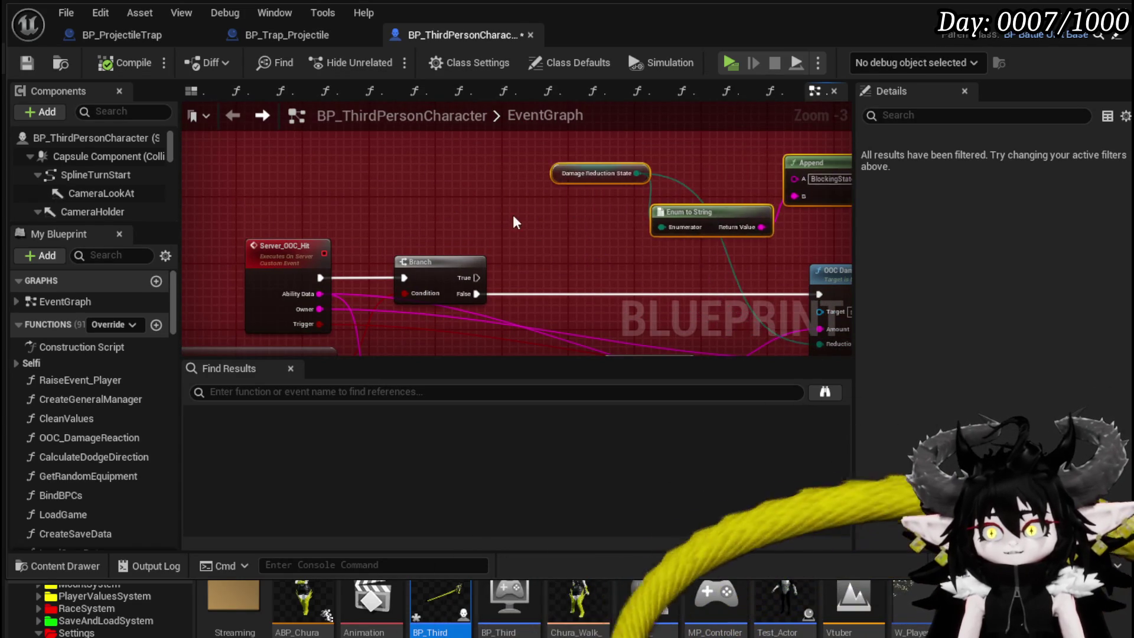
{"action": "left_click_drag", "start_coordinate": [576, 224], "coordinate": [608, 218]}
{"action": "mouse_move", "coordinate": [306, 262]}
{"action": "left_mouse_down"}
{"action": "mouse_move", "coordinate": [406, 245]}
{"action": "mouse_move", "coordinate": [282, 236]}
{"action": "mouse_move", "coordinate": [274, 246]}
{"action": "left_mouse_up"}
{"action": "left_click_drag", "start_coordinate": [427, 166], "coordinate": [393, 220]}
{"action": "left_click_drag", "start_coordinate": [307, 210], "coordinate": [380, 140]}
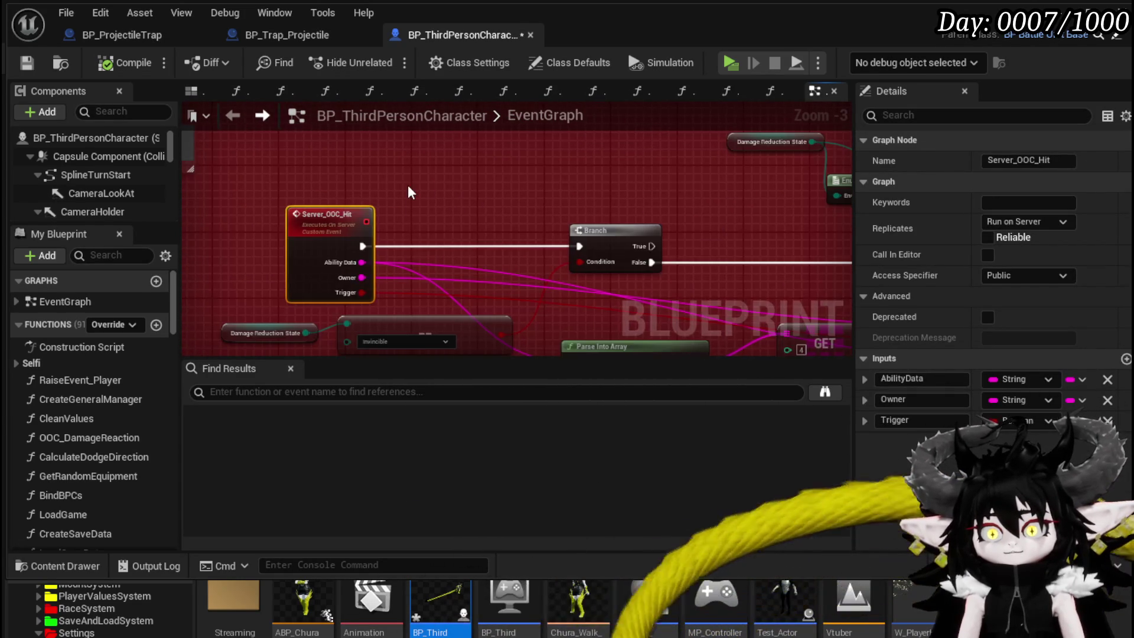
Step: Add an In Combat getter and a new Branch, fed from the first Branch's False output
{"action": "right_click", "coordinate": [411, 193]}
{"action": "type", "text": "in comb"}
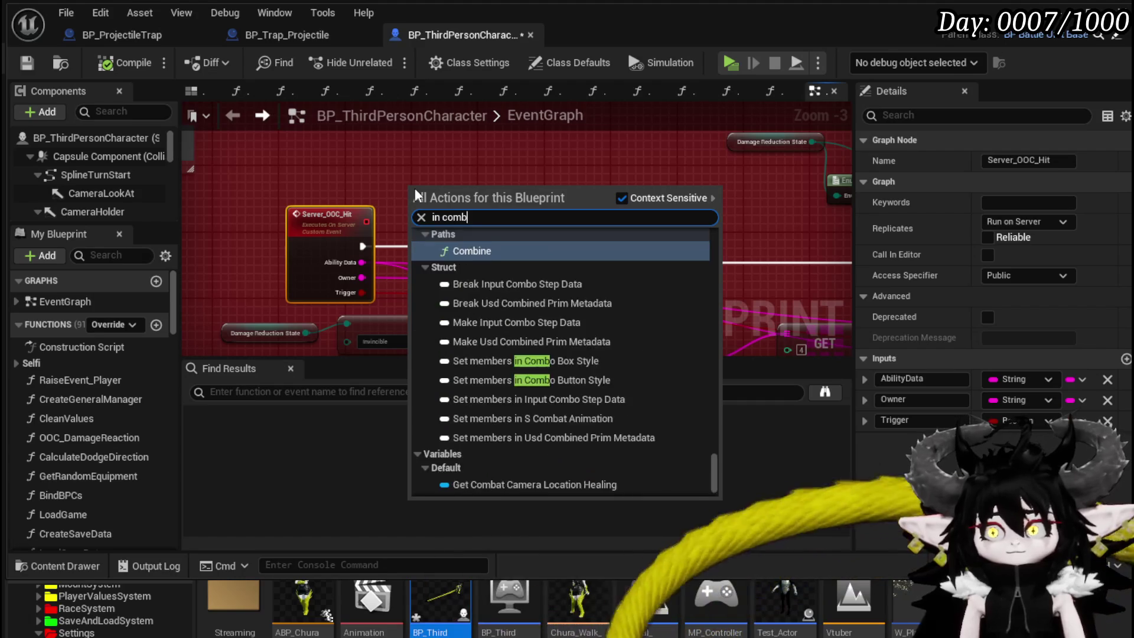
{"action": "type", "text": "at"}
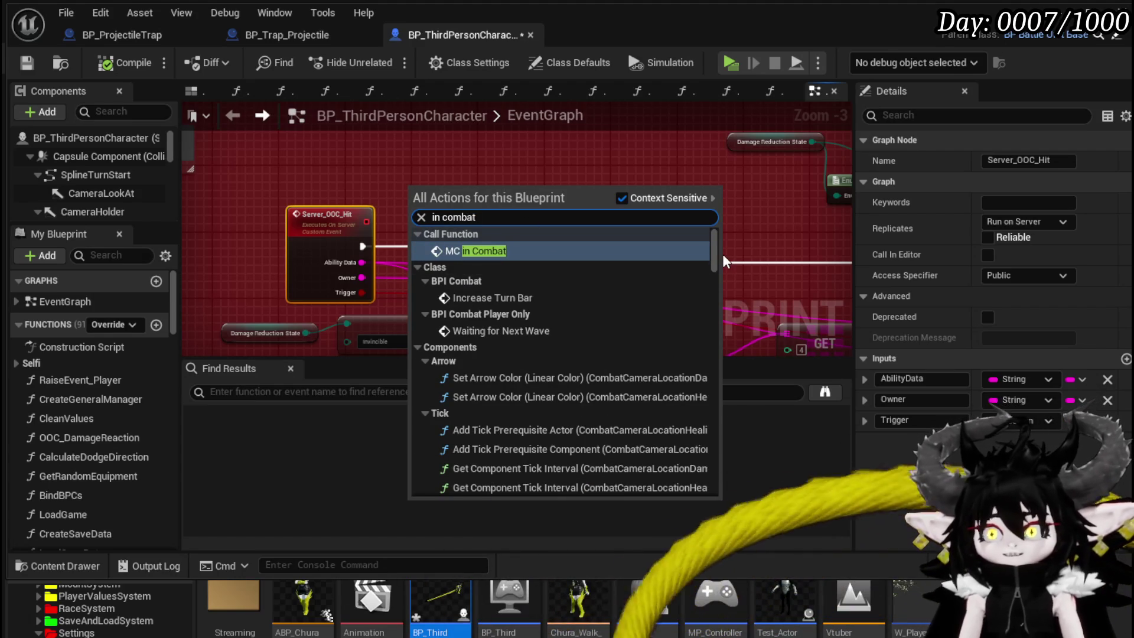
{"action": "scroll", "coordinate": [715, 274], "scroll_direction": "down", "scroll_amount": 10}
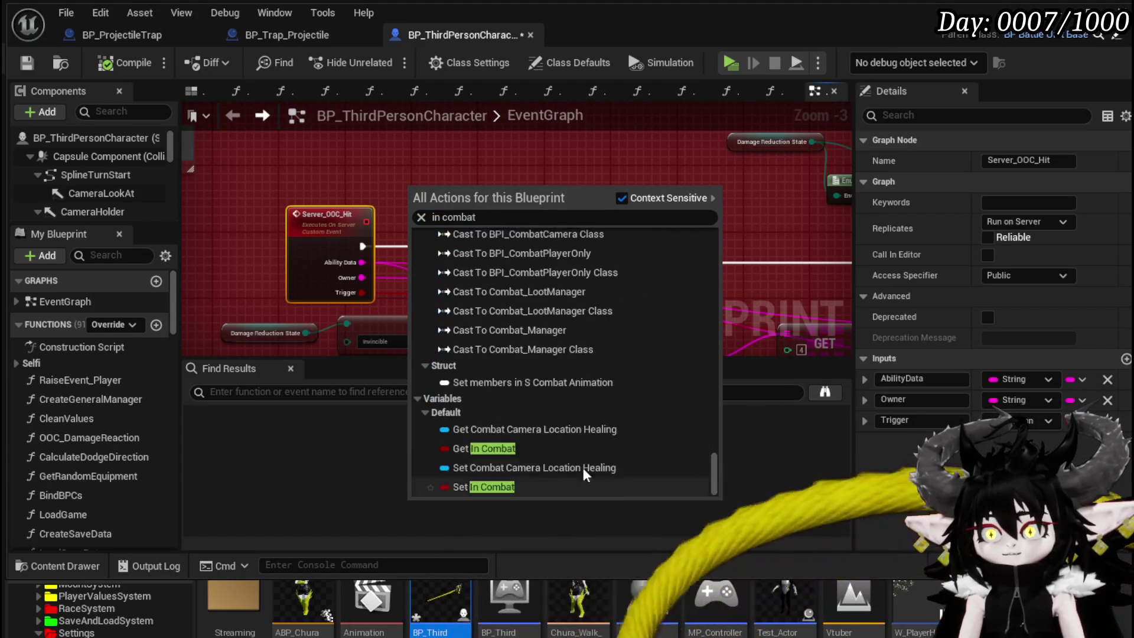
{"action": "left_click", "coordinate": [567, 451]}
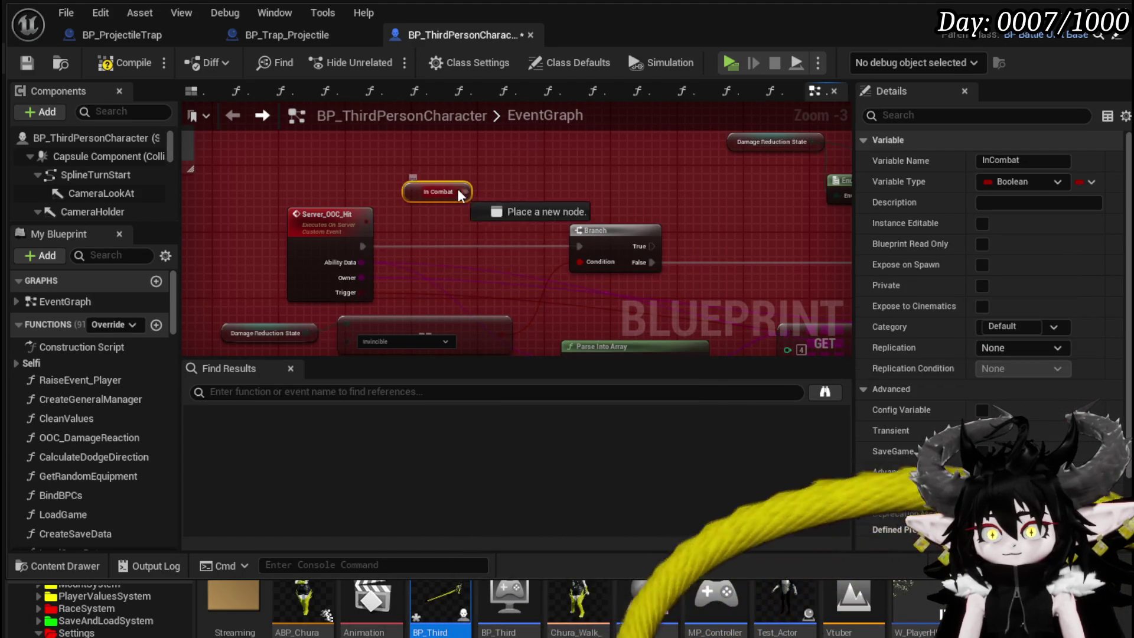
{"action": "left_click", "coordinate": [330, 220]}
{"action": "left_click", "coordinate": [514, 165]}
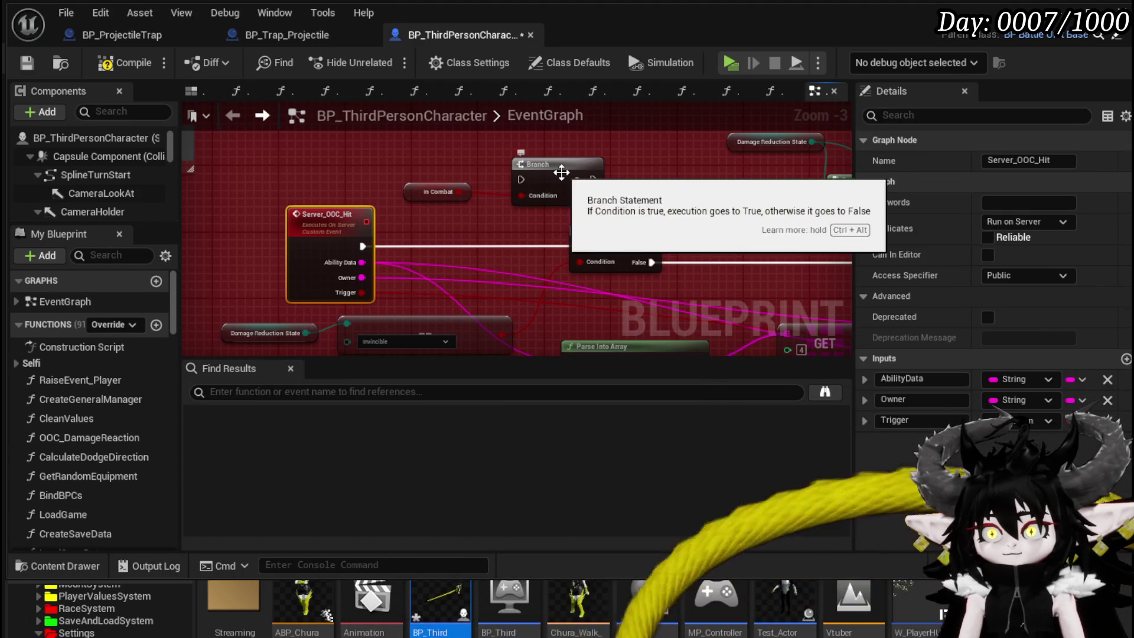
{"action": "left_click_drag", "start_coordinate": [427, 194], "coordinate": [535, 153]}
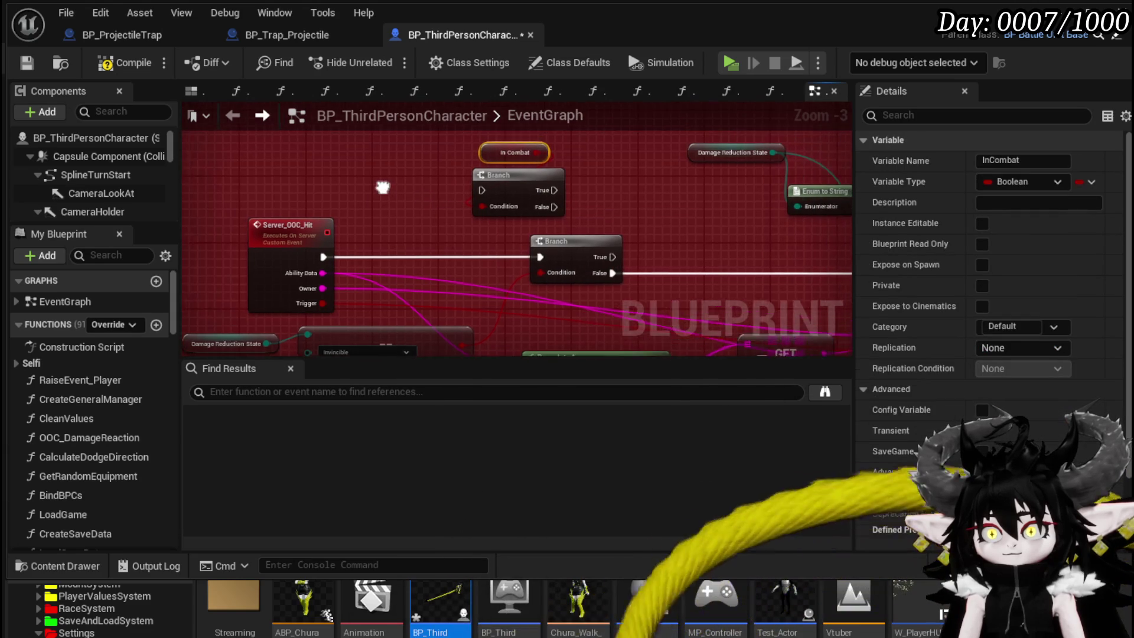
{"action": "left_click", "coordinate": [482, 218], "text": "ctrl"}
{"action": "mouse_move", "coordinate": [481, 219]}
{"action": "left_mouse_down"}
{"action": "mouse_move", "coordinate": [699, 319]}
{"action": "mouse_move", "coordinate": [599, 289]}
{"action": "mouse_move", "coordinate": [618, 293]}
{"action": "left_mouse_up"}
{"action": "left_click", "coordinate": [814, 295]}
Step: Connect the In Combat Branch's True output to OOC Damage Reaction
{"action": "left_click_drag", "start_coordinate": [467, 203], "coordinate": [378, 197]}
{"action": "mouse_move", "coordinate": [513, 265]}
{"action": "left_mouse_down"}
{"action": "mouse_move", "coordinate": [447, 272]}
{"action": "mouse_move", "coordinate": [756, 267]}
{"action": "left_mouse_up"}
{"action": "mouse_move", "coordinate": [560, 297]}
{"action": "left_mouse_down"}
{"action": "mouse_move", "coordinate": [424, 216]}
{"action": "mouse_move", "coordinate": [868, 234]}
{"action": "mouse_move", "coordinate": [681, 226]}
{"action": "mouse_move", "coordinate": [677, 213]}
{"action": "left_mouse_up"}
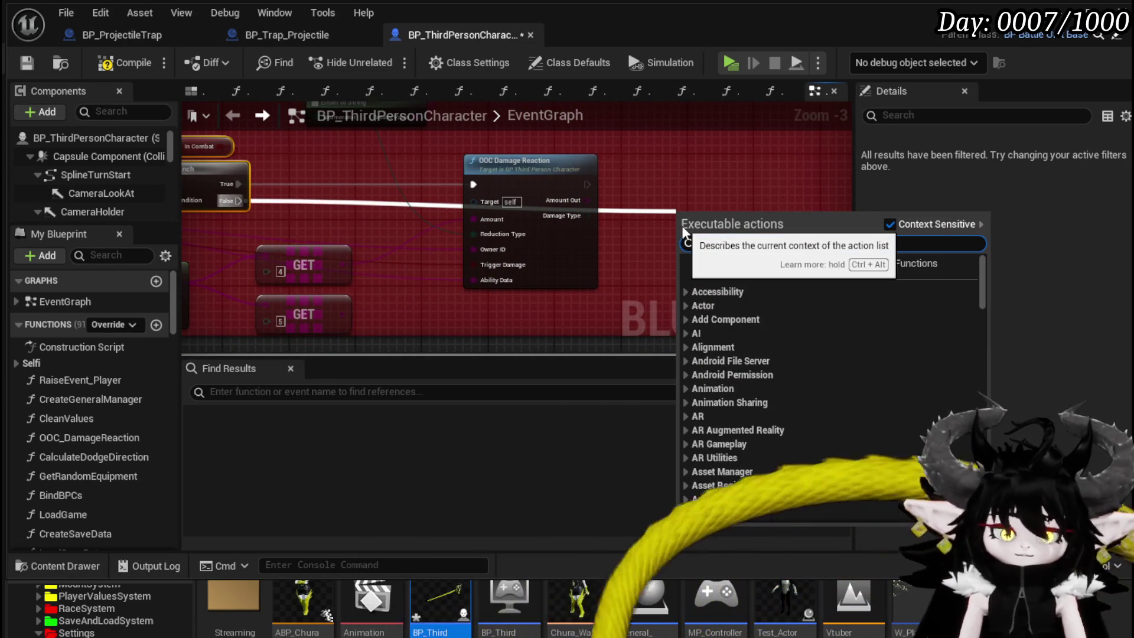
Step: Add a Print String reading "Getting Hit outside of combat" on the False path, then compile and save
{"action": "type", "text": "print string"}
{"action": "key", "text": "Return"}
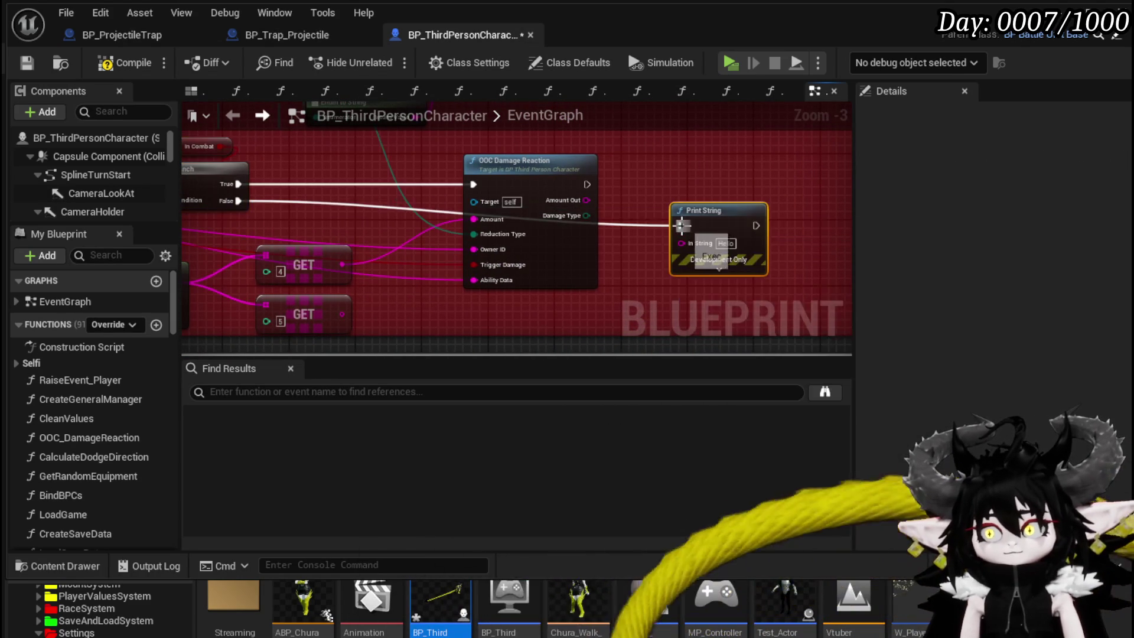
{"action": "mouse_move", "coordinate": [692, 222]}
{"action": "left_mouse_down"}
{"action": "mouse_move", "coordinate": [725, 206]}
{"action": "mouse_move", "coordinate": [549, 203]}
{"action": "left_mouse_up"}
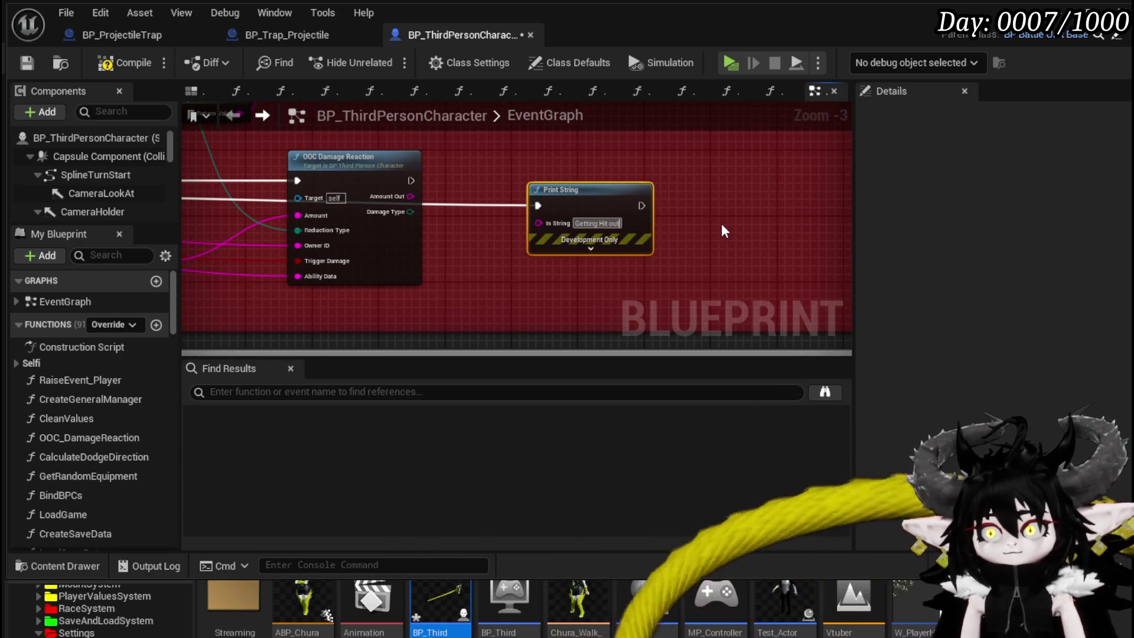
{"action": "type", "text": "side of combat"}
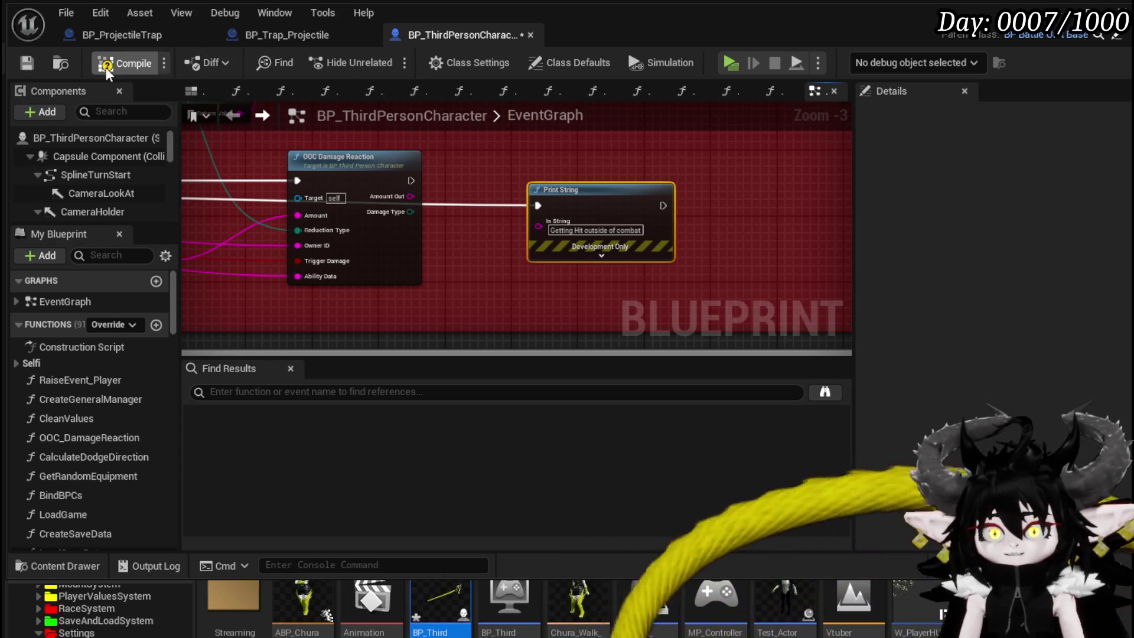
{"action": "left_click", "coordinate": [27, 65]}
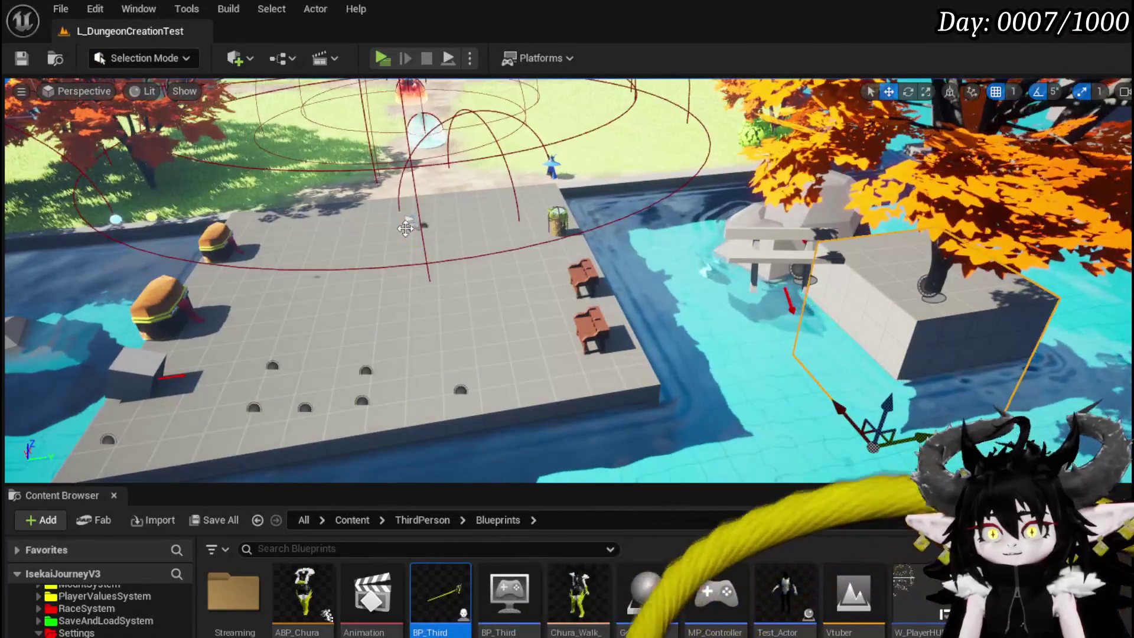
Step: Select the Player Start, save L_DungeonCreationTest, and run a quick play test
{"action": "left_click", "coordinate": [414, 220]}
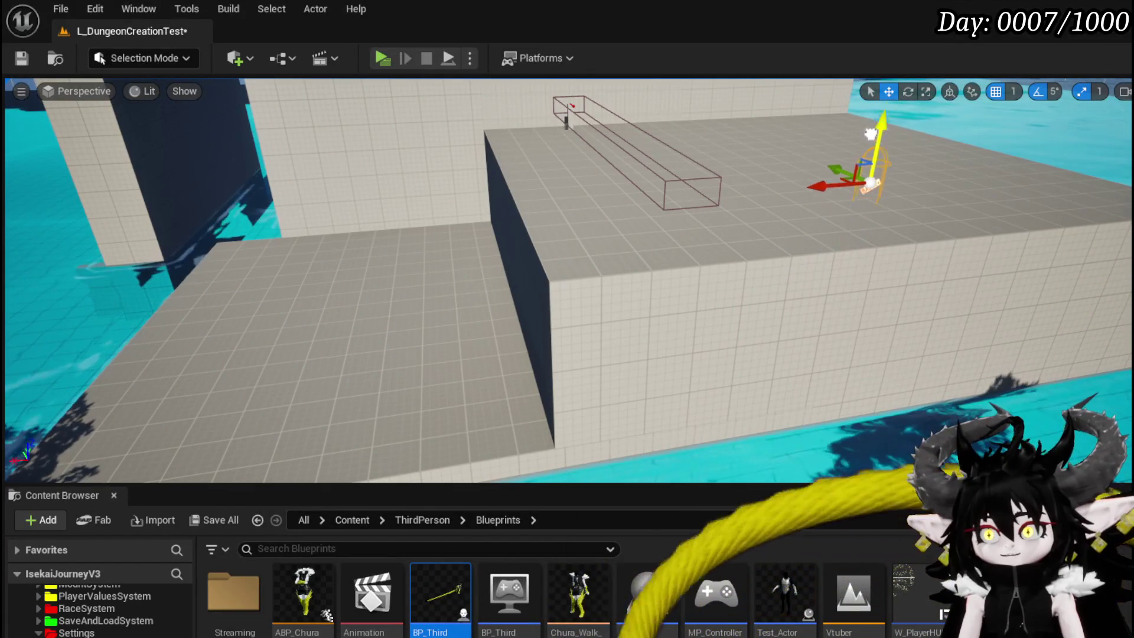
{"action": "left_click", "coordinate": [20, 59]}
{"action": "key", "text": "alt+p"}
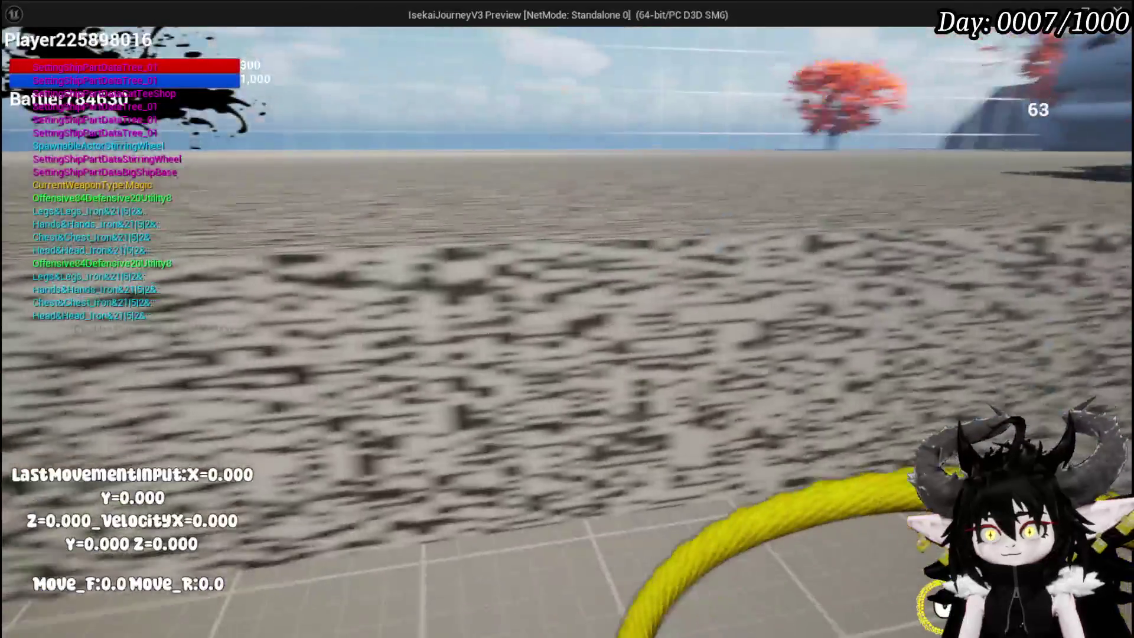
{"action": "key", "text": "s"}
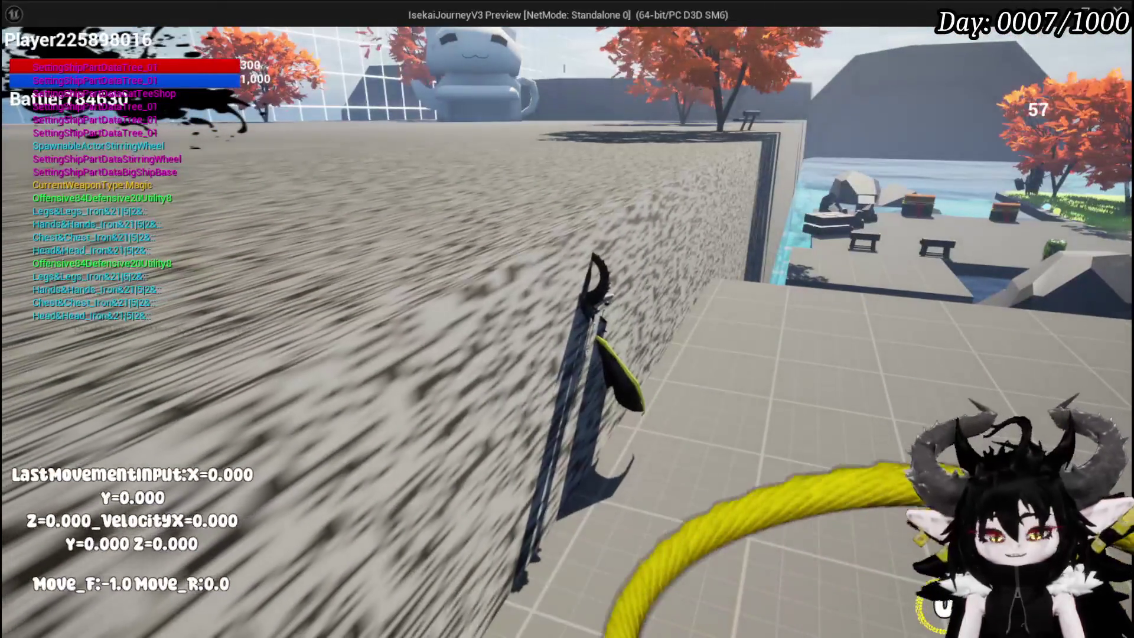
{"action": "key", "text": "Escape"}
Step: Frame the view on the Player Start and launch the game preview again
{"action": "key", "text": "f"}
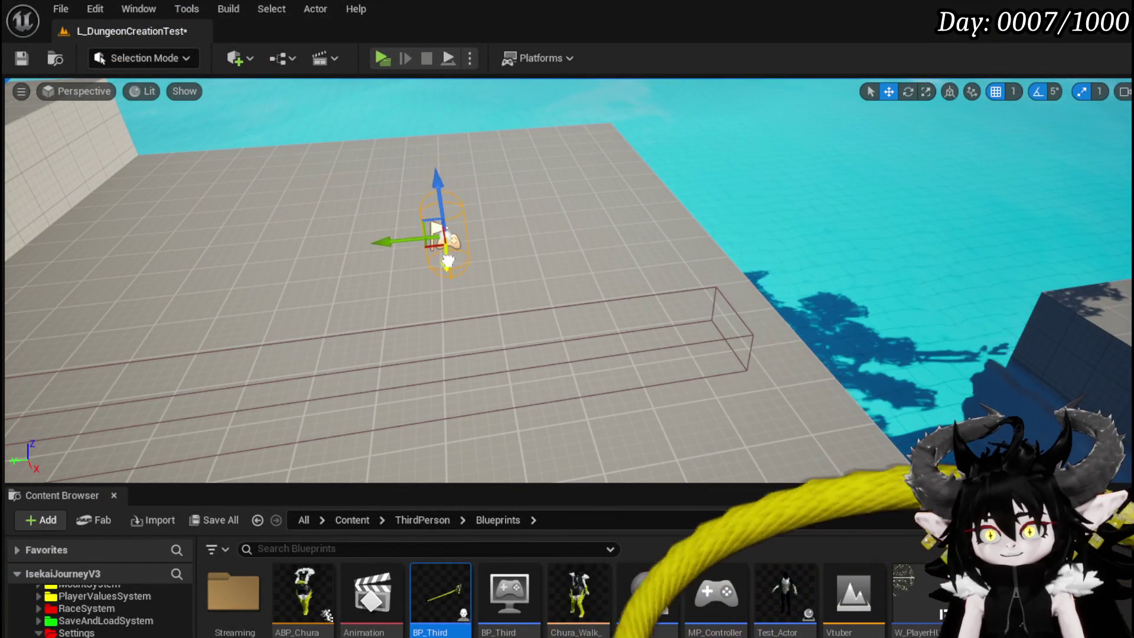
{"action": "left_click_drag", "start_coordinate": [447, 258], "coordinate": [525, 267]}
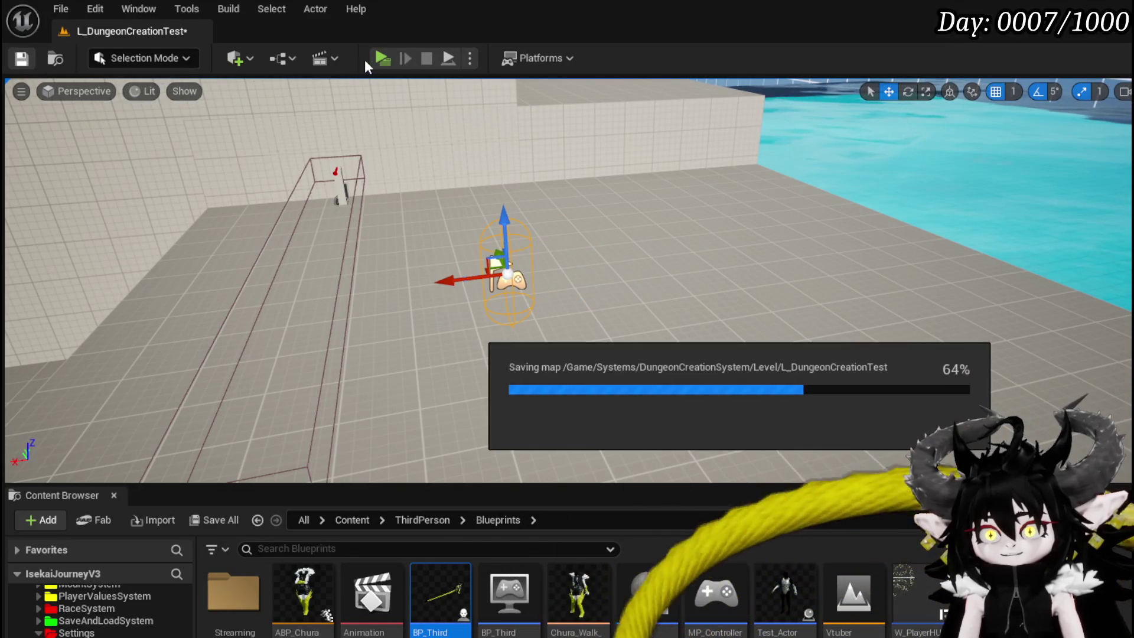
{"action": "left_click", "coordinate": [384, 57]}
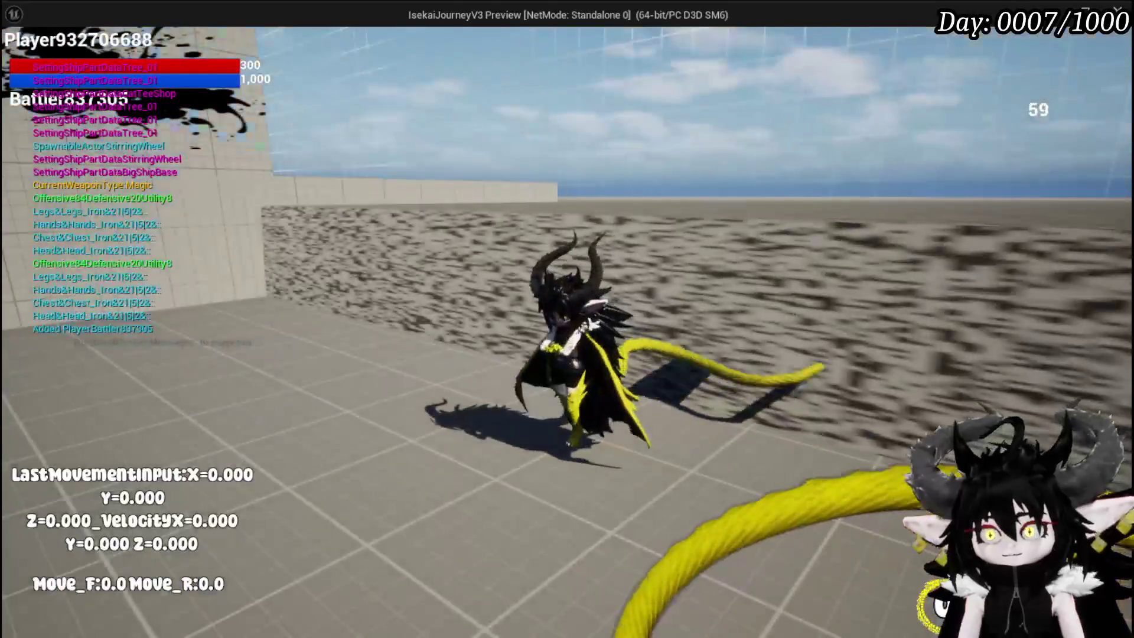
Step: Walk into the trap to trigger "Getting Hit outside of combat", stop, and rotate the Player Start
{"action": "key", "text": "w"}
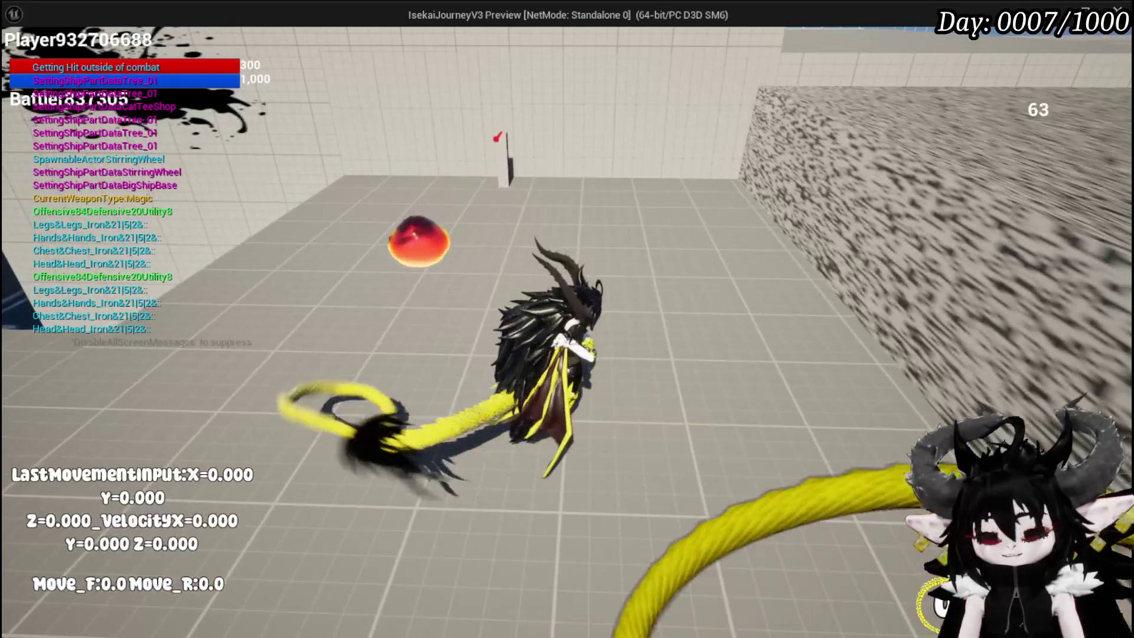
{"action": "key", "text": "Escape"}
{"action": "mouse_move", "coordinate": [519, 305]}
{"action": "left_mouse_down"}
{"action": "mouse_move", "coordinate": [548, 357]}
{"action": "mouse_move", "coordinate": [582, 352]}
{"action": "mouse_move", "coordinate": [354, 364]}
{"action": "mouse_move", "coordinate": [277, 383]}
{"action": "mouse_move", "coordinate": [561, 339]}
{"action": "mouse_move", "coordinate": [380, 324]}
{"action": "mouse_move", "coordinate": [405, 255]}
{"action": "mouse_move", "coordinate": [486, 222]}
{"action": "mouse_move", "coordinate": [422, 251]}
{"action": "mouse_move", "coordinate": [381, 292]}
{"action": "left_mouse_up"}
{"action": "key", "text": "e"}
Step: Save the map, run another play test, stop it, and save again
{"action": "left_click", "coordinate": [21, 58]}
{"action": "left_click", "coordinate": [382, 58]}
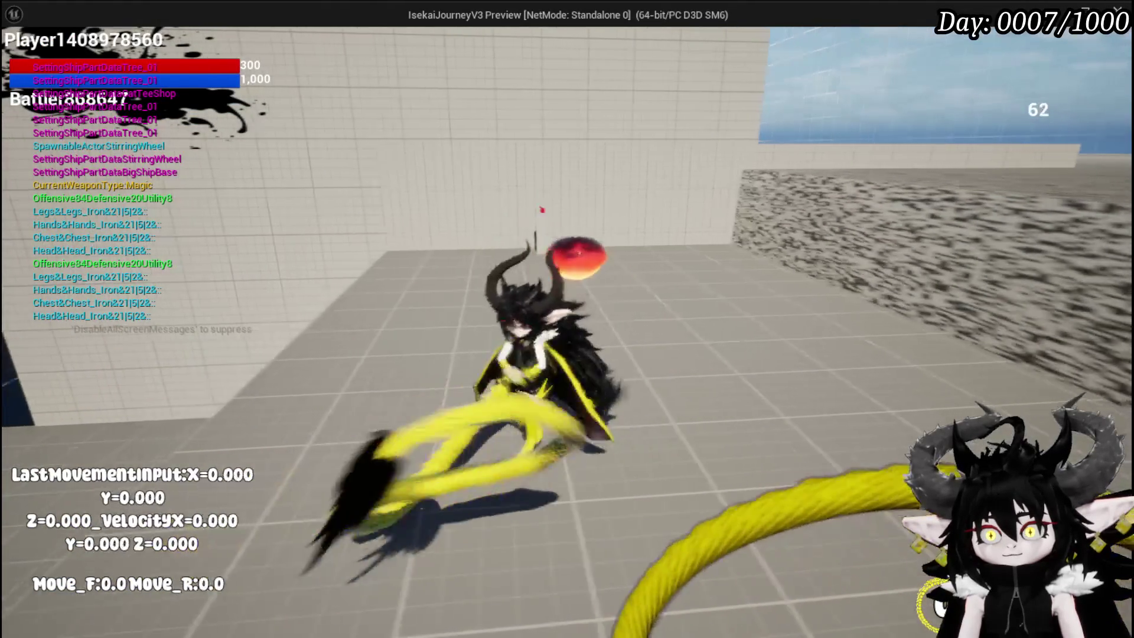
{"action": "key", "text": "Escape"}
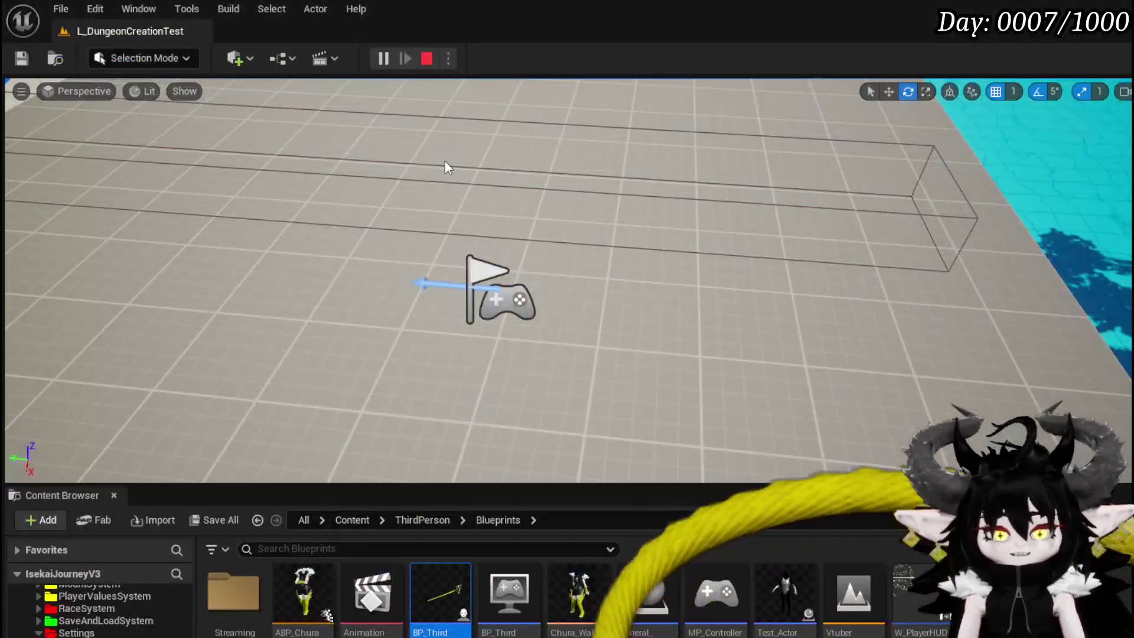
{"action": "left_click", "coordinate": [21, 57]}
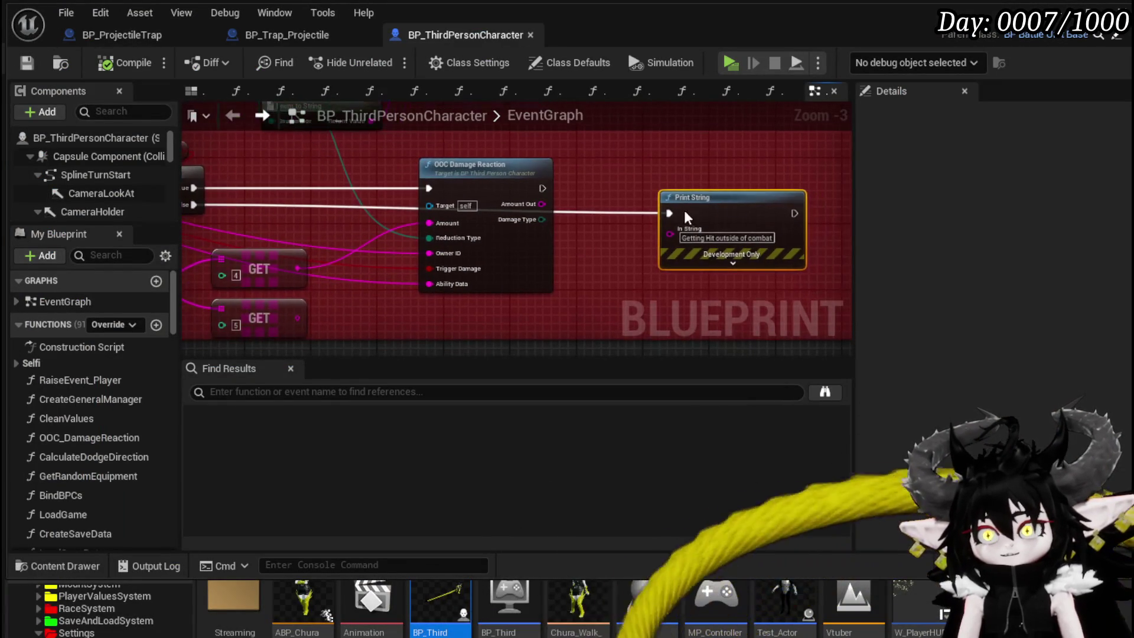
Step: Move the Print String node under OOC Damage Reaction in the Server_OOC_Hit graph
{"action": "left_click", "coordinate": [685, 176]}
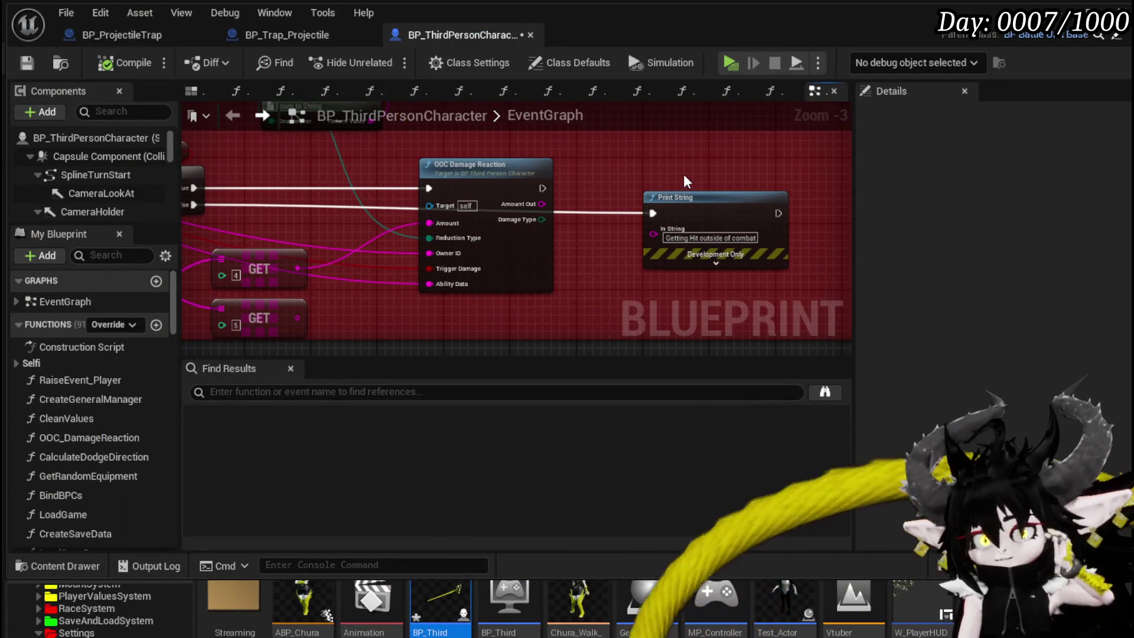
{"action": "left_click_drag", "start_coordinate": [679, 171], "coordinate": [1014, 190]}
{"action": "mouse_move", "coordinate": [579, 235]}
{"action": "left_mouse_down"}
{"action": "mouse_move", "coordinate": [839, 211]}
{"action": "mouse_move", "coordinate": [252, 200]}
{"action": "mouse_move", "coordinate": [266, 224]}
{"action": "left_mouse_up"}
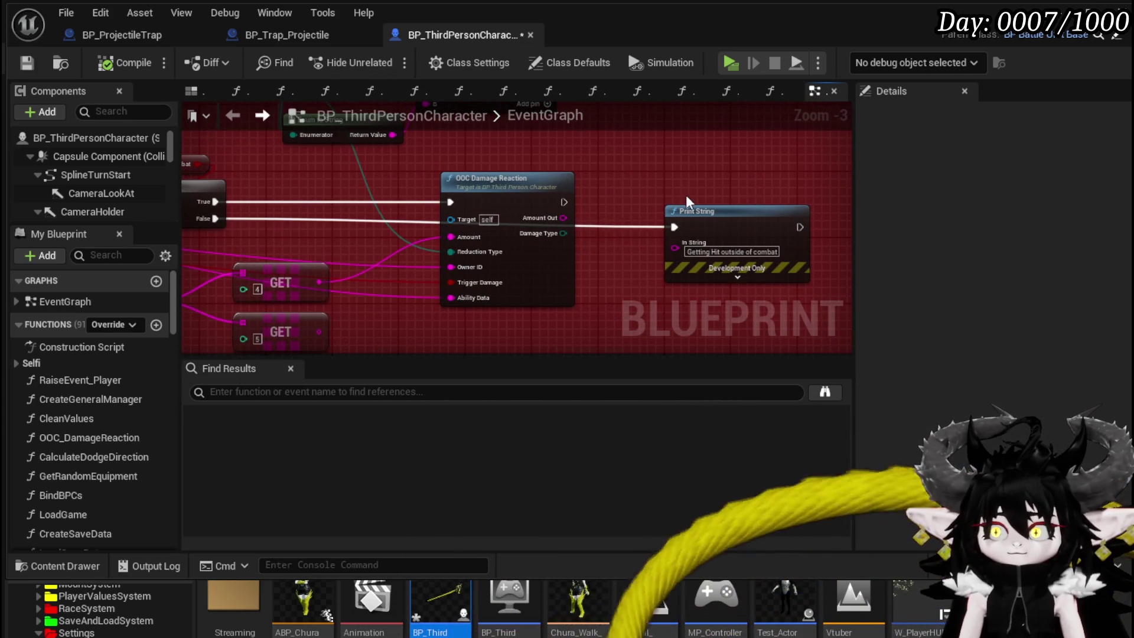
{"action": "left_click_drag", "start_coordinate": [661, 186], "coordinate": [395, 208]}
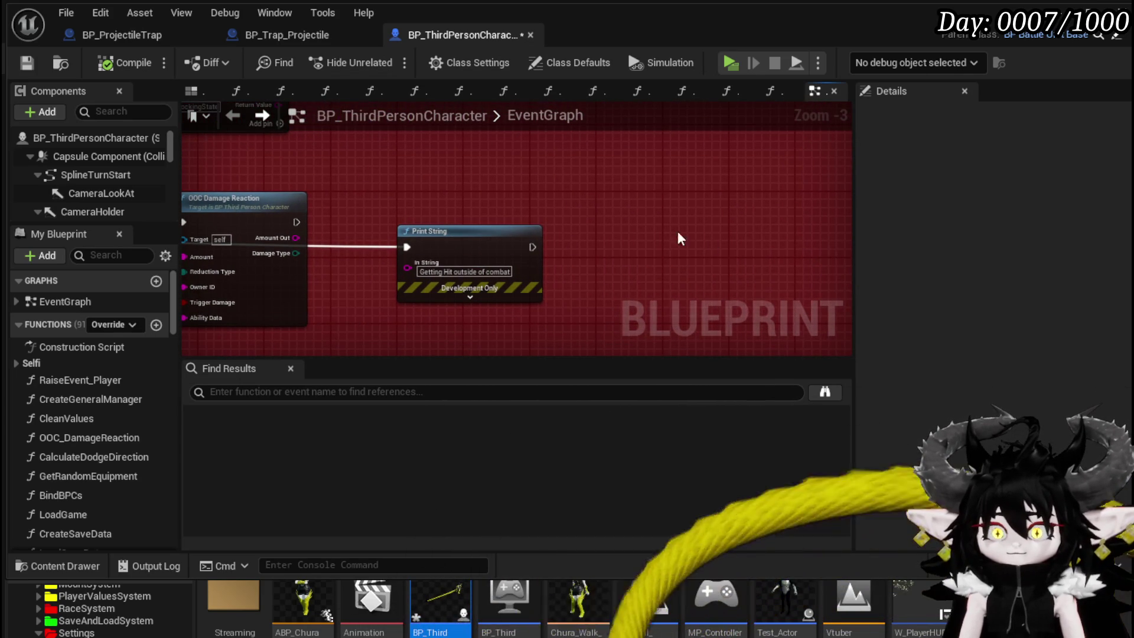
{"action": "right_click", "coordinate": [647, 227]}
{"action": "type", "text": "Up"}
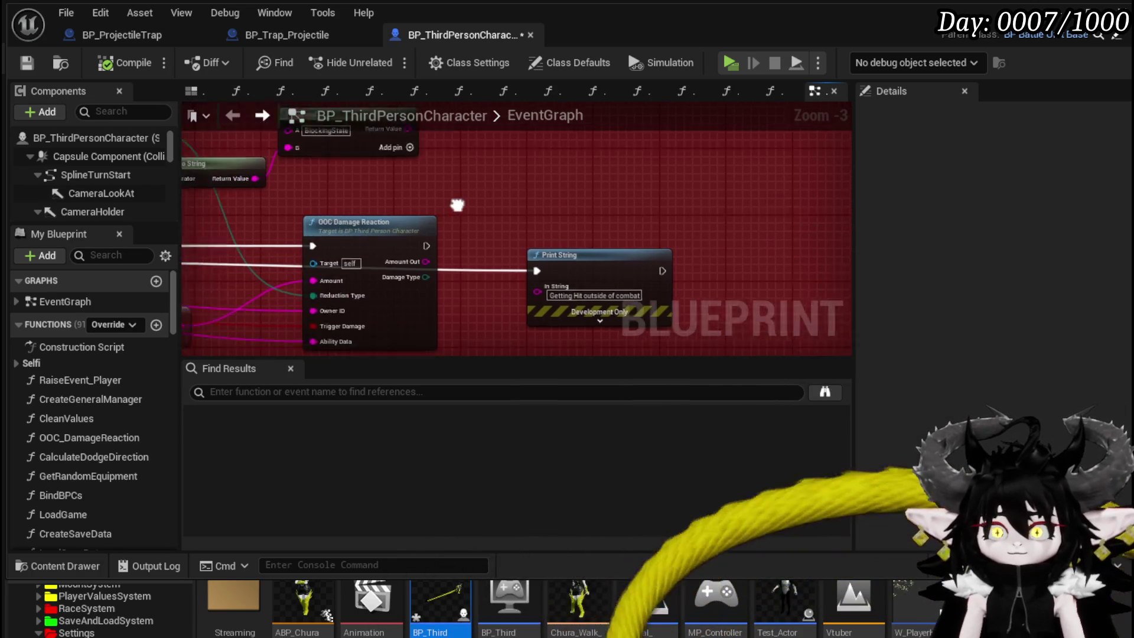
{"action": "left_click", "coordinate": [522, 189]}
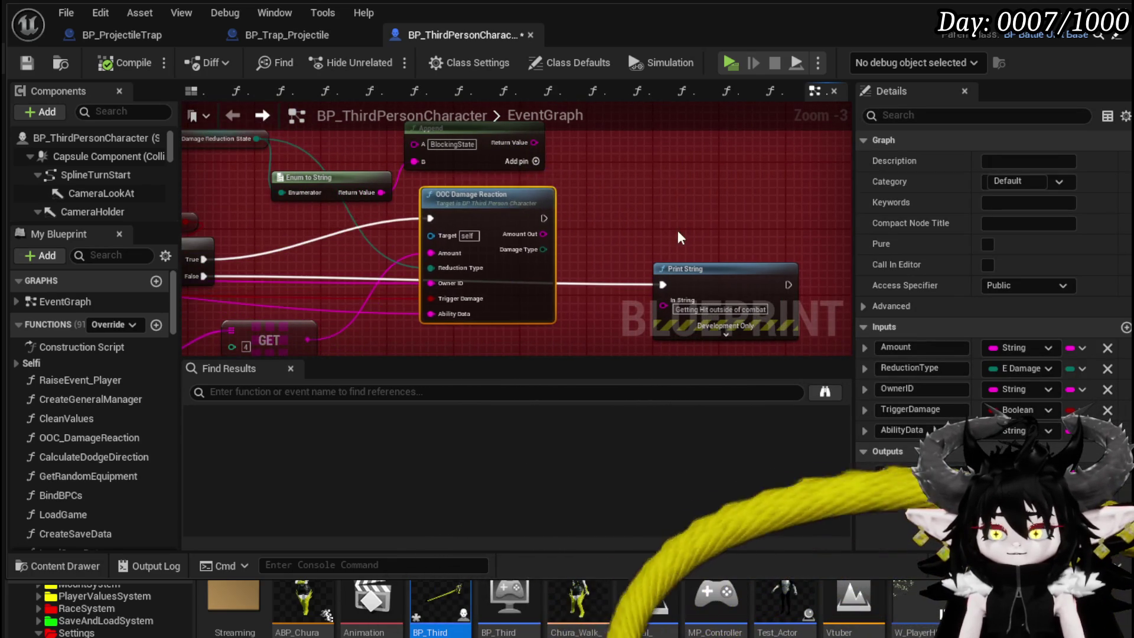
{"action": "mouse_move", "coordinate": [708, 218]}
{"action": "left_mouse_down"}
{"action": "mouse_move", "coordinate": [473, 292]}
{"action": "mouse_move", "coordinate": [644, 304]}
{"action": "mouse_move", "coordinate": [665, 241]}
{"action": "mouse_move", "coordinate": [648, 234]}
{"action": "left_mouse_up"}
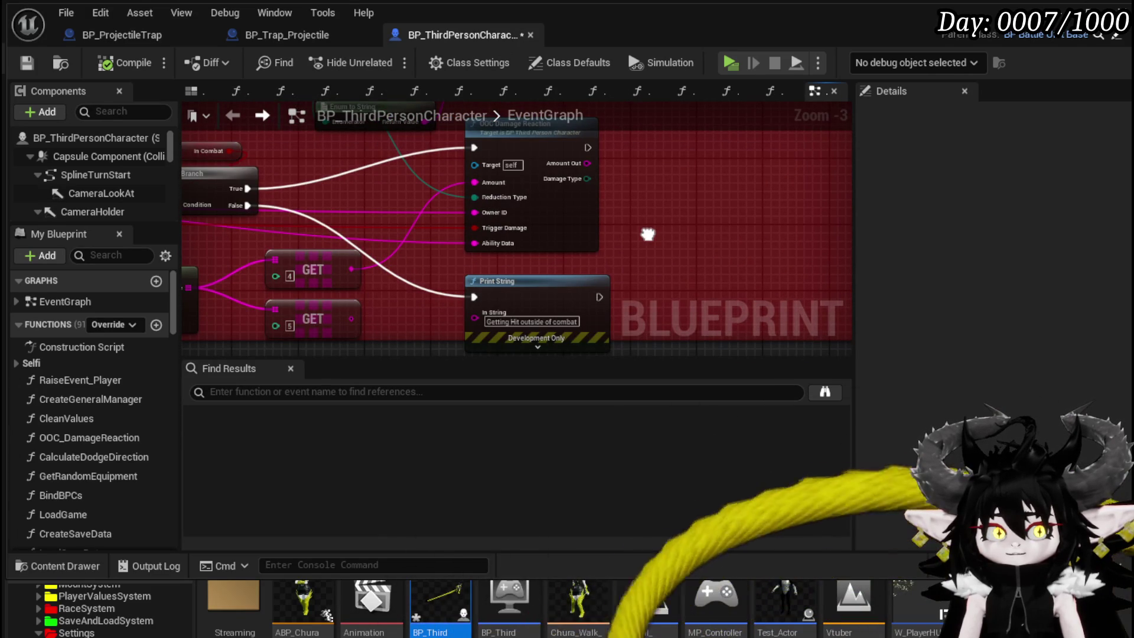
Step: Delete the unused GET [5] node, then compile and save BP_ThirdPersonCharacter
{"action": "mouse_move", "coordinate": [648, 234]}
{"action": "left_mouse_down"}
{"action": "mouse_move", "coordinate": [667, 278]}
{"action": "mouse_move", "coordinate": [701, 257]}
{"action": "mouse_move", "coordinate": [733, 182]}
{"action": "mouse_move", "coordinate": [774, 182]}
{"action": "left_mouse_up"}
{"action": "left_click_drag", "start_coordinate": [543, 273], "coordinate": [633, 288]}
{"action": "left_click", "coordinate": [558, 287]}
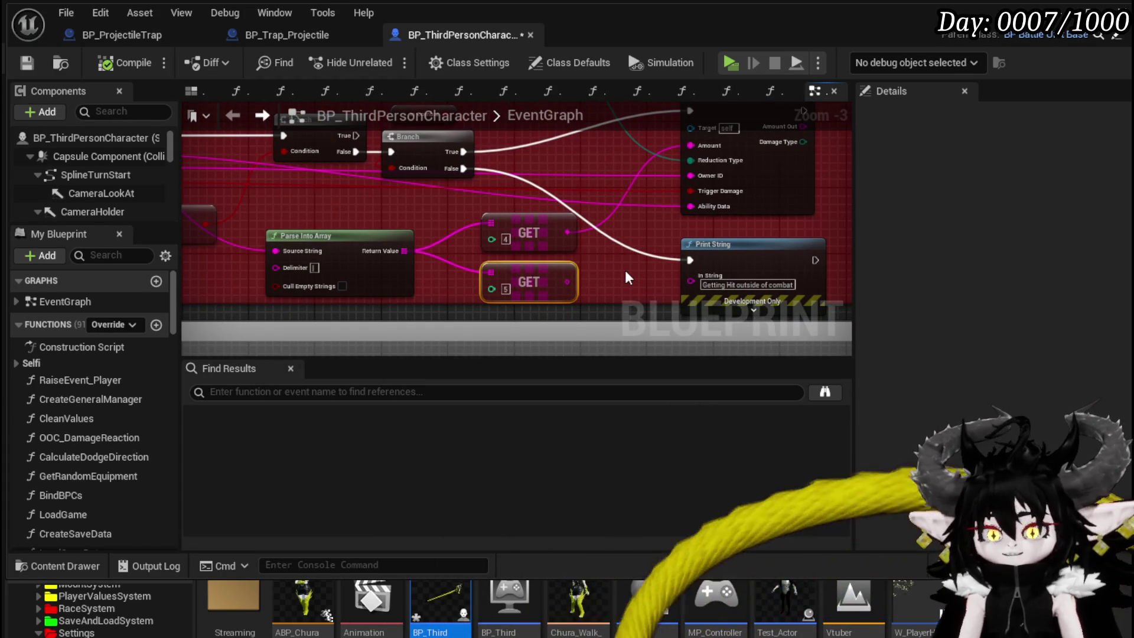
{"action": "key", "text": "Delete"}
{"action": "left_click_drag", "start_coordinate": [617, 267], "coordinate": [792, 325]}
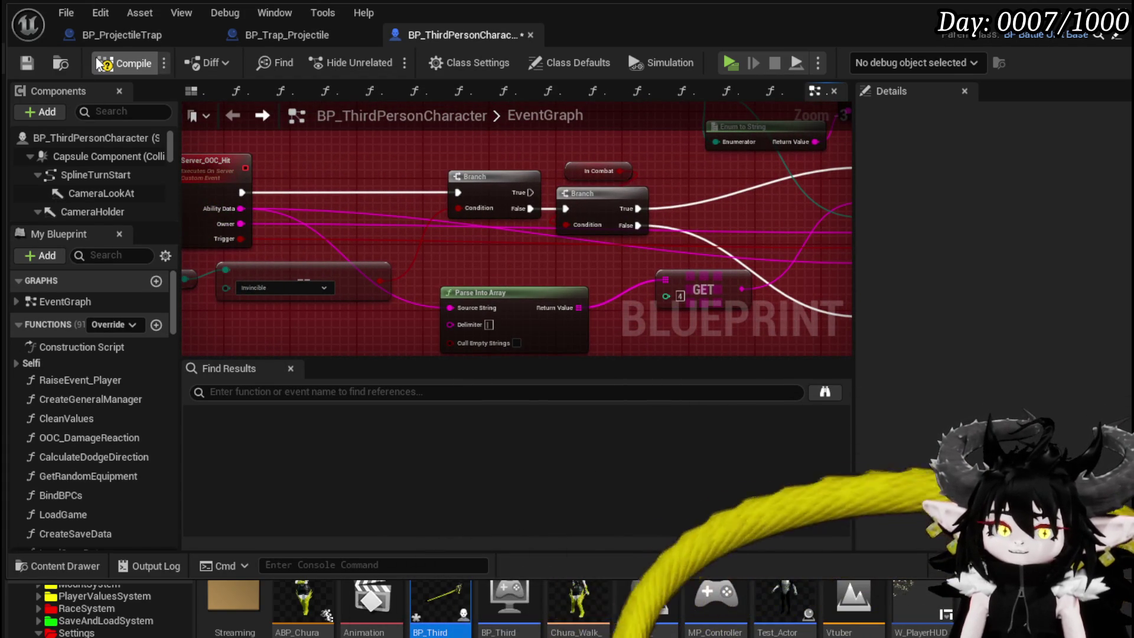
{"action": "left_click", "coordinate": [18, 62]}
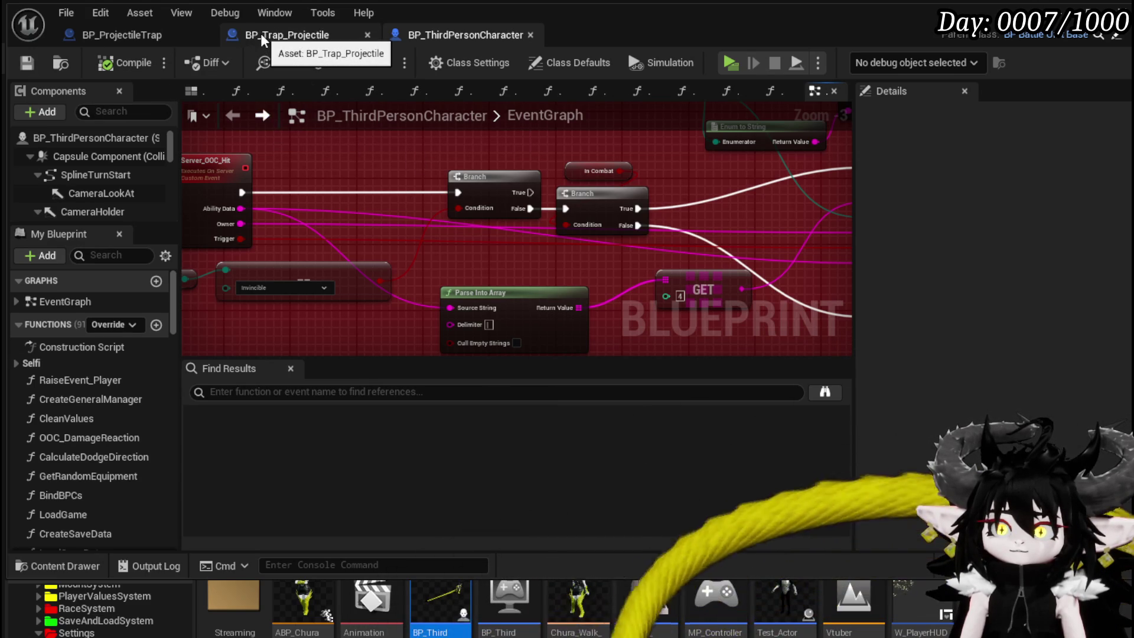
Step: Nudge the Print String node into place, deselect, and save BP_ThirdPersonCharacter
{"action": "scroll", "coordinate": [317, 162], "scroll_direction": "down", "scroll_amount": 2}
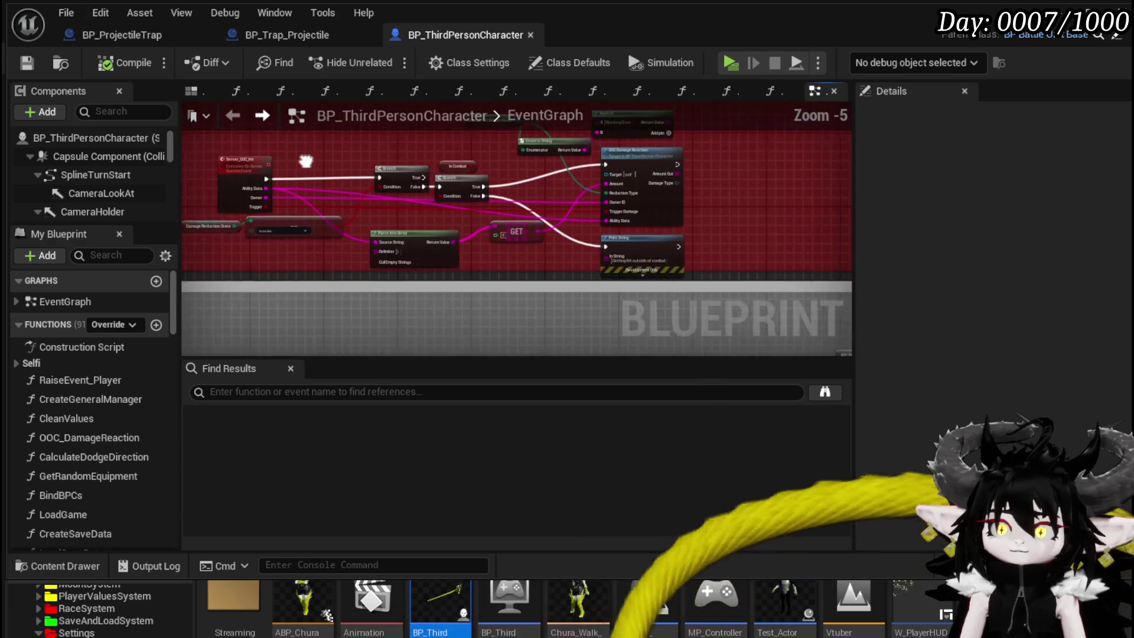
{"action": "left_click_drag", "start_coordinate": [699, 232], "coordinate": [780, 236]}
{"action": "scroll", "coordinate": [781, 244], "scroll_direction": "up", "scroll_amount": 2}
{"action": "left_click_drag", "start_coordinate": [591, 251], "coordinate": [628, 254]}
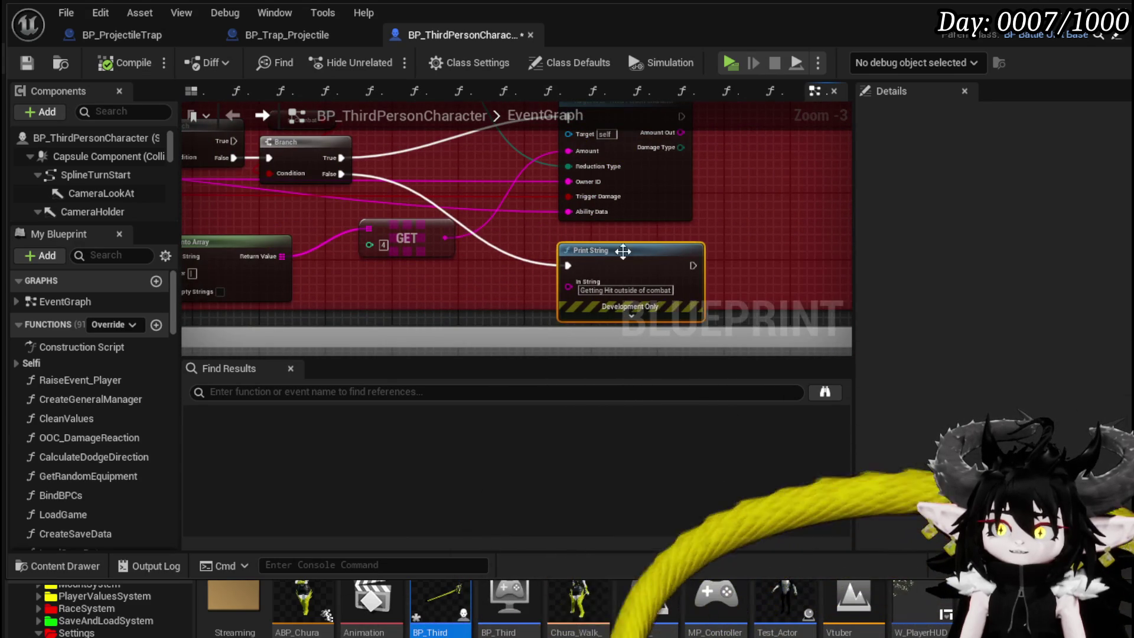
{"action": "scroll", "coordinate": [627, 254], "scroll_direction": "down", "scroll_amount": 1}
{"action": "scroll", "coordinate": [516, 216], "scroll_direction": "down", "scroll_amount": 1}
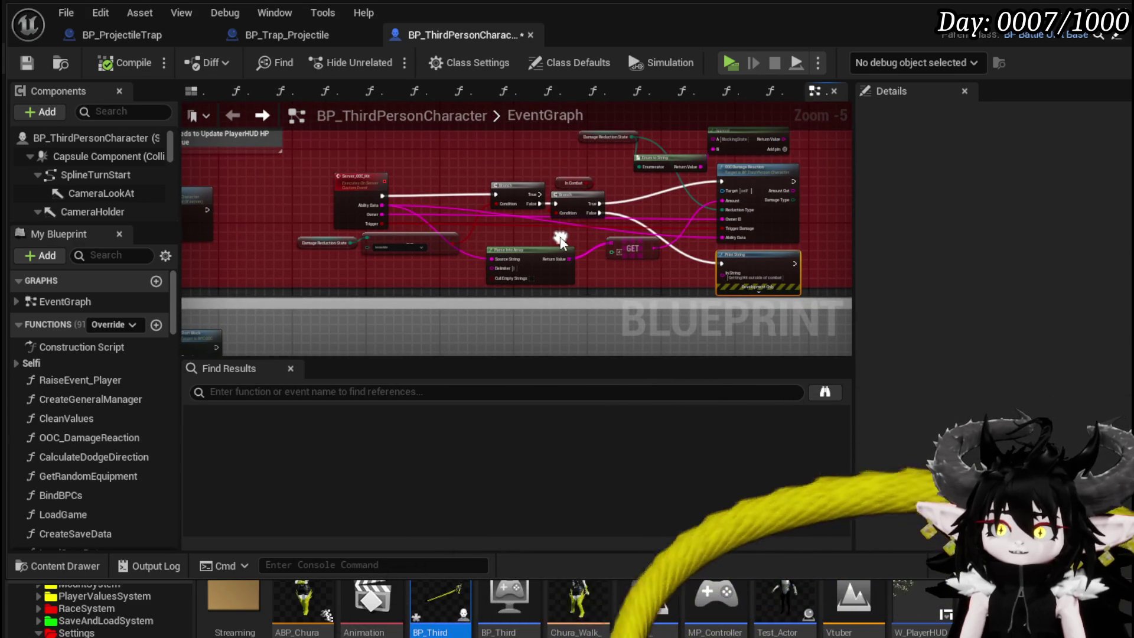
{"action": "scroll", "coordinate": [560, 237], "scroll_direction": "up", "scroll_amount": 3}
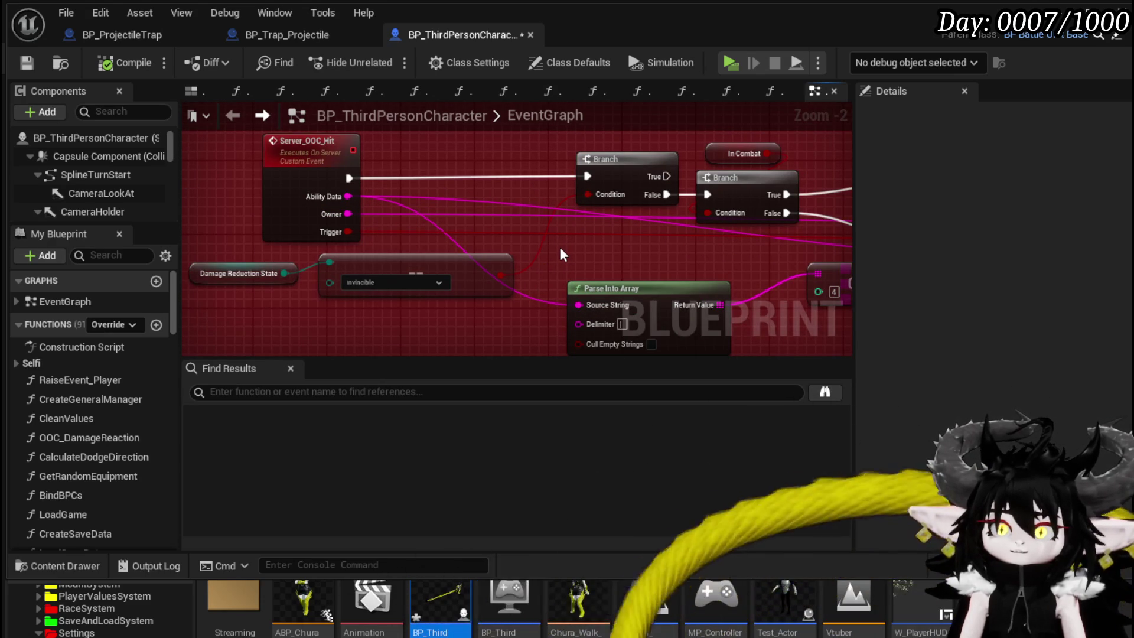
{"action": "left_click", "coordinate": [260, 185]}
{"action": "mouse_move", "coordinate": [271, 204]}
{"action": "left_mouse_down"}
{"action": "mouse_move", "coordinate": [229, 164]}
{"action": "mouse_move", "coordinate": [463, 218]}
{"action": "mouse_move", "coordinate": [434, 187]}
{"action": "mouse_move", "coordinate": [370, 174]}
{"action": "mouse_move", "coordinate": [378, 211]}
{"action": "left_mouse_up"}
{"action": "left_click", "coordinate": [23, 62]}
Step: Pan the EventGraph to bring OOC Damage Reaction and Print String into view
{"action": "left_click_drag", "start_coordinate": [352, 181], "coordinate": [671, 151]}
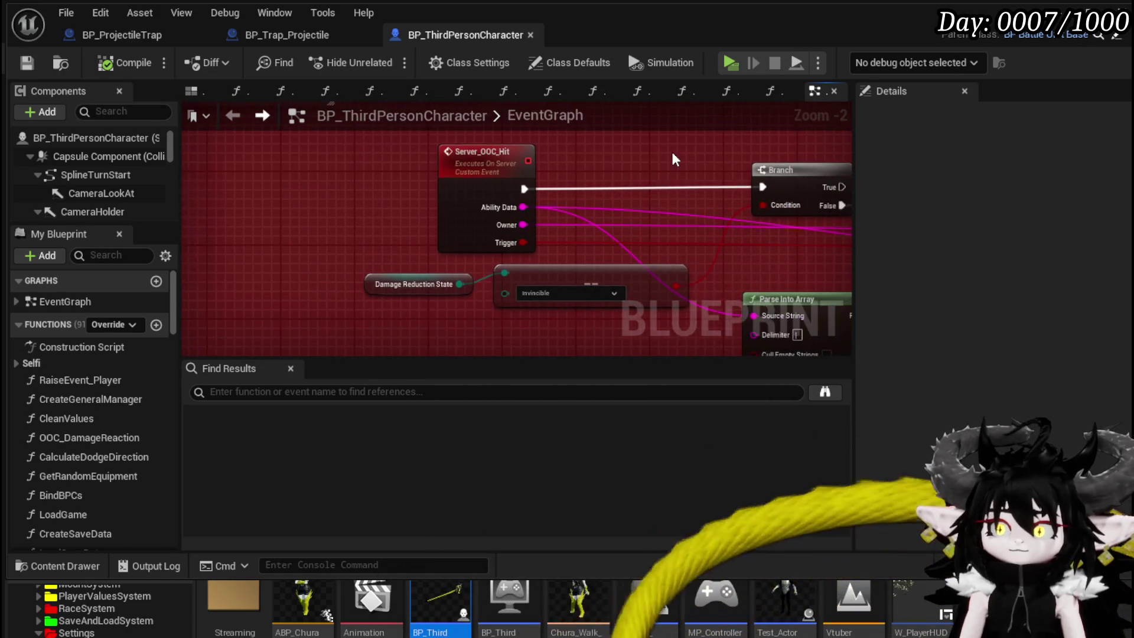
{"action": "scroll", "coordinate": [554, 244], "scroll_direction": "down", "scroll_amount": 2}
{"action": "left_click_drag", "start_coordinate": [554, 245], "coordinate": [357, 227]}
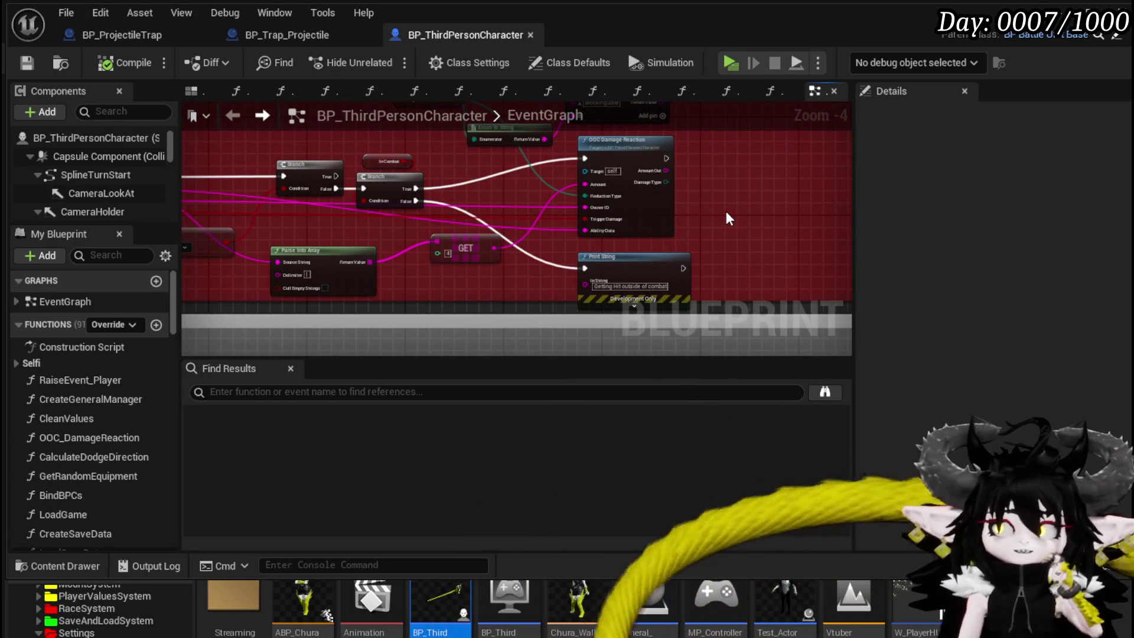
Step: Open the OOC Damage Reaction function and inspect the Switch on E_DamageReductionStates node
{"action": "double_click", "coordinate": [661, 205]}
{"action": "left_click_drag", "start_coordinate": [499, 199], "coordinate": [445, 210]}
{"action": "scroll", "coordinate": [460, 206], "scroll_direction": "down", "scroll_amount": 1}
{"action": "scroll", "coordinate": [451, 220], "scroll_direction": "up", "scroll_amount": 2}
{"action": "left_click", "coordinate": [461, 175]}
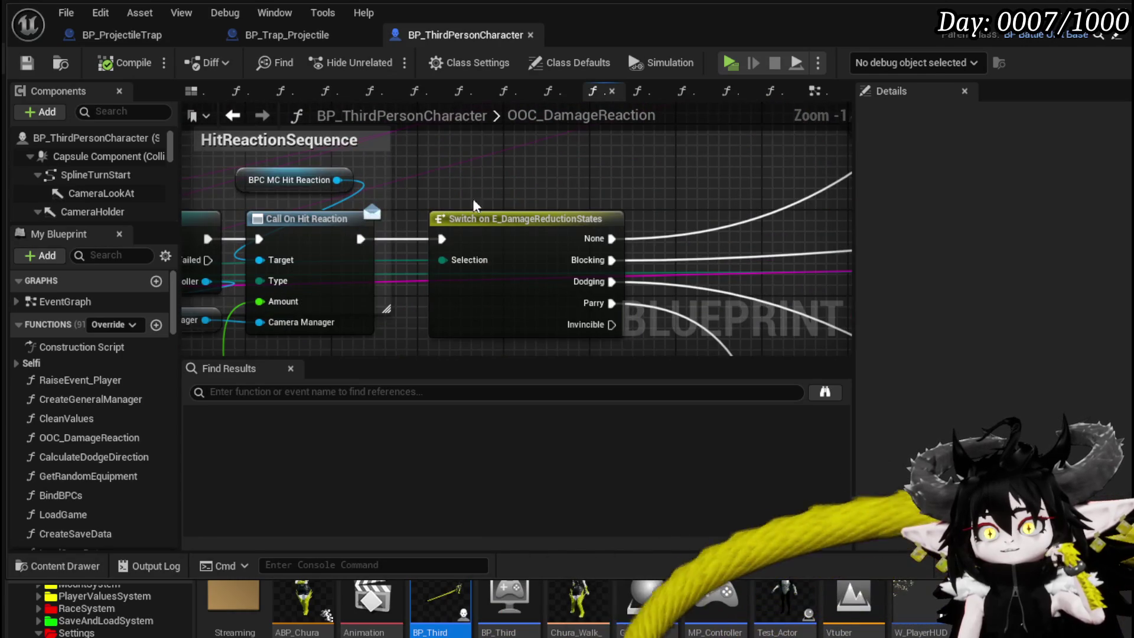
{"action": "scroll", "coordinate": [461, 175], "scroll_direction": "up", "scroll_amount": 2}
{"action": "scroll", "coordinate": [567, 318], "scroll_direction": "down", "scroll_amount": 1}
{"action": "mouse_move", "coordinate": [566, 320]}
{"action": "left_mouse_down"}
{"action": "mouse_move", "coordinate": [654, 232]}
{"action": "mouse_move", "coordinate": [670, 195]}
{"action": "mouse_move", "coordinate": [512, 202]}
{"action": "mouse_move", "coordinate": [478, 225]}
{"action": "left_mouse_up"}
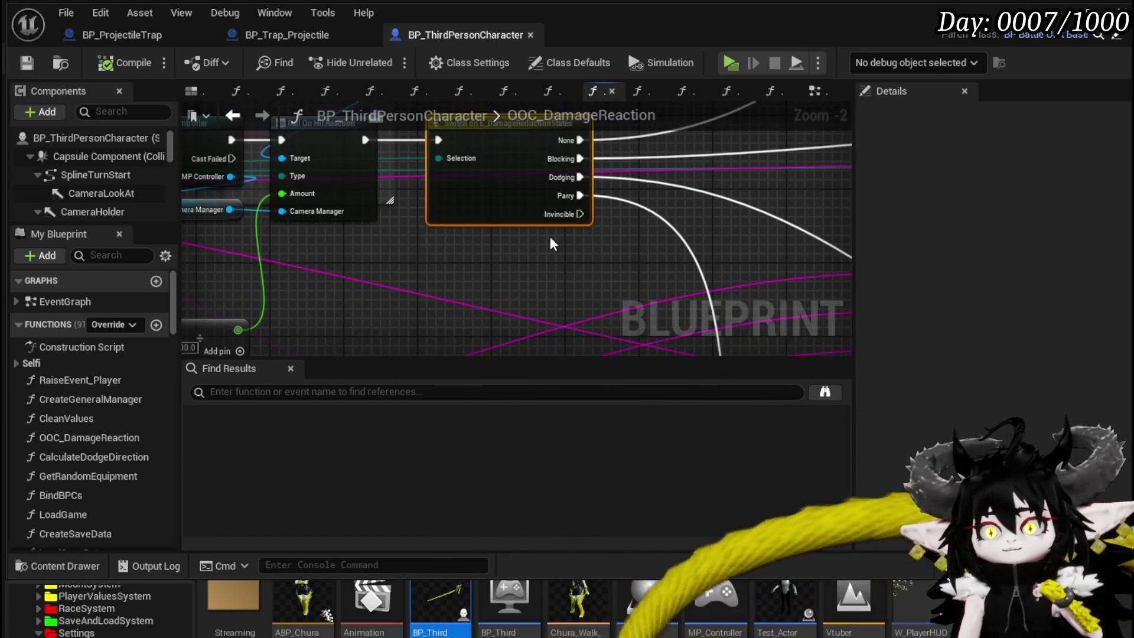
{"action": "mouse_move", "coordinate": [537, 252]}
{"action": "left_mouse_down"}
{"action": "mouse_move", "coordinate": [586, 242]}
{"action": "mouse_move", "coordinate": [346, 285]}
{"action": "mouse_move", "coordinate": [413, 248]}
{"action": "mouse_move", "coordinate": [594, 245]}
{"action": "mouse_move", "coordinate": [509, 301]}
{"action": "left_mouse_up"}
{"action": "mouse_move", "coordinate": [636, 286]}
{"action": "left_mouse_down"}
{"action": "mouse_move", "coordinate": [563, 308]}
{"action": "mouse_move", "coordinate": [489, 301]}
{"action": "mouse_move", "coordinate": [626, 315]}
{"action": "mouse_move", "coordinate": [631, 271]}
{"action": "left_mouse_up"}
Step: Trace the wires through Damage Battler, HitReactionSequence and Call On Hit Reaction
{"action": "mouse_move", "coordinate": [678, 179]}
{"action": "left_mouse_down"}
{"action": "mouse_move", "coordinate": [838, 201]}
{"action": "mouse_move", "coordinate": [686, 216]}
{"action": "mouse_move", "coordinate": [614, 197]}
{"action": "mouse_move", "coordinate": [279, 254]}
{"action": "mouse_move", "coordinate": [253, 301]}
{"action": "mouse_move", "coordinate": [366, 278]}
{"action": "left_mouse_up"}
{"action": "mouse_move", "coordinate": [434, 324]}
{"action": "left_mouse_down"}
{"action": "mouse_move", "coordinate": [597, 179]}
{"action": "mouse_move", "coordinate": [610, 141]}
{"action": "left_mouse_up"}
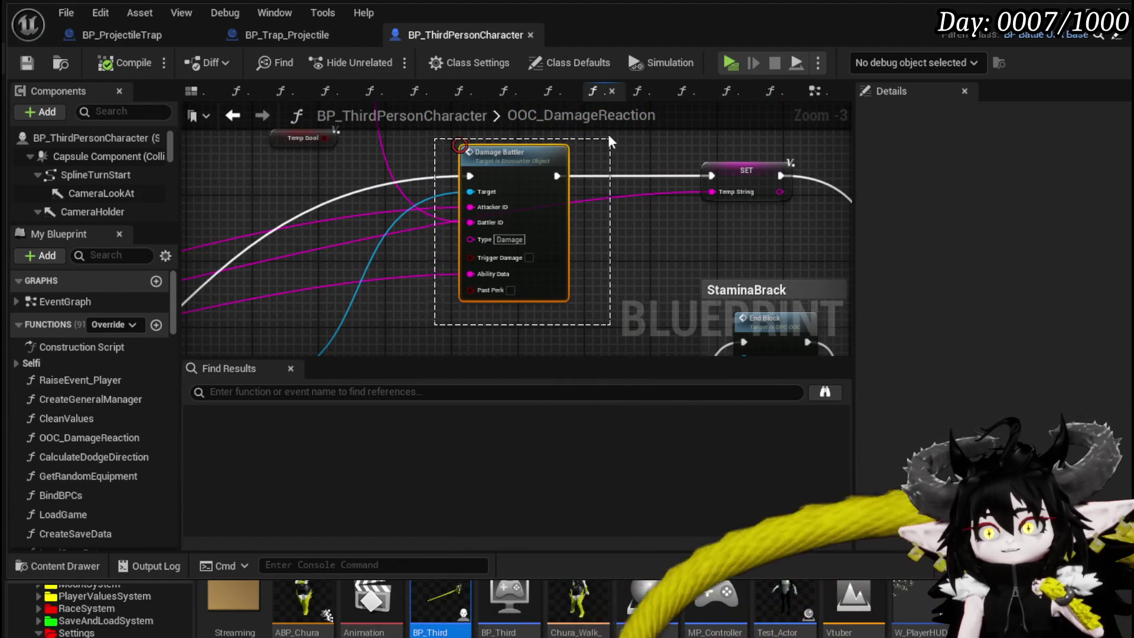
{"action": "mouse_move", "coordinate": [626, 254]}
{"action": "left_mouse_down"}
{"action": "mouse_move", "coordinate": [384, 197]}
{"action": "mouse_move", "coordinate": [548, 133]}
{"action": "mouse_move", "coordinate": [460, 126]}
{"action": "mouse_move", "coordinate": [391, 91]}
{"action": "left_mouse_up"}
{"action": "scroll", "coordinate": [530, 162], "scroll_direction": "down", "scroll_amount": 2}
{"action": "left_click_drag", "start_coordinate": [207, 118], "coordinate": [591, 165]}
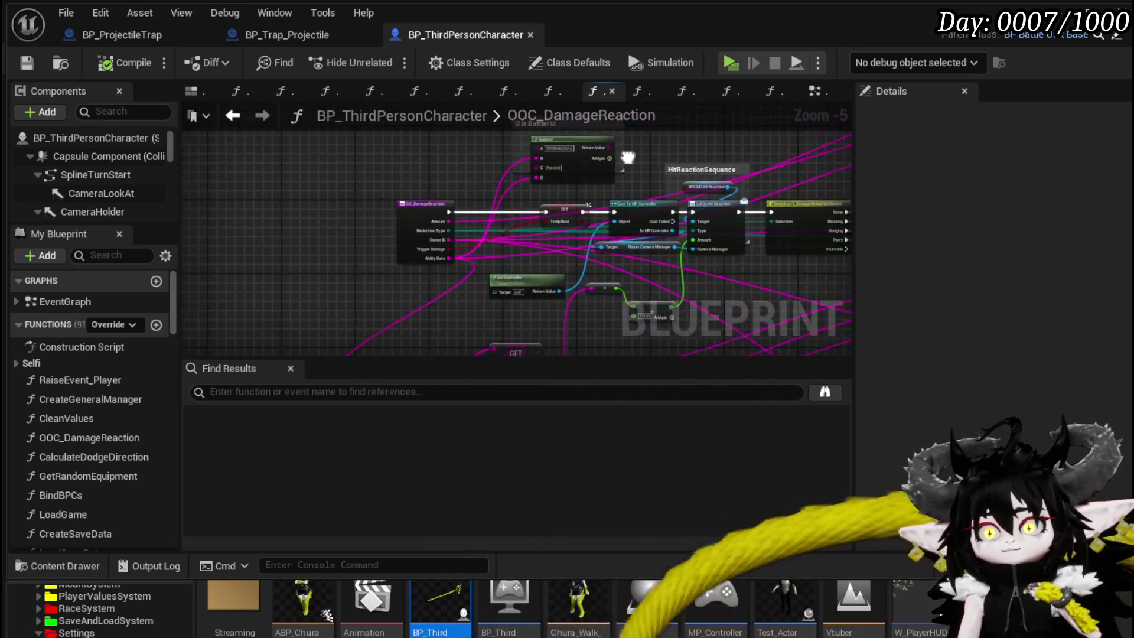
{"action": "scroll", "coordinate": [465, 194], "scroll_direction": "up", "scroll_amount": 3}
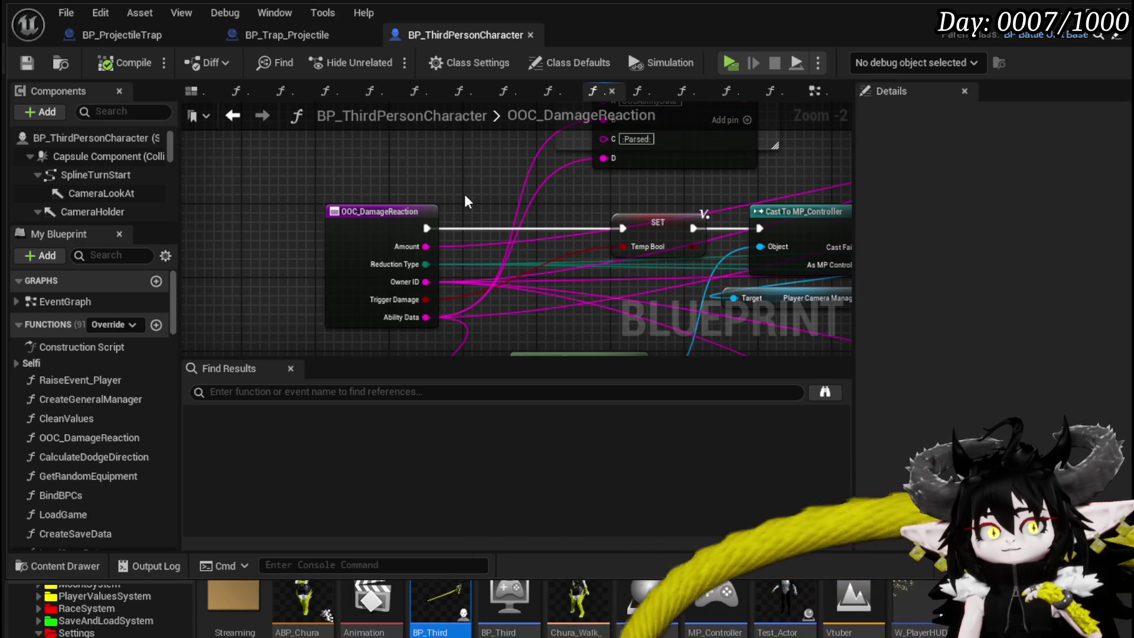
{"action": "scroll", "coordinate": [465, 197], "scroll_direction": "down", "scroll_amount": 1}
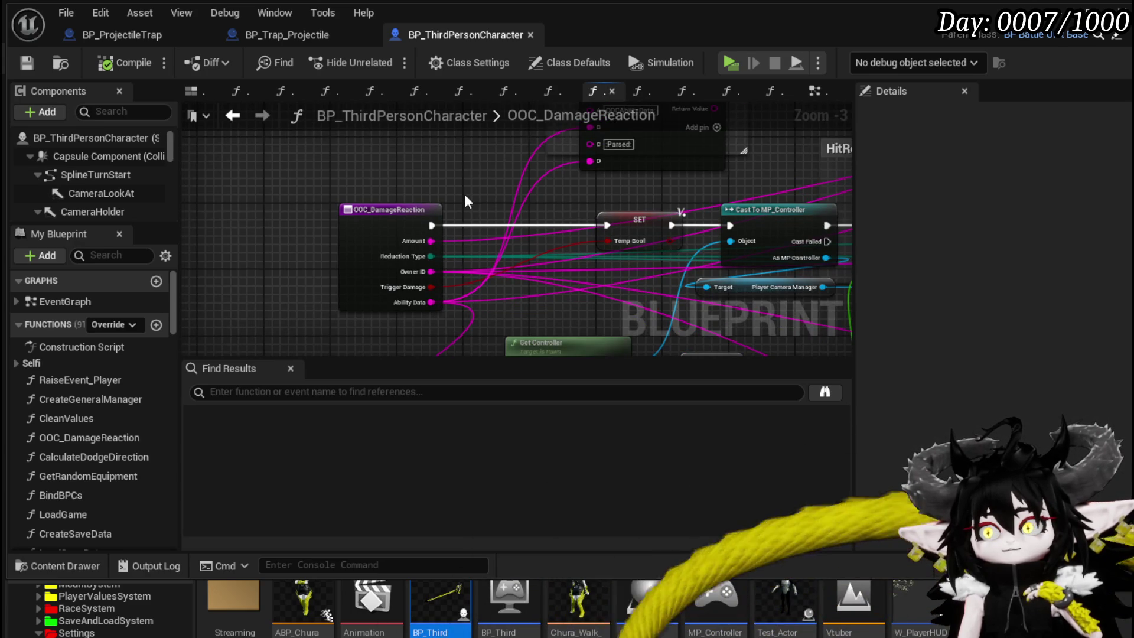
{"action": "left_click_drag", "start_coordinate": [464, 194], "coordinate": [287, 147]}
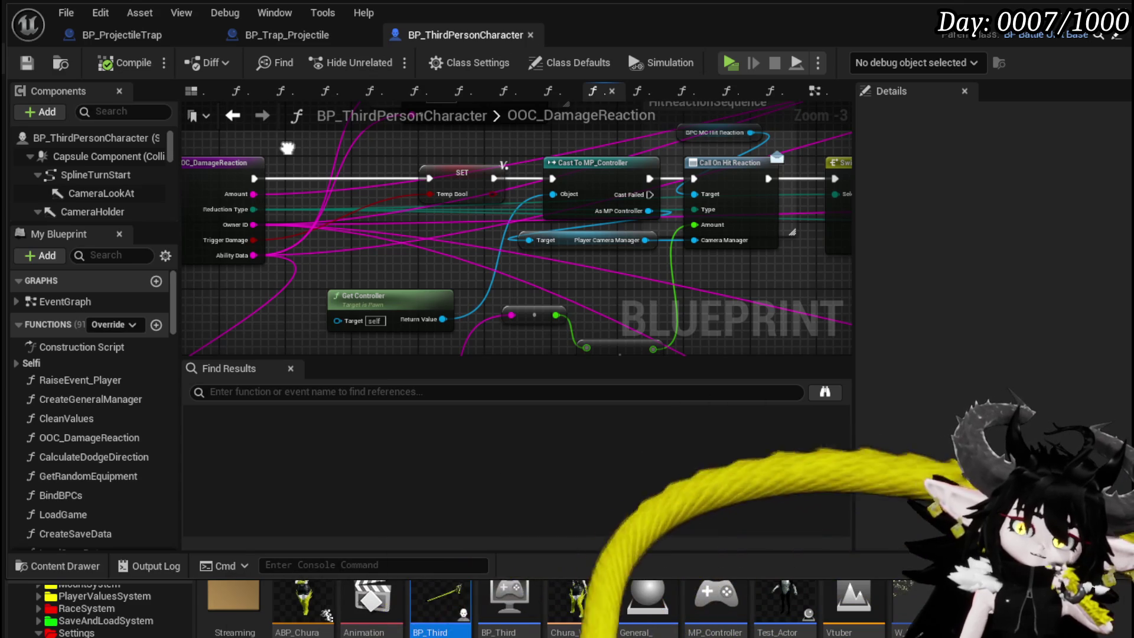
Step: Centre and select the OOC_DamageReaction entry node
{"action": "mouse_move", "coordinate": [634, 134]}
{"action": "left_mouse_down"}
{"action": "mouse_move", "coordinate": [511, 167]}
{"action": "mouse_move", "coordinate": [430, 154]}
{"action": "mouse_move", "coordinate": [567, 164]}
{"action": "mouse_move", "coordinate": [388, 157]}
{"action": "mouse_move", "coordinate": [284, 222]}
{"action": "mouse_move", "coordinate": [610, 205]}
{"action": "left_mouse_up"}
{"action": "scroll", "coordinate": [455, 158], "scroll_direction": "down", "scroll_amount": 1}
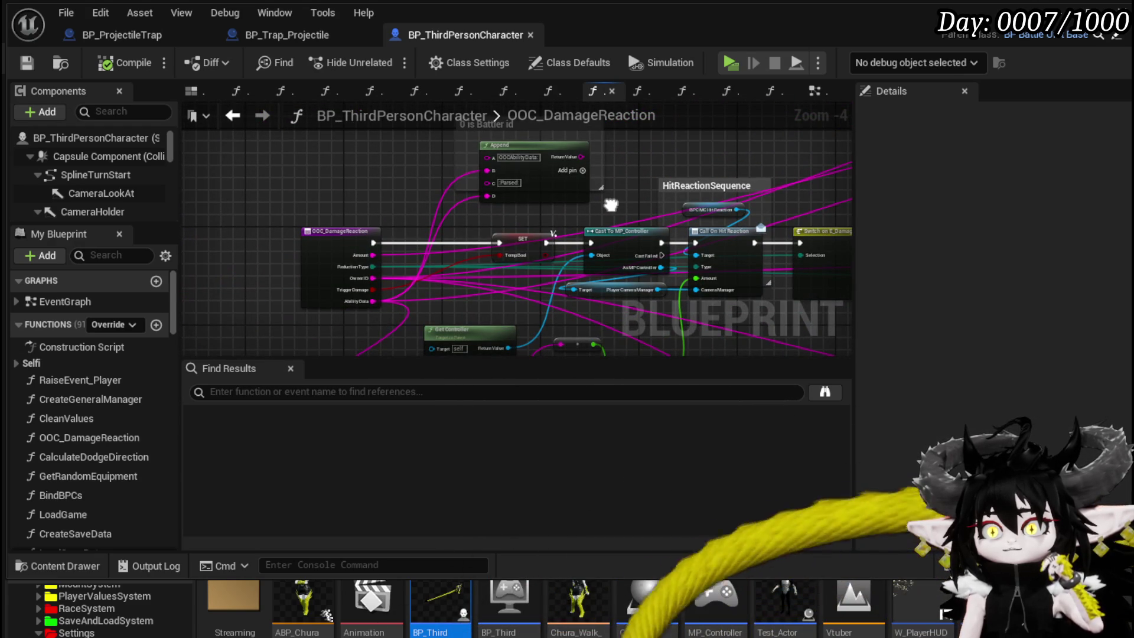
{"action": "scroll", "coordinate": [321, 208], "scroll_direction": "up", "scroll_amount": 2}
{"action": "left_click_drag", "start_coordinate": [323, 210], "coordinate": [320, 182]}
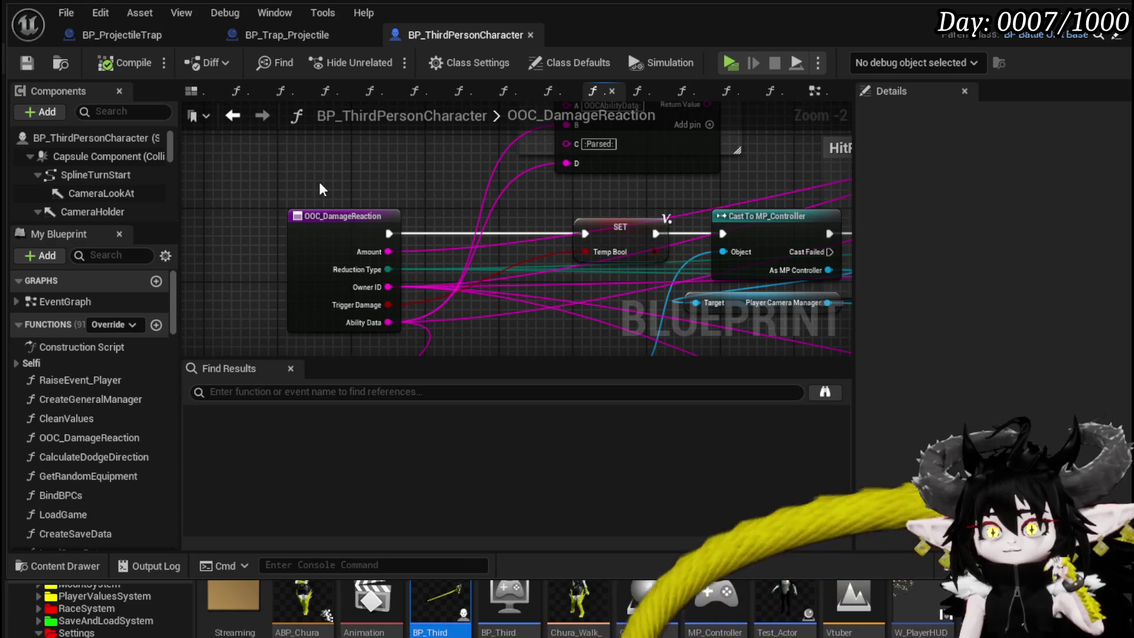
{"action": "left_click", "coordinate": [323, 228]}
Step: Rename the function to Encounter_DamageReaction, then compile and save the blueprint
{"action": "double_click", "coordinate": [1000, 163]}
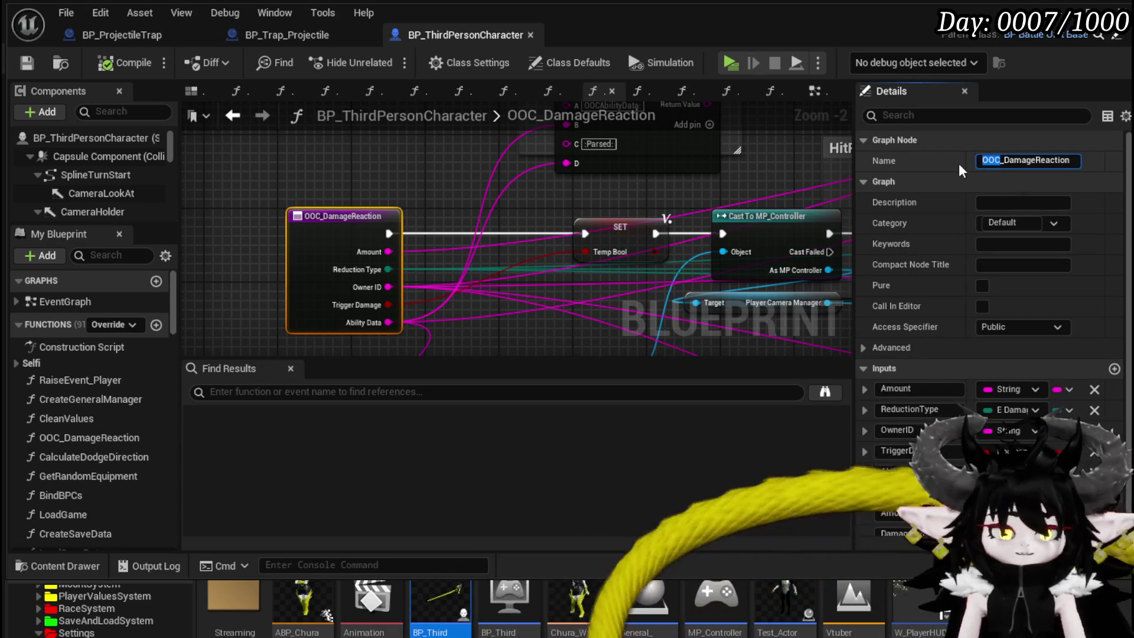
{"action": "type", "text": "Encounter"}
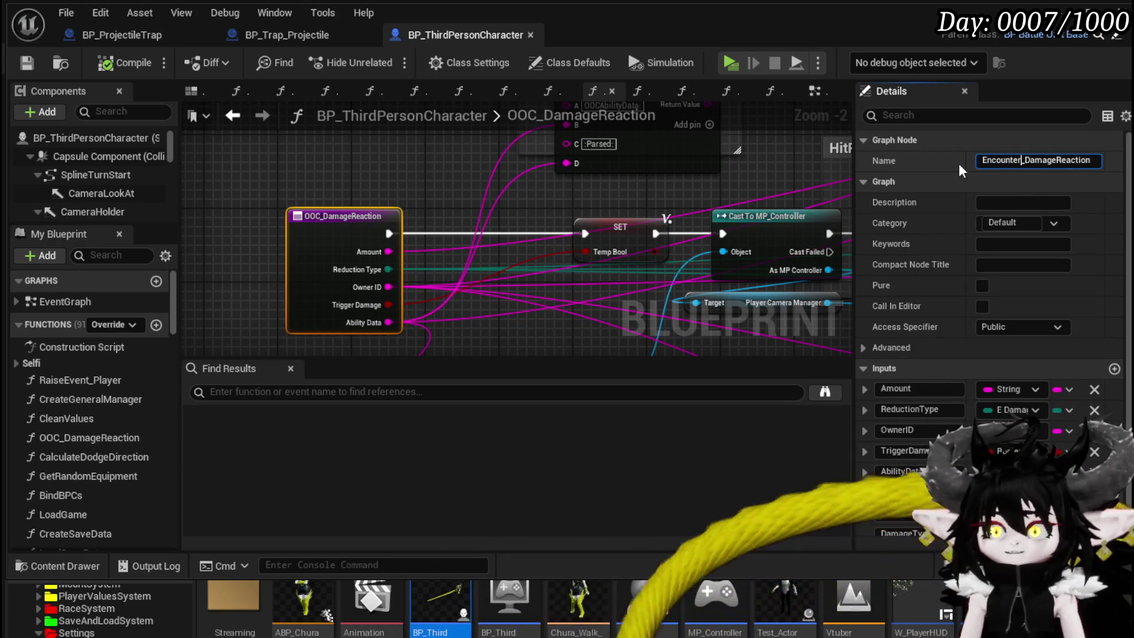
{"action": "key", "text": "Return"}
{"action": "left_click", "coordinate": [130, 60]}
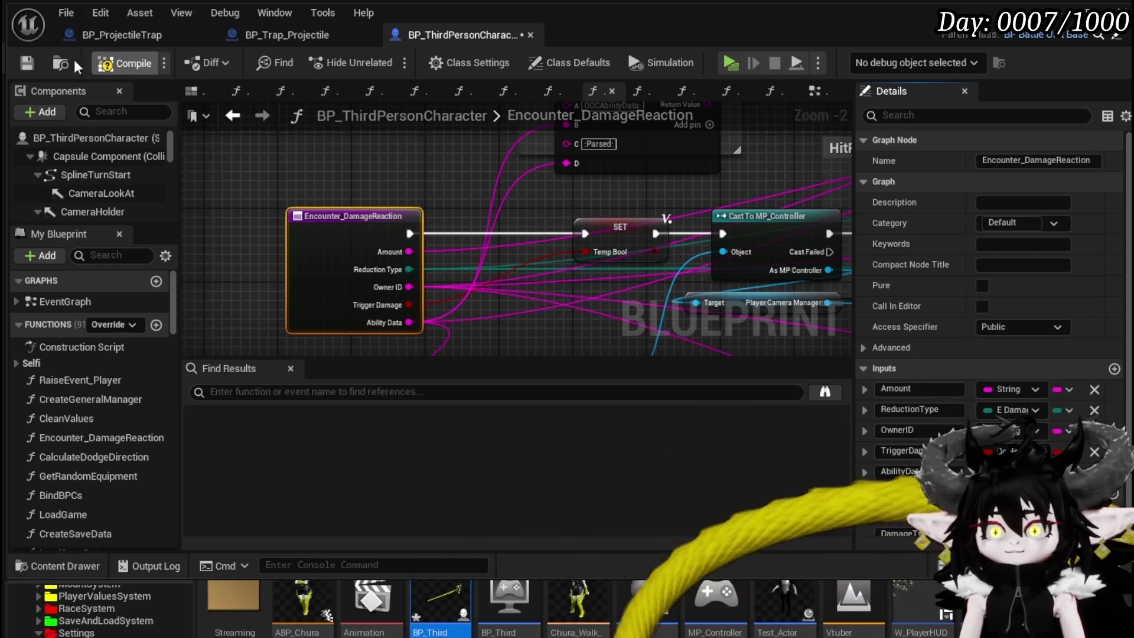
{"action": "left_click", "coordinate": [27, 62]}
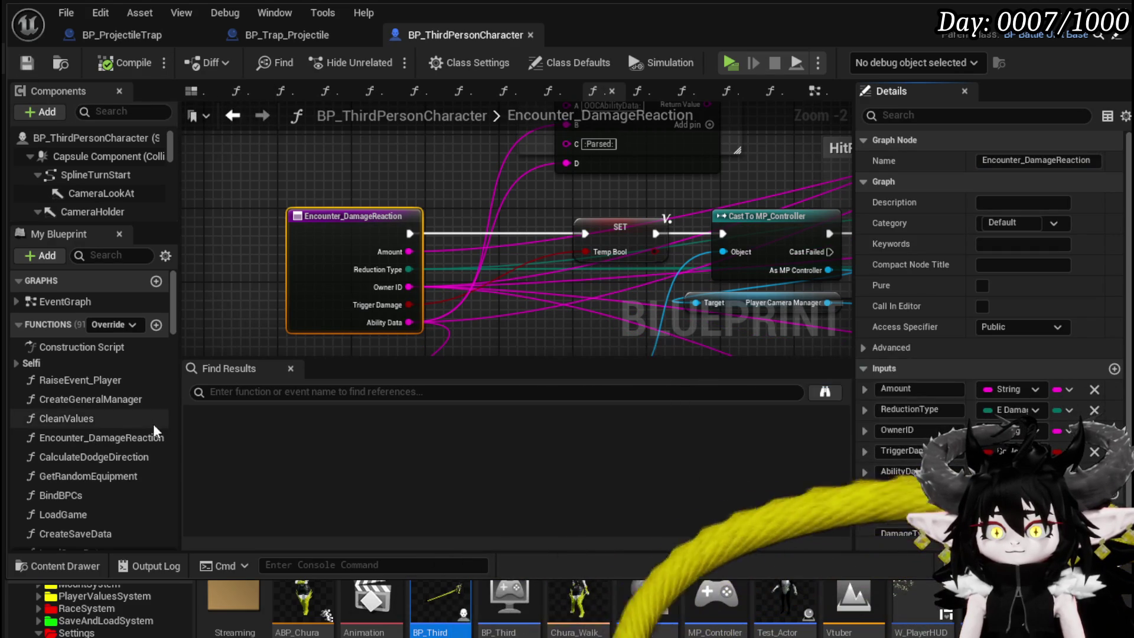
Step: Duplicate Encounter_DamageReaction, keeping the copy's default name
{"action": "left_click", "coordinate": [129, 437]}
{"action": "right_click", "coordinate": [101, 437]}
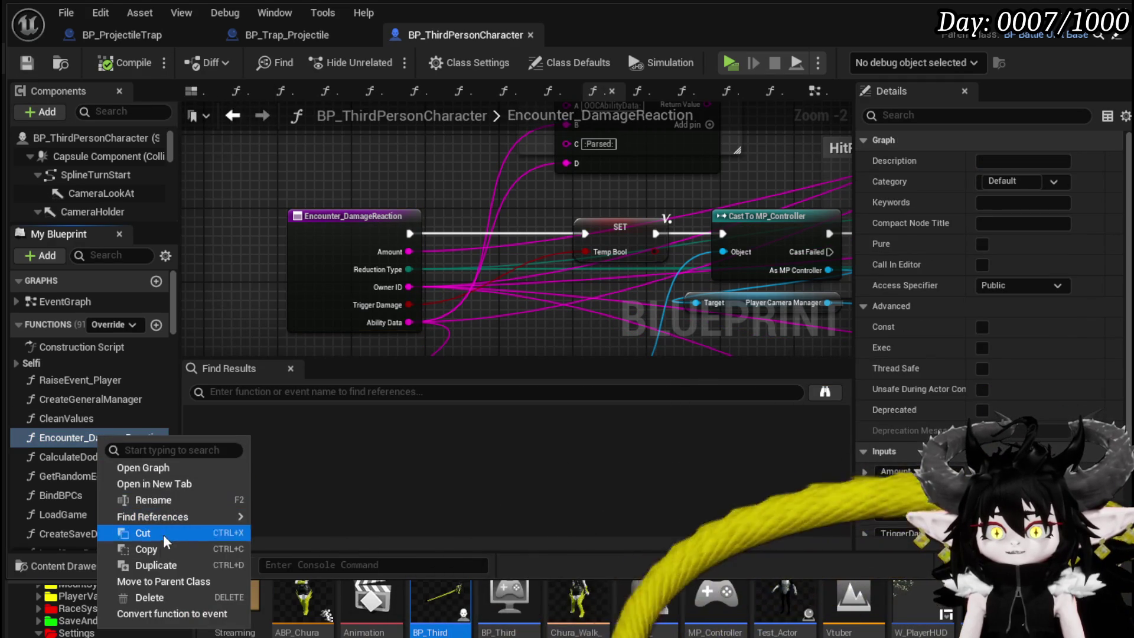
{"action": "left_click", "coordinate": [159, 564]}
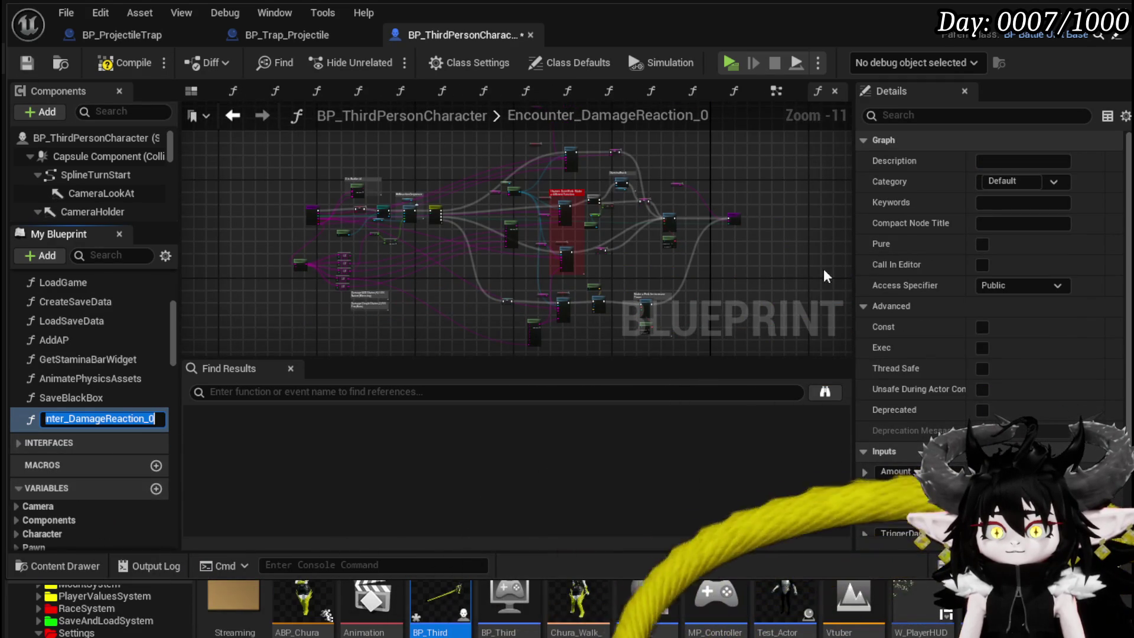
{"action": "left_click", "coordinate": [264, 249]}
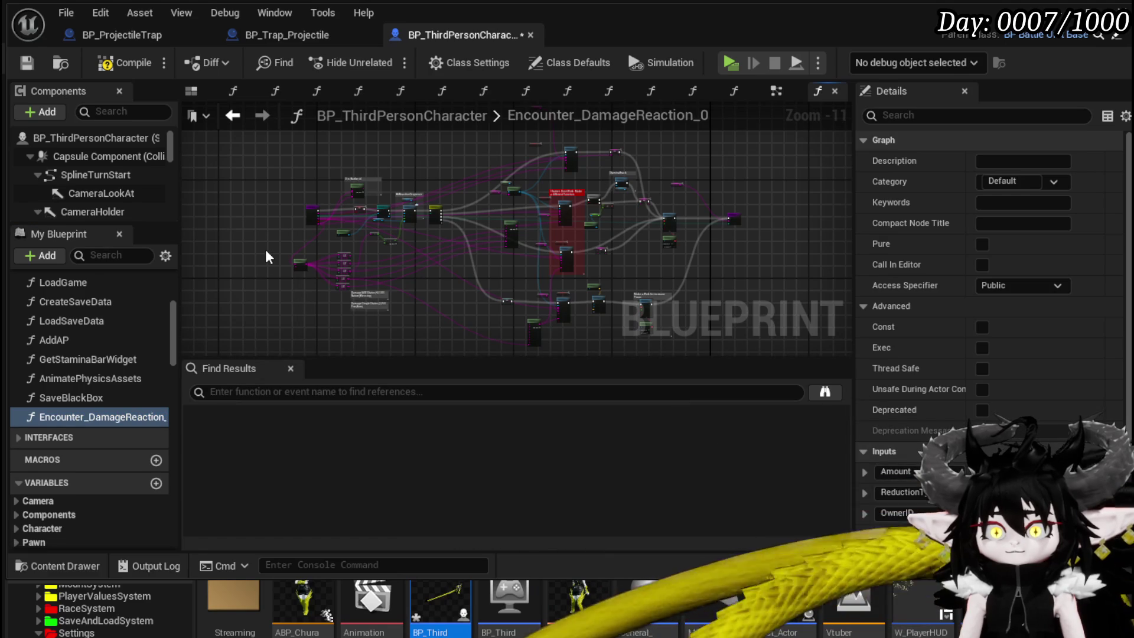
Step: Rename the copy to OOC_DamageReaction, dropping the _0 suffix, and save
{"action": "left_click", "coordinate": [82, 416]}
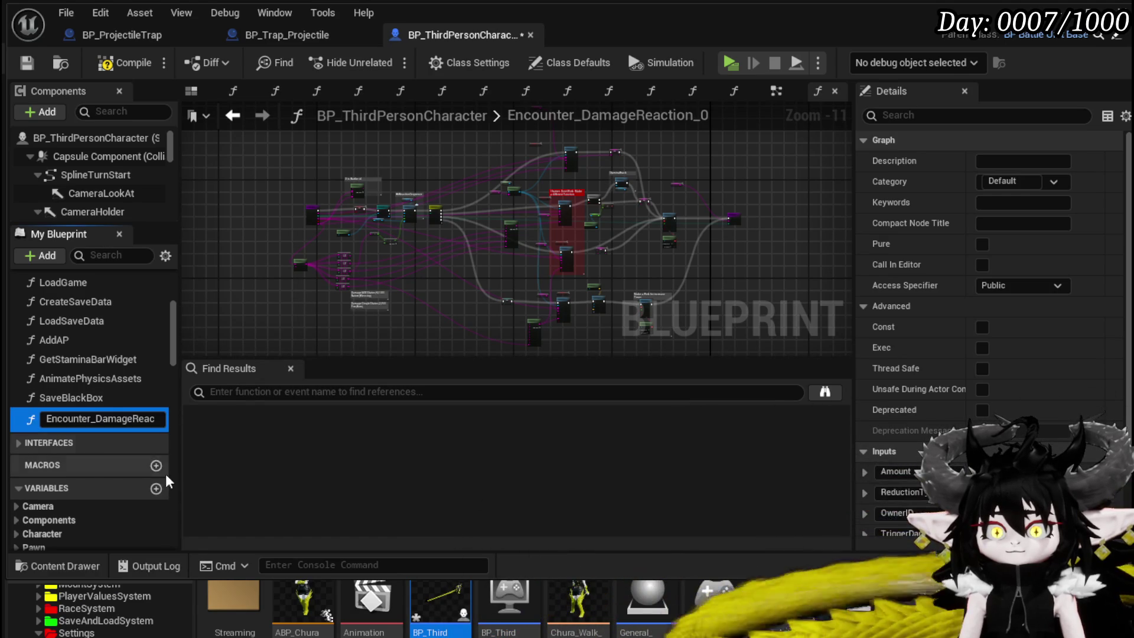
{"action": "left_click", "coordinate": [89, 419]}
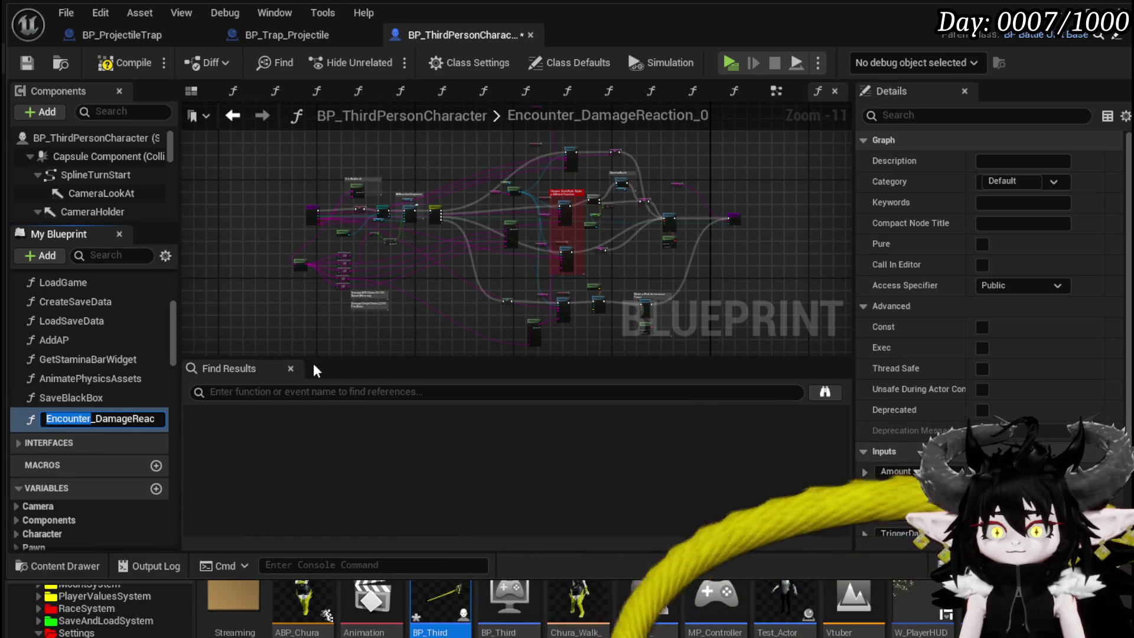
{"action": "type", "text": "OOC"}
{"action": "key", "text": "Return"}
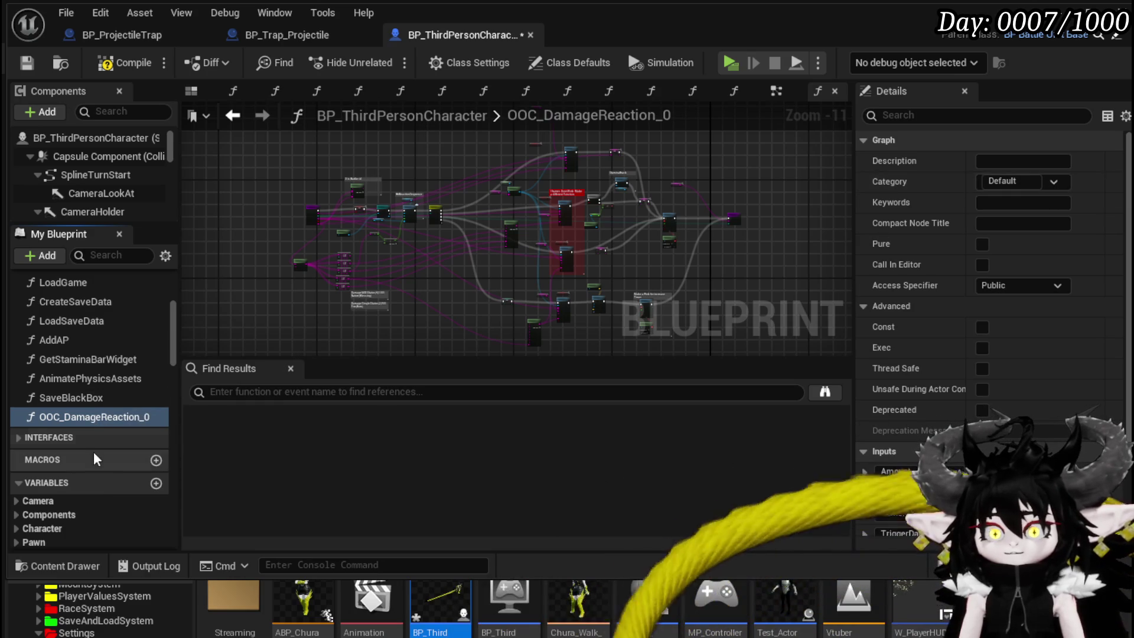
{"action": "right_click", "coordinate": [107, 415]}
{"action": "left_click", "coordinate": [175, 481]}
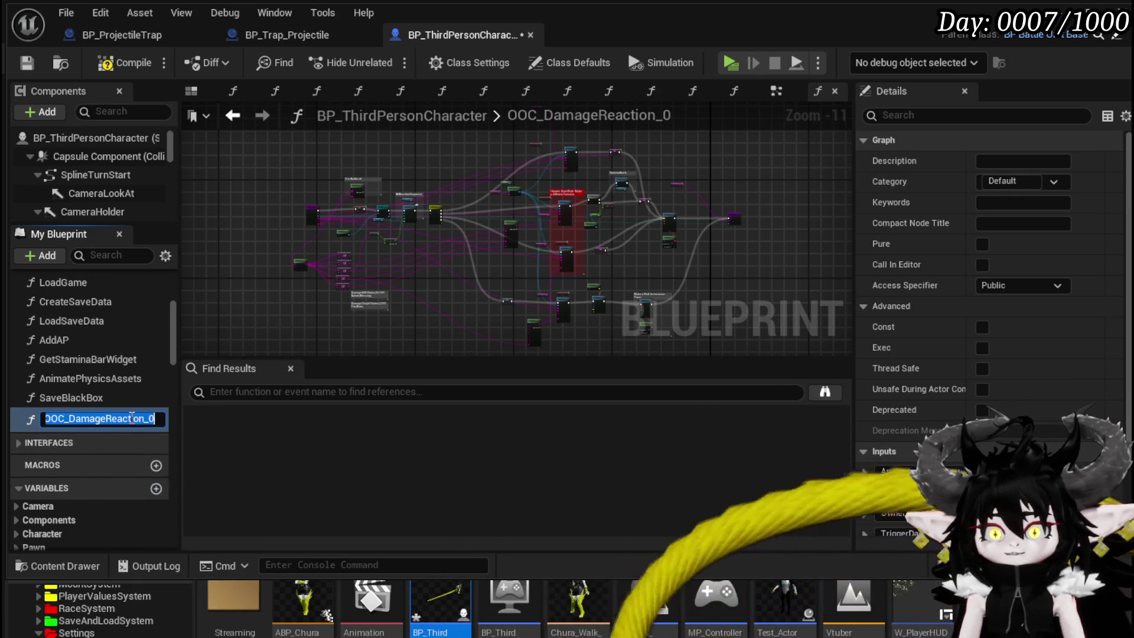
{"action": "left_click_drag", "start_coordinate": [144, 418], "coordinate": [266, 422]}
{"action": "key", "text": "Return"}
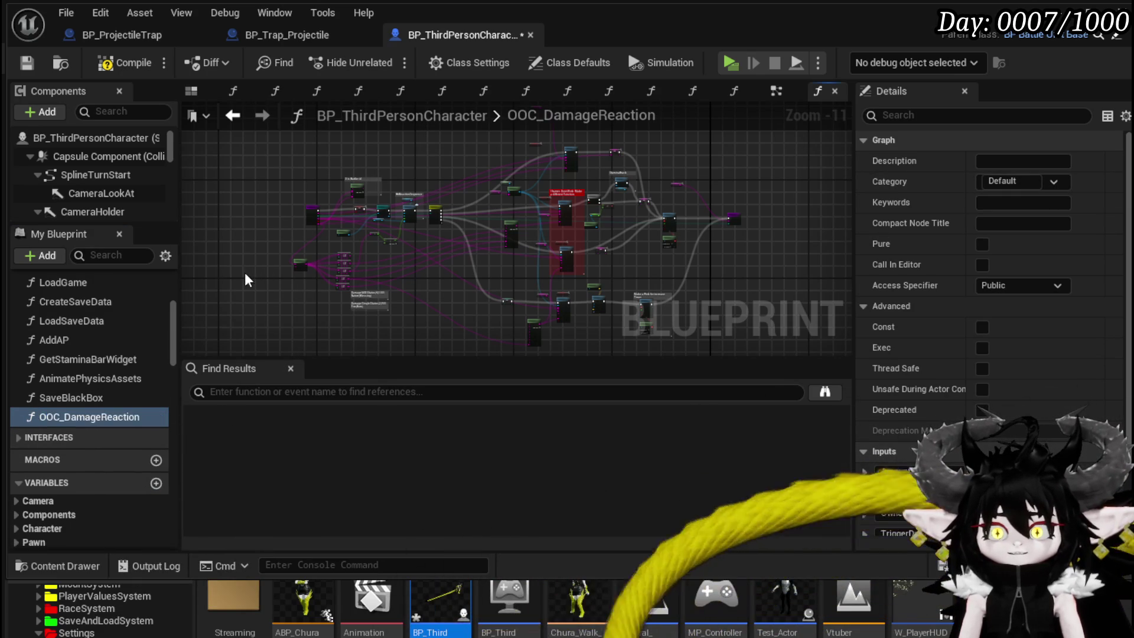
{"action": "left_click", "coordinate": [30, 63]}
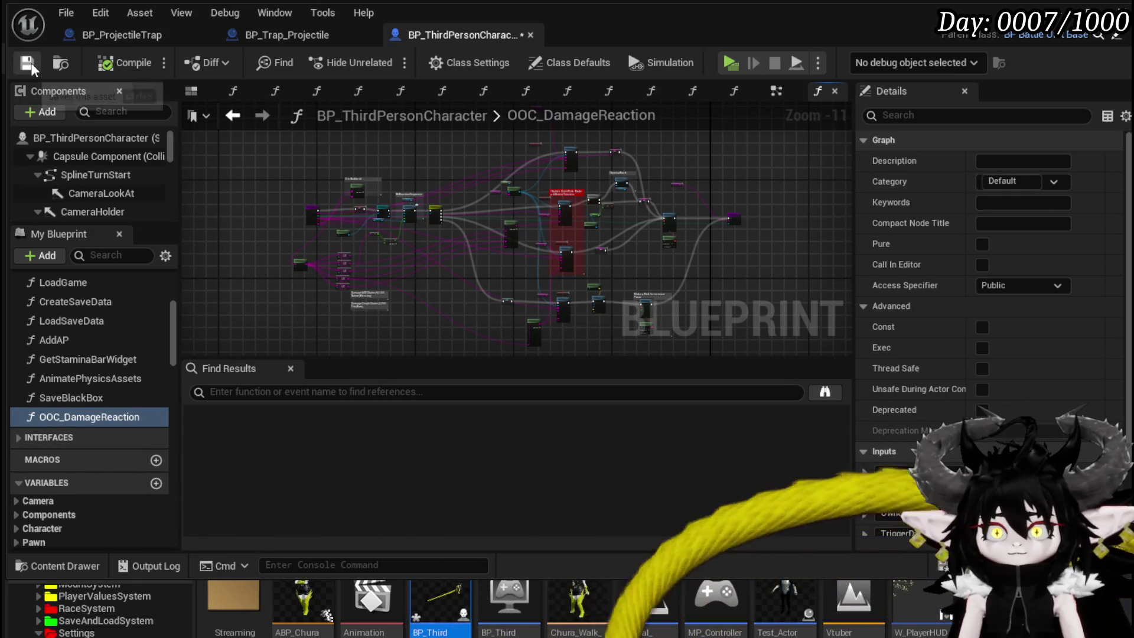
Step: Set the function's category to DamageReaction
{"action": "left_click", "coordinate": [1011, 180]}
{"action": "double_click", "coordinate": [1011, 181]}
{"action": "type", "text": "DamageReaction"}
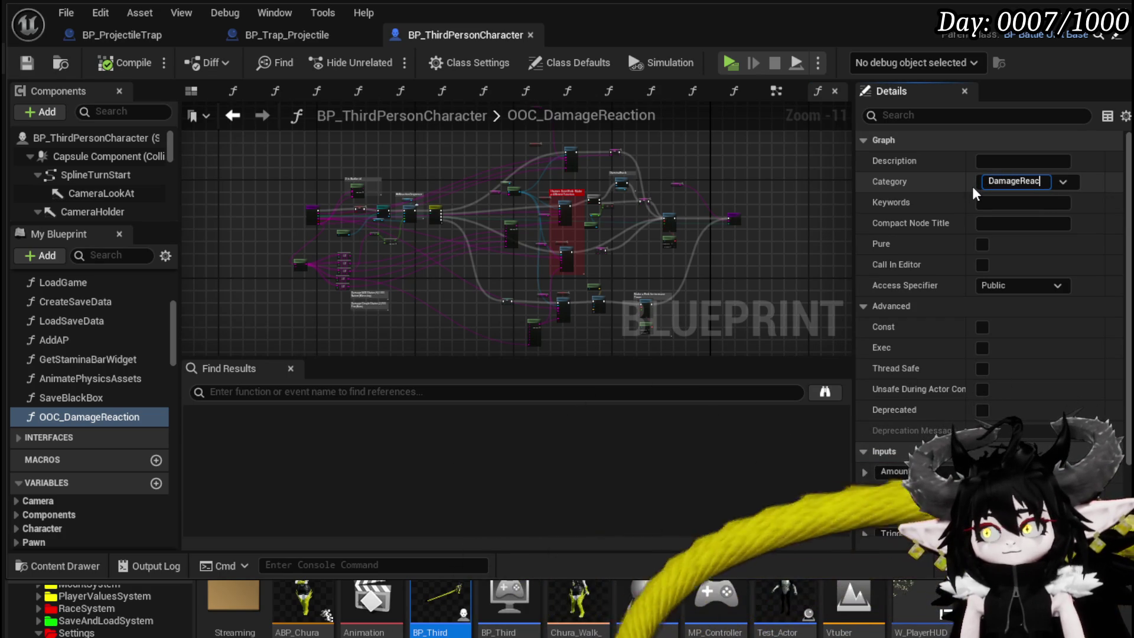
{"action": "key", "text": "Return"}
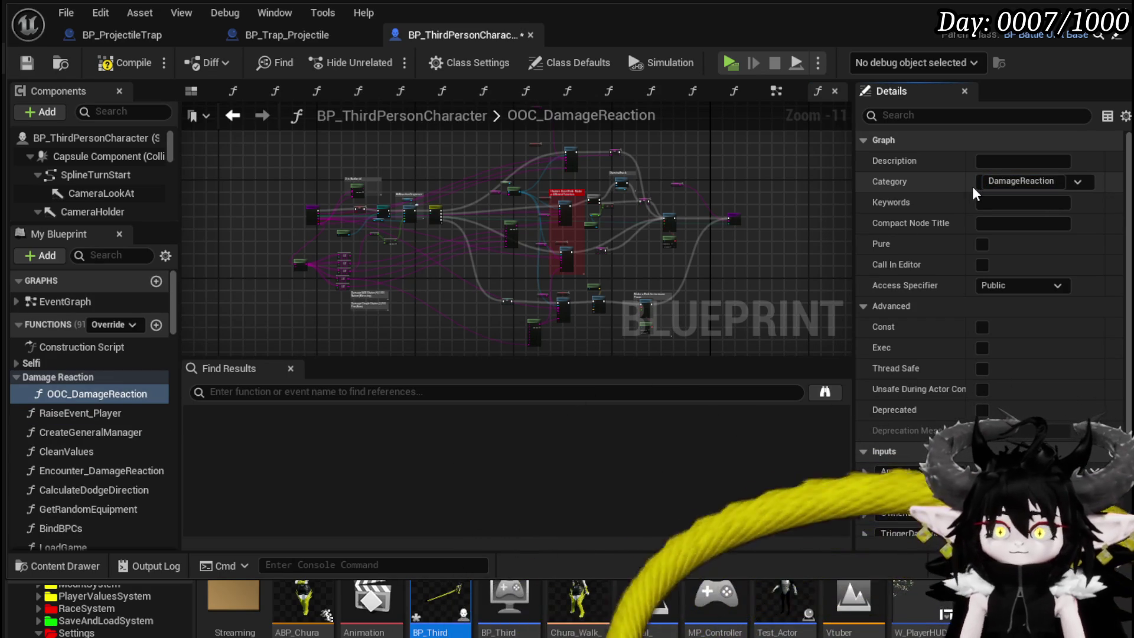
Step: Move Encounter_DamageReaction into the Damage Reaction category and open OOC_DamageReaction
{"action": "left_click", "coordinate": [65, 470]}
{"action": "left_click_drag", "start_coordinate": [65, 470], "coordinate": [70, 378]}
{"action": "double_click", "coordinate": [82, 409]}
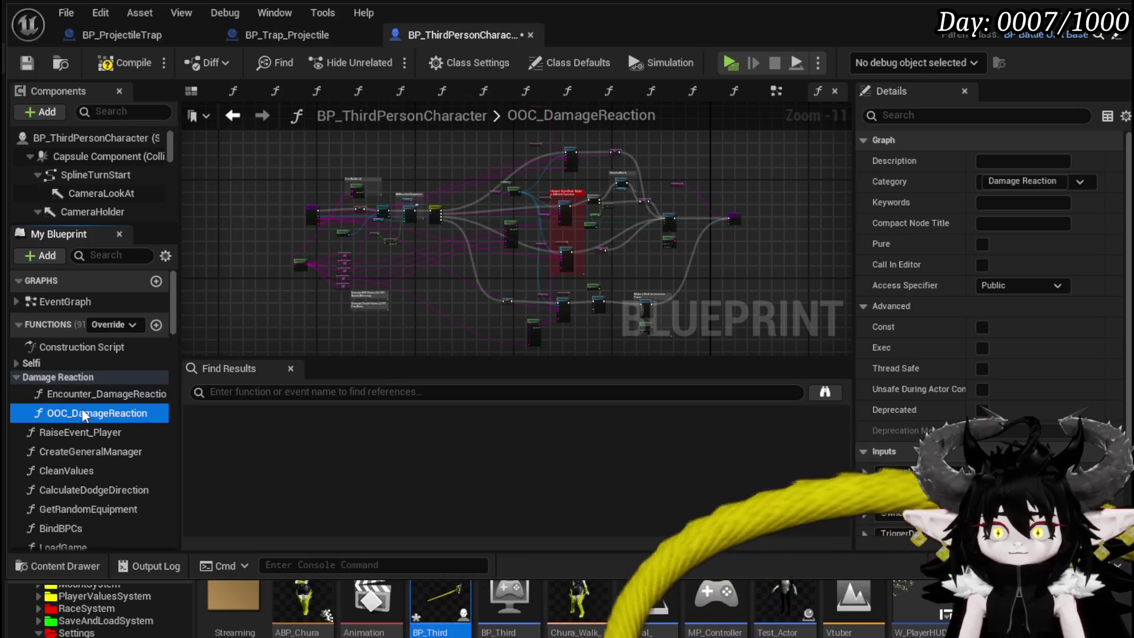
{"action": "scroll", "coordinate": [562, 178], "scroll_direction": "up", "scroll_amount": 8}
Step: Move the Self, Get Encounter and BattlerID nodes left and down to tidy the graph
{"action": "left_click_drag", "start_coordinate": [538, 255], "coordinate": [505, 303]}
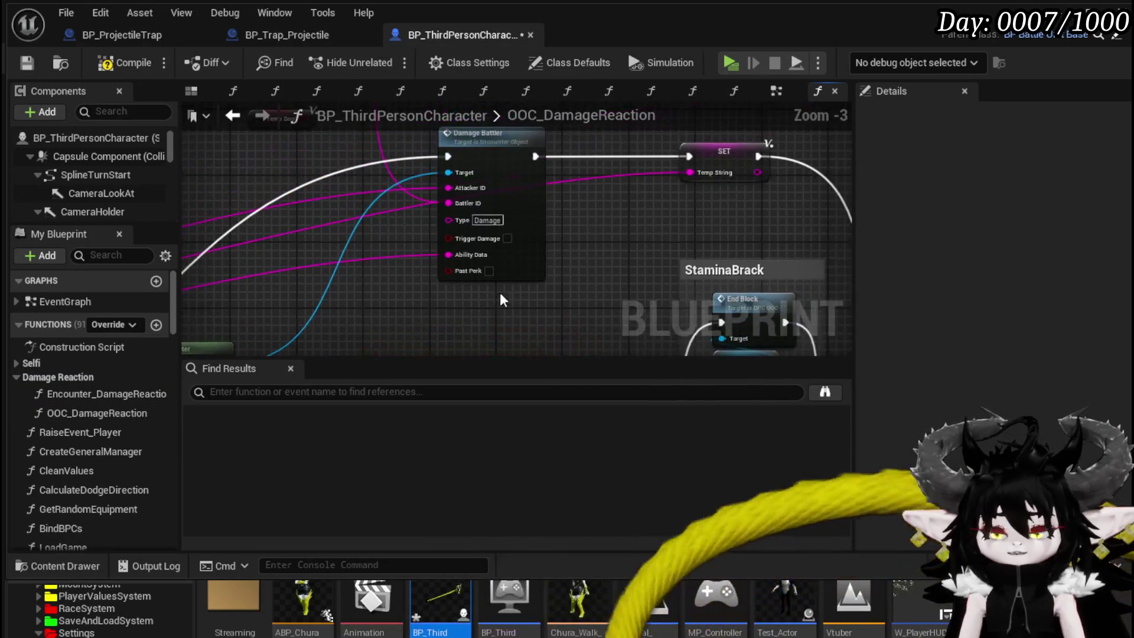
{"action": "scroll", "coordinate": [607, 255], "scroll_direction": "down", "scroll_amount": 1}
{"action": "left_click_drag", "start_coordinate": [504, 245], "coordinate": [470, 224]}
{"action": "left_click_drag", "start_coordinate": [482, 318], "coordinate": [460, 214]}
{"action": "left_click_drag", "start_coordinate": [329, 285], "coordinate": [438, 189]}
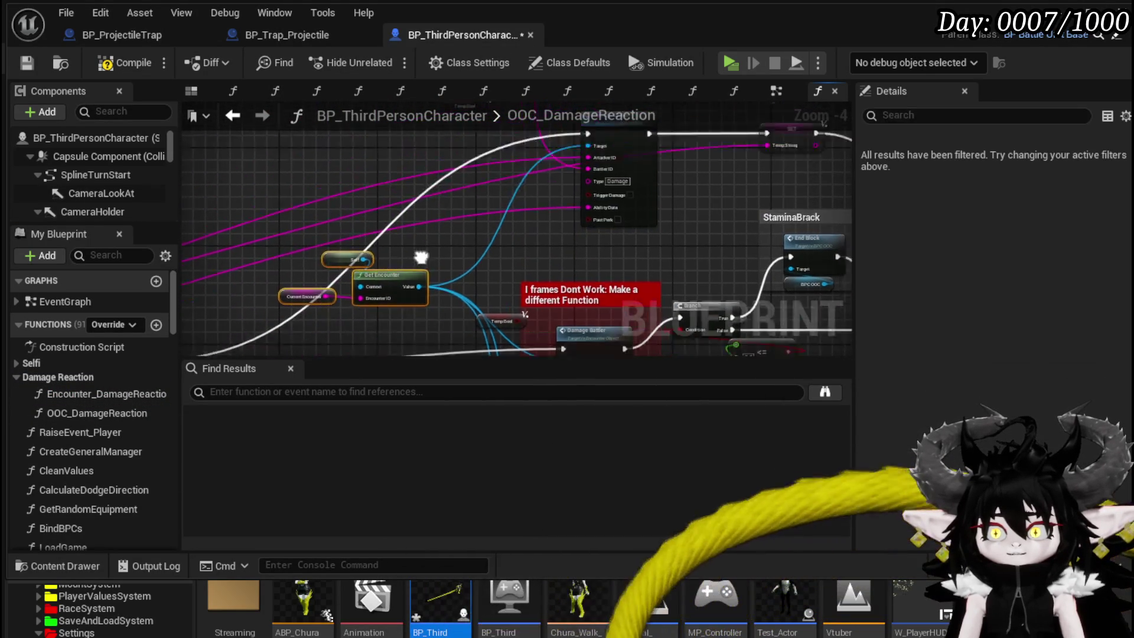
{"action": "mouse_move", "coordinate": [382, 318]}
{"action": "left_mouse_down"}
{"action": "mouse_move", "coordinate": [285, 179]}
{"action": "mouse_move", "coordinate": [603, 216]}
{"action": "left_mouse_up"}
{"action": "mouse_move", "coordinate": [303, 202]}
{"action": "left_mouse_down"}
{"action": "mouse_move", "coordinate": [465, 145]}
{"action": "mouse_move", "coordinate": [382, 171]}
{"action": "left_mouse_up"}
{"action": "mouse_move", "coordinate": [274, 263]}
{"action": "left_mouse_down"}
{"action": "mouse_move", "coordinate": [237, 156]}
{"action": "mouse_move", "coordinate": [486, 224]}
{"action": "mouse_move", "coordinate": [461, 242]}
{"action": "left_mouse_up"}
{"action": "left_click_drag", "start_coordinate": [352, 262], "coordinate": [350, 282]}
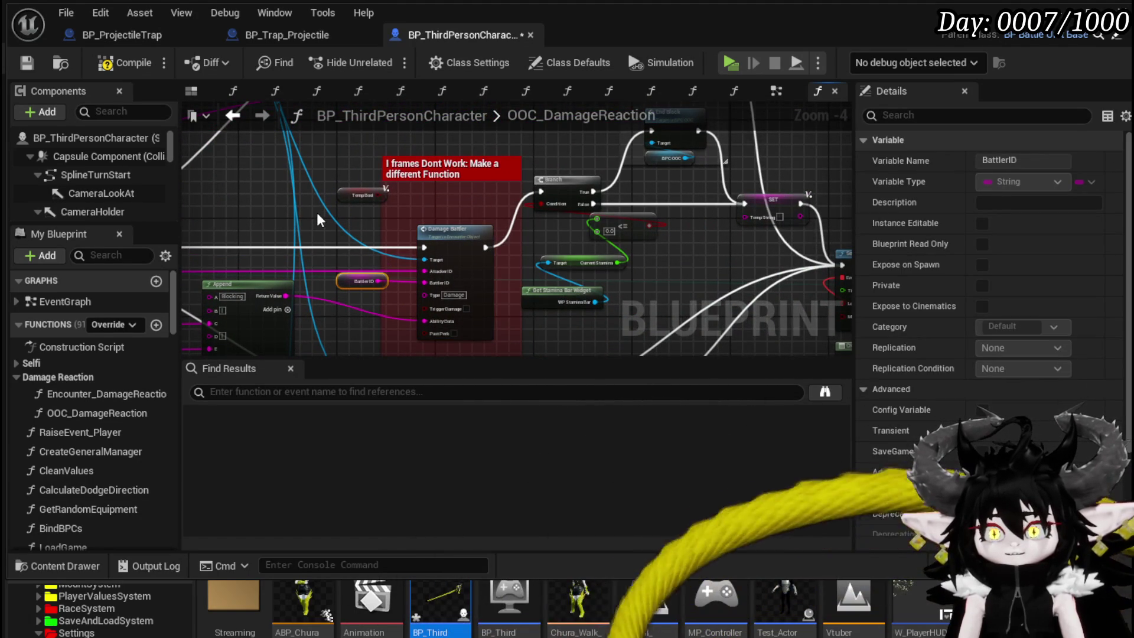
{"action": "left_click", "coordinate": [296, 189]}
Step: Compile and save BP_ThirdPersonCharacter, check BP_Trap_Projectile, and return to the overview
{"action": "left_click", "coordinate": [26, 65]}
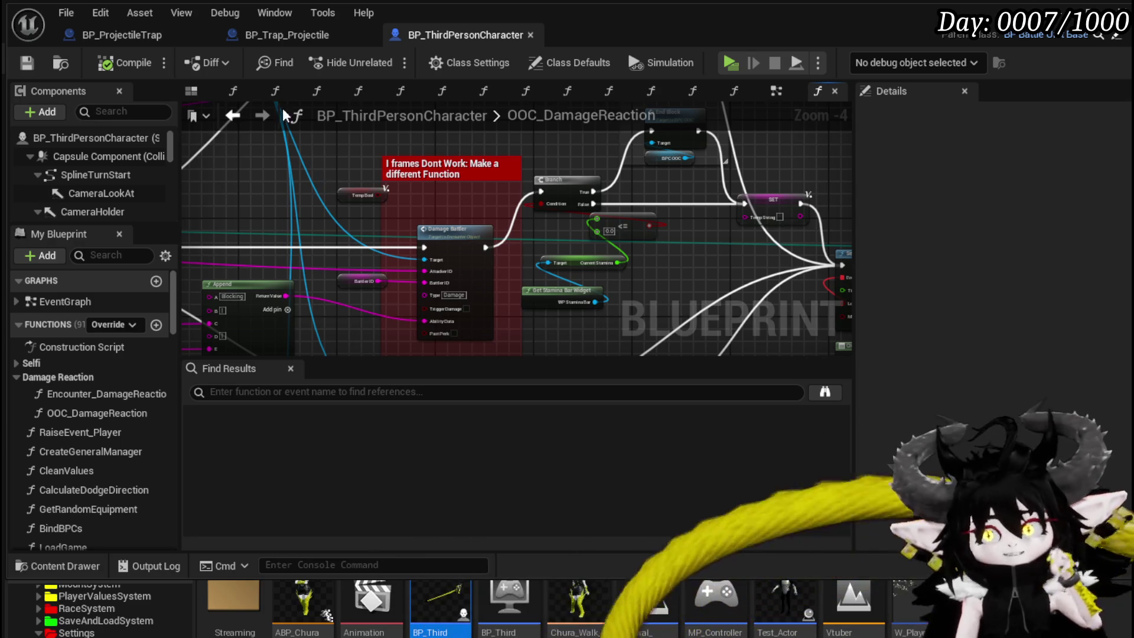
{"action": "left_click", "coordinate": [27, 62]}
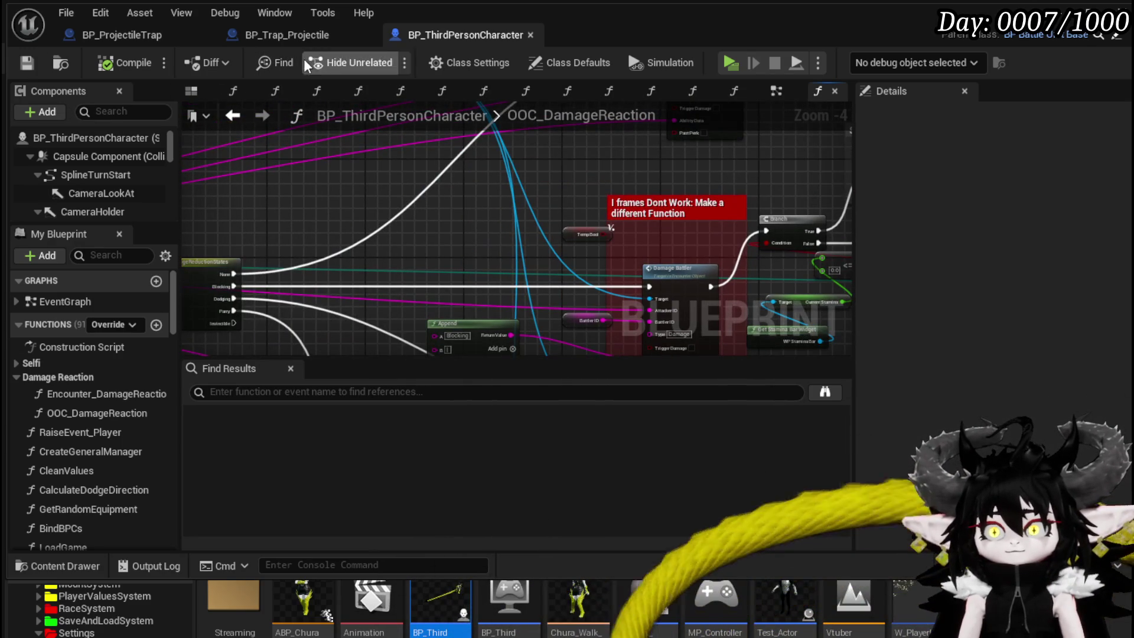
{"action": "left_click", "coordinate": [287, 35]}
{"action": "left_click", "coordinate": [461, 34]}
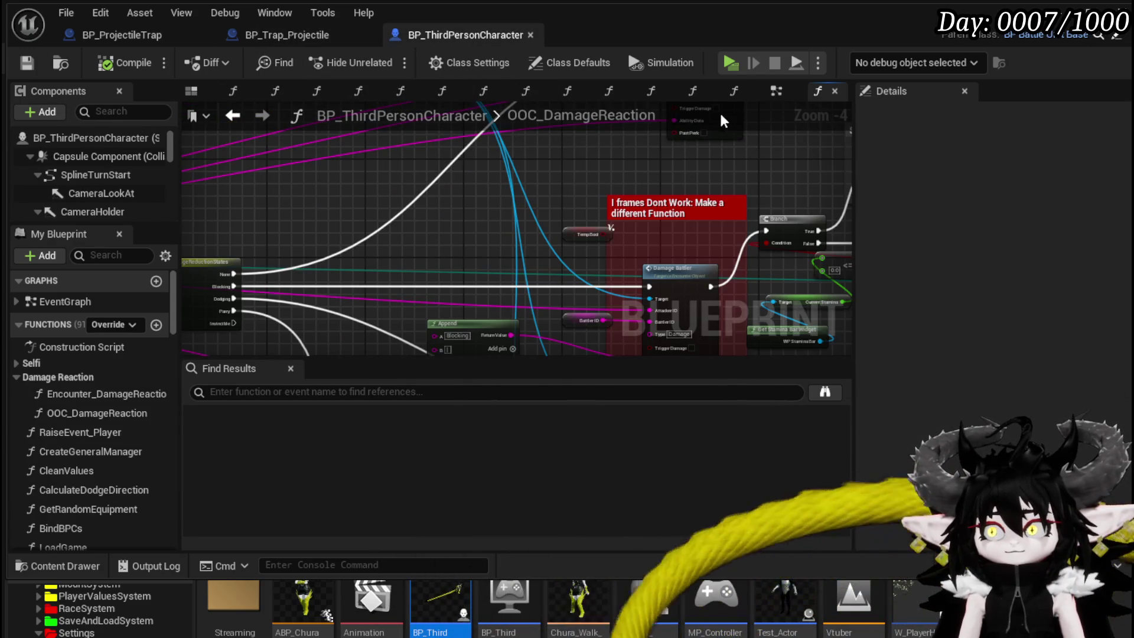
{"action": "left_click", "coordinate": [232, 117]}
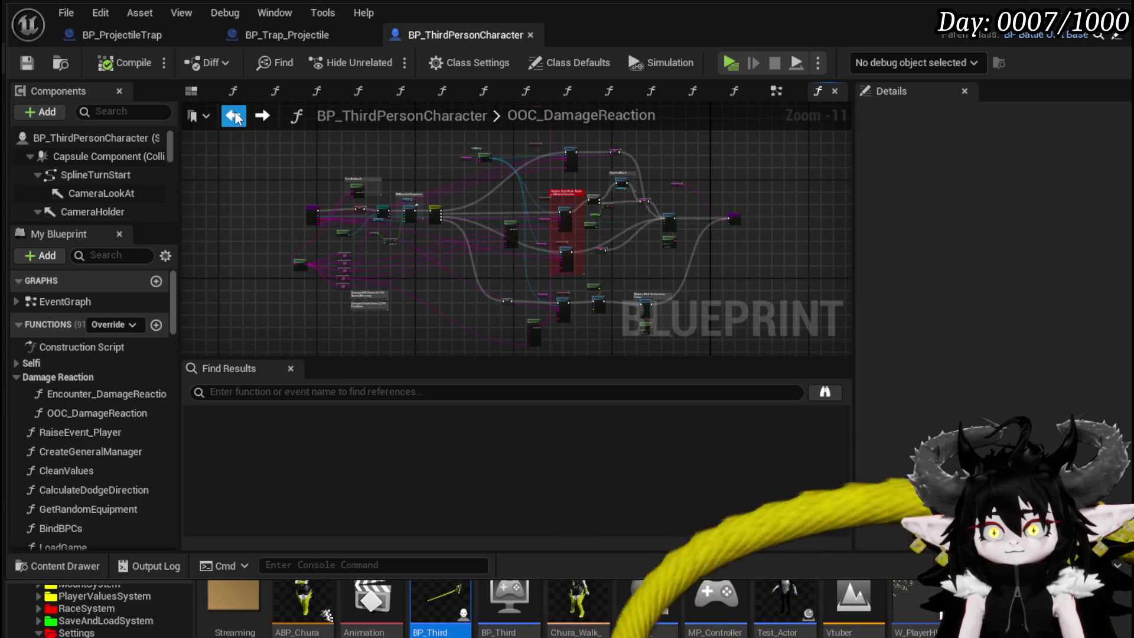
Step: Place an OOC_DamageReaction call in the EventGraph, replacing the out-of-combat Print String
{"action": "left_click", "coordinate": [234, 116]}
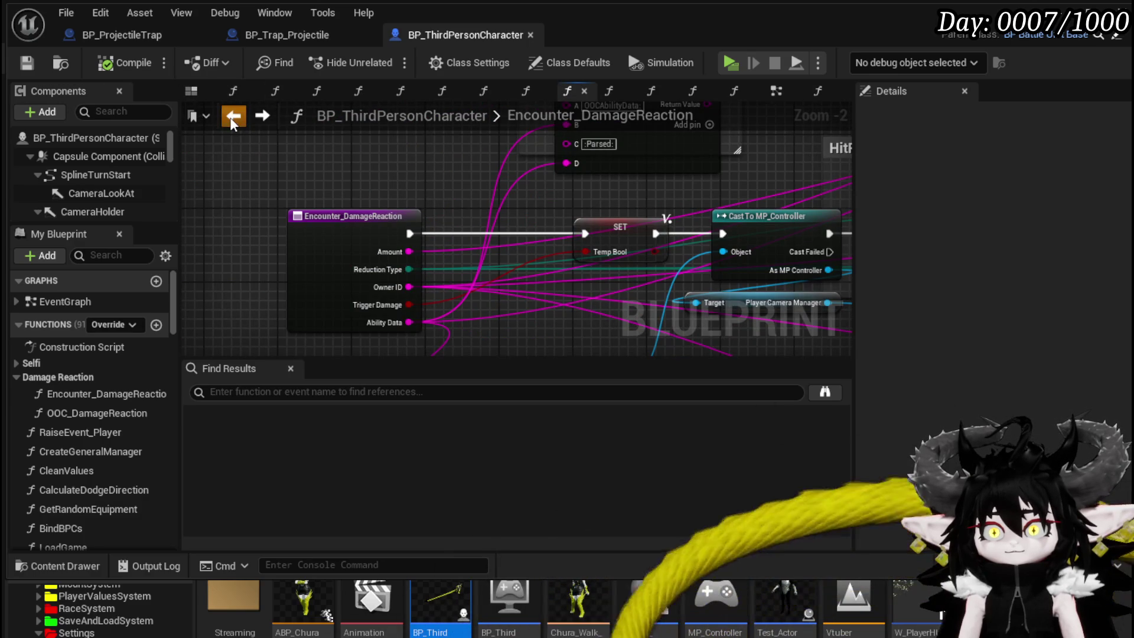
{"action": "key", "text": "alt+Left"}
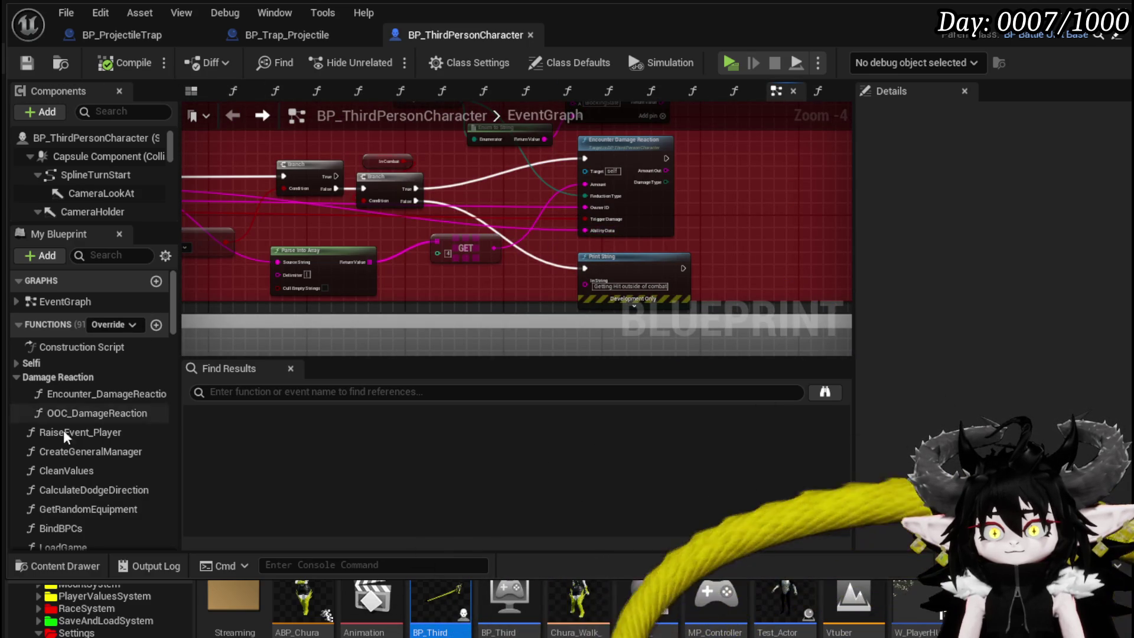
{"action": "mouse_move", "coordinate": [79, 407]}
{"action": "left_mouse_down"}
{"action": "mouse_move", "coordinate": [488, 370]}
{"action": "mouse_move", "coordinate": [528, 356]}
{"action": "mouse_move", "coordinate": [452, 278]}
{"action": "mouse_move", "coordinate": [502, 264]}
{"action": "mouse_move", "coordinate": [534, 190]}
{"action": "left_mouse_up"}
{"action": "left_click", "coordinate": [528, 195]}
{"action": "key", "text": "Delete"}
{"action": "mouse_move", "coordinate": [319, 132]}
{"action": "left_mouse_down"}
{"action": "mouse_move", "coordinate": [498, 201]}
{"action": "mouse_move", "coordinate": [489, 200]}
{"action": "left_mouse_up"}
{"action": "key", "text": "Escape"}
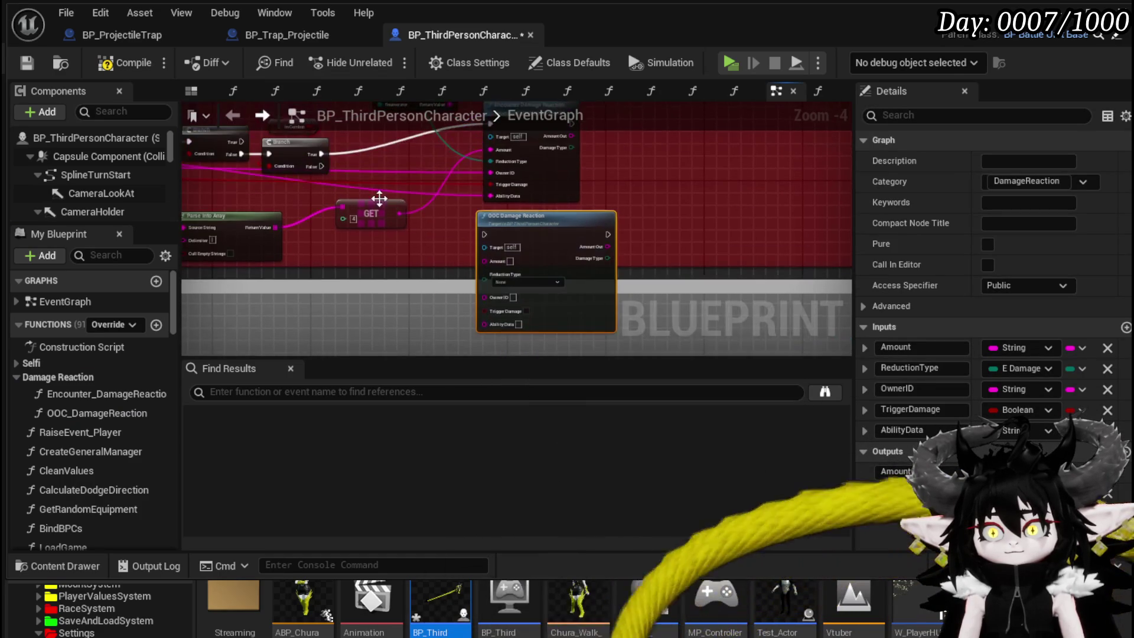
Step: Wire Branch's False output, Amount and Owner ID into OOC Damage Reaction
{"action": "left_click_drag", "start_coordinate": [317, 165], "coordinate": [482, 232]}
{"action": "scroll", "coordinate": [463, 210], "scroll_direction": "up", "scroll_amount": 3}
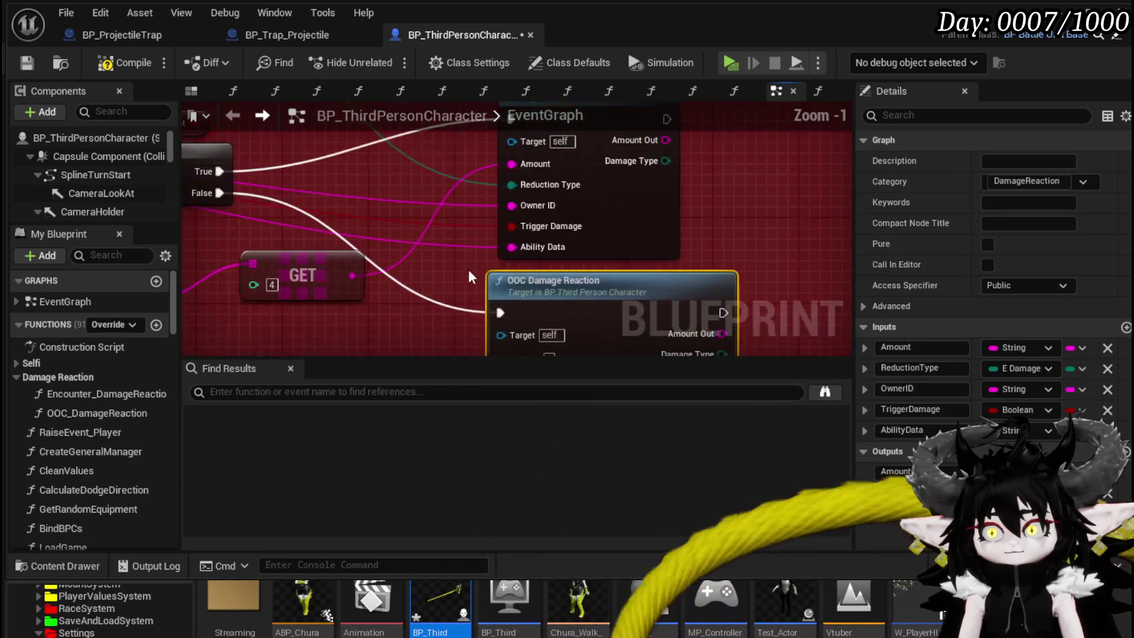
{"action": "scroll", "coordinate": [466, 303], "scroll_direction": "down", "scroll_amount": 1}
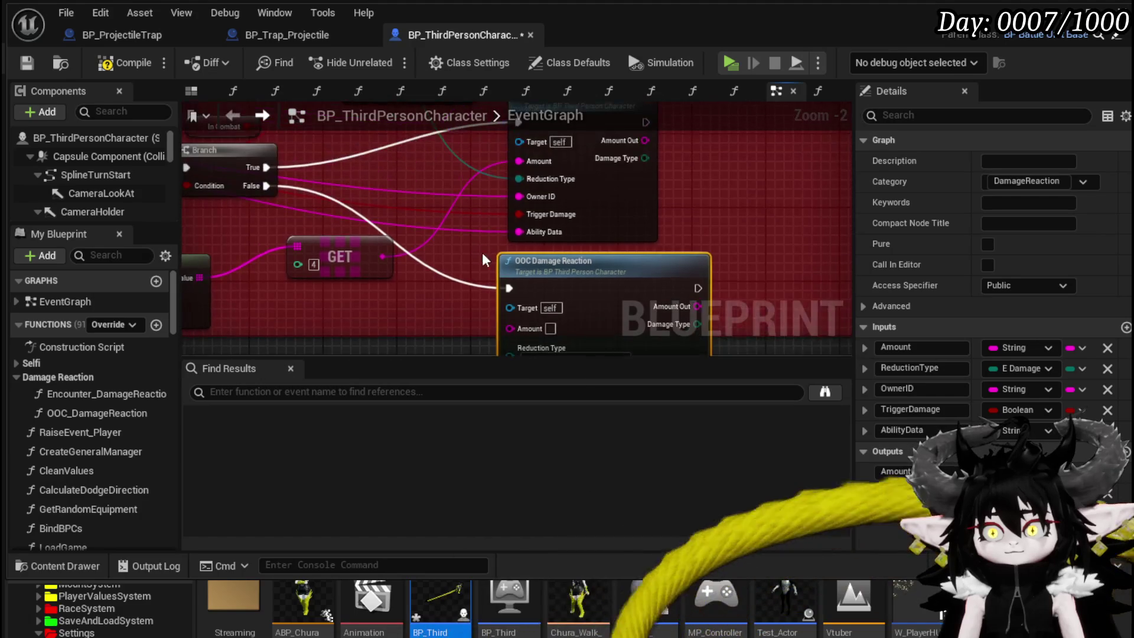
{"action": "mouse_move", "coordinate": [520, 178]}
{"action": "left_mouse_down"}
{"action": "mouse_move", "coordinate": [767, 195]}
{"action": "mouse_move", "coordinate": [638, 177]}
{"action": "mouse_move", "coordinate": [826, 213]}
{"action": "mouse_move", "coordinate": [483, 232]}
{"action": "left_mouse_up"}
{"action": "mouse_move", "coordinate": [572, 153]}
{"action": "left_mouse_down"}
{"action": "mouse_move", "coordinate": [568, 303]}
{"action": "mouse_move", "coordinate": [551, 319]}
{"action": "left_mouse_up"}
{"action": "mouse_move", "coordinate": [406, 186]}
{"action": "left_mouse_down"}
{"action": "mouse_move", "coordinate": [501, 177]}
{"action": "mouse_move", "coordinate": [480, 163]}
{"action": "left_mouse_up"}
{"action": "scroll", "coordinate": [775, 181], "scroll_direction": "down", "scroll_amount": 1}
{"action": "left_click_drag", "start_coordinate": [775, 180], "coordinate": [686, 219]}
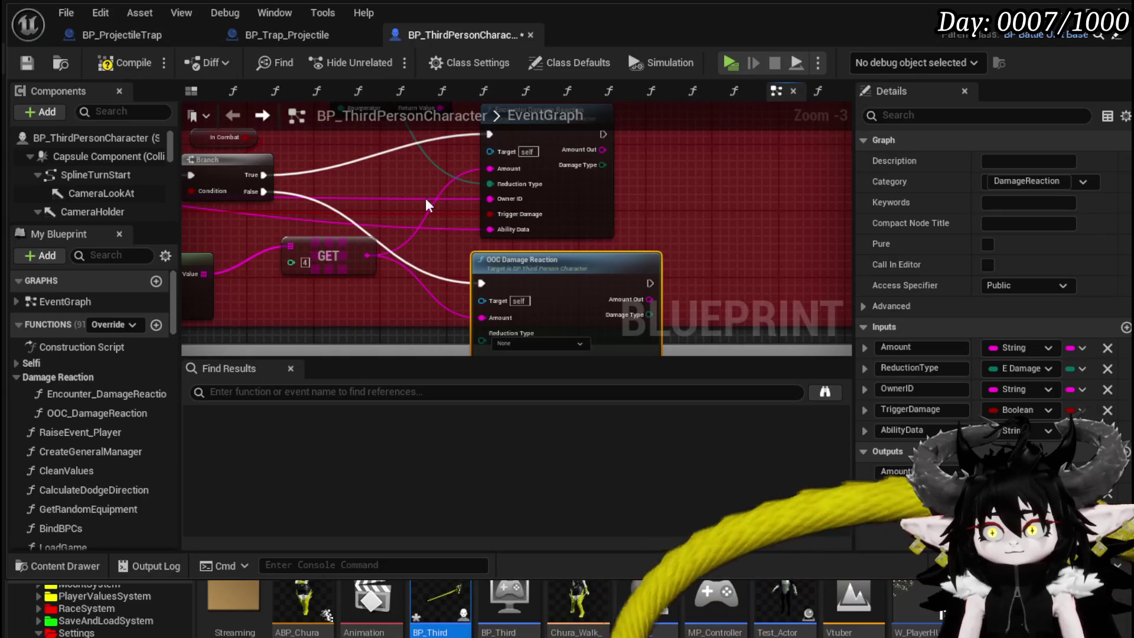
{"action": "mouse_move", "coordinate": [503, 198]}
{"action": "left_mouse_down"}
{"action": "mouse_move", "coordinate": [460, 342]}
{"action": "mouse_move", "coordinate": [484, 259]}
{"action": "left_mouse_up"}
{"action": "left_click_drag", "start_coordinate": [644, 147], "coordinate": [624, 209]}
Step: Try wiring the reduction type input, then compile, save and start a play-test
{"action": "mouse_move", "coordinate": [533, 252]}
{"action": "left_mouse_down"}
{"action": "mouse_move", "coordinate": [517, 325]}
{"action": "mouse_move", "coordinate": [509, 189]}
{"action": "mouse_move", "coordinate": [519, 162]}
{"action": "mouse_move", "coordinate": [462, 400]}
{"action": "mouse_move", "coordinate": [463, 376]}
{"action": "left_mouse_up"}
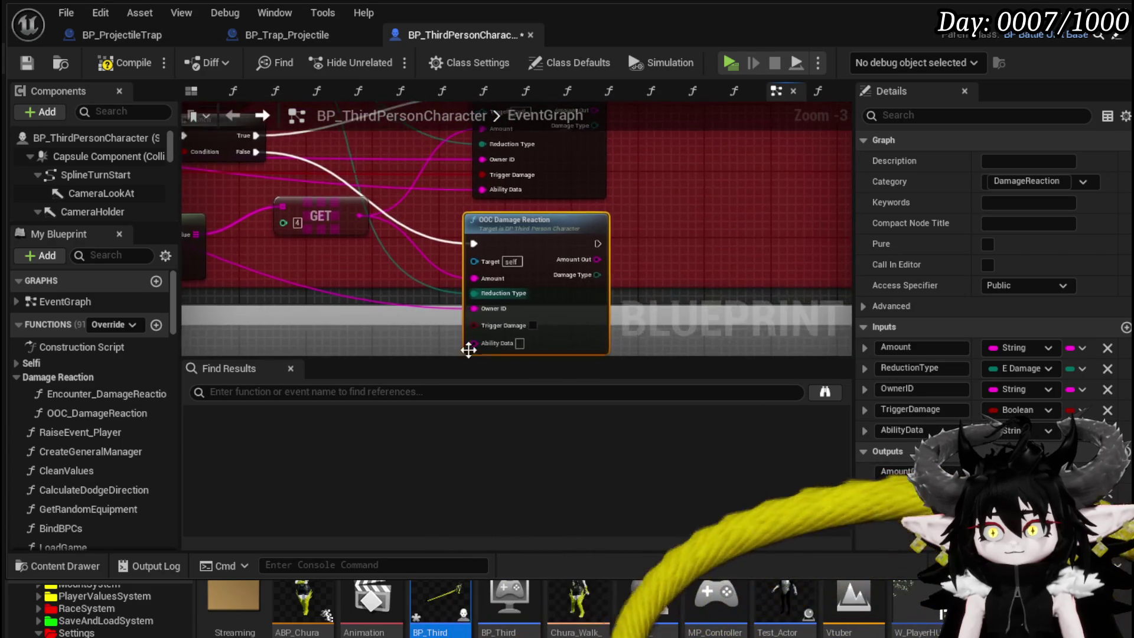
{"action": "mouse_move", "coordinate": [480, 197]}
{"action": "left_mouse_down"}
{"action": "mouse_move", "coordinate": [481, 337]}
{"action": "mouse_move", "coordinate": [480, 288]}
{"action": "mouse_move", "coordinate": [391, 306]}
{"action": "mouse_move", "coordinate": [458, 339]}
{"action": "left_mouse_up"}
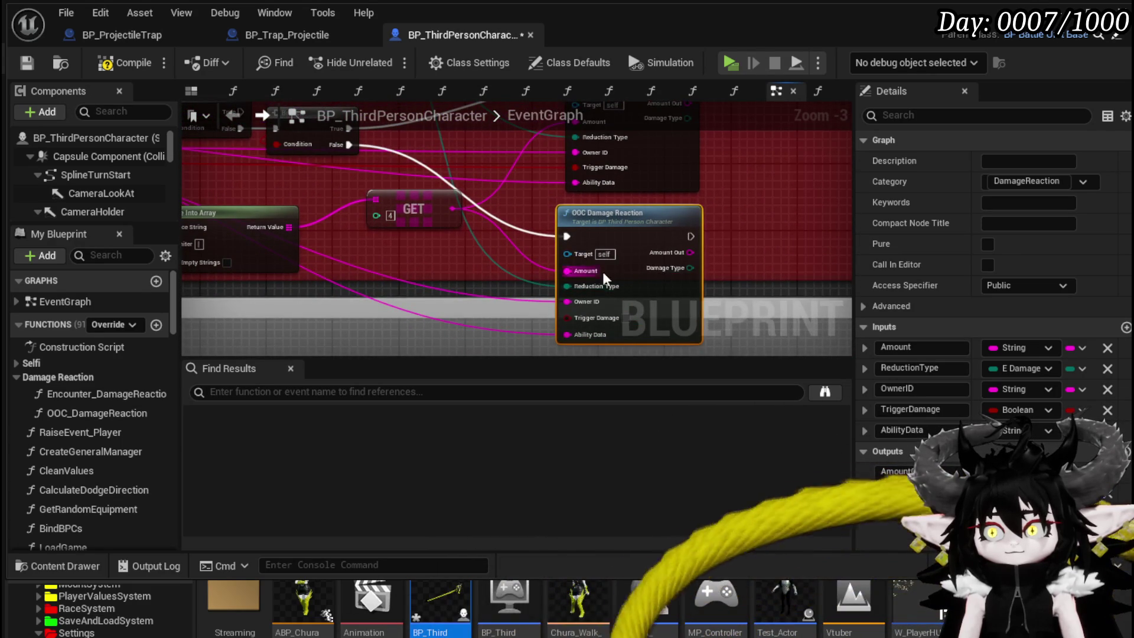
{"action": "left_click_drag", "start_coordinate": [598, 271], "coordinate": [560, 255]}
{"action": "left_click_drag", "start_coordinate": [382, 255], "coordinate": [724, 287]}
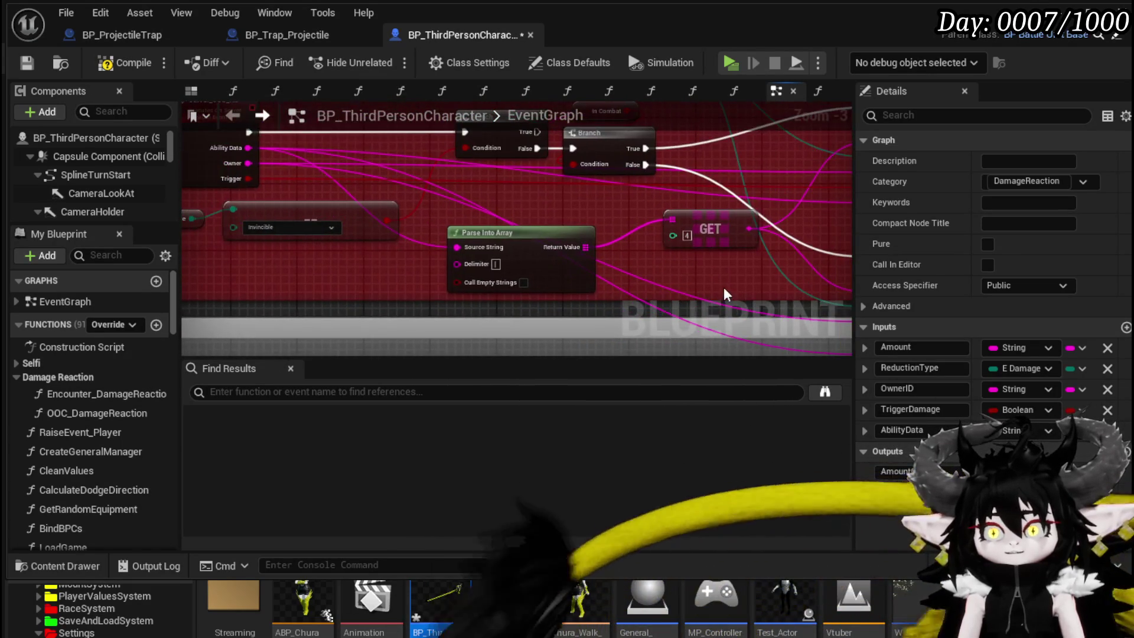
{"action": "left_click", "coordinate": [23, 61]}
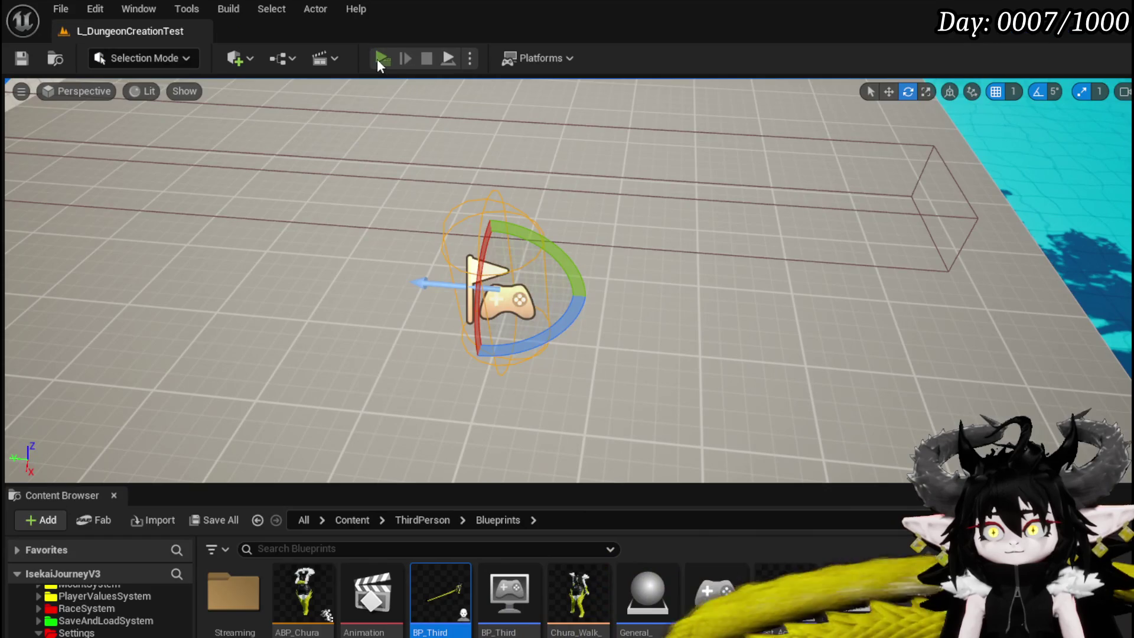
{"action": "left_click", "coordinate": [380, 59]}
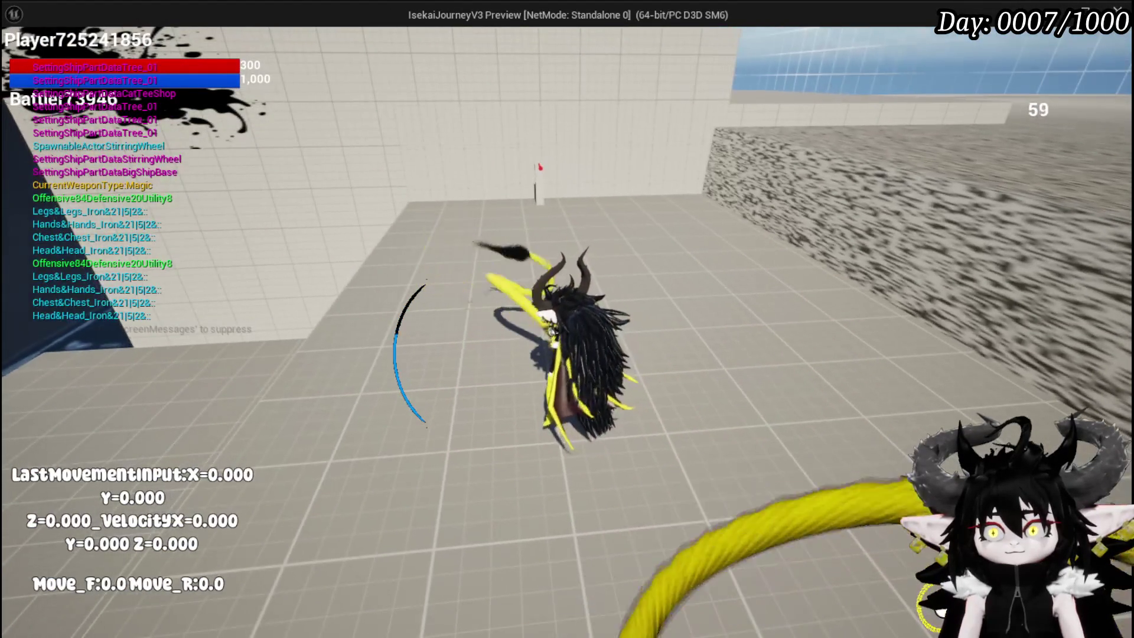
Step: Run the character into the trap, stop the play-test, and save the level map
{"action": "key", "text": "w"}
{"action": "key", "text": "w"}
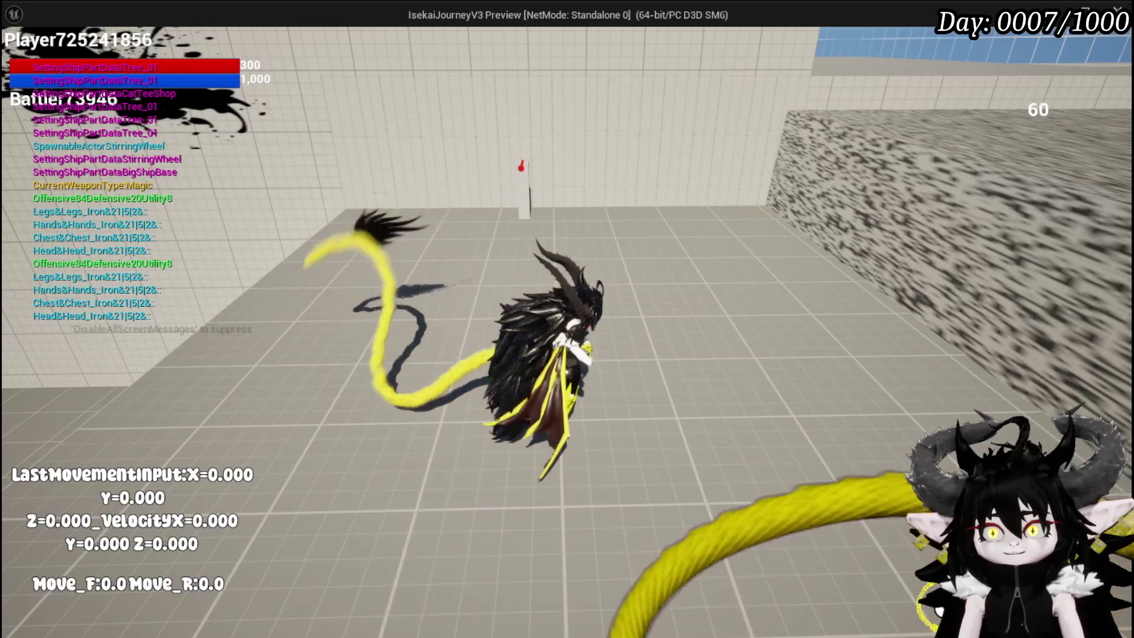
{"action": "key", "text": "a"}
{"action": "key", "text": "w"}
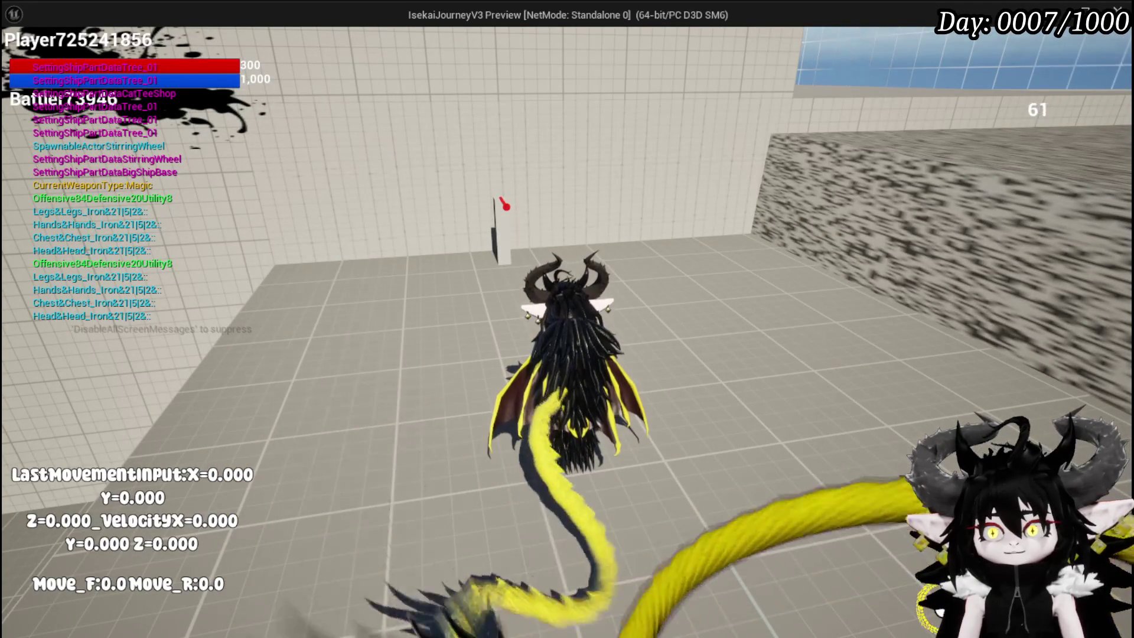
{"action": "key", "text": "Escape"}
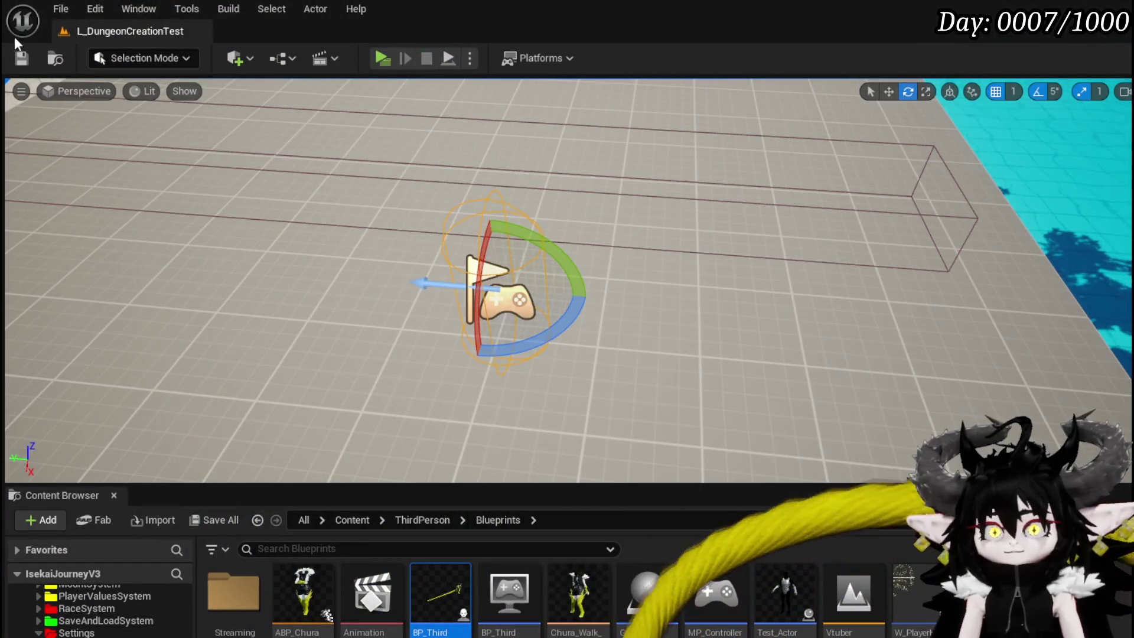
{"action": "left_click", "coordinate": [22, 58]}
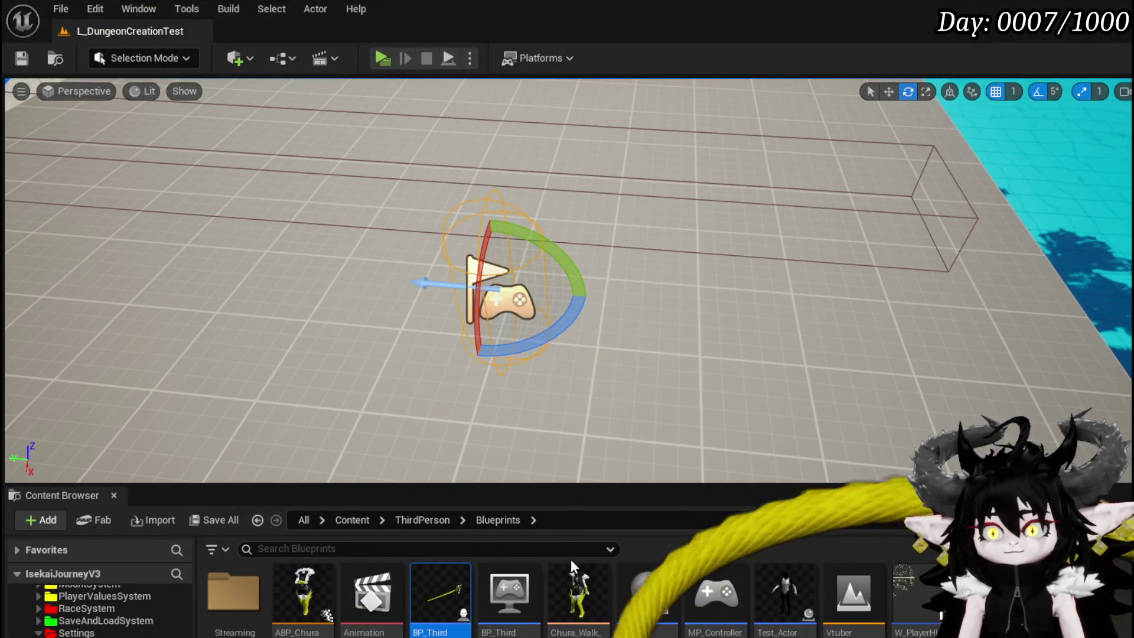
Step: In BP_ProjectileTrap, scale the Box trigger to Y 4.0 and Z 2.0
{"action": "double_click", "coordinate": [440, 593]}
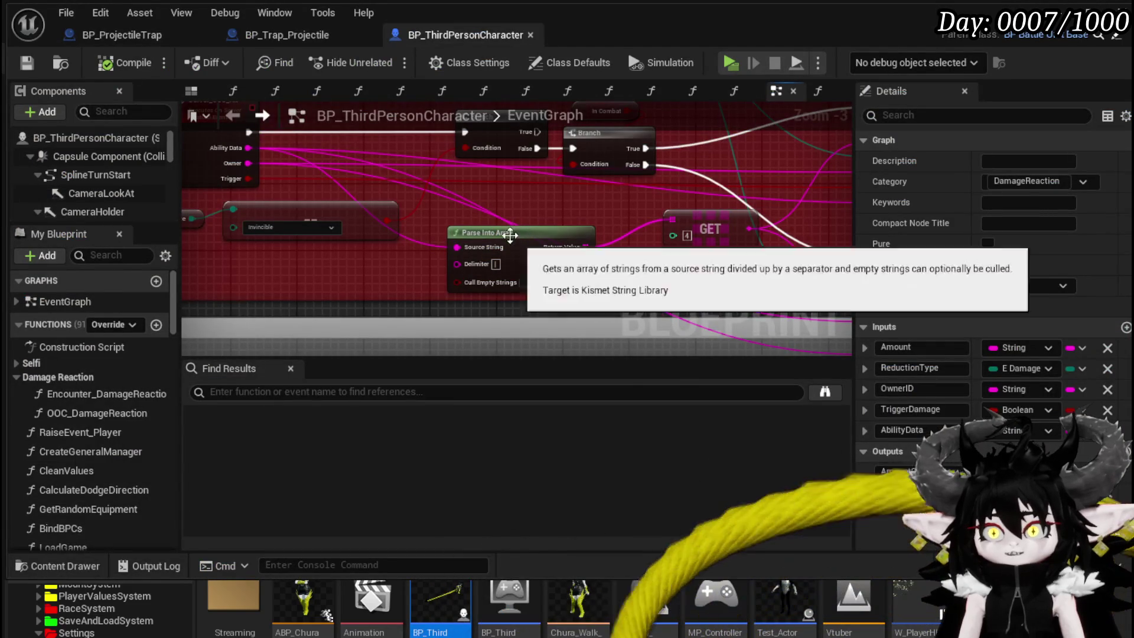
{"action": "left_click", "coordinate": [146, 34]}
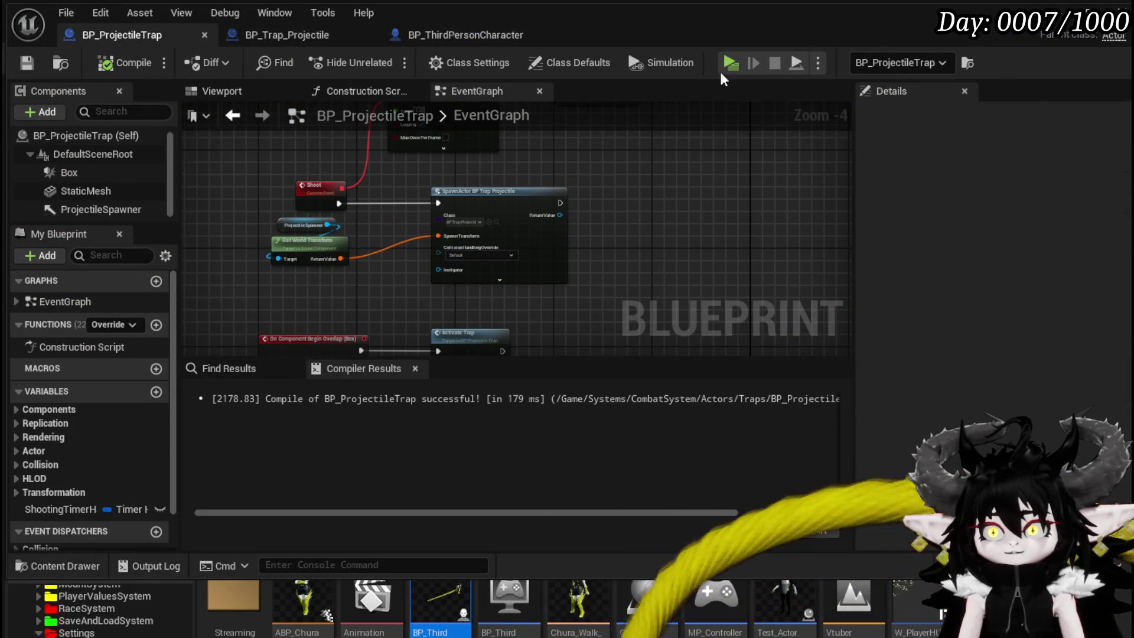
{"action": "left_click", "coordinate": [95, 175]}
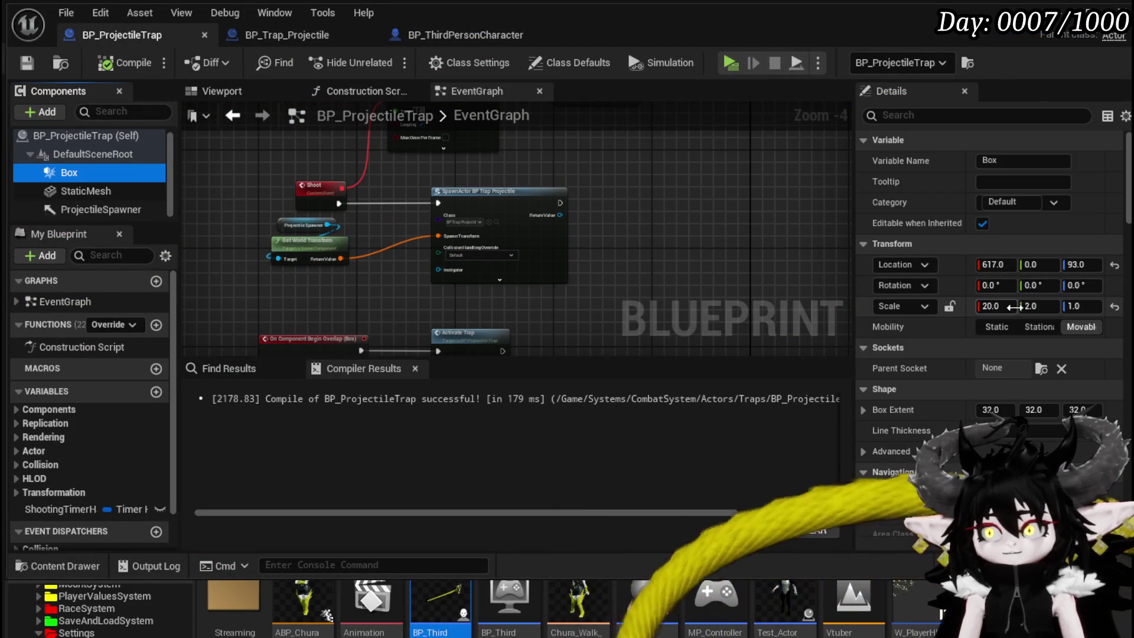
{"action": "left_click", "coordinate": [1043, 305]}
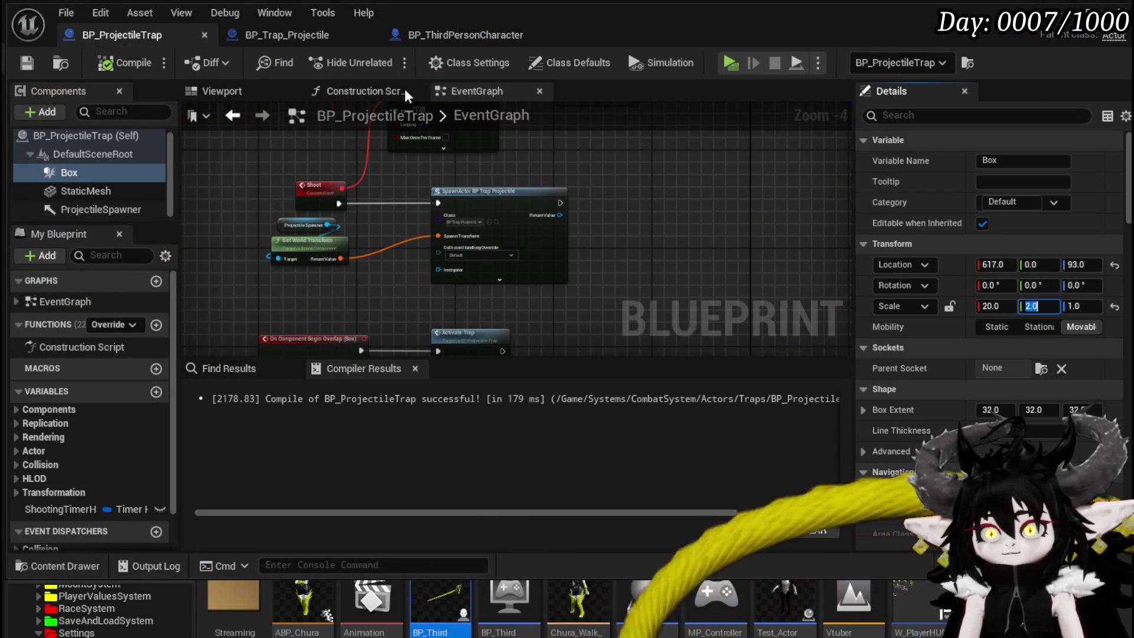
{"action": "left_click", "coordinate": [244, 89]}
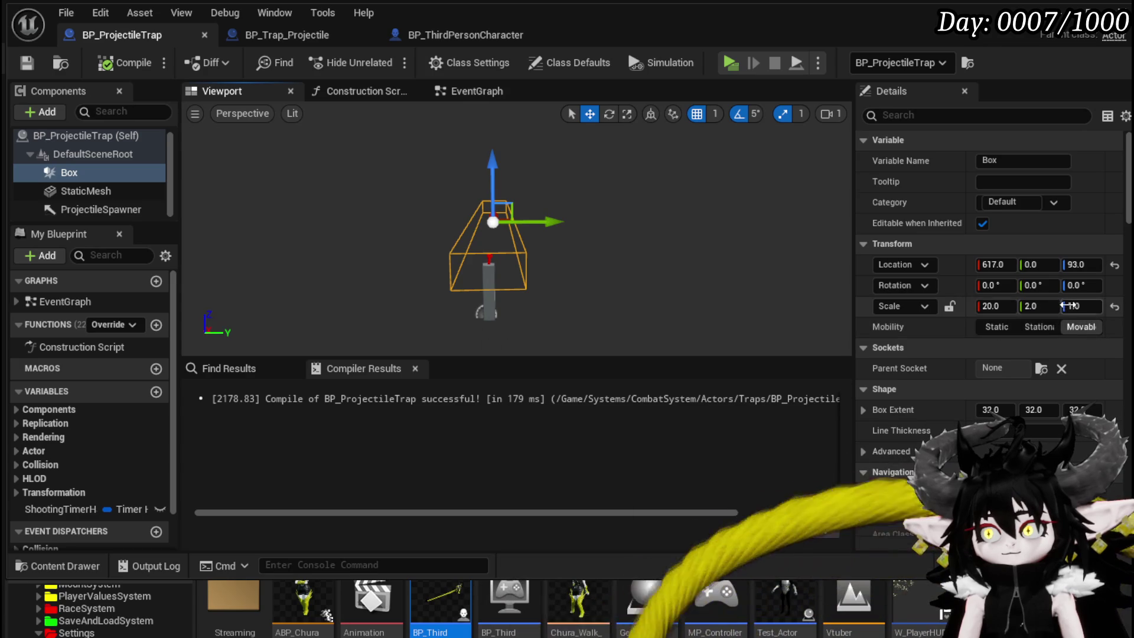
{"action": "left_click", "coordinate": [1065, 305]}
{"action": "type", "text": "2"}
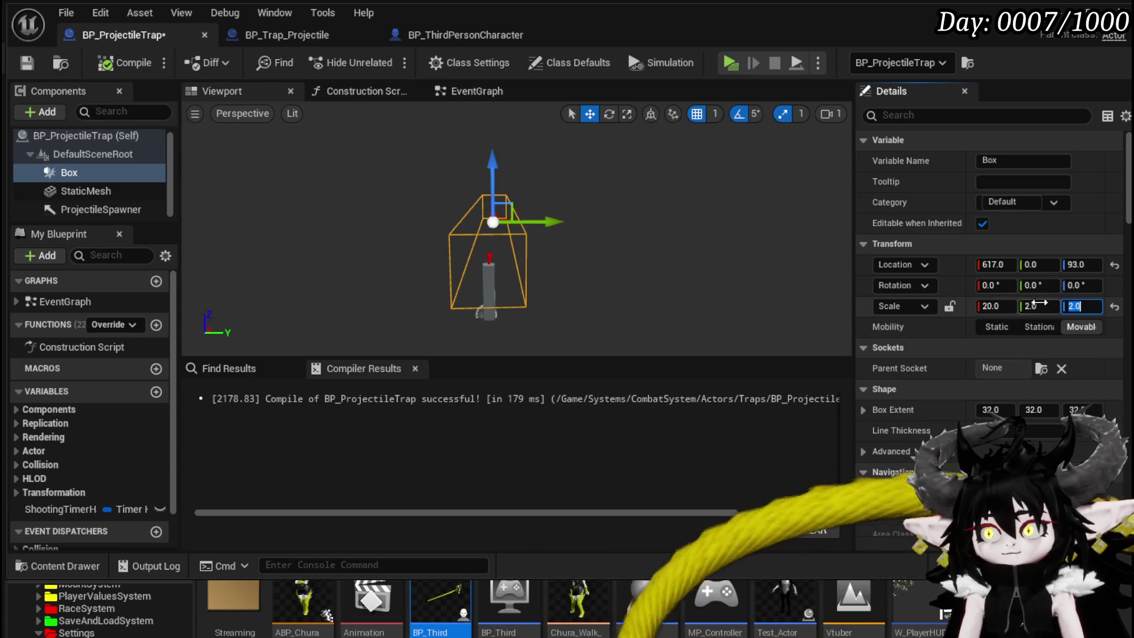
{"action": "left_click", "coordinate": [1055, 306]}
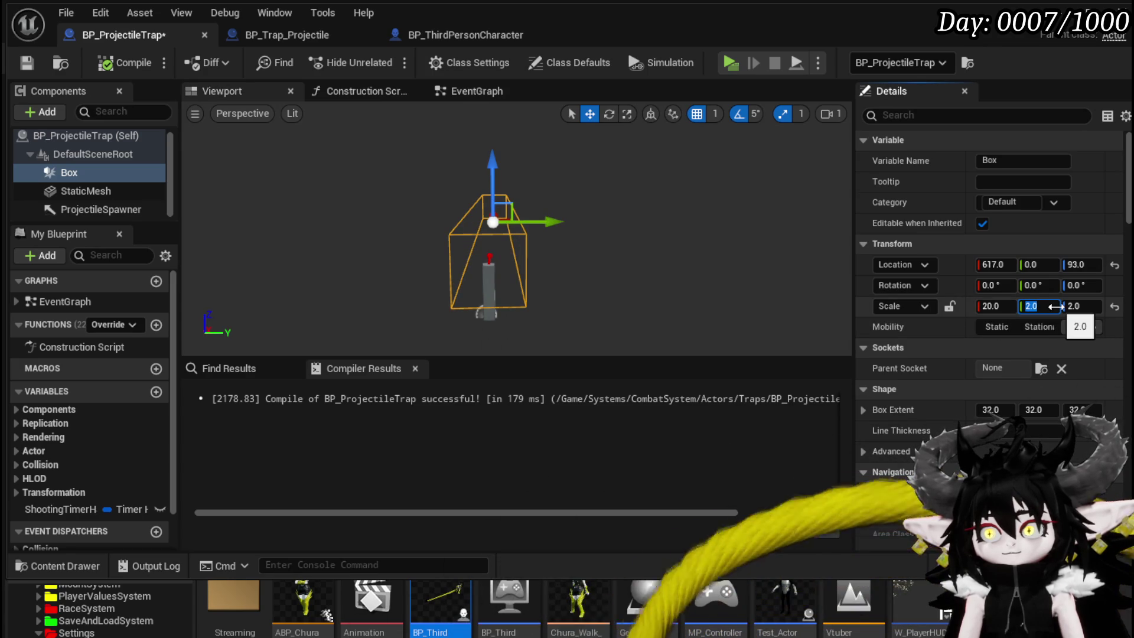
{"action": "type", "text": "4"}
{"action": "key", "text": "Return"}
Step: Save BP_ProjectileTrap and return to its overlap and timer nodes
{"action": "left_click", "coordinate": [26, 63]}
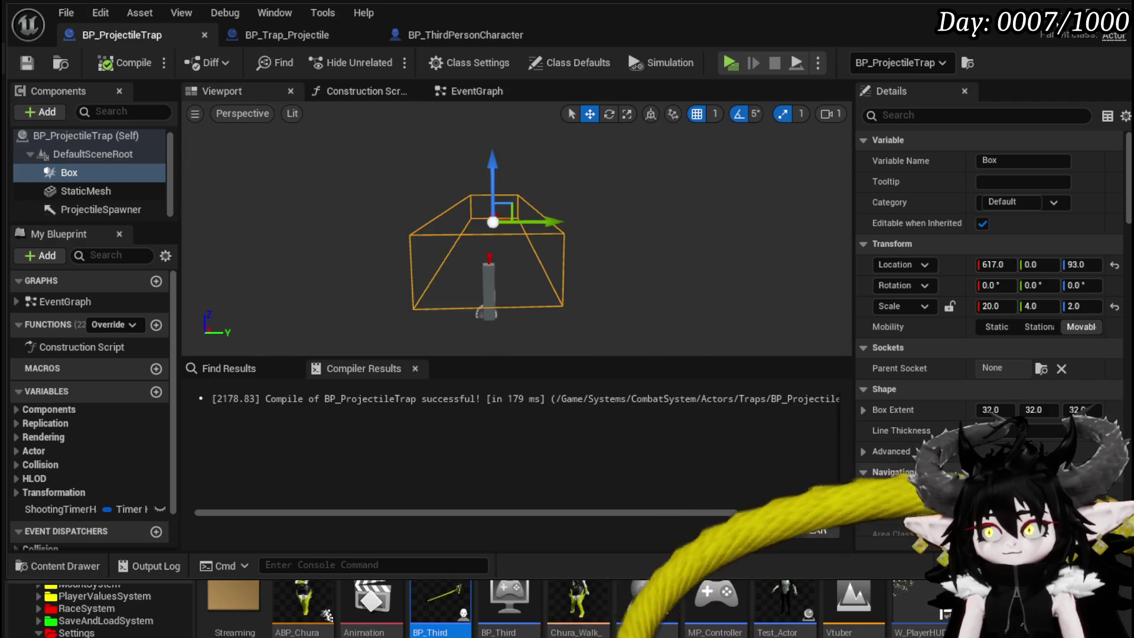
{"action": "left_click", "coordinate": [488, 91]}
{"action": "mouse_move", "coordinate": [612, 275]}
{"action": "left_mouse_down"}
{"action": "mouse_move", "coordinate": [597, 159]}
{"action": "mouse_move", "coordinate": [561, 221]}
{"action": "mouse_move", "coordinate": [472, 253]}
{"action": "left_mouse_up"}
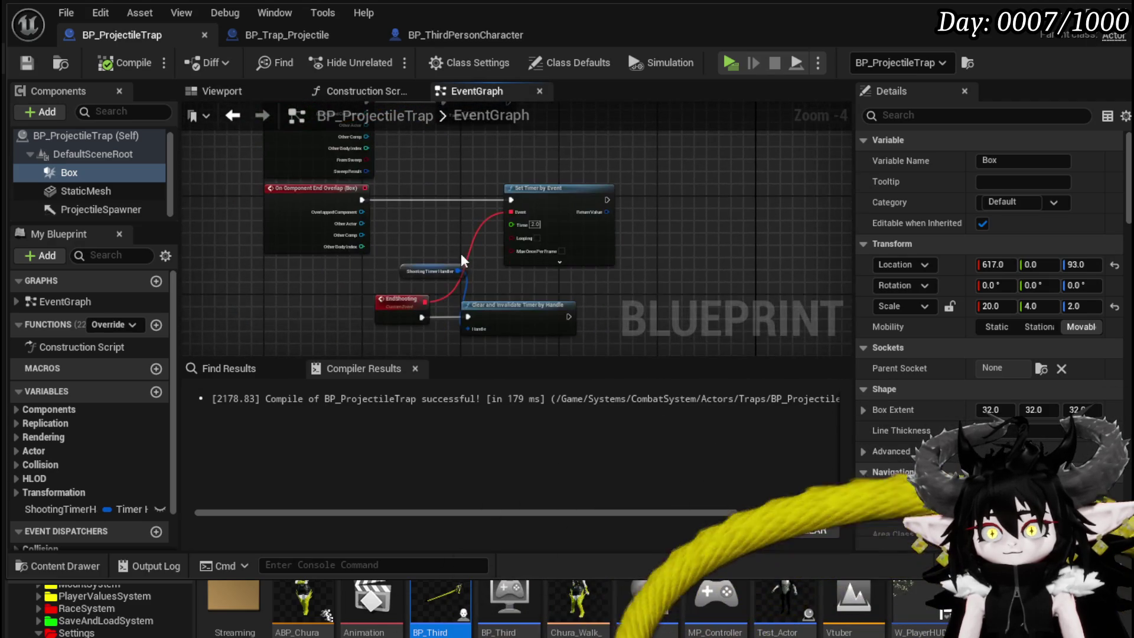
Step: Pan the trap's event graph over Shoot, SpawnActor, Activate Trap and EndShooting nodes
{"action": "scroll", "coordinate": [472, 252], "scroll_direction": "up", "scroll_amount": 2}
{"action": "scroll", "coordinate": [447, 225], "scroll_direction": "down", "scroll_amount": 2}
{"action": "mouse_move", "coordinate": [566, 319]}
{"action": "left_mouse_down"}
{"action": "mouse_move", "coordinate": [650, 331]}
{"action": "mouse_move", "coordinate": [656, 307]}
{"action": "mouse_move", "coordinate": [666, 322]}
{"action": "left_mouse_up"}
{"action": "mouse_move", "coordinate": [675, 198]}
{"action": "left_mouse_down"}
{"action": "mouse_move", "coordinate": [667, 263]}
{"action": "mouse_move", "coordinate": [655, 253]}
{"action": "mouse_move", "coordinate": [661, 118]}
{"action": "left_mouse_up"}
{"action": "mouse_move", "coordinate": [432, 246]}
{"action": "left_mouse_down"}
{"action": "mouse_move", "coordinate": [407, 182]}
{"action": "mouse_move", "coordinate": [443, 207]}
{"action": "mouse_move", "coordinate": [525, 219]}
{"action": "left_mouse_up"}
{"action": "scroll", "coordinate": [414, 177], "scroll_direction": "up", "scroll_amount": 2}
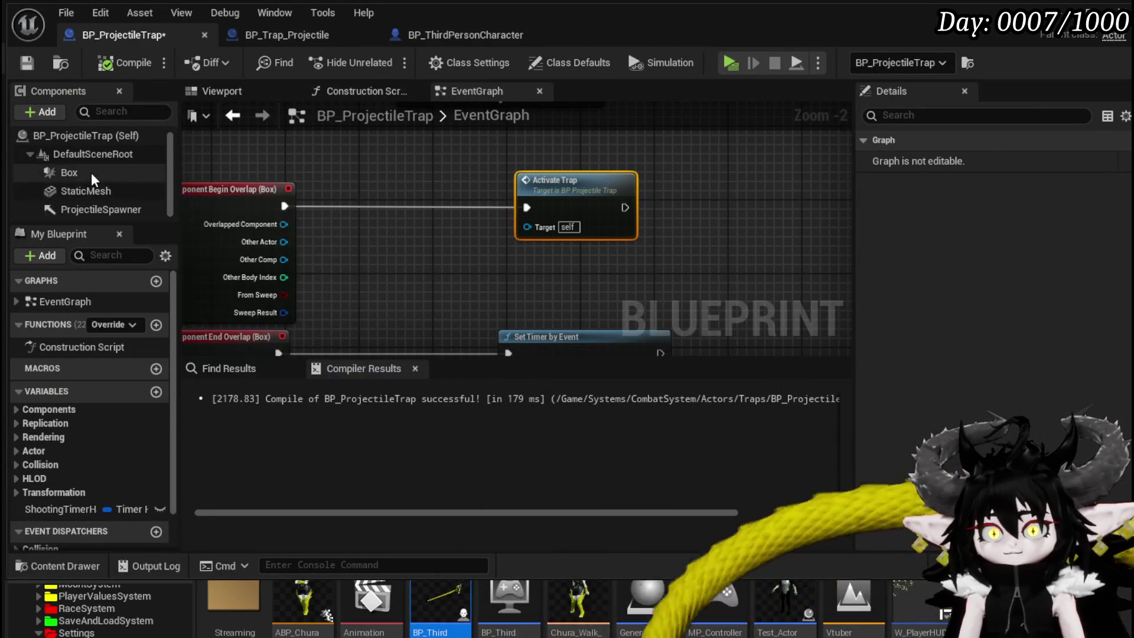
Step: Uncheck Hidden in Game for the Box, compile and save, and launch a play preview
{"action": "left_click", "coordinate": [91, 172]}
{"action": "type", "text": "in game"}
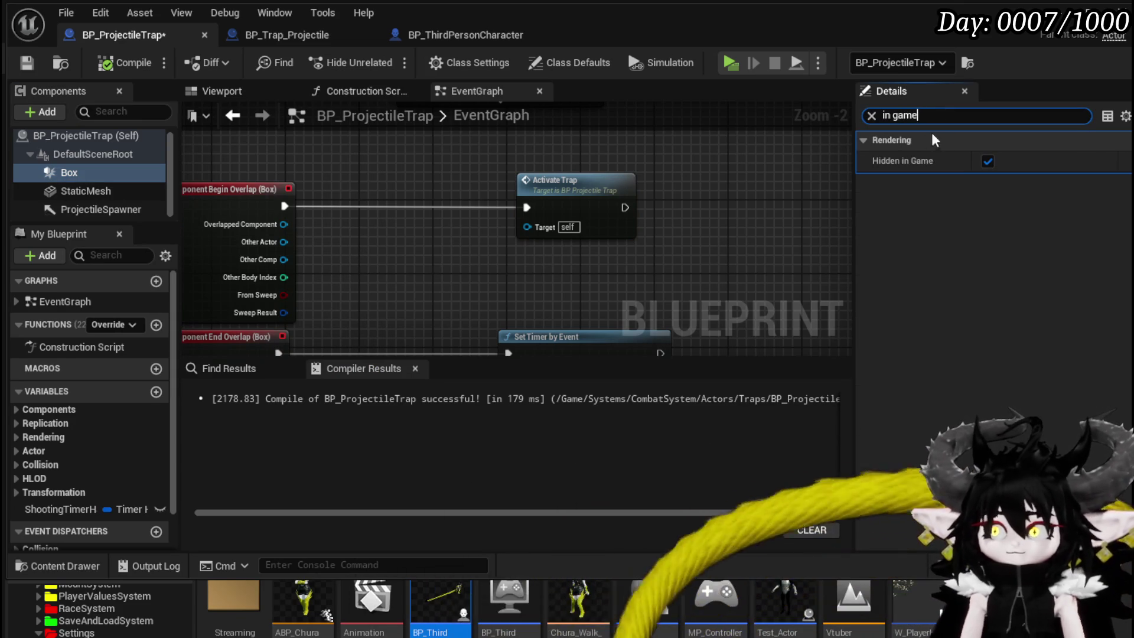
{"action": "left_click", "coordinate": [987, 160]}
{"action": "left_click", "coordinate": [126, 63]}
{"action": "left_click", "coordinate": [26, 63]}
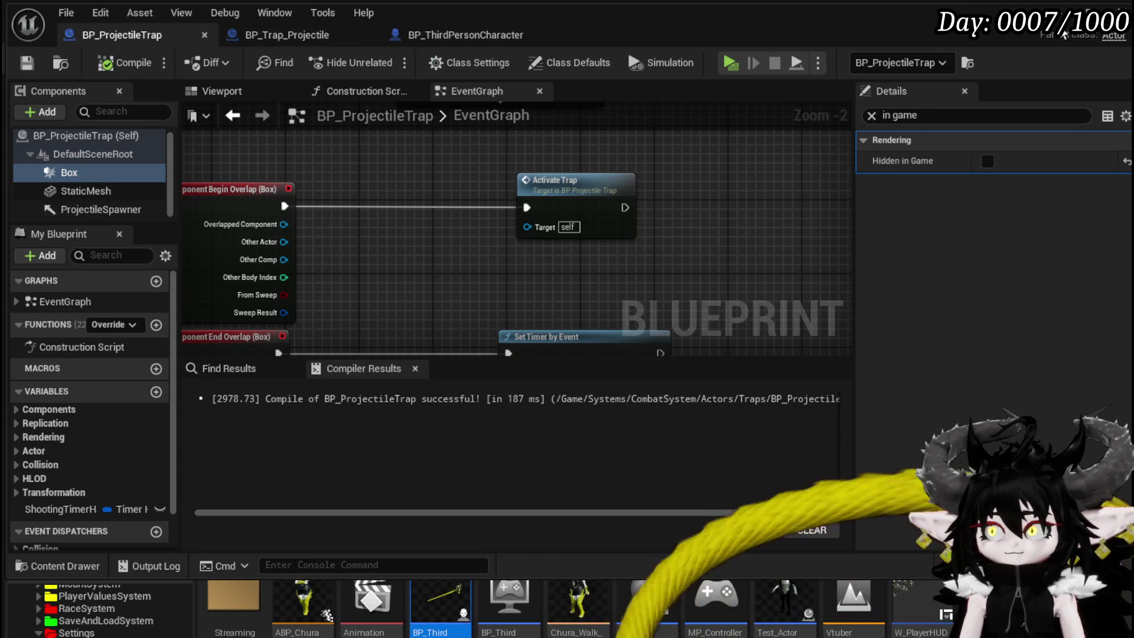
{"action": "left_click", "coordinate": [1063, 27]}
{"action": "key", "text": "alt+p"}
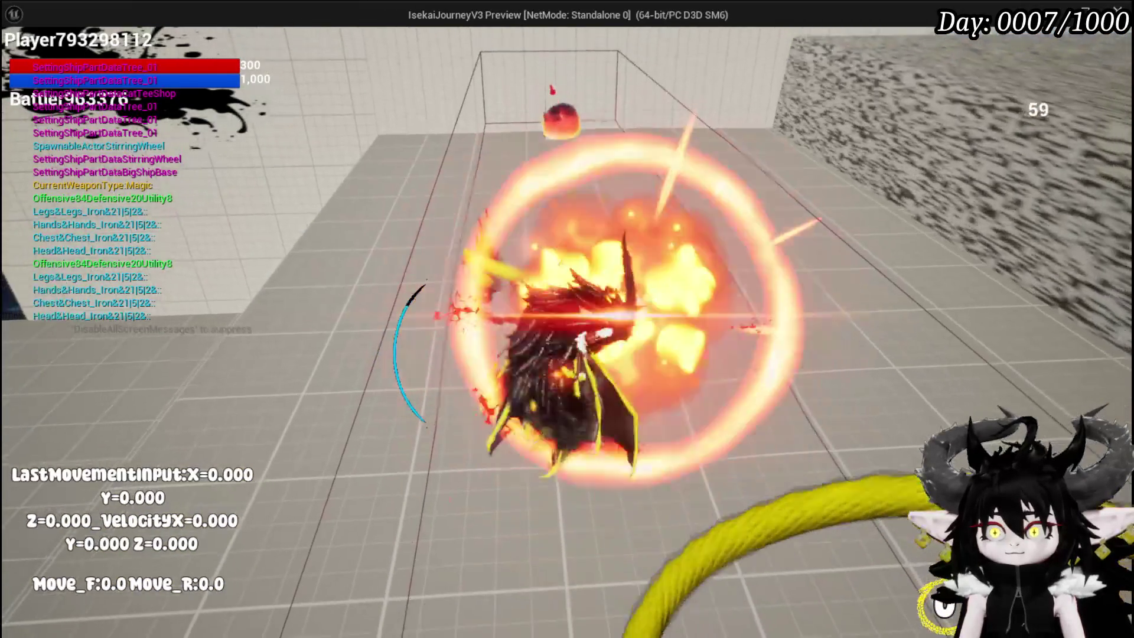
Step: Walk the character into the trap with W, sidestep out with A, then end the preview
{"action": "key", "text": "w"}
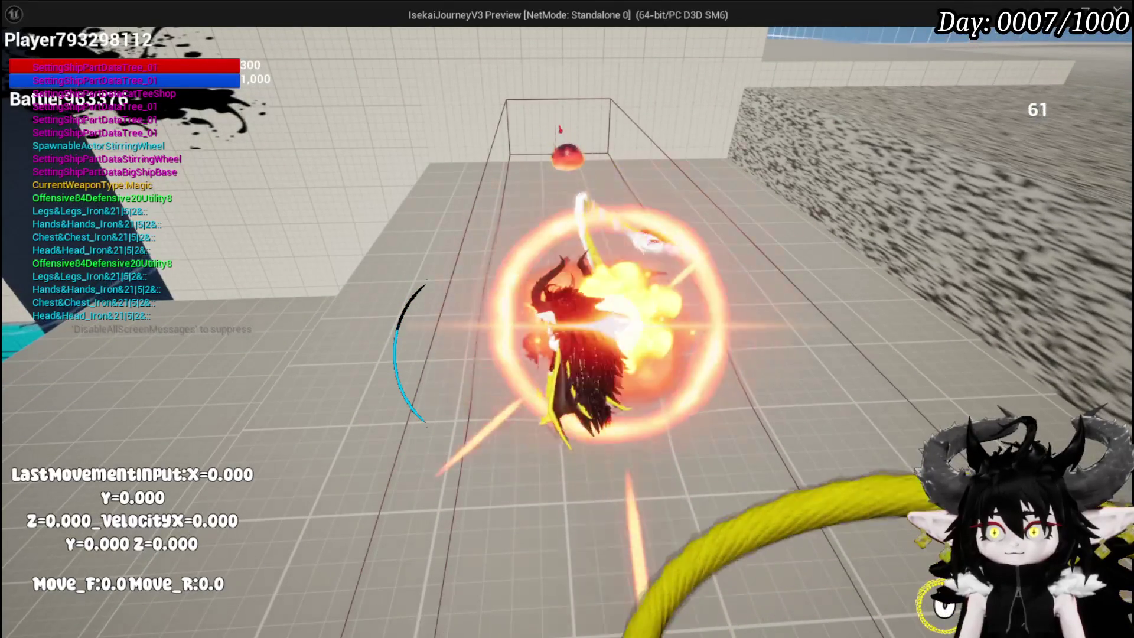
{"action": "key", "text": "a"}
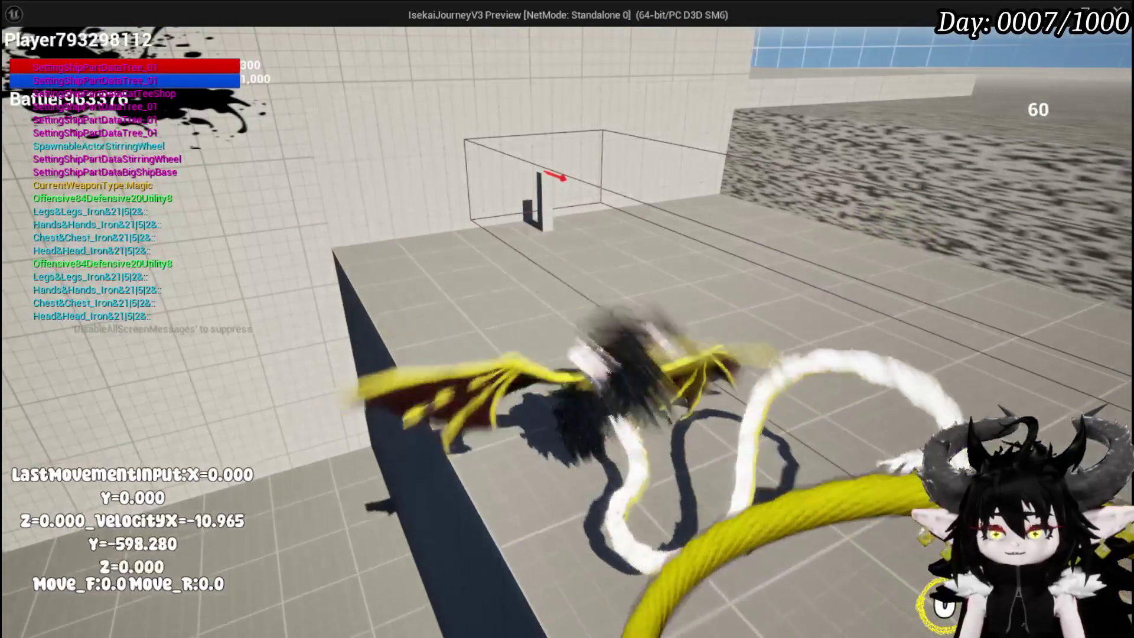
{"action": "key", "text": "Escape"}
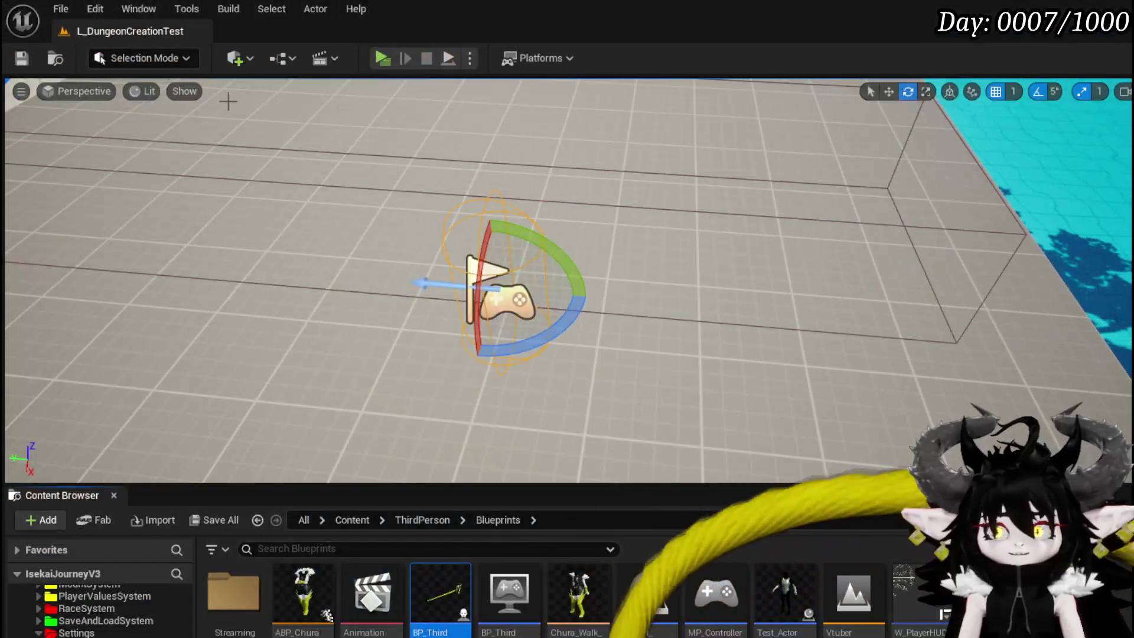
Step: Save the level map, then open OOC_DamageReaction in BP_ThirdPersonCharacter
{"action": "left_click", "coordinate": [19, 58]}
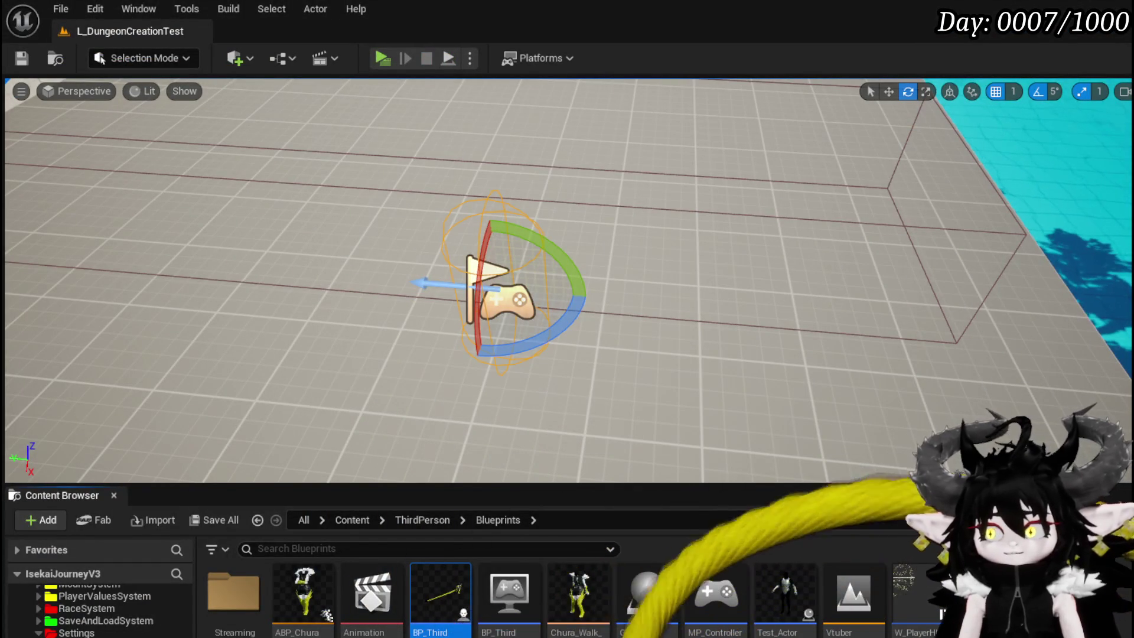
{"action": "key", "text": "alt+Tab"}
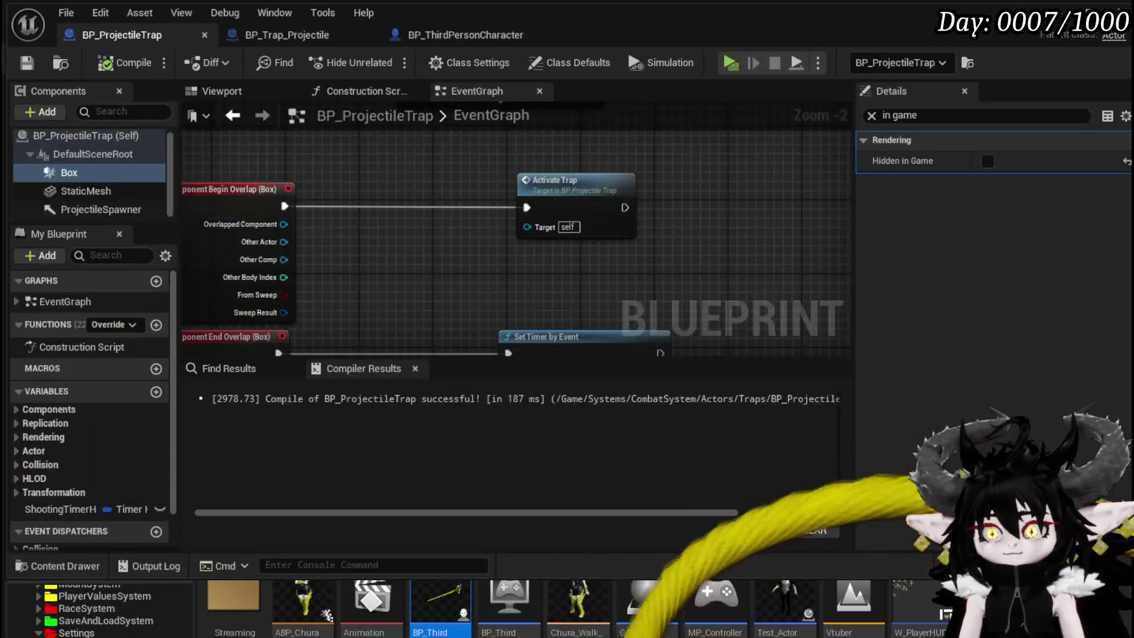
{"action": "mouse_move", "coordinate": [535, 269]}
{"action": "left_mouse_down"}
{"action": "mouse_move", "coordinate": [541, 157]}
{"action": "mouse_move", "coordinate": [537, 239]}
{"action": "mouse_move", "coordinate": [555, 285]}
{"action": "left_mouse_up"}
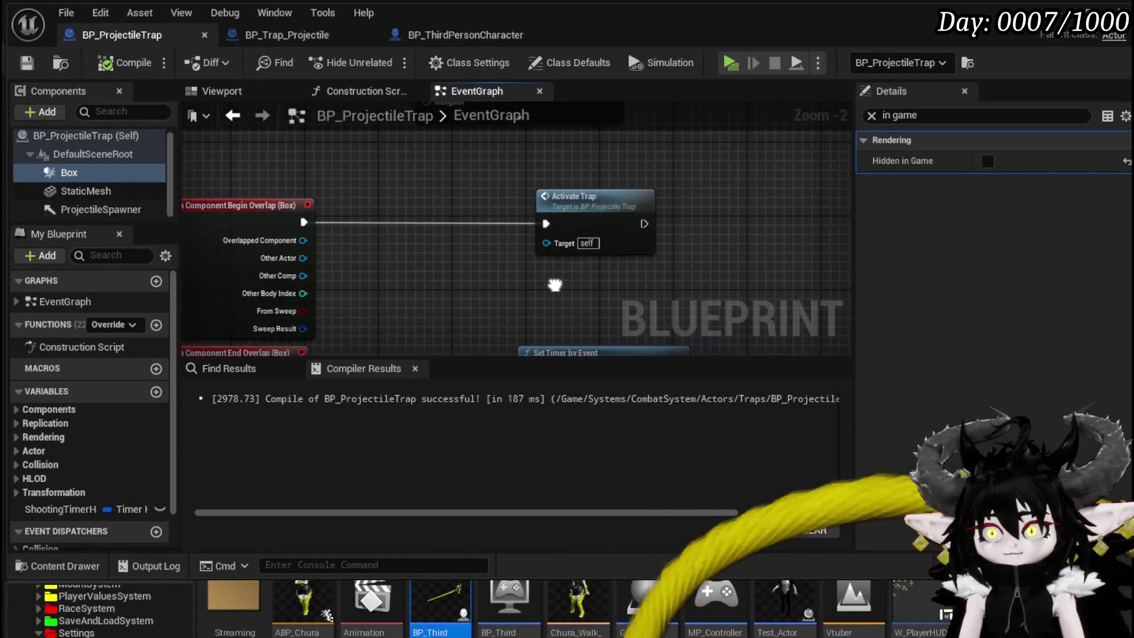
{"action": "left_click", "coordinate": [465, 35]}
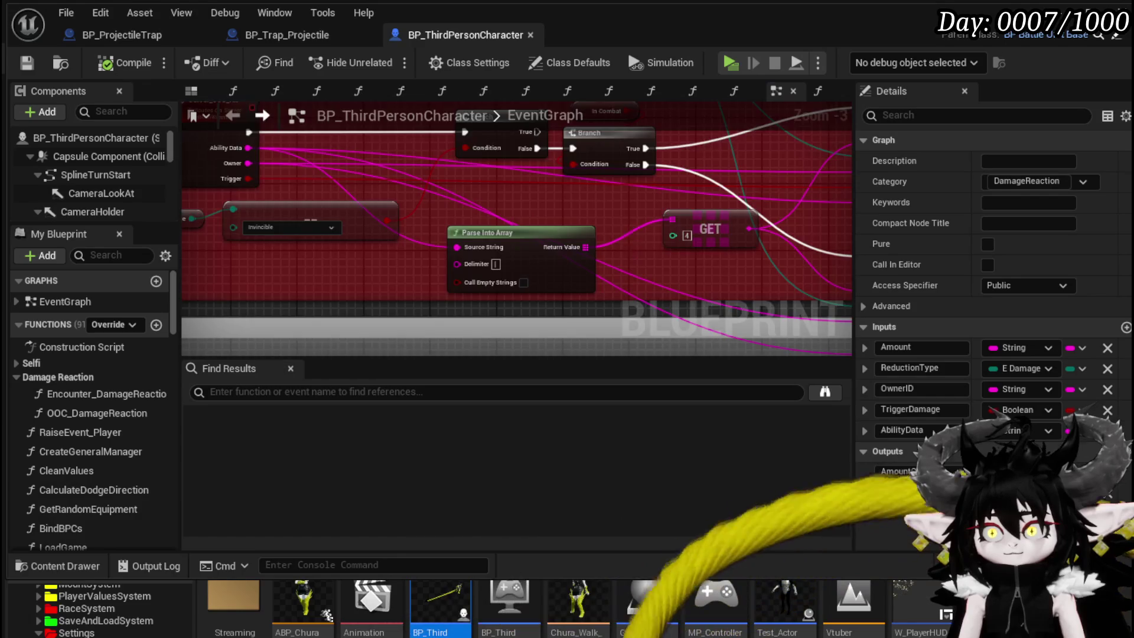
{"action": "double_click", "coordinate": [548, 234]}
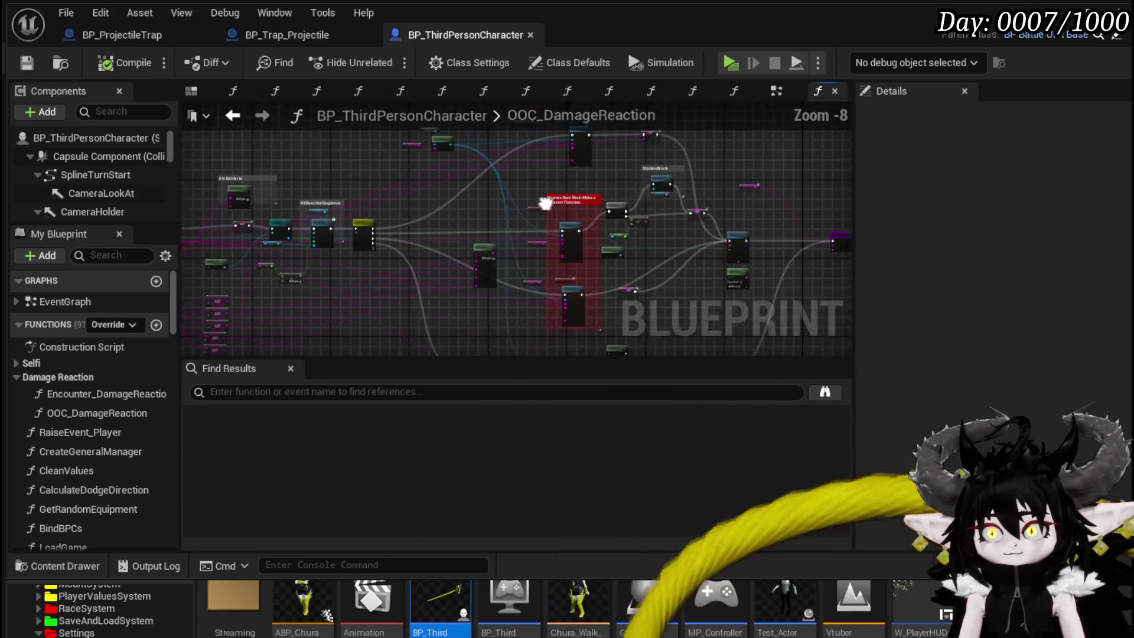
{"action": "left_click_drag", "start_coordinate": [504, 305], "coordinate": [498, 323]}
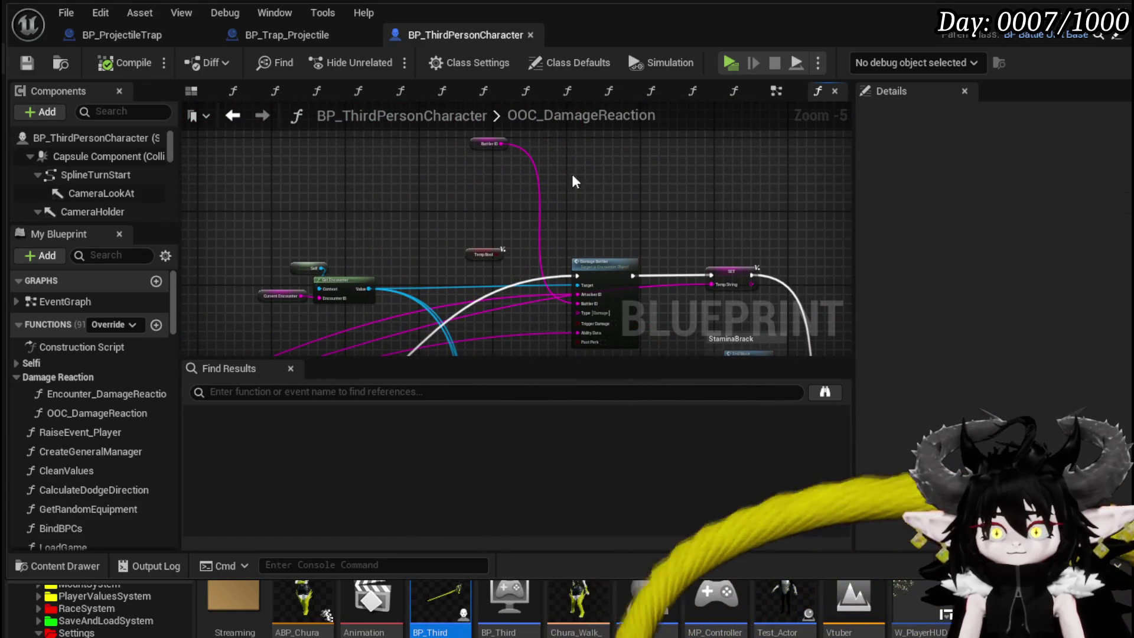
Step: Add an Update Current HP node, route the switch's None path into it, and feed HPValue into Temp String
{"action": "right_click", "coordinate": [610, 173]}
{"action": "type", "text": "Upda"}
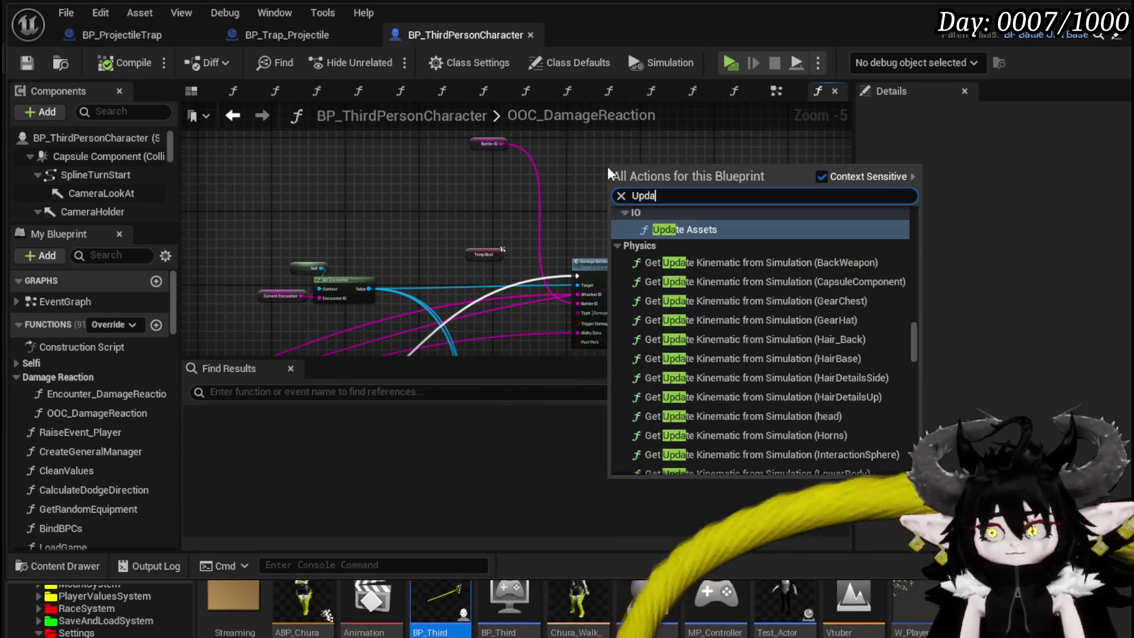
{"action": "type", "text": "Current"}
{"action": "key", "text": "Return"}
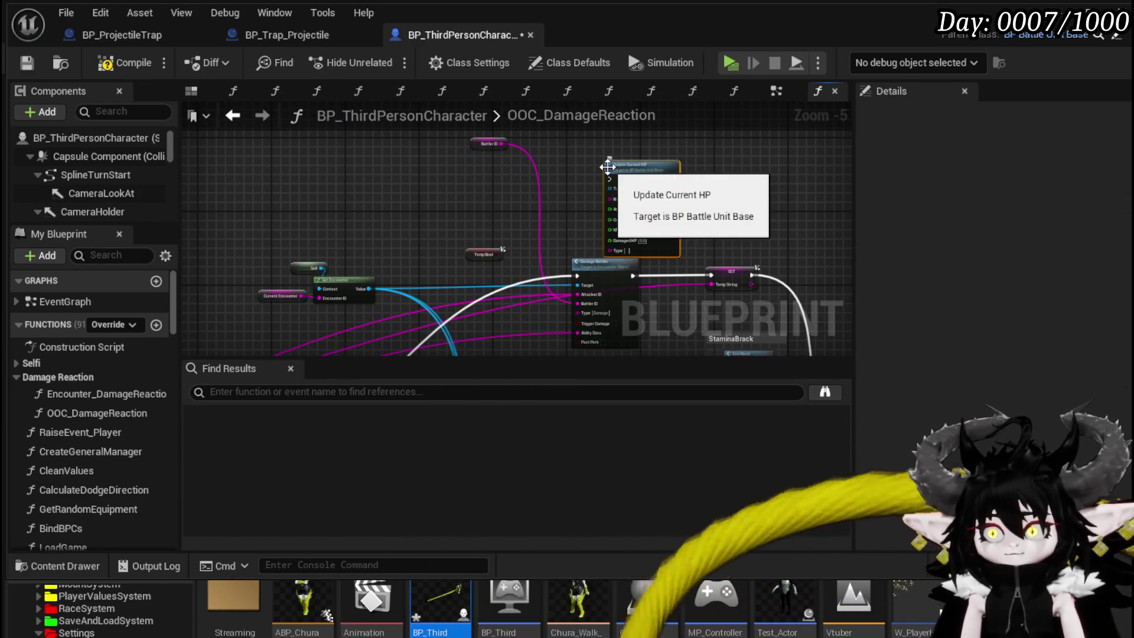
{"action": "scroll", "coordinate": [524, 181], "scroll_direction": "up", "scroll_amount": 3}
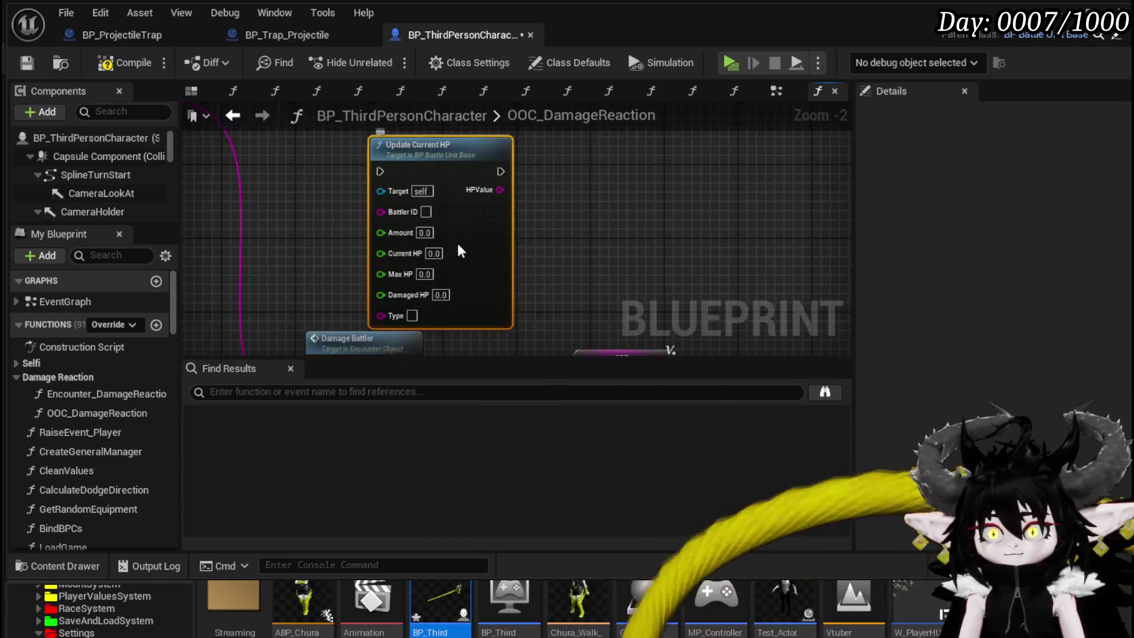
{"action": "scroll", "coordinate": [462, 267], "scroll_direction": "down", "scroll_amount": 3}
{"action": "scroll", "coordinate": [344, 271], "scroll_direction": "up", "scroll_amount": 2}
{"action": "mouse_move", "coordinate": [308, 293]}
{"action": "left_mouse_down"}
{"action": "mouse_move", "coordinate": [1004, 283]}
{"action": "mouse_move", "coordinate": [370, 286]}
{"action": "mouse_move", "coordinate": [331, 253]}
{"action": "left_mouse_up"}
{"action": "scroll", "coordinate": [418, 187], "scroll_direction": "down", "scroll_amount": 2}
{"action": "mouse_move", "coordinate": [417, 192]}
{"action": "left_mouse_down"}
{"action": "mouse_move", "coordinate": [431, 189]}
{"action": "mouse_move", "coordinate": [464, 229]}
{"action": "mouse_move", "coordinate": [463, 165]}
{"action": "mouse_move", "coordinate": [425, 172]}
{"action": "mouse_move", "coordinate": [496, 275]}
{"action": "left_mouse_up"}
{"action": "mouse_move", "coordinate": [415, 283]}
{"action": "left_mouse_down"}
{"action": "mouse_move", "coordinate": [491, 239]}
{"action": "mouse_move", "coordinate": [525, 313]}
{"action": "left_mouse_up"}
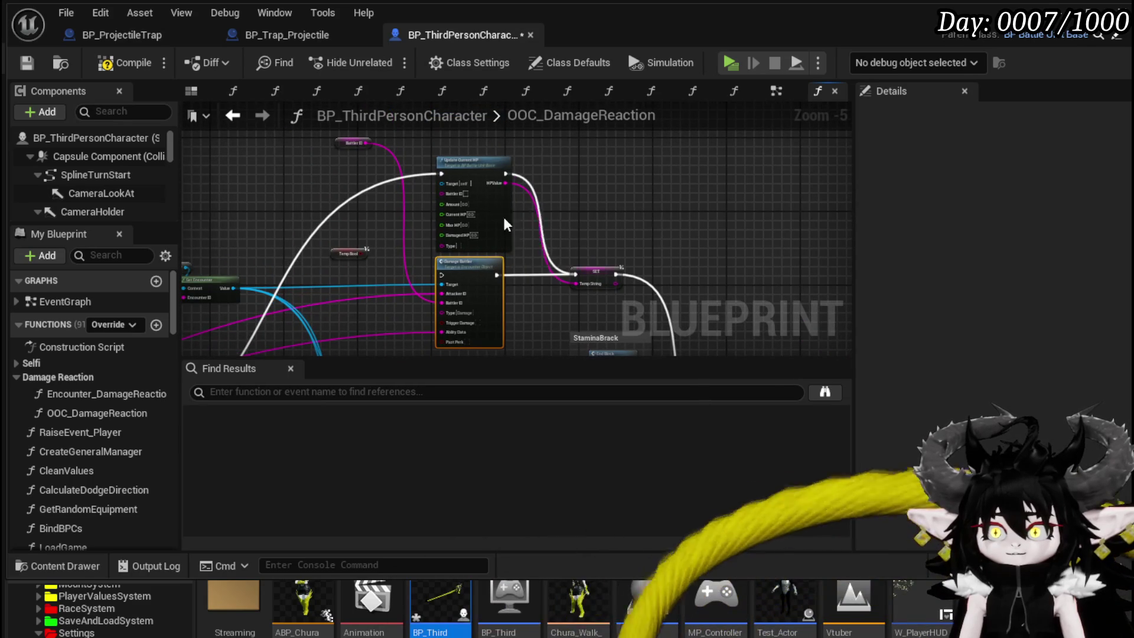
Step: Delete the Damage Battler node and move Update Current HP into its place
{"action": "left_click", "coordinate": [500, 188]}
{"action": "left_click", "coordinate": [482, 267]}
{"action": "key", "text": "Delete"}
{"action": "mouse_move", "coordinate": [483, 194]}
{"action": "left_mouse_down"}
{"action": "mouse_move", "coordinate": [482, 320]}
{"action": "mouse_move", "coordinate": [515, 314]}
{"action": "left_mouse_up"}
{"action": "scroll", "coordinate": [444, 208], "scroll_direction": "up", "scroll_amount": 2}
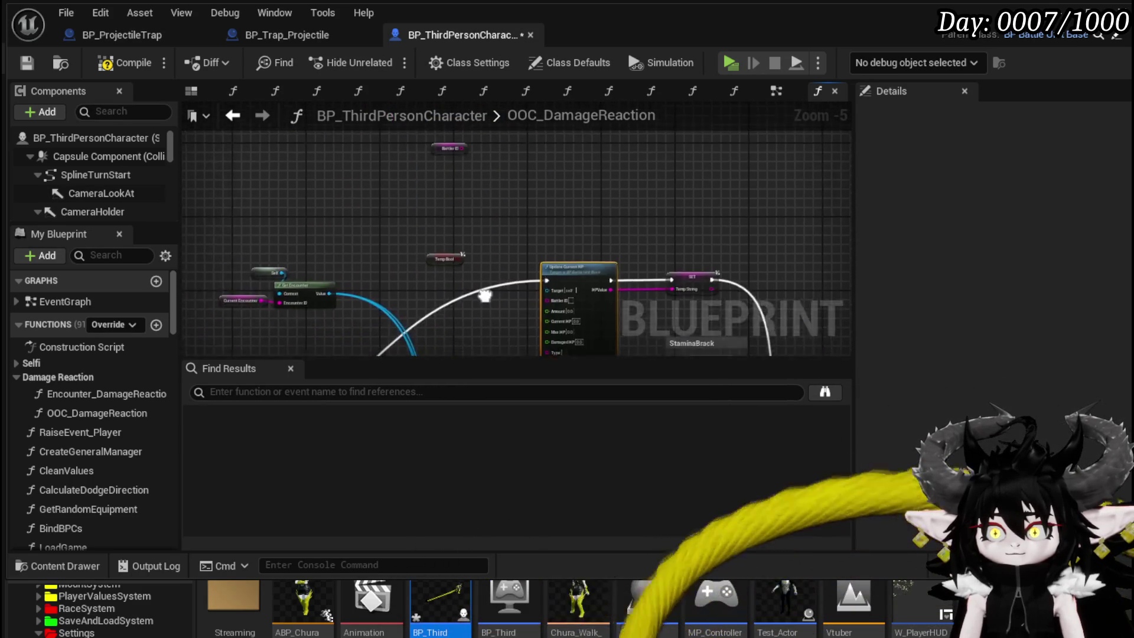
{"action": "scroll", "coordinate": [444, 208], "scroll_direction": "down", "scroll_amount": 2}
Step: Remove the unused Self and Get Encounter nodes and recentre on Update Current HP
{"action": "left_click_drag", "start_coordinate": [260, 259], "coordinate": [397, 149]}
{"action": "key", "text": "Delete"}
{"action": "scroll", "coordinate": [381, 278], "scroll_direction": "up", "scroll_amount": 2}
{"action": "left_click", "coordinate": [427, 226]}
{"action": "scroll", "coordinate": [427, 226], "scroll_direction": "down", "scroll_amount": 2}
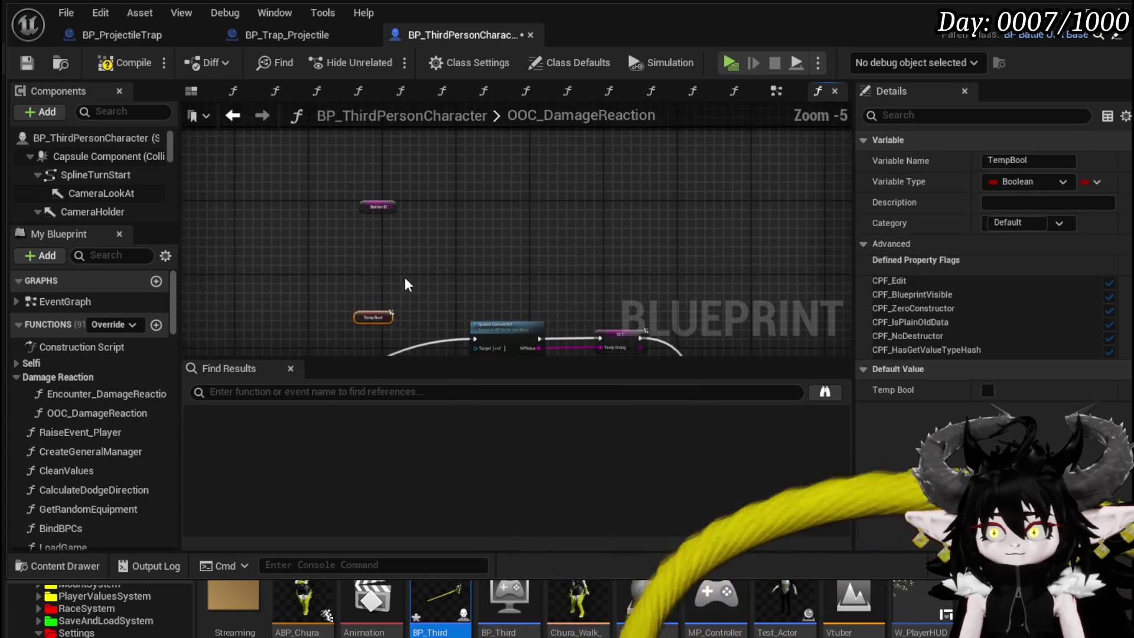
{"action": "left_click", "coordinate": [414, 244]}
{"action": "scroll", "coordinate": [413, 236], "scroll_direction": "up", "scroll_amount": 4}
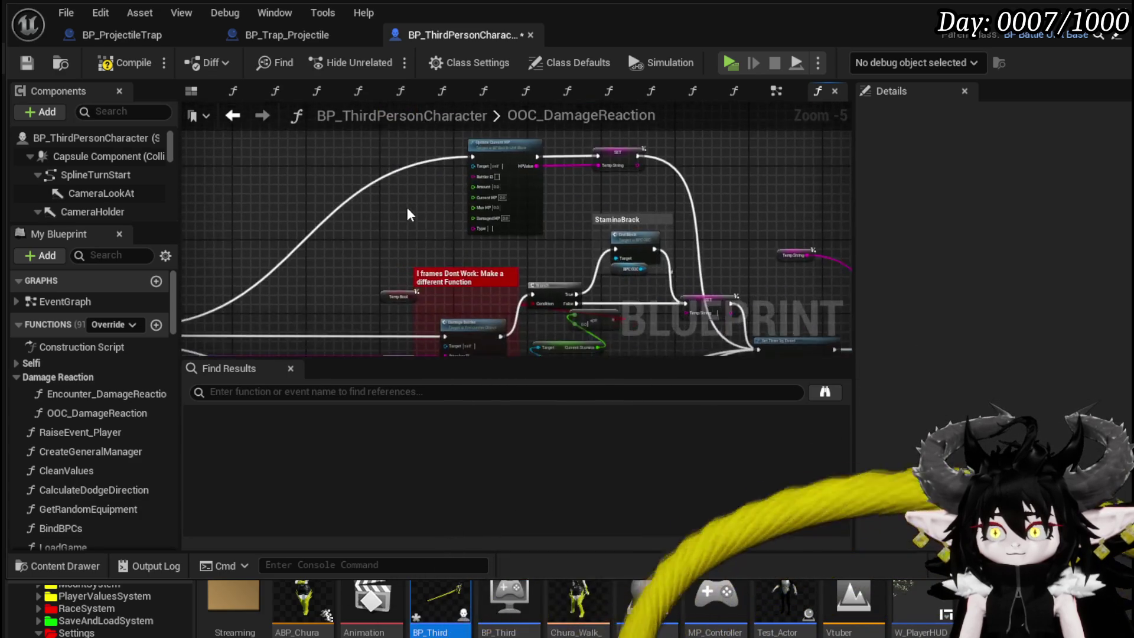
{"action": "left_click_drag", "start_coordinate": [412, 214], "coordinate": [384, 242]}
{"action": "right_click", "coordinate": [346, 228]}
Step: Add a Get BattlerID node and wire it into Update Current HP's Battler ID pin
{"action": "type", "text": "get battler"}
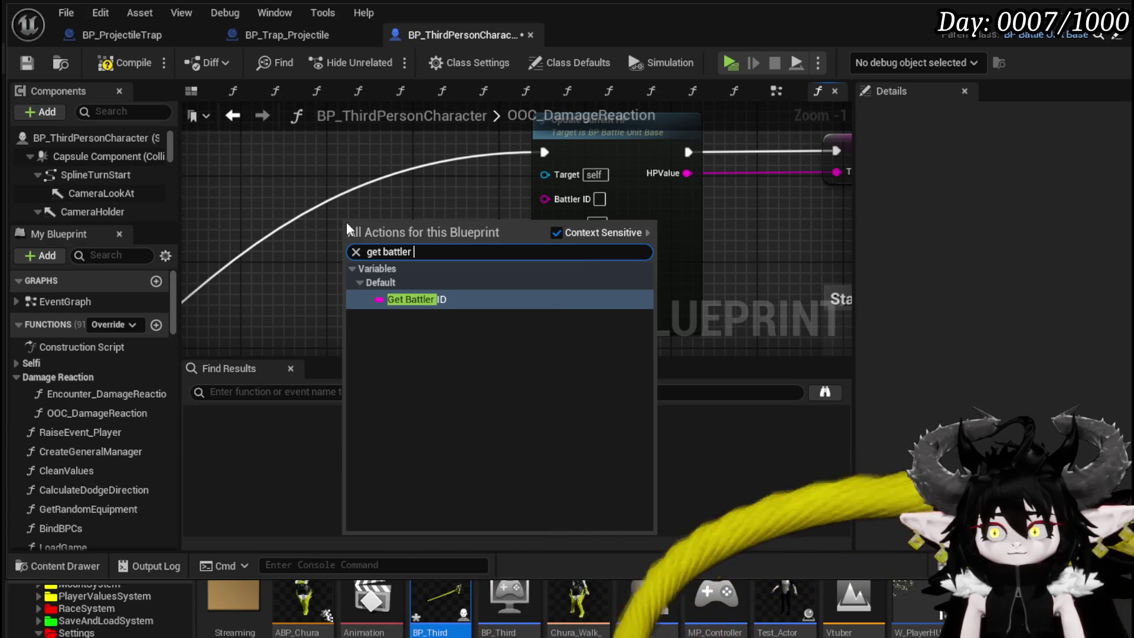
{"action": "key", "text": "Return"}
{"action": "left_click_drag", "start_coordinate": [346, 222], "coordinate": [347, 180]}
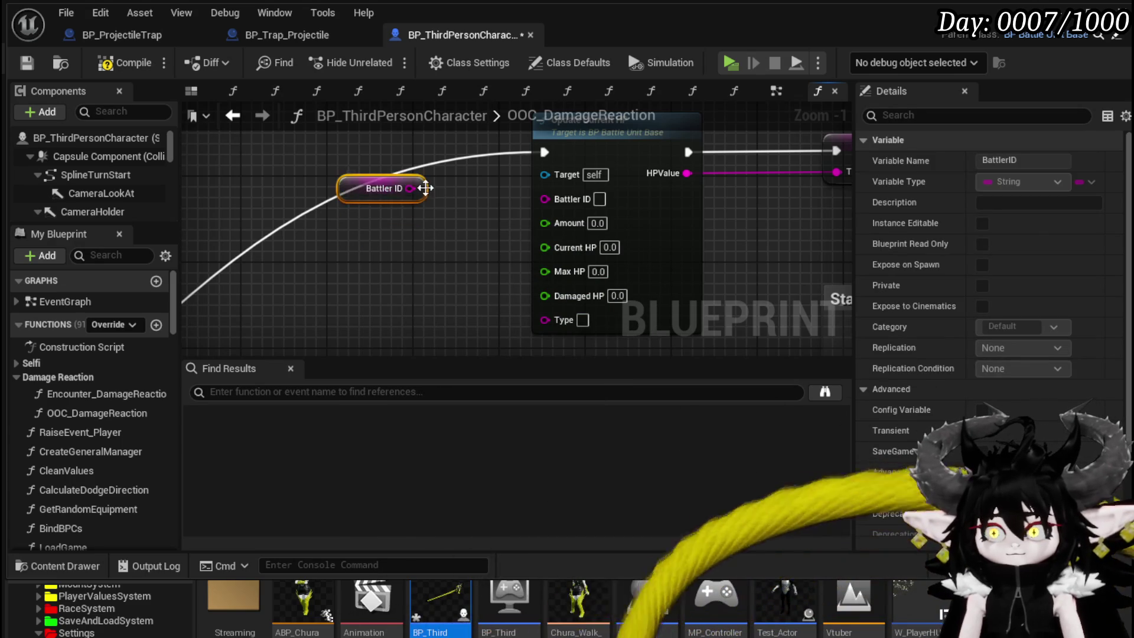
{"action": "left_click_drag", "start_coordinate": [415, 189], "coordinate": [544, 199]}
{"action": "left_click_drag", "start_coordinate": [352, 199], "coordinate": [406, 135]}
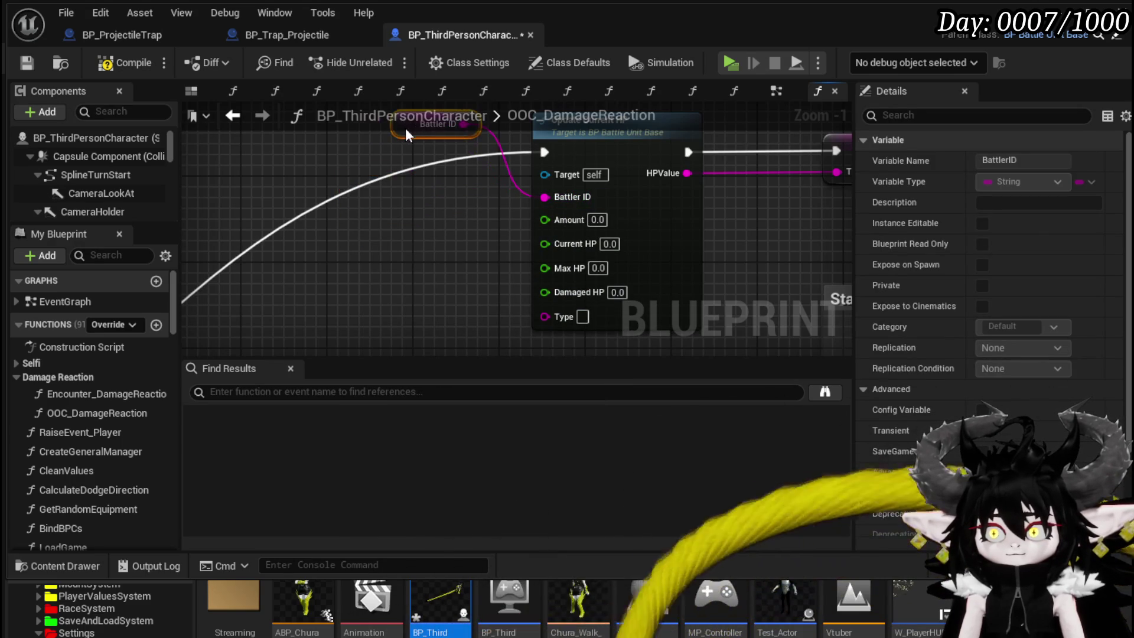
Step: Add a Current HP getter and wire it into Update Current HP
{"action": "right_click", "coordinate": [321, 278]}
{"action": "type", "text": "g"}
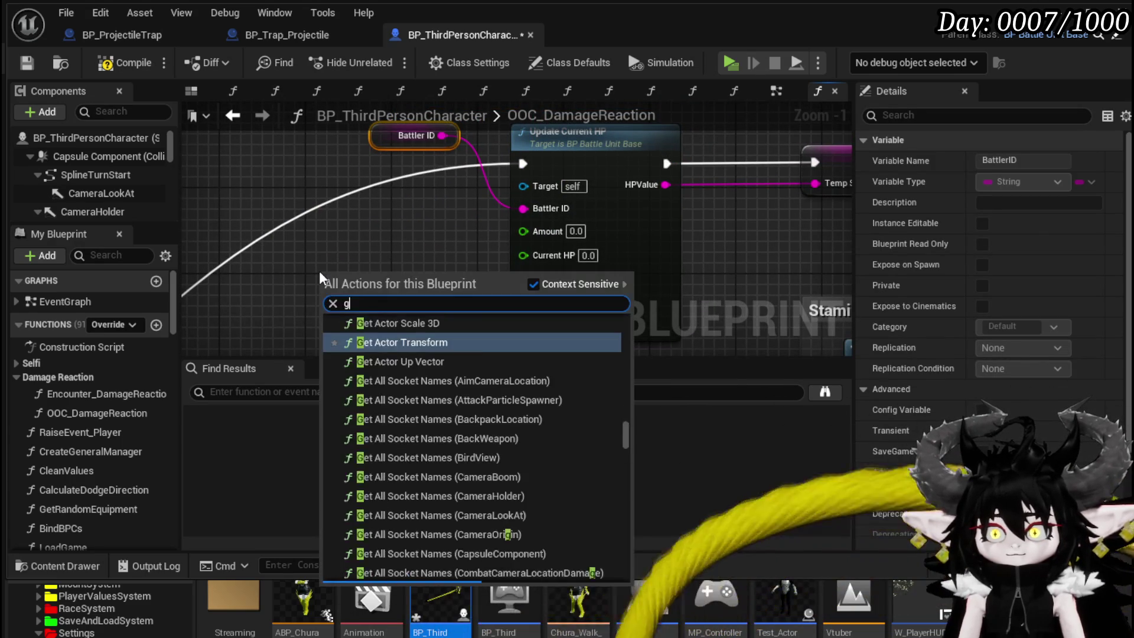
{"action": "type", "text": "et current hp"}
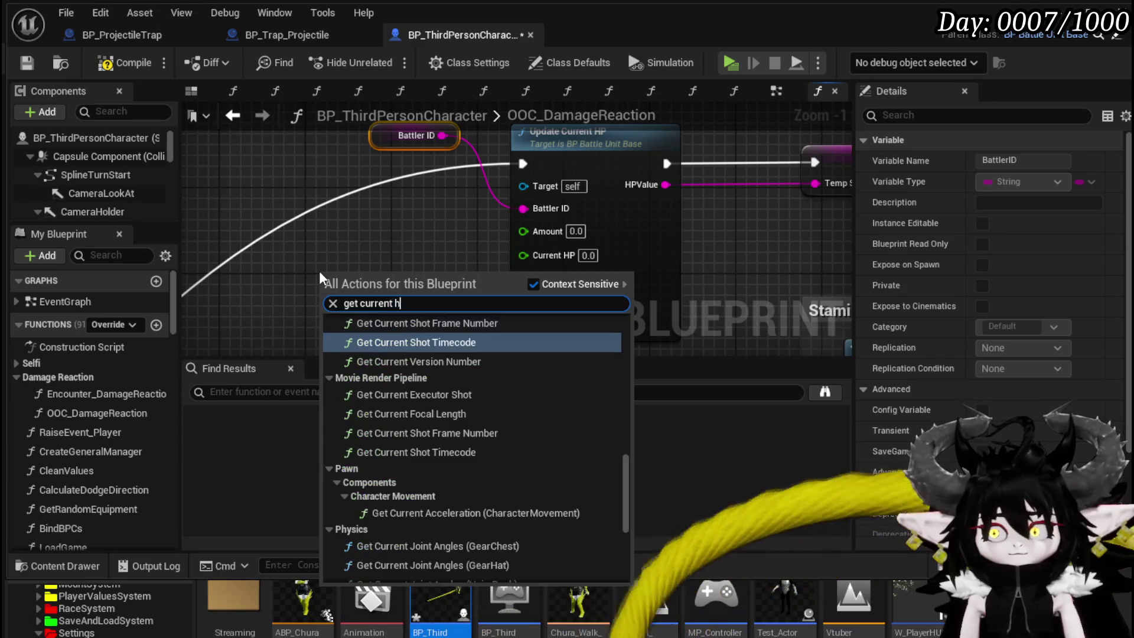
{"action": "key", "text": "Down"}
{"action": "key", "text": "Down"}
{"action": "key", "text": "Down"}
{"action": "key", "text": "Return"}
{"action": "mouse_move", "coordinate": [388, 275]}
{"action": "left_mouse_down"}
{"action": "mouse_move", "coordinate": [466, 292]}
{"action": "mouse_move", "coordinate": [541, 260]}
{"action": "left_mouse_up"}
{"action": "left_click_drag", "start_coordinate": [354, 279], "coordinate": [365, 256]}
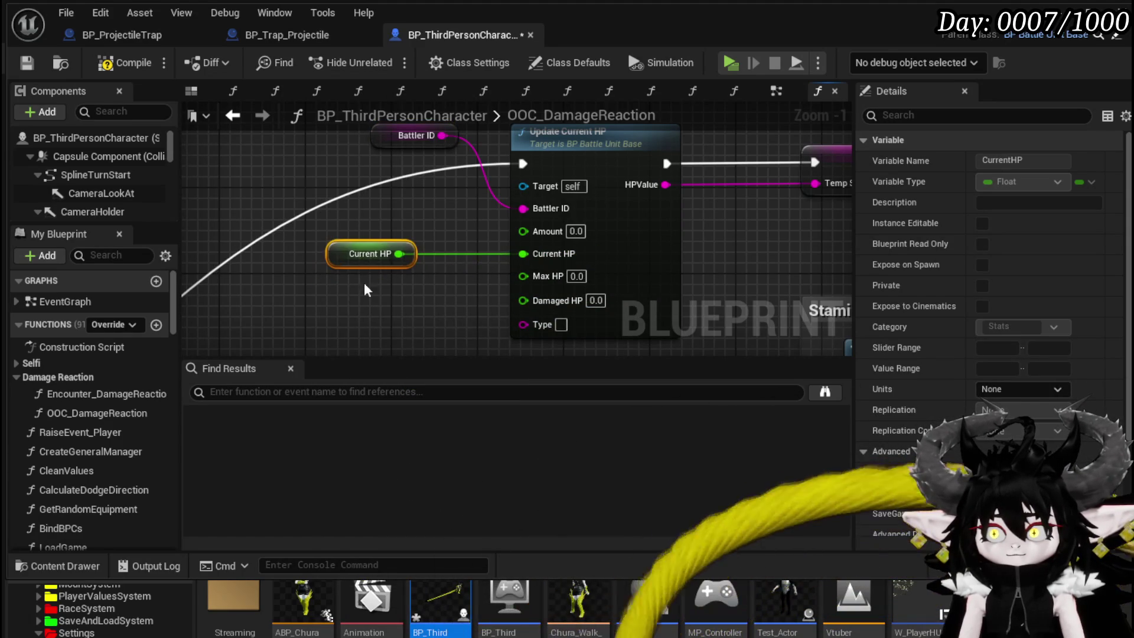
Step: Add Max HP and Damaged HP getters, wire Damaged HP into Update Current HP, and compile
{"action": "right_click", "coordinate": [348, 307]}
{"action": "type", "text": "get max hp"}
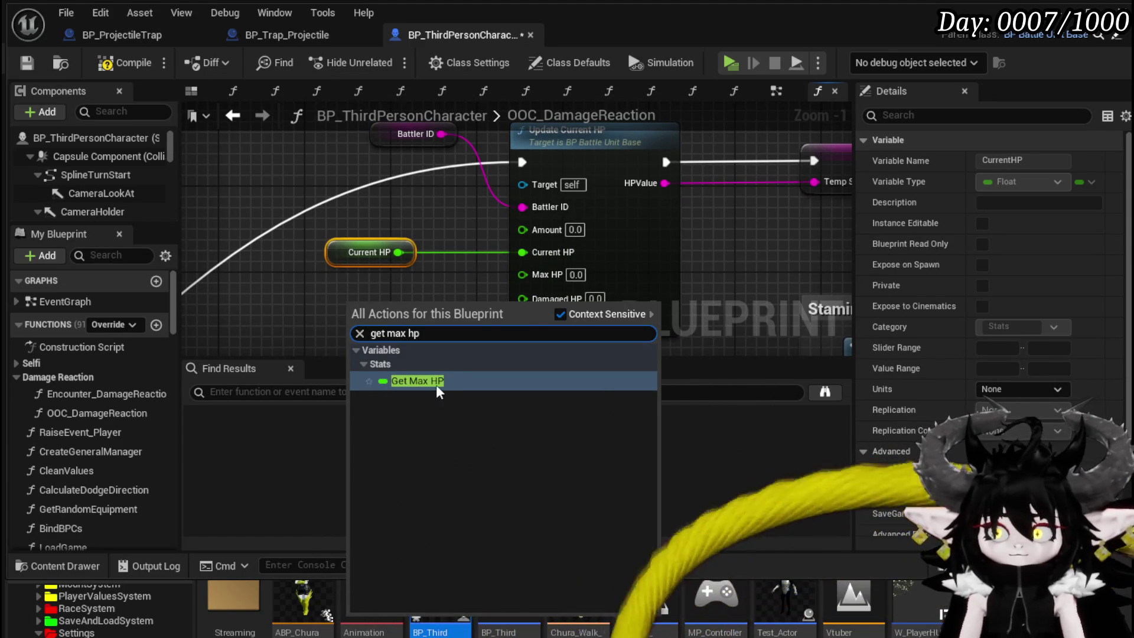
{"action": "left_click", "coordinate": [436, 384]}
{"action": "mouse_move", "coordinate": [365, 312]}
{"action": "left_mouse_down"}
{"action": "mouse_move", "coordinate": [350, 278]}
{"action": "mouse_move", "coordinate": [357, 290]}
{"action": "mouse_move", "coordinate": [522, 275]}
{"action": "left_mouse_up"}
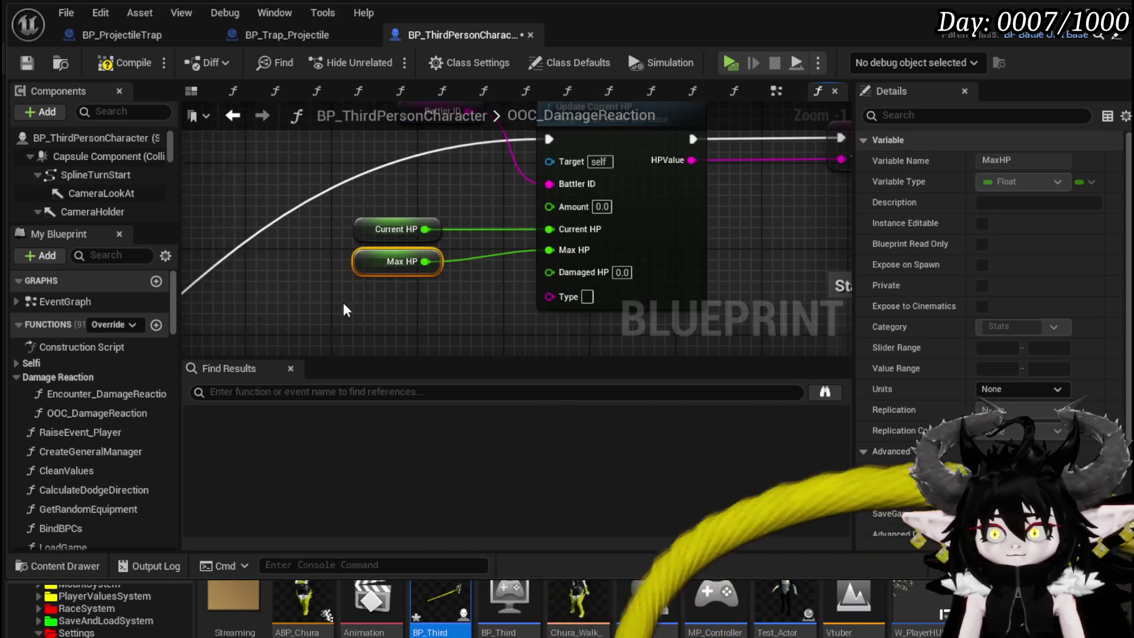
{"action": "right_click", "coordinate": [346, 310]}
{"action": "type", "text": "get damage"}
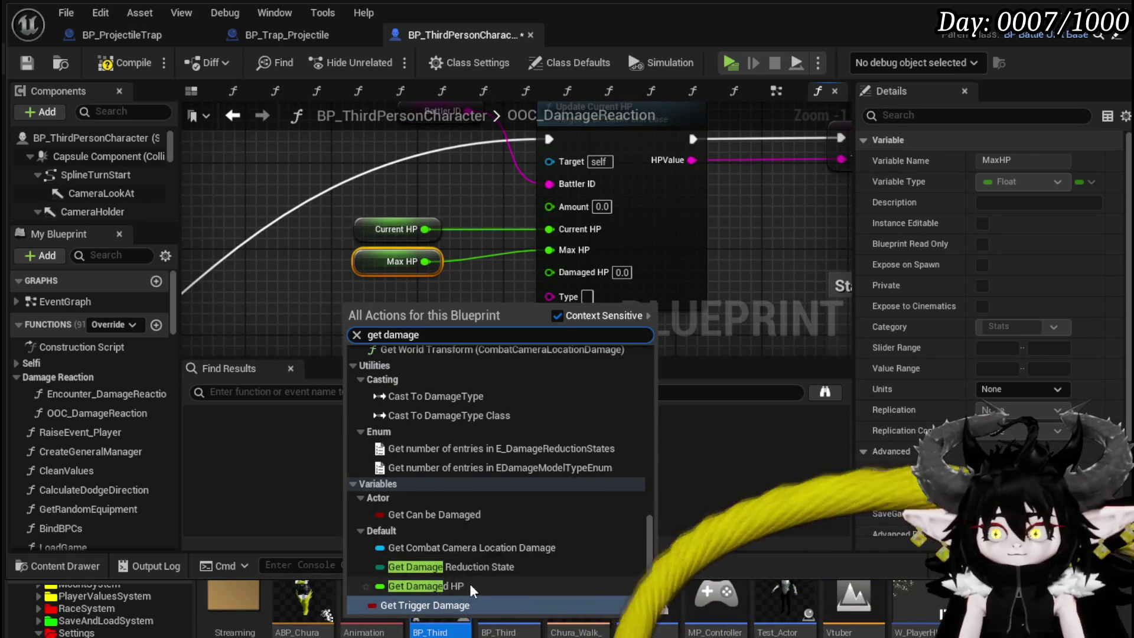
{"action": "left_click", "coordinate": [425, 586]}
{"action": "mouse_move", "coordinate": [414, 315]}
{"action": "left_mouse_down"}
{"action": "mouse_move", "coordinate": [549, 272]}
{"action": "mouse_move", "coordinate": [425, 303]}
{"action": "left_mouse_up"}
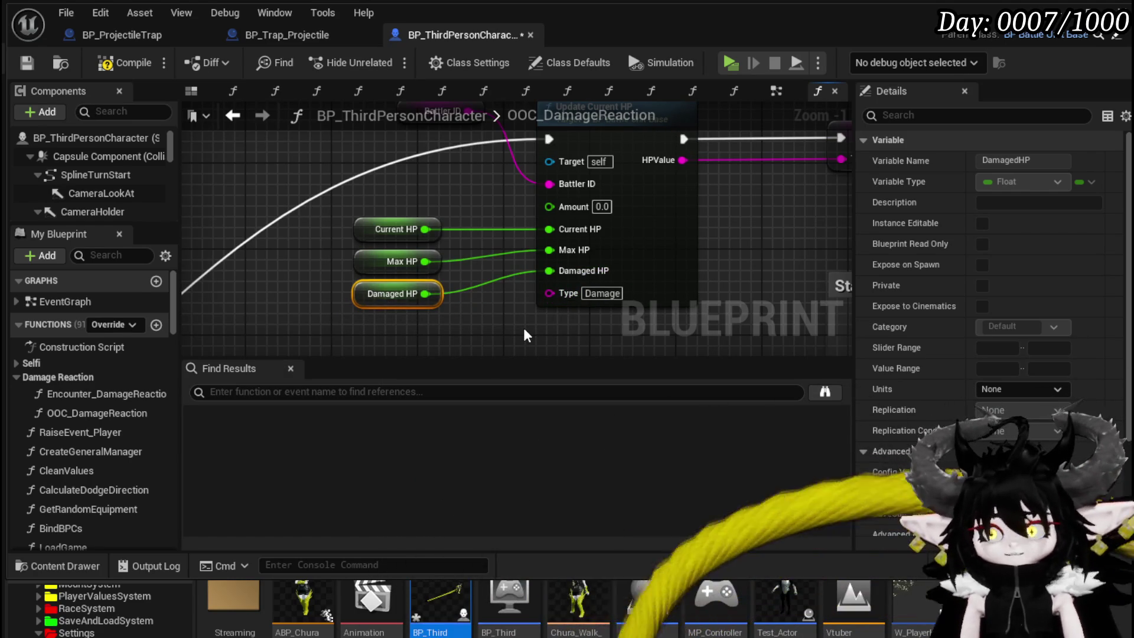
{"action": "left_click_drag", "start_coordinate": [496, 185], "coordinate": [455, 258]}
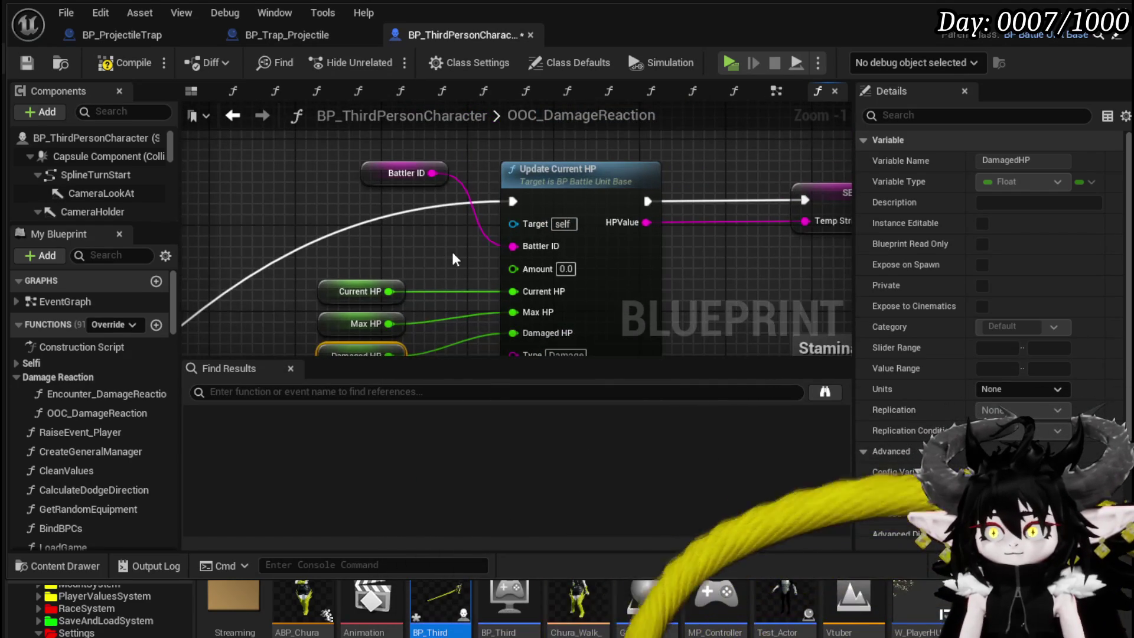
{"action": "left_click", "coordinate": [28, 68]}
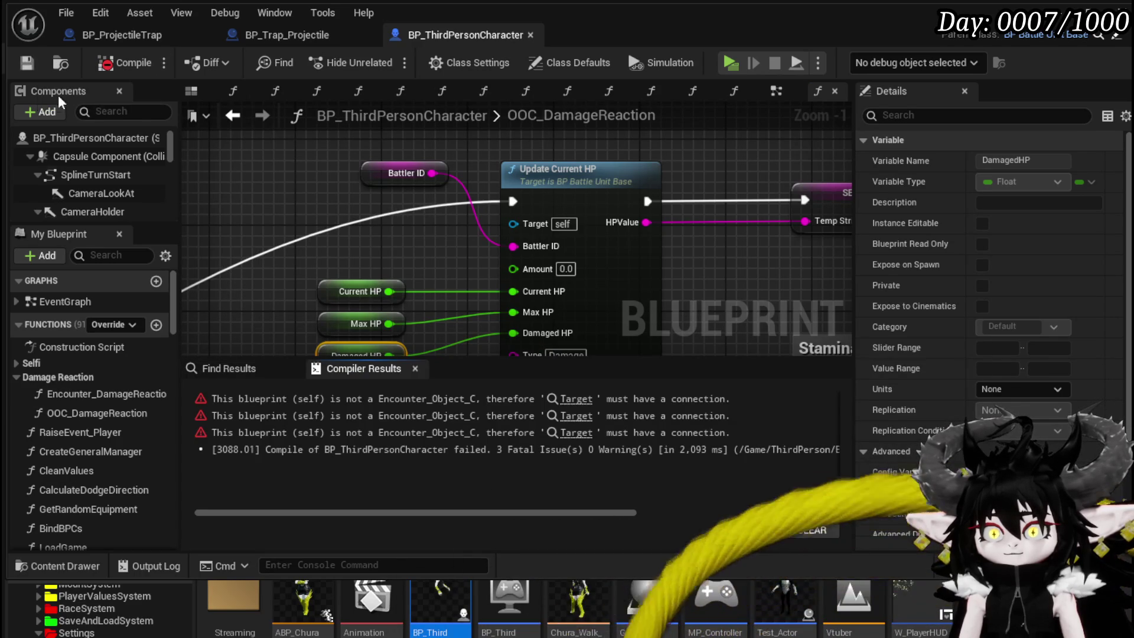
Step: Follow the first compile error to the Damage Battler node and inspect its Blocking and Dodging connections
{"action": "left_click", "coordinate": [569, 399]}
{"action": "scroll", "coordinate": [474, 323], "scroll_direction": "down", "scroll_amount": 6}
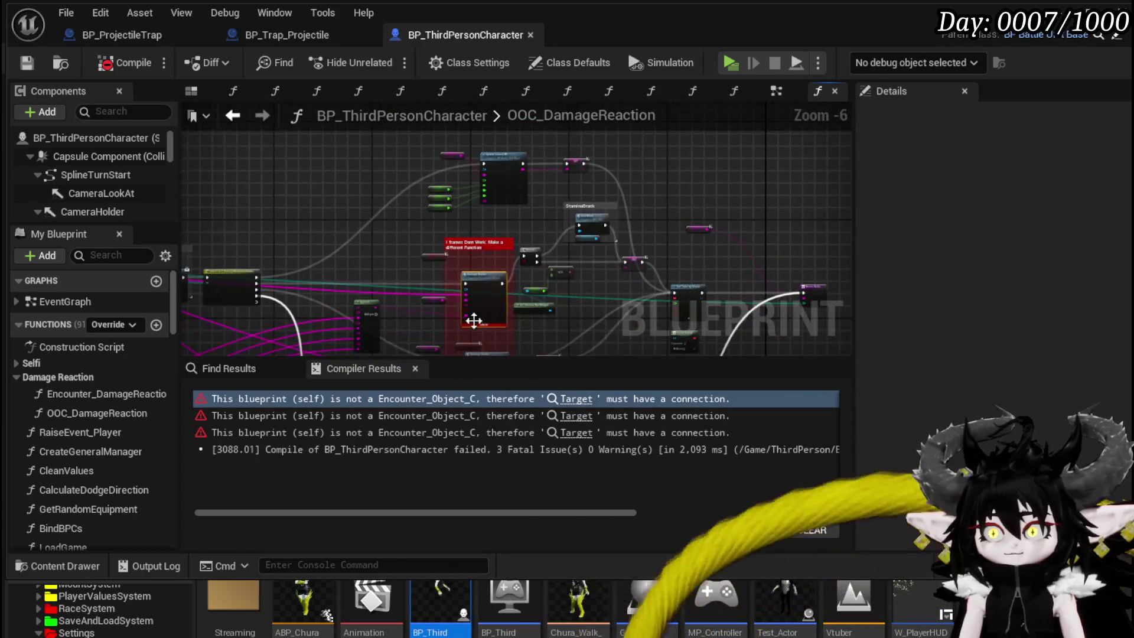
{"action": "scroll", "coordinate": [432, 234], "scroll_direction": "up", "scroll_amount": 2}
{"action": "mouse_move", "coordinate": [433, 233]}
{"action": "left_mouse_down"}
{"action": "mouse_move", "coordinate": [397, 138]}
{"action": "mouse_move", "coordinate": [584, 64]}
{"action": "mouse_move", "coordinate": [365, 164]}
{"action": "mouse_move", "coordinate": [336, 165]}
{"action": "left_mouse_up"}
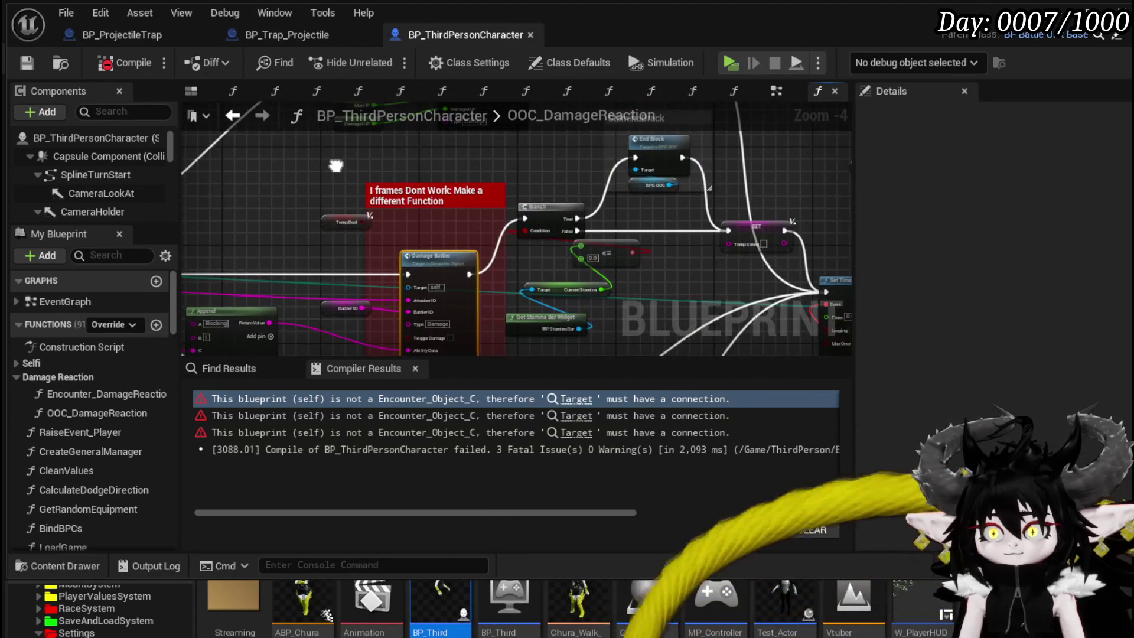
{"action": "left_click_drag", "start_coordinate": [423, 261], "coordinate": [423, 254]}
{"action": "mouse_move", "coordinate": [490, 240]}
{"action": "left_mouse_down"}
{"action": "mouse_move", "coordinate": [402, 205]}
{"action": "mouse_move", "coordinate": [569, 212]}
{"action": "left_mouse_up"}
{"action": "mouse_move", "coordinate": [598, 260]}
{"action": "left_mouse_down"}
{"action": "mouse_move", "coordinate": [666, 239]}
{"action": "mouse_move", "coordinate": [656, 354]}
{"action": "left_mouse_up"}
{"action": "scroll", "coordinate": [655, 354], "scroll_direction": "down", "scroll_amount": 2}
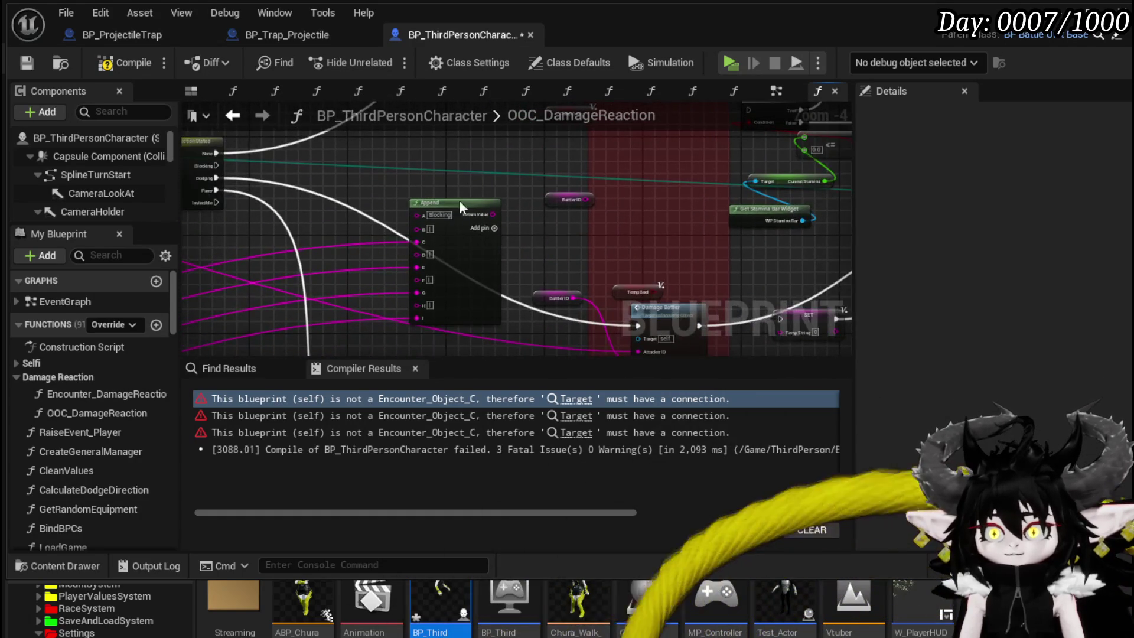
{"action": "left_click_drag", "start_coordinate": [492, 250], "coordinate": [387, 271]}
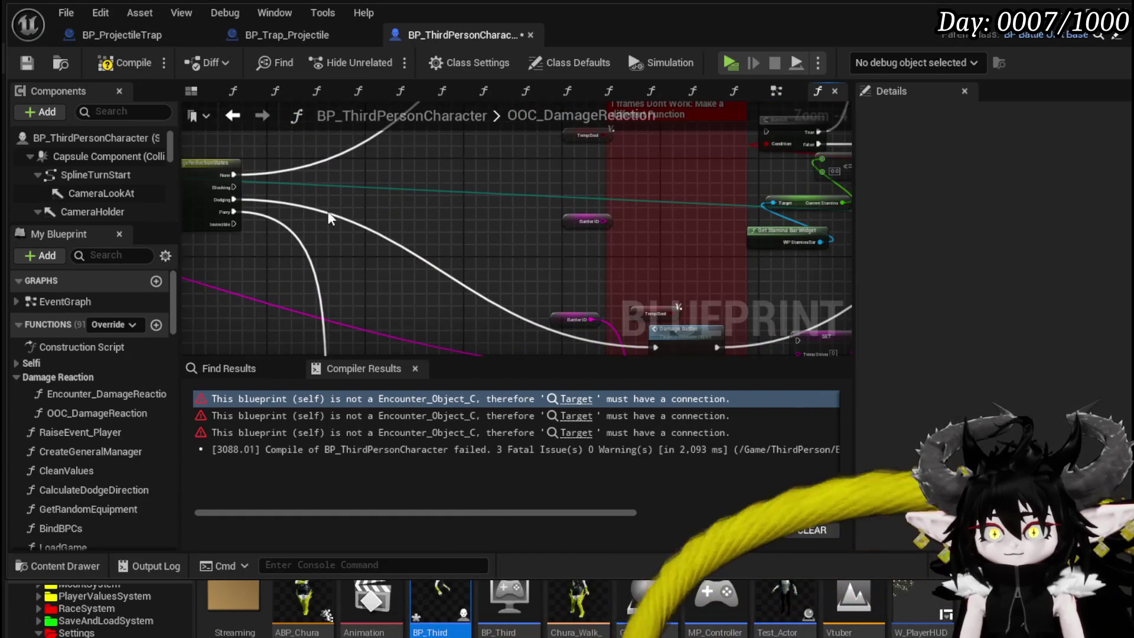
{"action": "left_click_drag", "start_coordinate": [330, 216], "coordinate": [329, 283]}
{"action": "mouse_move", "coordinate": [234, 254]}
{"action": "left_mouse_down"}
{"action": "mouse_move", "coordinate": [818, 207]}
{"action": "mouse_move", "coordinate": [763, 200]}
{"action": "mouse_move", "coordinate": [694, 263]}
{"action": "mouse_move", "coordinate": [667, 262]}
{"action": "left_mouse_up"}
{"action": "mouse_move", "coordinate": [275, 155]}
{"action": "left_mouse_down"}
{"action": "mouse_move", "coordinate": [496, 217]}
{"action": "mouse_move", "coordinate": [413, 177]}
{"action": "mouse_move", "coordinate": [339, 111]}
{"action": "left_mouse_up"}
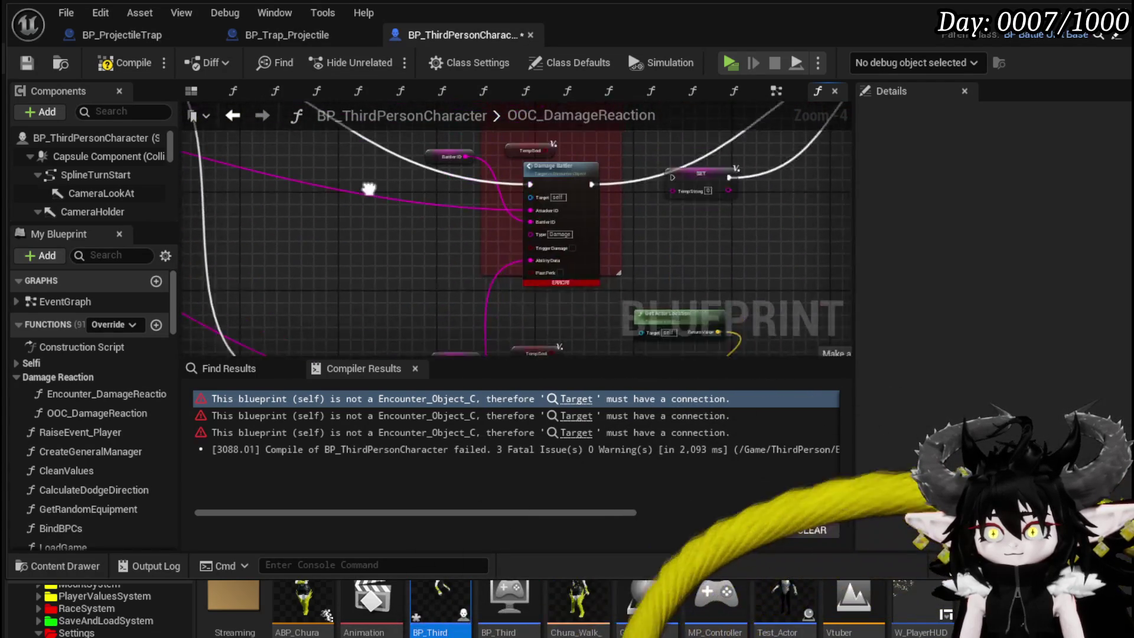
{"action": "left_click_drag", "start_coordinate": [413, 244], "coordinate": [415, 168]}
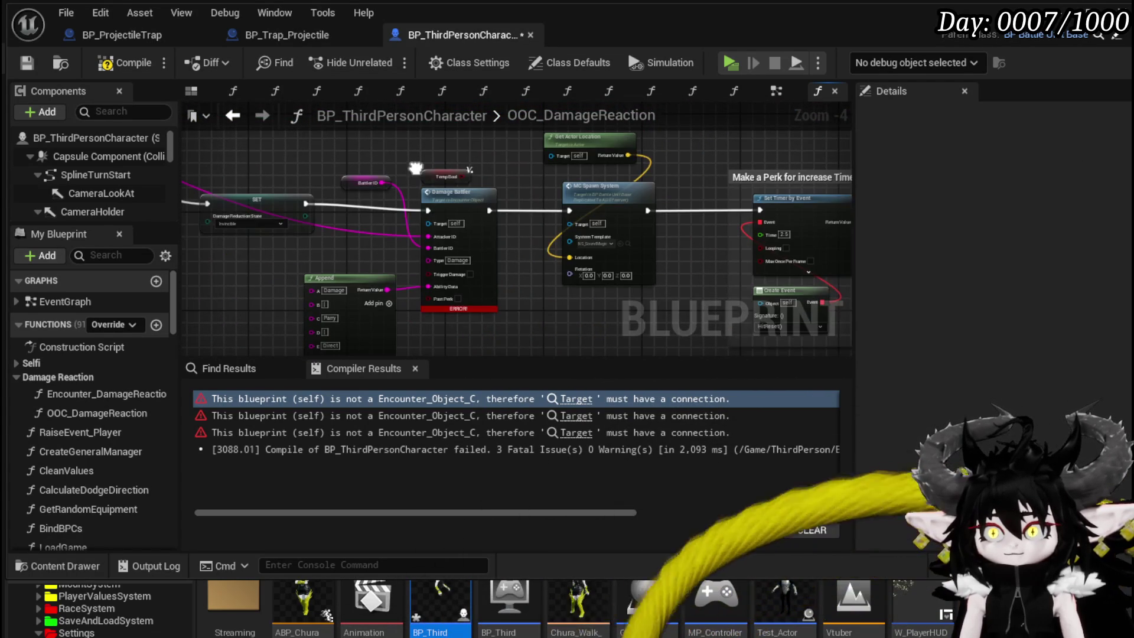
{"action": "mouse_move", "coordinate": [305, 207]}
{"action": "left_mouse_down"}
{"action": "mouse_move", "coordinate": [511, 230]}
{"action": "mouse_move", "coordinate": [428, 210]}
{"action": "left_mouse_up"}
Step: Delete the erroring Damage Battler node and review the nearby Set Timer and Create Event logic
{"action": "left_click", "coordinate": [460, 208]}
{"action": "key", "text": "Delete"}
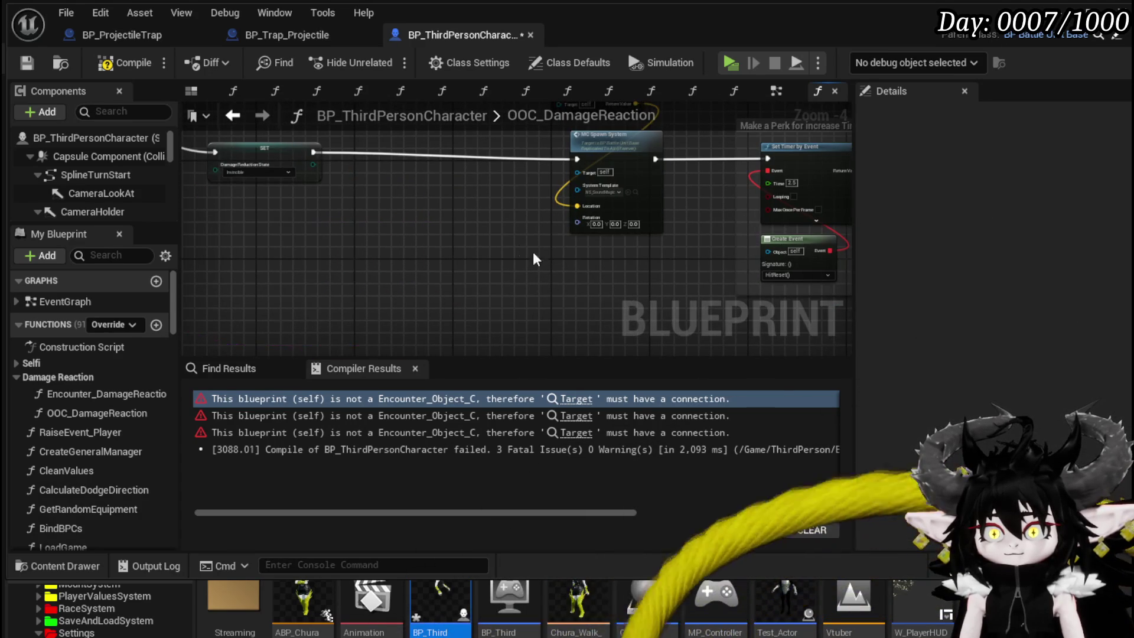
{"action": "left_click_drag", "start_coordinate": [545, 268], "coordinate": [361, 355]}
{"action": "scroll", "coordinate": [413, 266], "scroll_direction": "down", "scroll_amount": 1}
{"action": "left_click", "coordinate": [555, 222]}
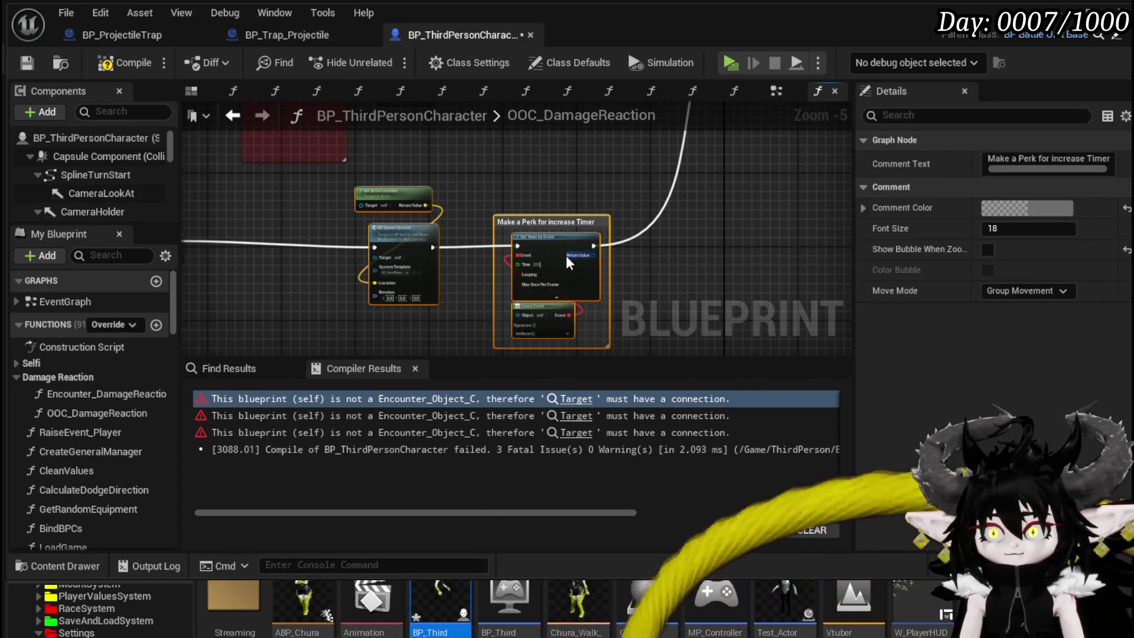
{"action": "left_click_drag", "start_coordinate": [570, 264], "coordinate": [459, 258]}
{"action": "scroll", "coordinate": [524, 177], "scroll_direction": "up", "scroll_amount": 2}
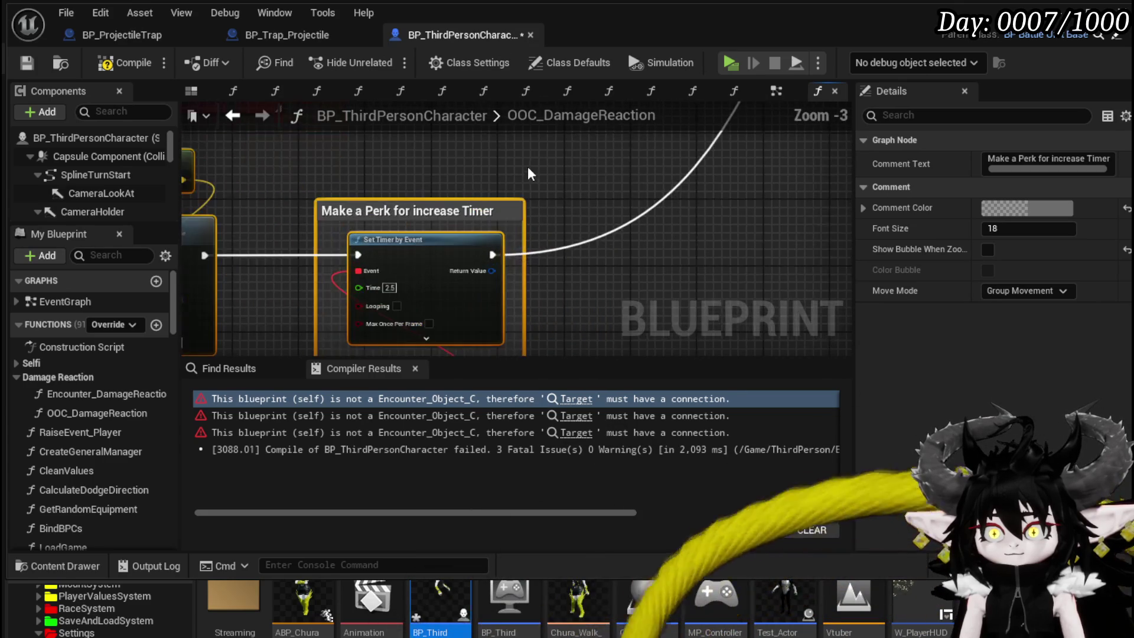
{"action": "left_click_drag", "start_coordinate": [530, 173], "coordinate": [552, 134]}
{"action": "left_click_drag", "start_coordinate": [622, 204], "coordinate": [631, 160]}
{"action": "scroll", "coordinate": [551, 211], "scroll_direction": "down", "scroll_amount": 2}
{"action": "mouse_move", "coordinate": [558, 217]}
{"action": "left_mouse_down"}
{"action": "mouse_move", "coordinate": [591, 354]}
{"action": "mouse_move", "coordinate": [558, 272]}
{"action": "left_mouse_up"}
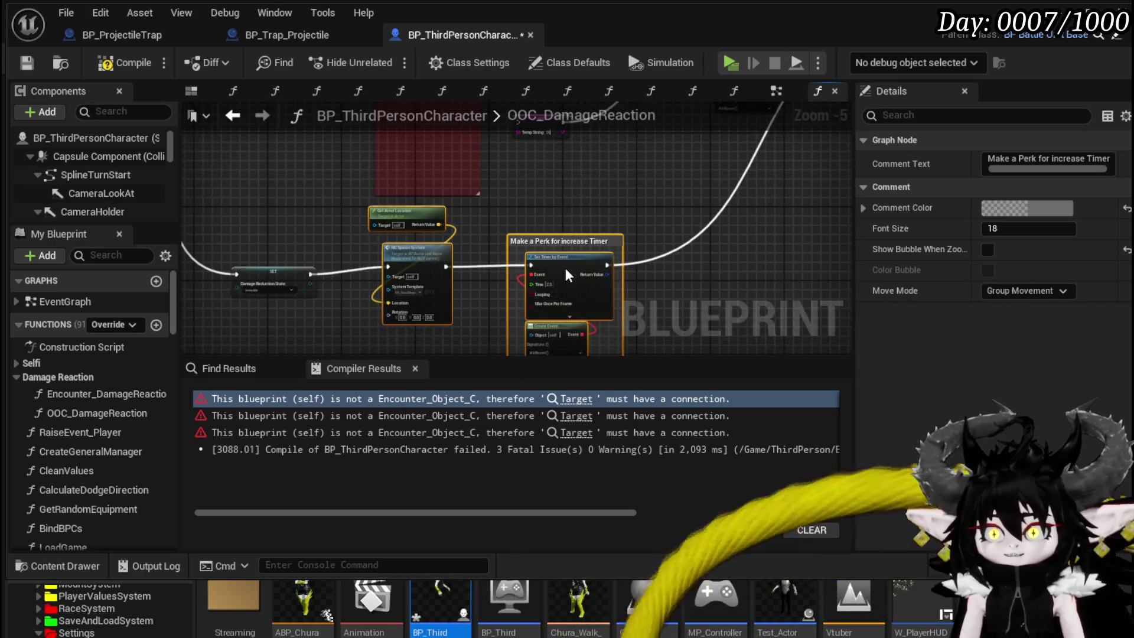
{"action": "left_click_drag", "start_coordinate": [559, 231], "coordinate": [563, 354]}
{"action": "scroll", "coordinate": [563, 354], "scroll_direction": "up", "scroll_amount": 2}
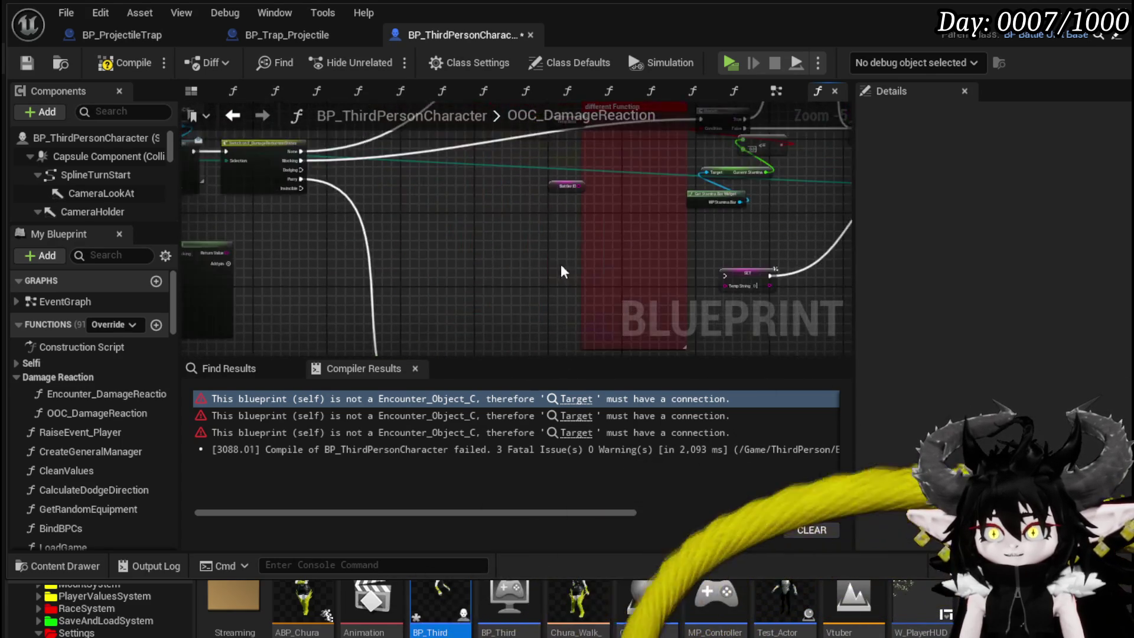
{"action": "mouse_move", "coordinate": [955, 394]}
{"action": "left_mouse_down"}
{"action": "mouse_move", "coordinate": [734, 184]}
{"action": "mouse_move", "coordinate": [501, 243]}
{"action": "mouse_move", "coordinate": [478, 216]}
{"action": "mouse_move", "coordinate": [455, 234]}
{"action": "mouse_move", "coordinate": [260, 275]}
{"action": "mouse_move", "coordinate": [545, 201]}
{"action": "mouse_move", "coordinate": [544, 260]}
{"action": "mouse_move", "coordinate": [455, 258]}
{"action": "mouse_move", "coordinate": [463, 220]}
{"action": "mouse_move", "coordinate": [443, 240]}
{"action": "mouse_move", "coordinate": [461, 242]}
{"action": "mouse_move", "coordinate": [537, 335]}
{"action": "mouse_move", "coordinate": [408, 279]}
{"action": "mouse_move", "coordinate": [443, 341]}
{"action": "left_mouse_up"}
{"action": "scroll", "coordinate": [463, 220], "scroll_direction": "down", "scroll_amount": 2}
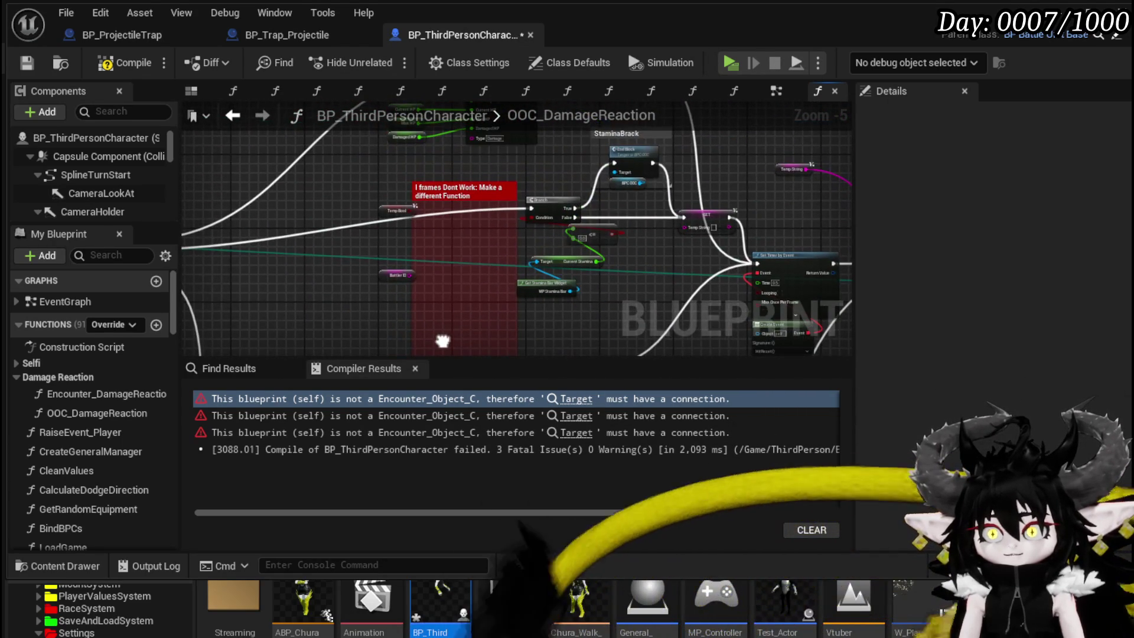
Step: Recompile and save BP_ThirdPersonCharacter now that the error is gone
{"action": "left_click", "coordinate": [28, 63]}
{"action": "mouse_move", "coordinate": [726, 248]}
{"action": "left_mouse_down"}
{"action": "mouse_move", "coordinate": [417, 235]}
{"action": "mouse_move", "coordinate": [426, 272]}
{"action": "mouse_move", "coordinate": [437, 236]}
{"action": "left_mouse_up"}
{"action": "scroll", "coordinate": [470, 180], "scroll_direction": "up", "scroll_amount": 4}
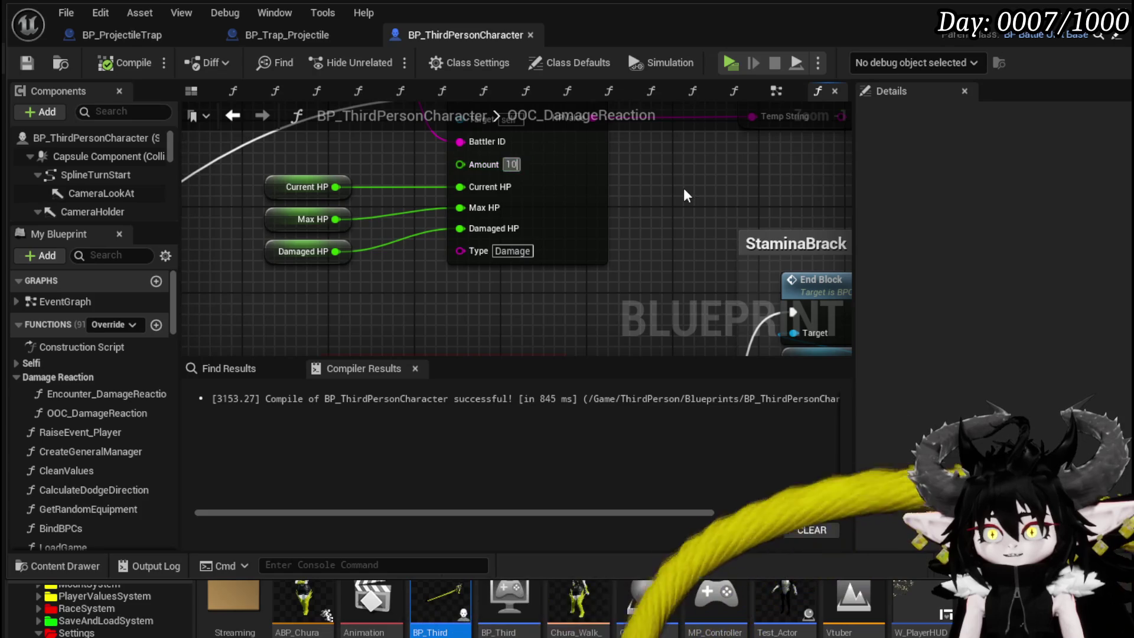
{"action": "left_click", "coordinate": [24, 66]}
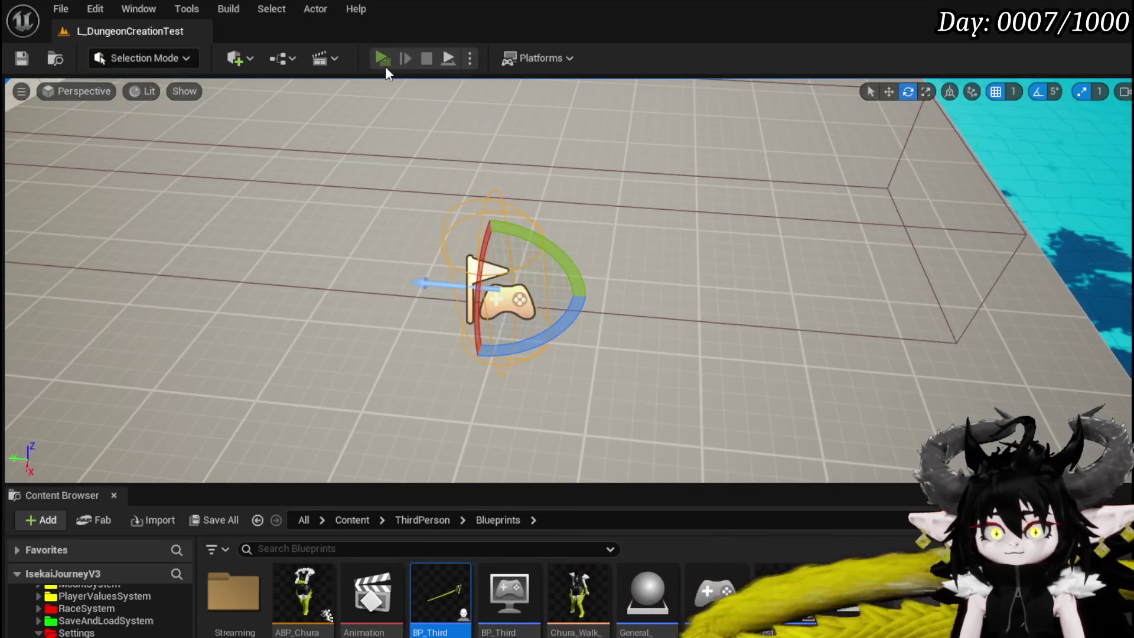
Step: Play-test the game, moving forward and casting a spell, then stop the session
{"action": "left_click", "coordinate": [385, 67]}
{"action": "key", "text": "w"}
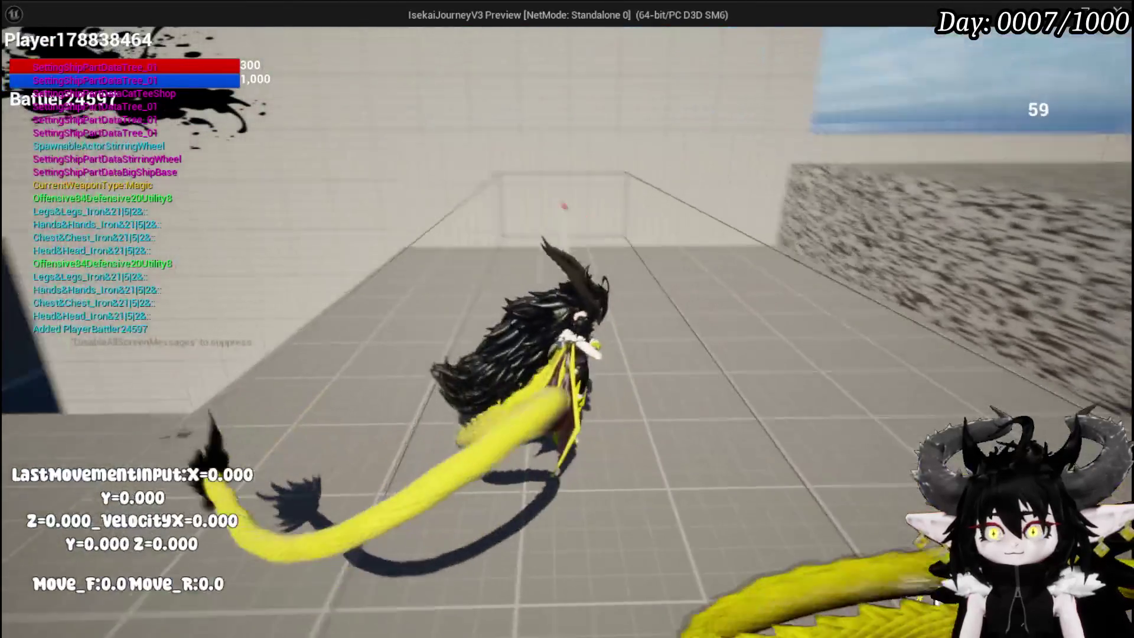
{"action": "left_click", "coordinate": [567, 319]}
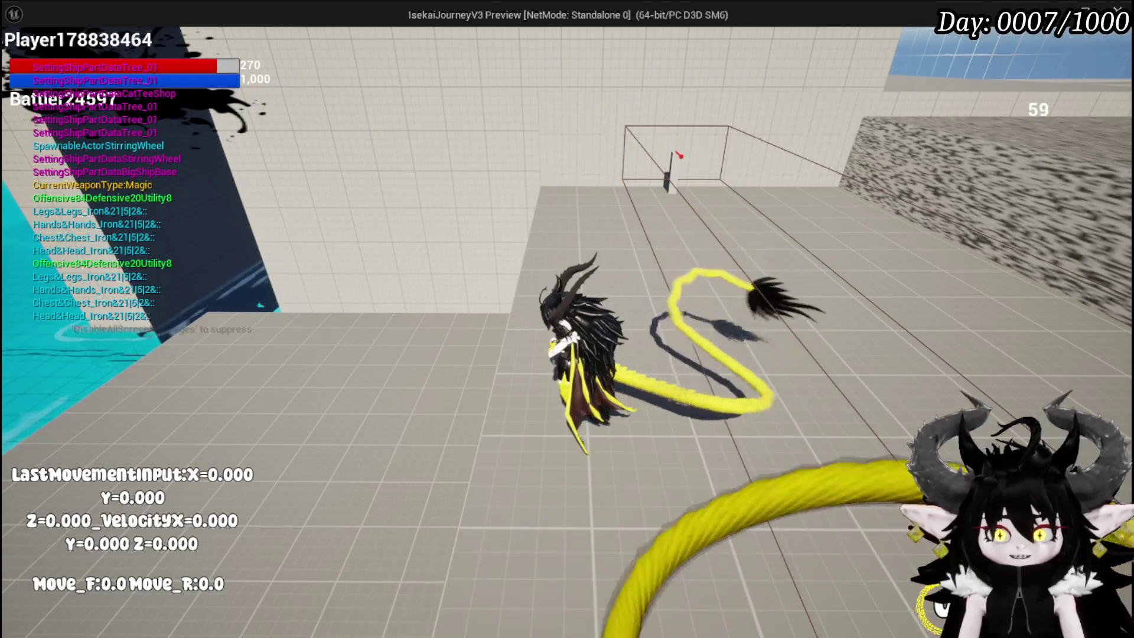
{"action": "key", "text": "alt+Tab"}
{"action": "key", "text": "Escape"}
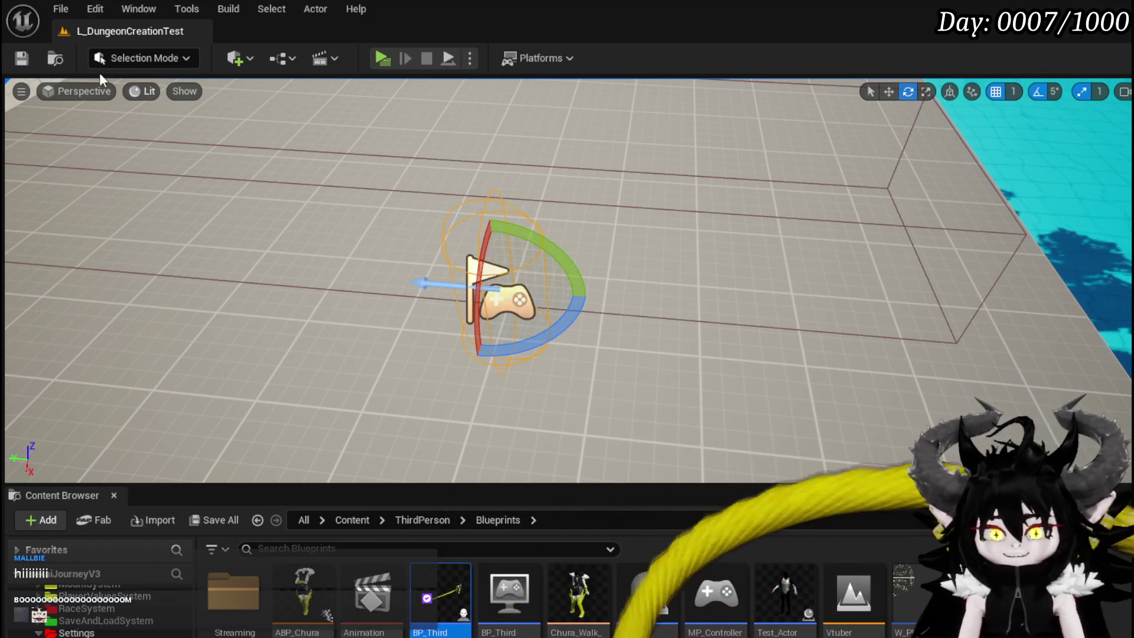
Step: Save the level and return to the character blueprint editor
{"action": "left_click", "coordinate": [27, 58]}
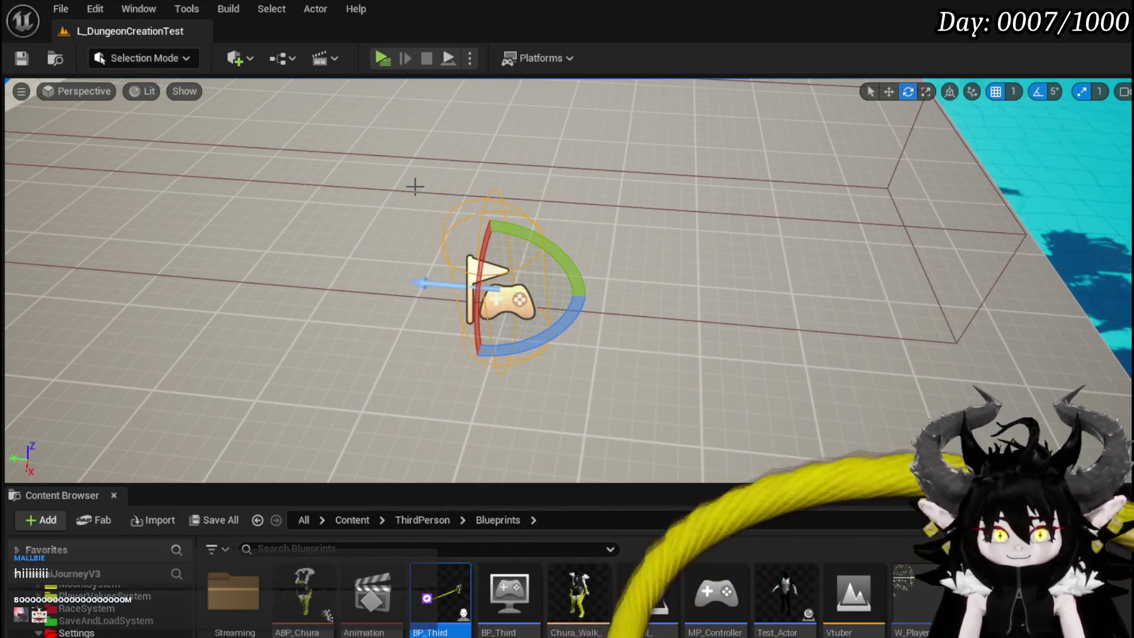
{"action": "left_click", "coordinate": [21, 58]}
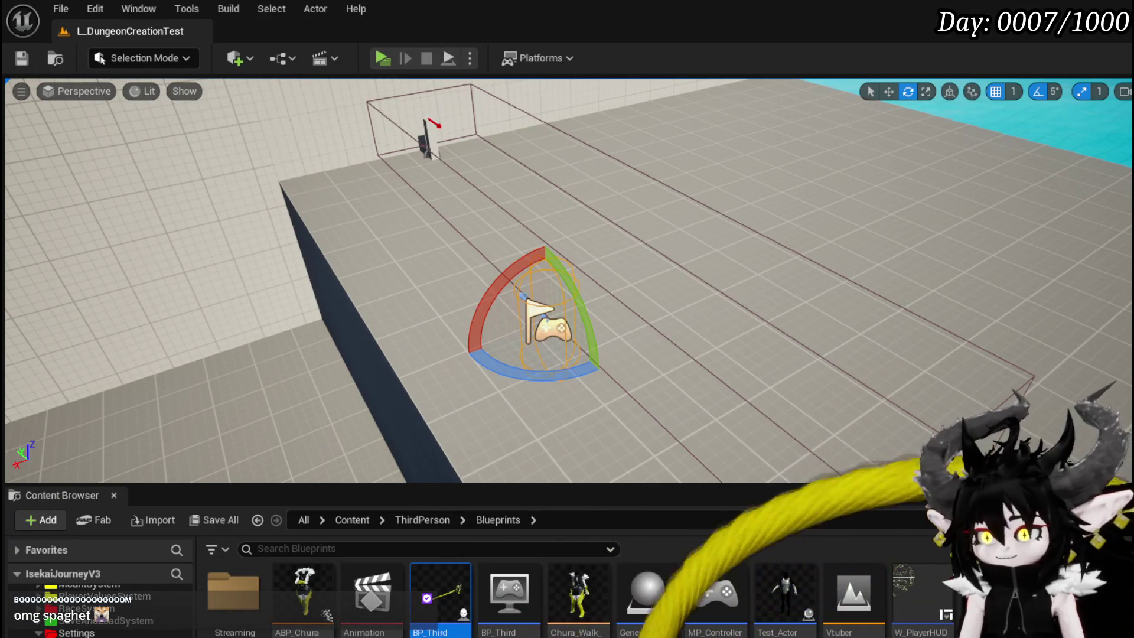
{"action": "key", "text": "alt+Tab"}
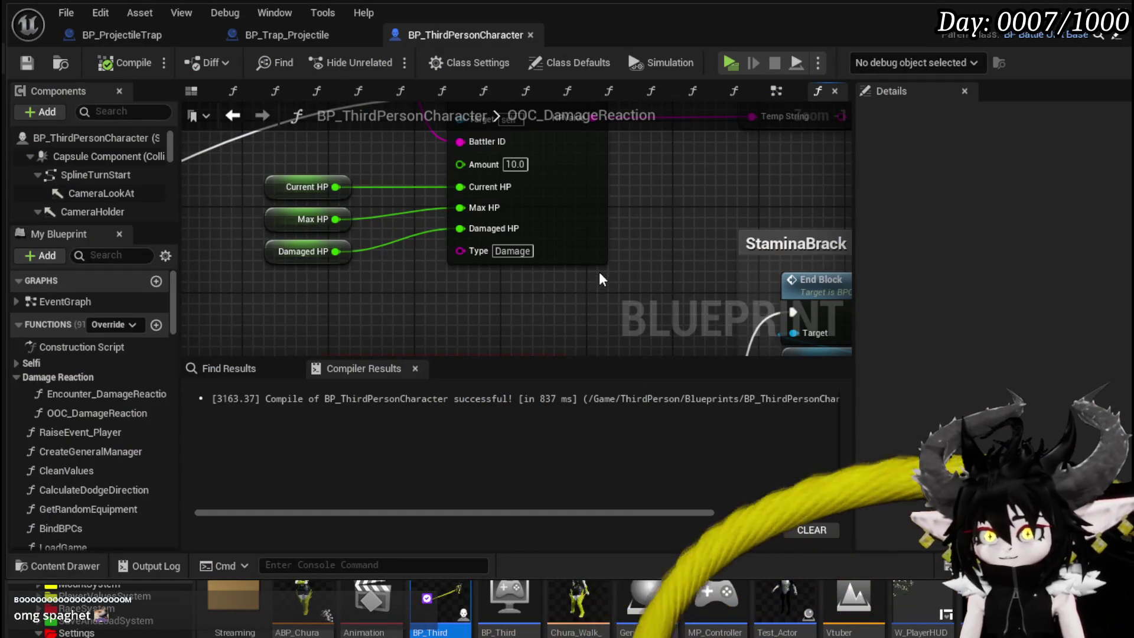
{"action": "scroll", "coordinate": [589, 294], "scroll_direction": "down", "scroll_amount": 2}
{"action": "scroll", "coordinate": [493, 212], "scroll_direction": "down", "scroll_amount": 1}
{"action": "mouse_move", "coordinate": [494, 211]}
{"action": "left_mouse_down"}
{"action": "mouse_move", "coordinate": [400, 248]}
{"action": "mouse_move", "coordinate": [491, 147]}
{"action": "mouse_move", "coordinate": [511, 179]}
{"action": "left_mouse_up"}
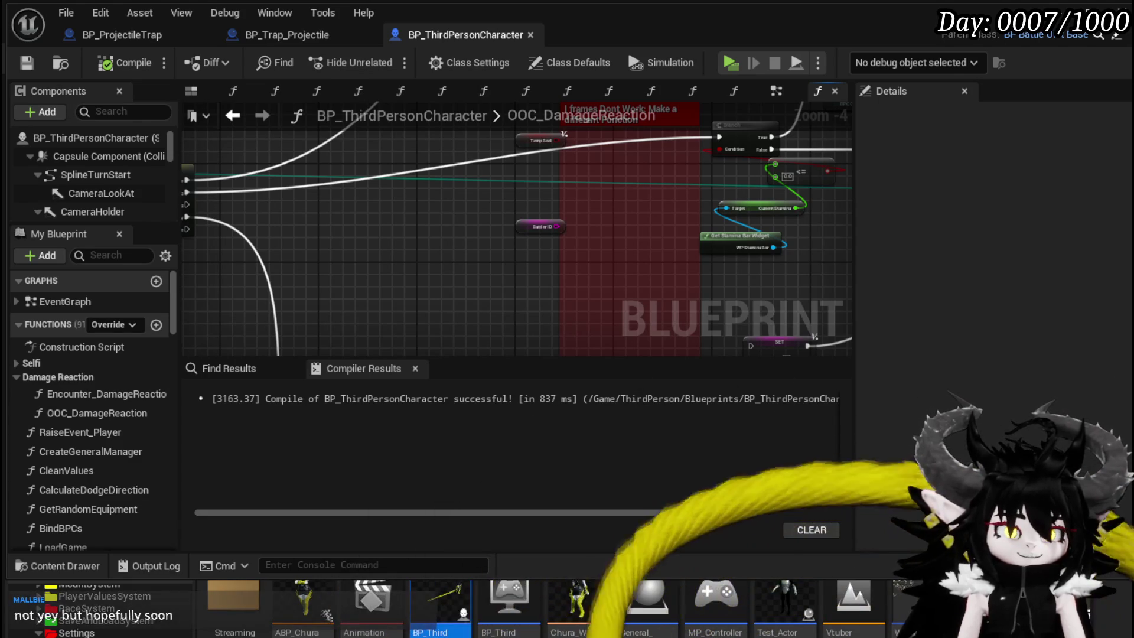
{"action": "mouse_move", "coordinate": [678, 297]}
{"action": "left_mouse_down"}
{"action": "mouse_move", "coordinate": [725, 295]}
{"action": "mouse_move", "coordinate": [548, 284]}
{"action": "mouse_move", "coordinate": [410, 228]}
{"action": "mouse_move", "coordinate": [366, 302]}
{"action": "mouse_move", "coordinate": [374, 307]}
{"action": "left_mouse_up"}
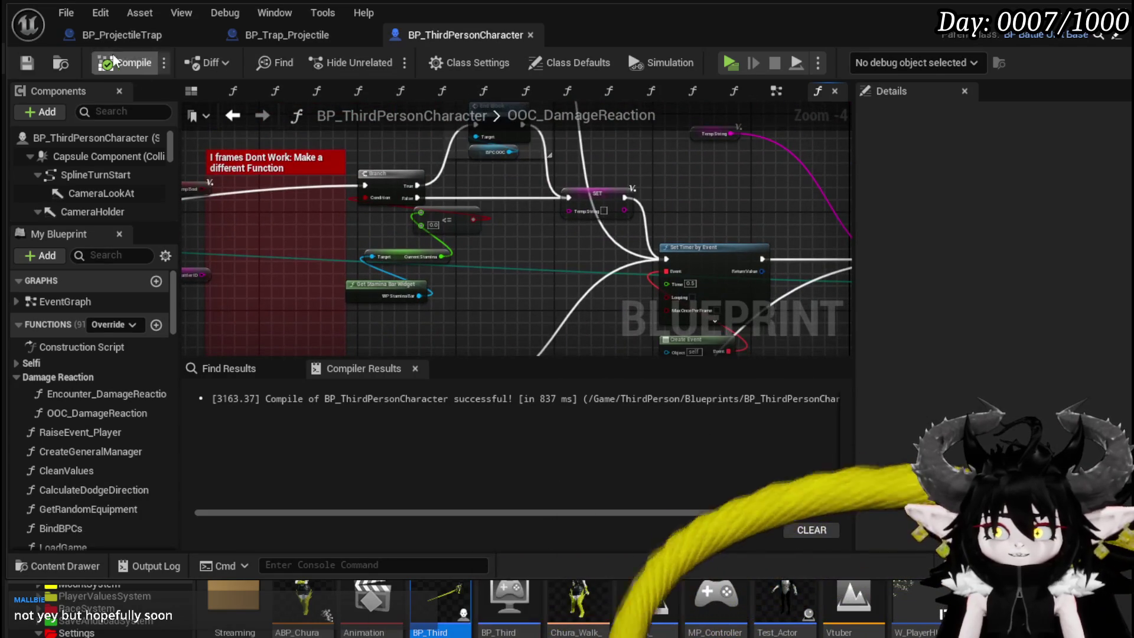
Step: Shift the TempString SET node and StaminaBrack comment down-left, then save
{"action": "left_click", "coordinate": [27, 62]}
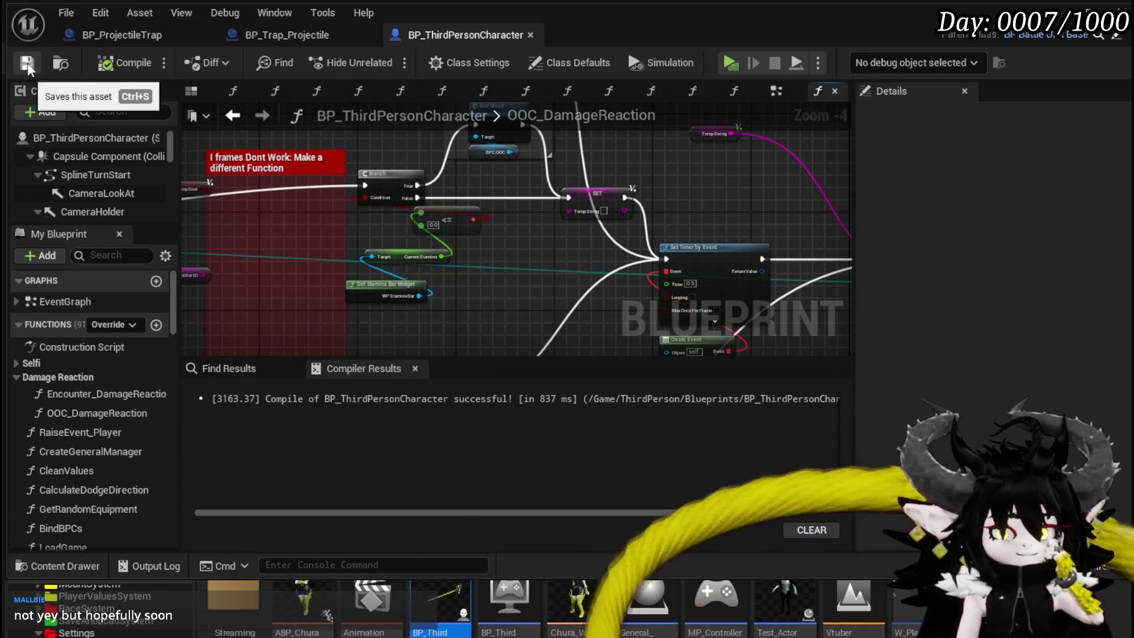
{"action": "left_click_drag", "start_coordinate": [584, 277], "coordinate": [689, 264]}
{"action": "mouse_move", "coordinate": [440, 307]}
{"action": "left_mouse_down"}
{"action": "mouse_move", "coordinate": [460, 195]}
{"action": "mouse_move", "coordinate": [551, 180]}
{"action": "mouse_move", "coordinate": [406, 210]}
{"action": "mouse_move", "coordinate": [442, 218]}
{"action": "mouse_move", "coordinate": [209, 273]}
{"action": "left_mouse_up"}
{"action": "mouse_move", "coordinate": [527, 230]}
{"action": "left_mouse_down"}
{"action": "mouse_move", "coordinate": [428, 279]}
{"action": "mouse_move", "coordinate": [495, 281]}
{"action": "left_mouse_up"}
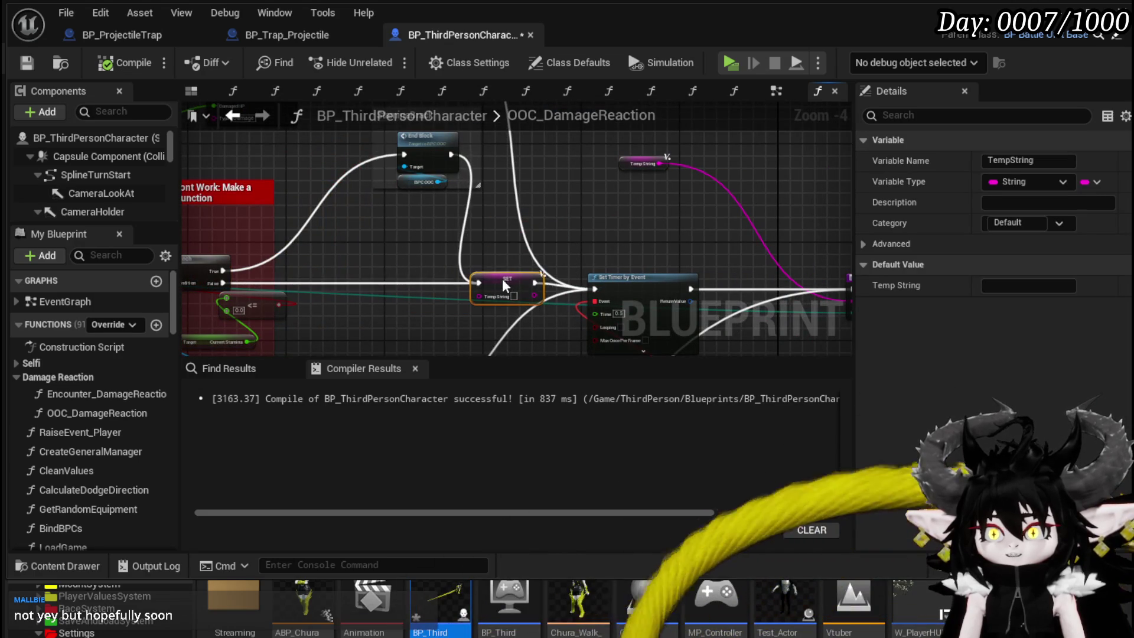
{"action": "left_click_drag", "start_coordinate": [443, 235], "coordinate": [478, 269]}
{"action": "left_click_drag", "start_coordinate": [454, 187], "coordinate": [376, 260]}
{"action": "left_click_drag", "start_coordinate": [234, 174], "coordinate": [434, 141]}
{"action": "left_click", "coordinate": [26, 63]}
Step: Look over the zoomed-out graph and save the blueprint again before returning to the level
{"action": "left_click_drag", "start_coordinate": [674, 179], "coordinate": [687, 140]}
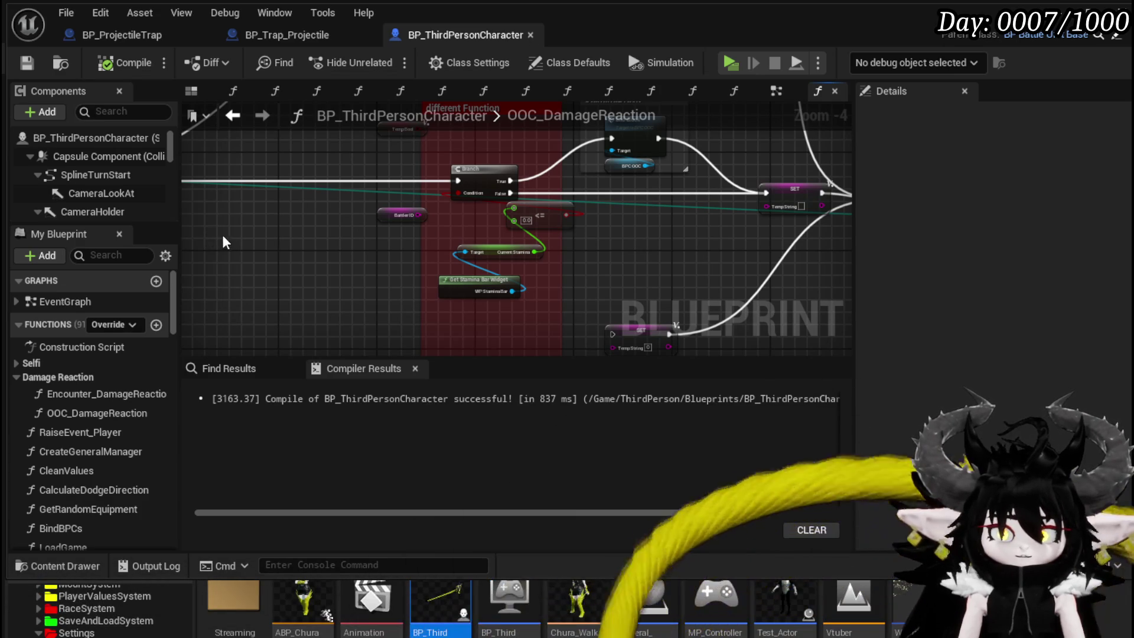
{"action": "scroll", "coordinate": [231, 245], "scroll_direction": "down", "scroll_amount": 3}
{"action": "mouse_move", "coordinate": [454, 223]}
{"action": "left_mouse_down"}
{"action": "mouse_move", "coordinate": [464, 206]}
{"action": "mouse_move", "coordinate": [594, 154]}
{"action": "left_mouse_up"}
{"action": "left_click", "coordinate": [26, 62]}
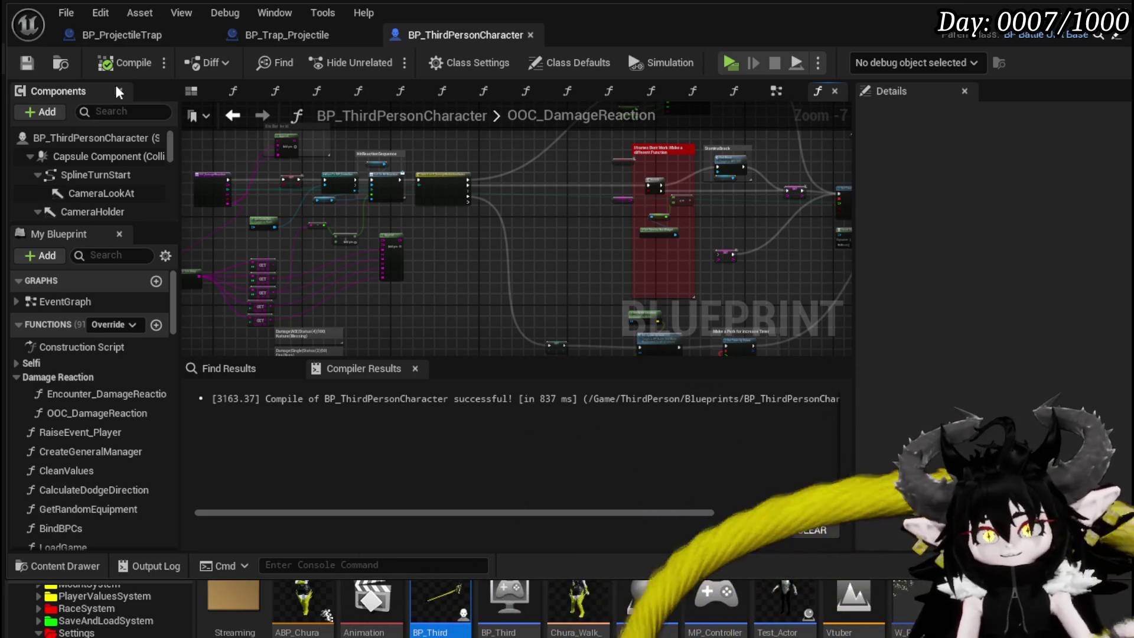
{"action": "left_click", "coordinate": [23, 64]}
Step: Start a play test from the level editor and move the character forward, left, back, then jump
{"action": "left_click", "coordinate": [1057, 35]}
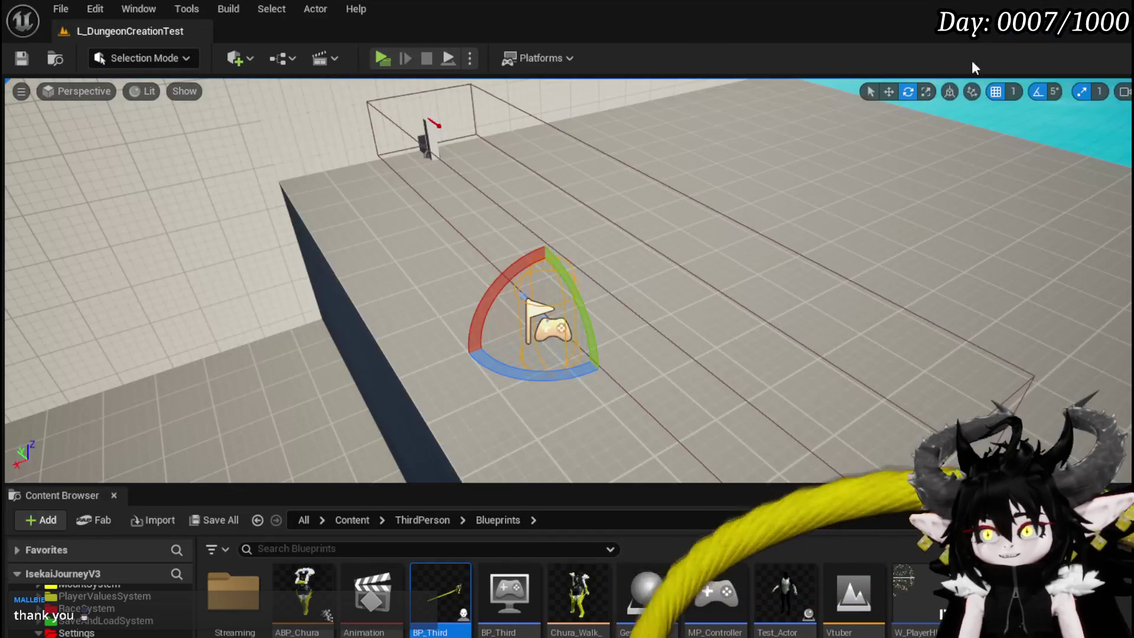
{"action": "left_click", "coordinate": [379, 58]}
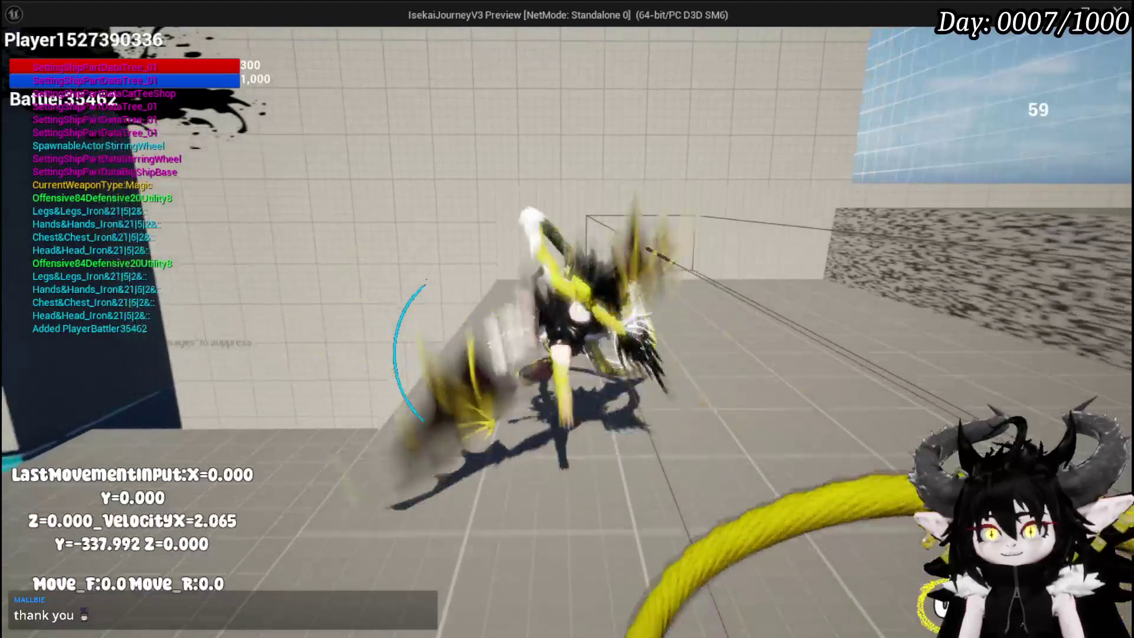
{"action": "key", "text": "w"}
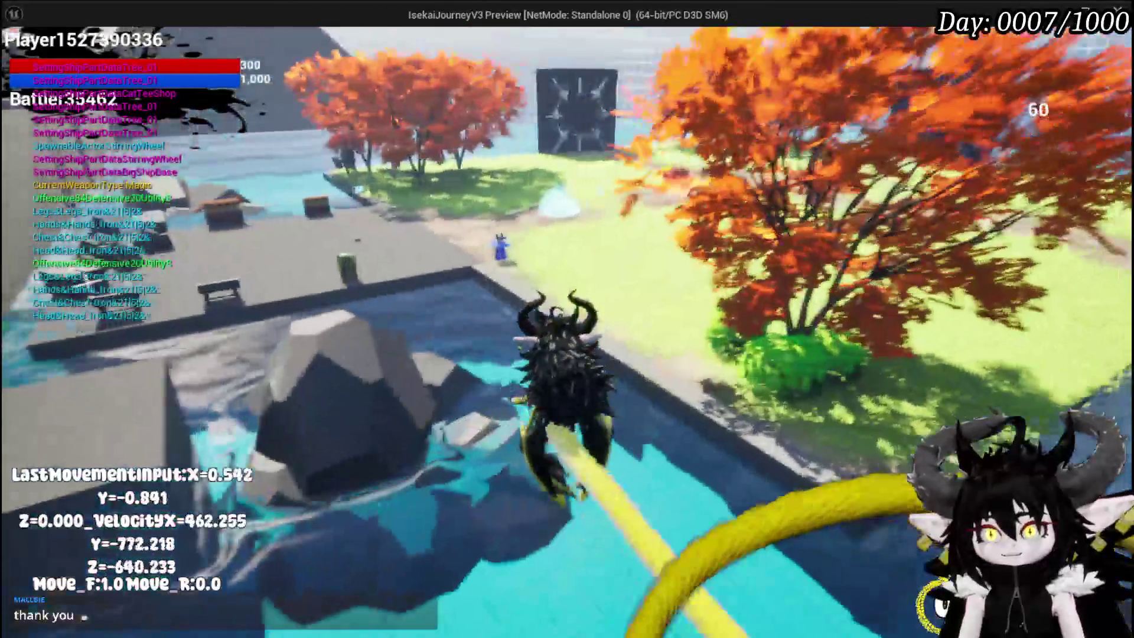
{"action": "key", "text": "a"}
{"action": "key", "text": "s"}
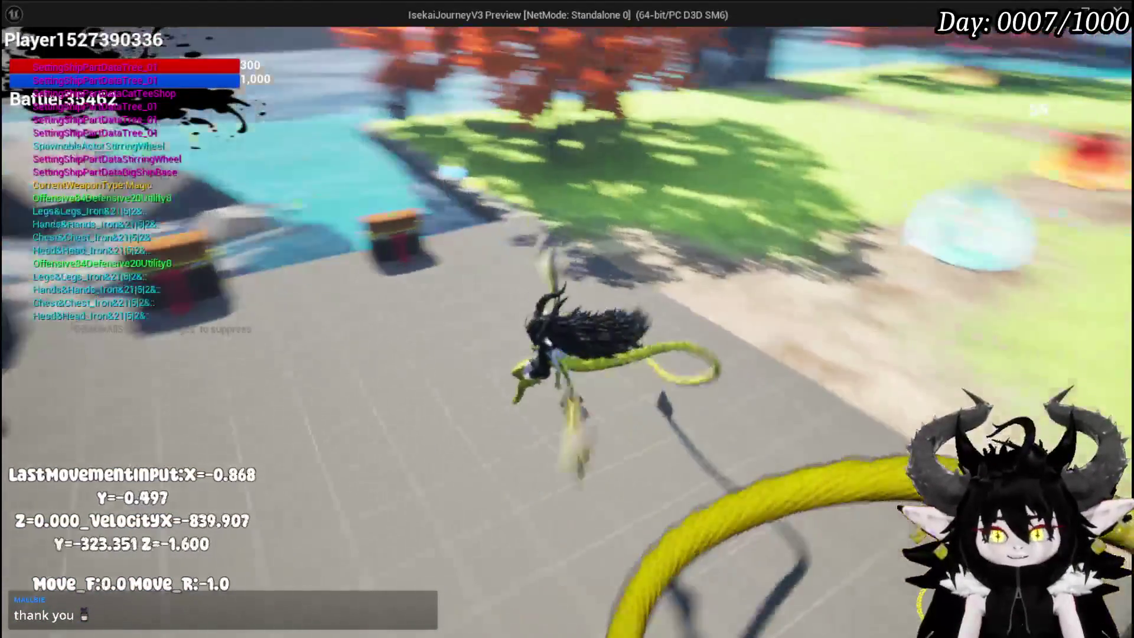
{"action": "key", "text": "space"}
Step: Run the character around the arena across the grass toward the slime group
{"action": "key", "text": "a"}
{"action": "key", "text": "w"}
{"action": "key", "text": "s"}
{"action": "key", "text": "w"}
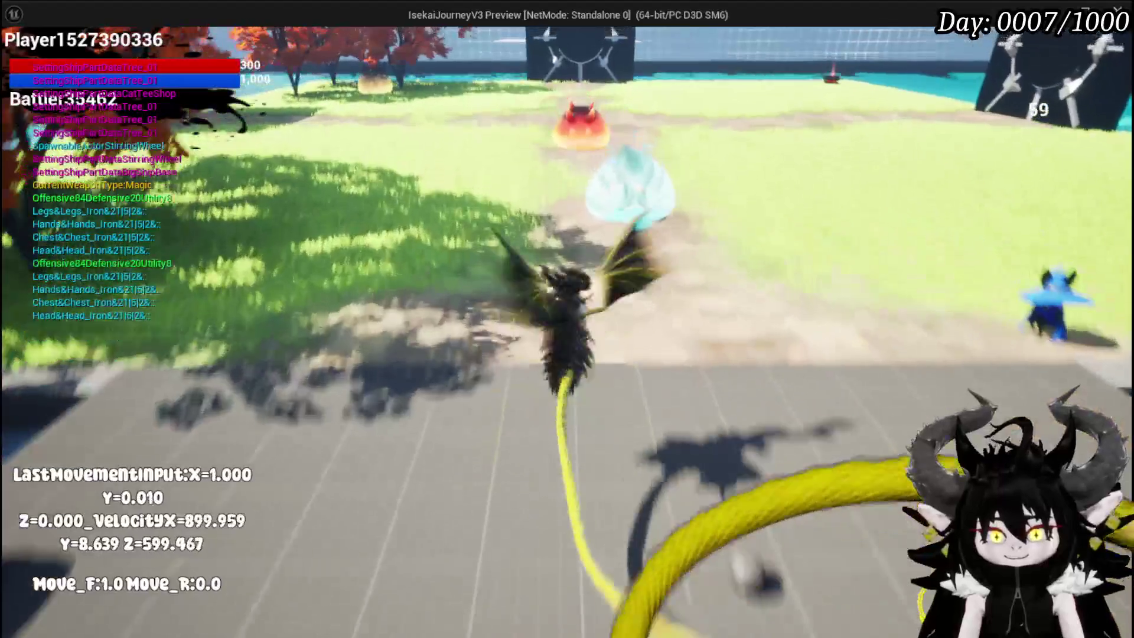
{"action": "key", "text": "d"}
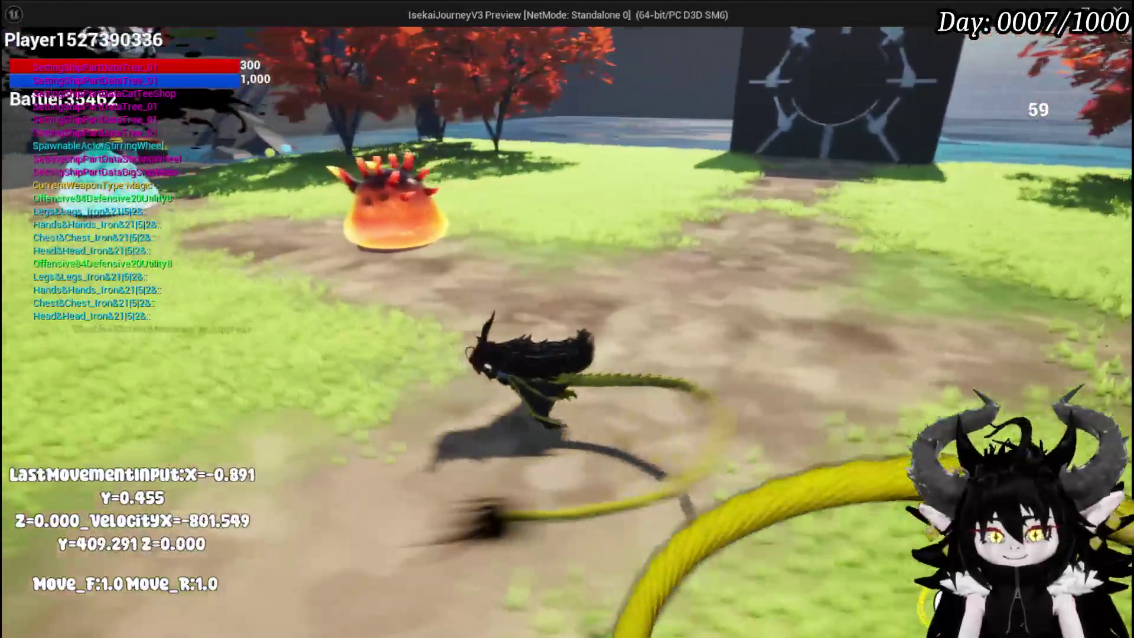
{"action": "key", "text": "a"}
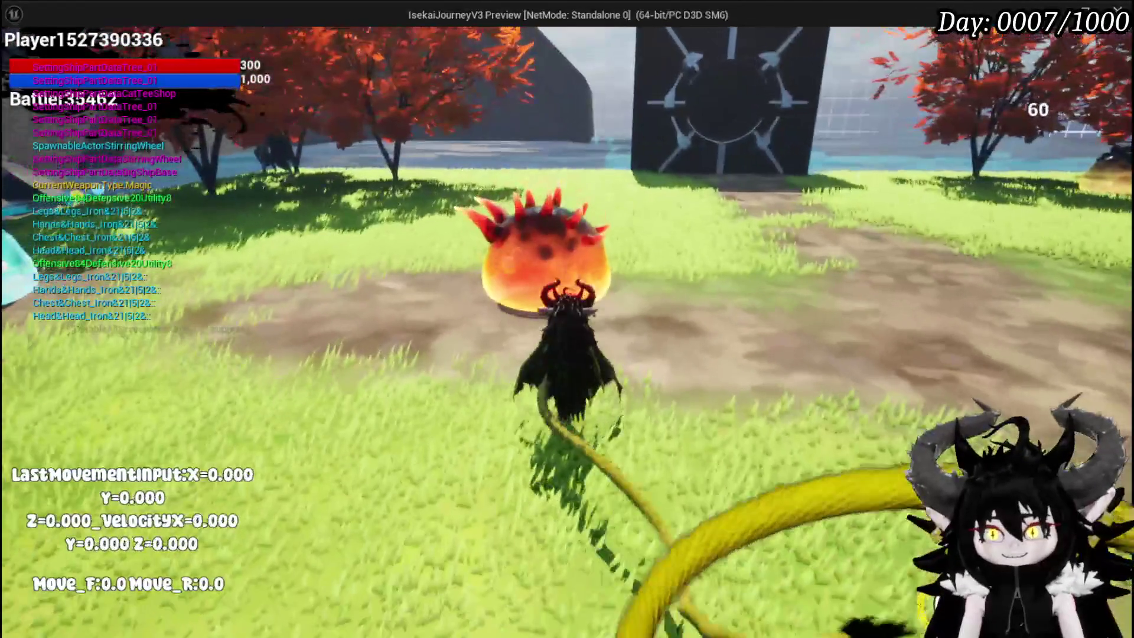
{"action": "key", "text": "w"}
{"action": "key", "text": "a"}
{"action": "key", "text": "a"}
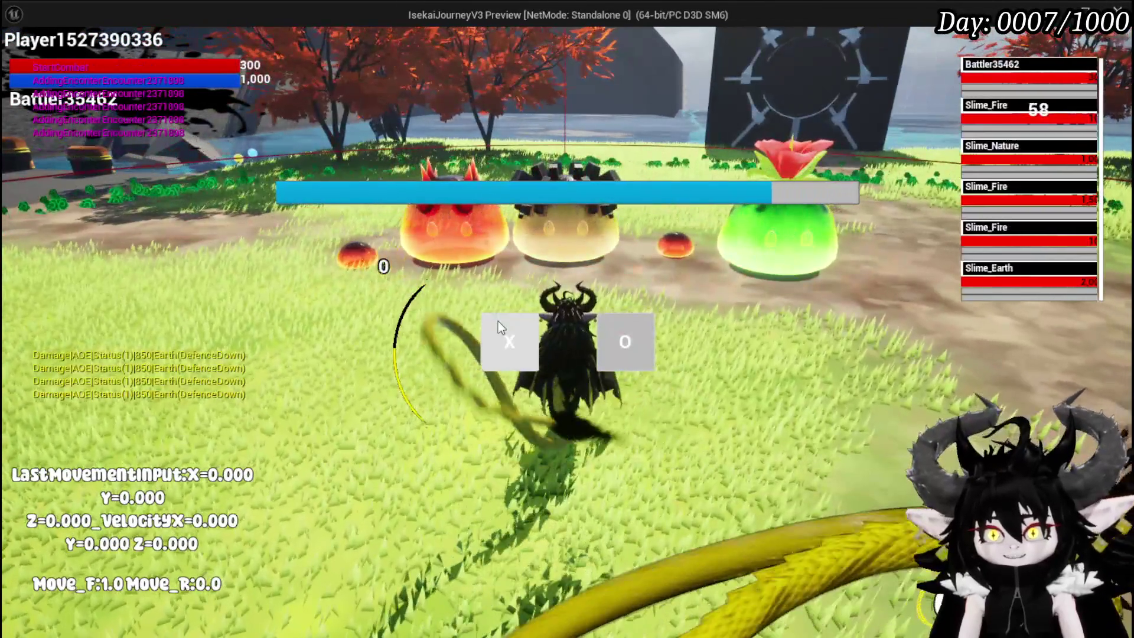
Step: Answer the encounter start prompt and dodge around the arena
{"action": "left_click", "coordinate": [498, 326]}
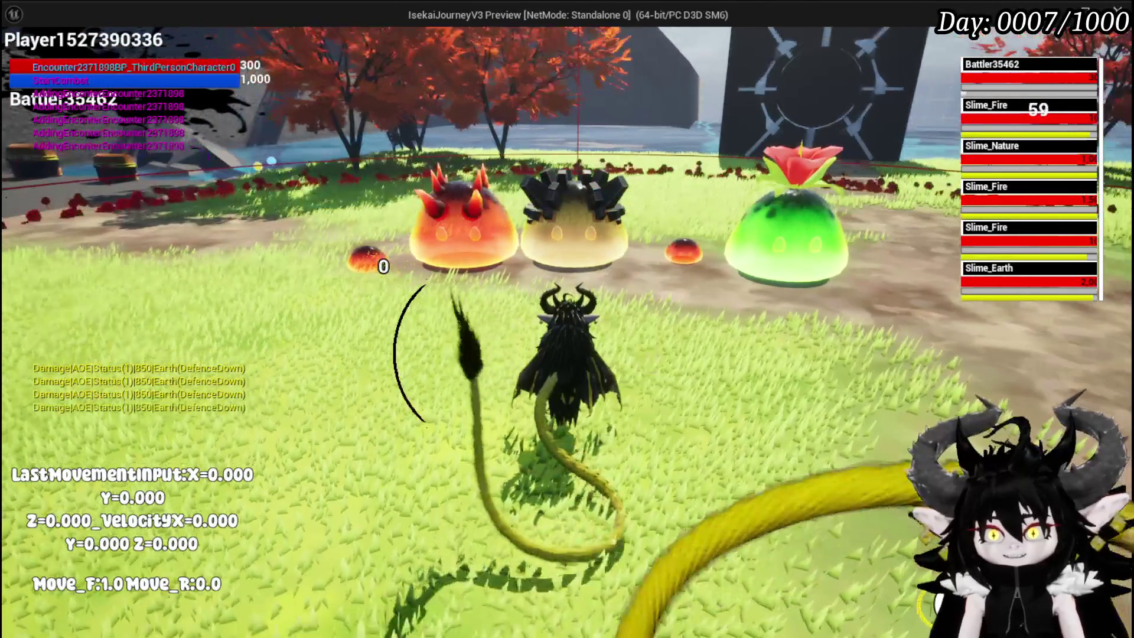
{"action": "key", "text": "s"}
{"action": "key", "text": "d"}
{"action": "key", "text": "a"}
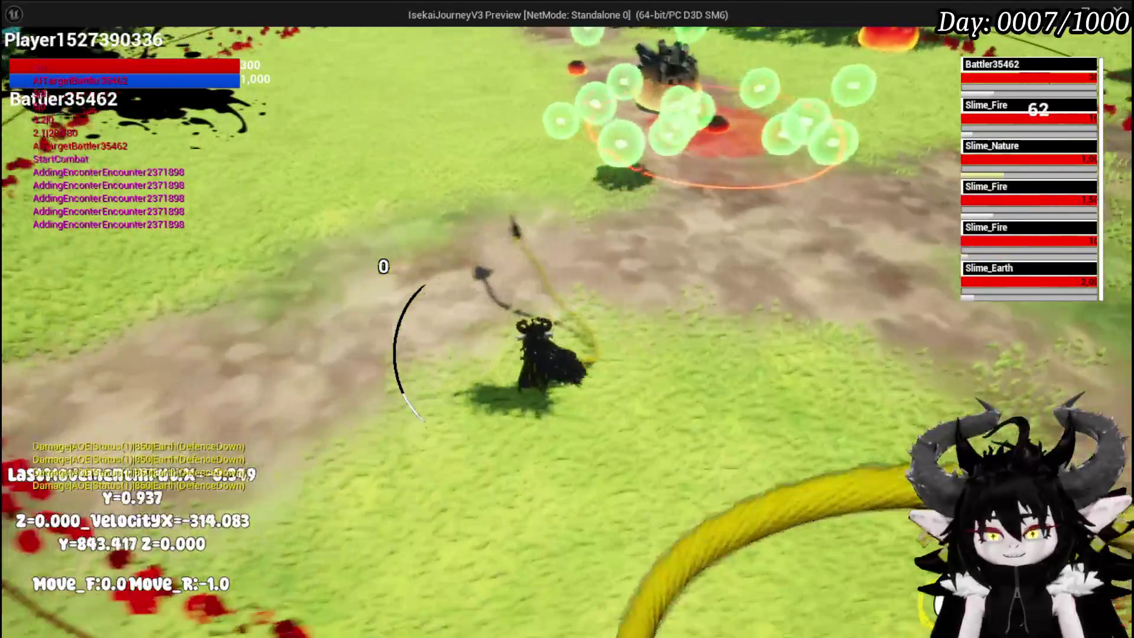
{"action": "key", "text": "w"}
{"action": "key", "text": "a"}
{"action": "key", "text": "d"}
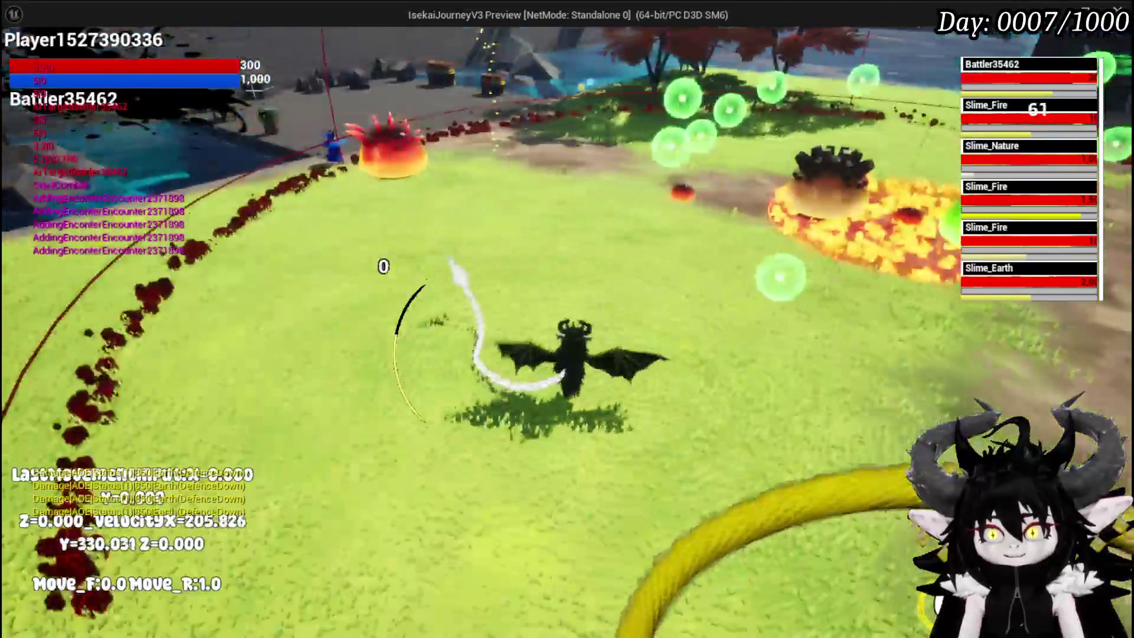
{"action": "key", "text": "s"}
{"action": "key", "text": "a"}
{"action": "key", "text": "s"}
{"action": "key", "text": "a"}
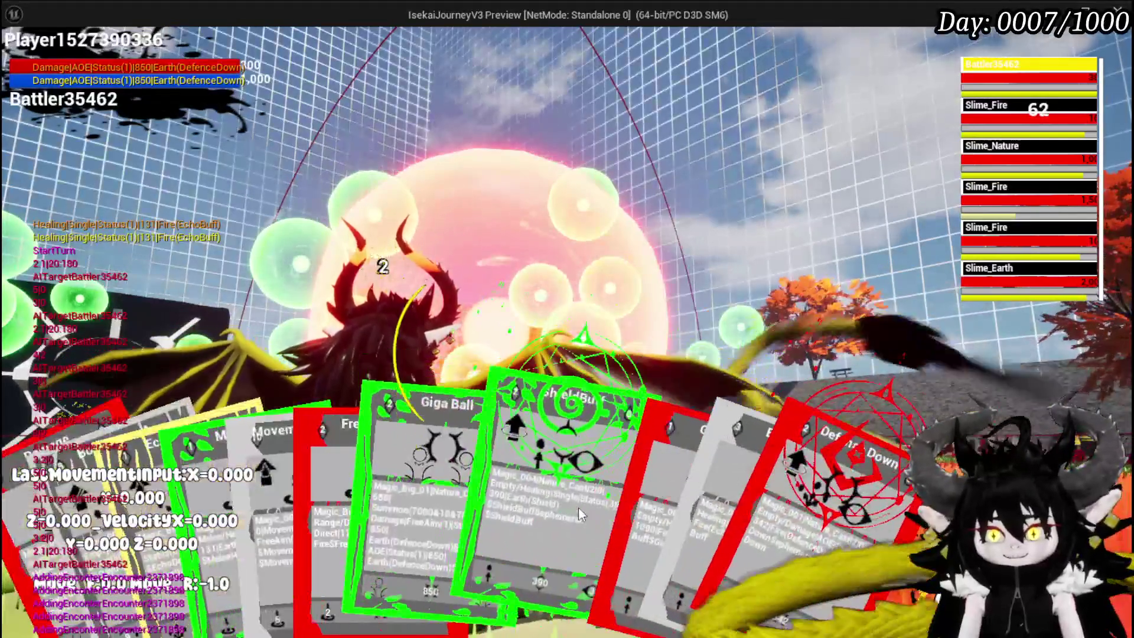
Step: Play the ShieldBuff and Free AIM Fire cards, blast the slimes, then end the play test
{"action": "left_click", "coordinate": [576, 506]}
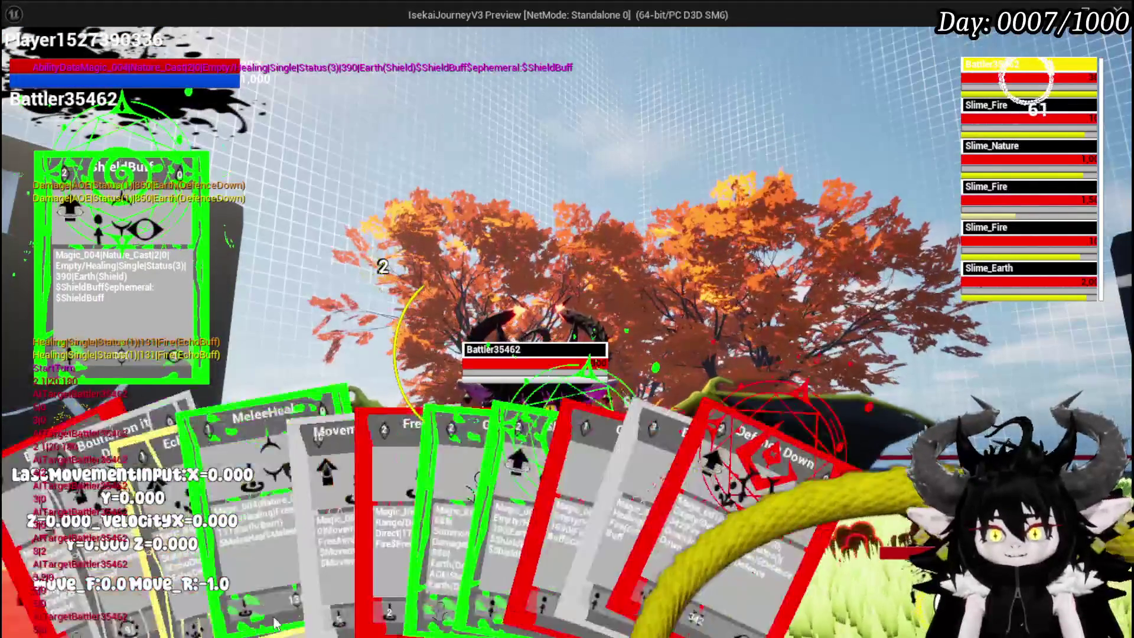
{"action": "left_click", "coordinate": [420, 499]}
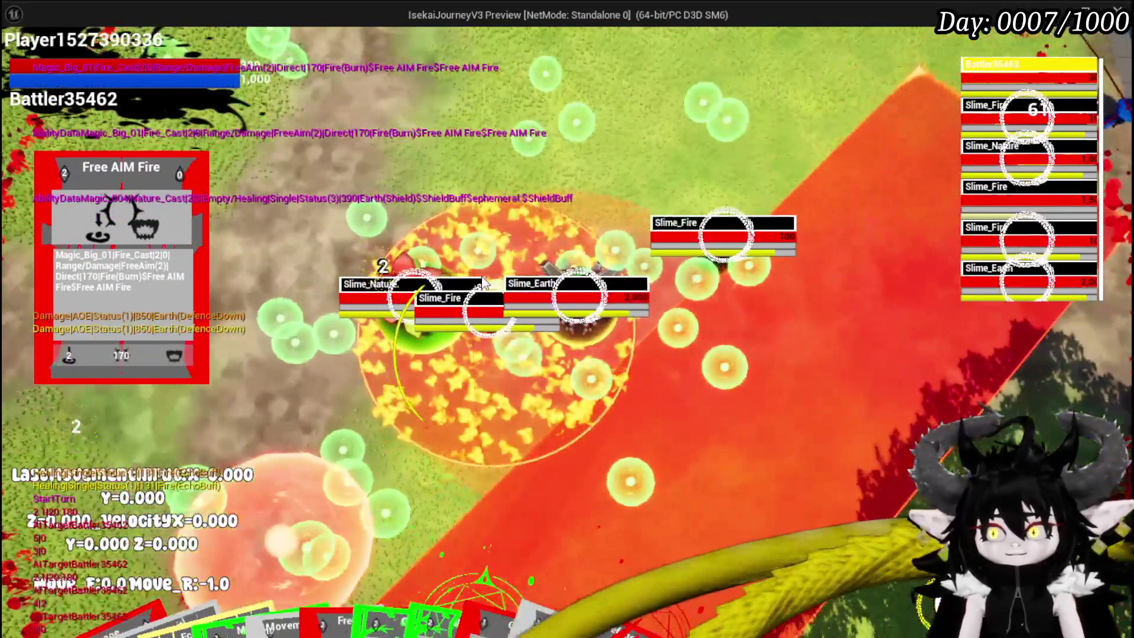
{"action": "left_click", "coordinate": [482, 282]}
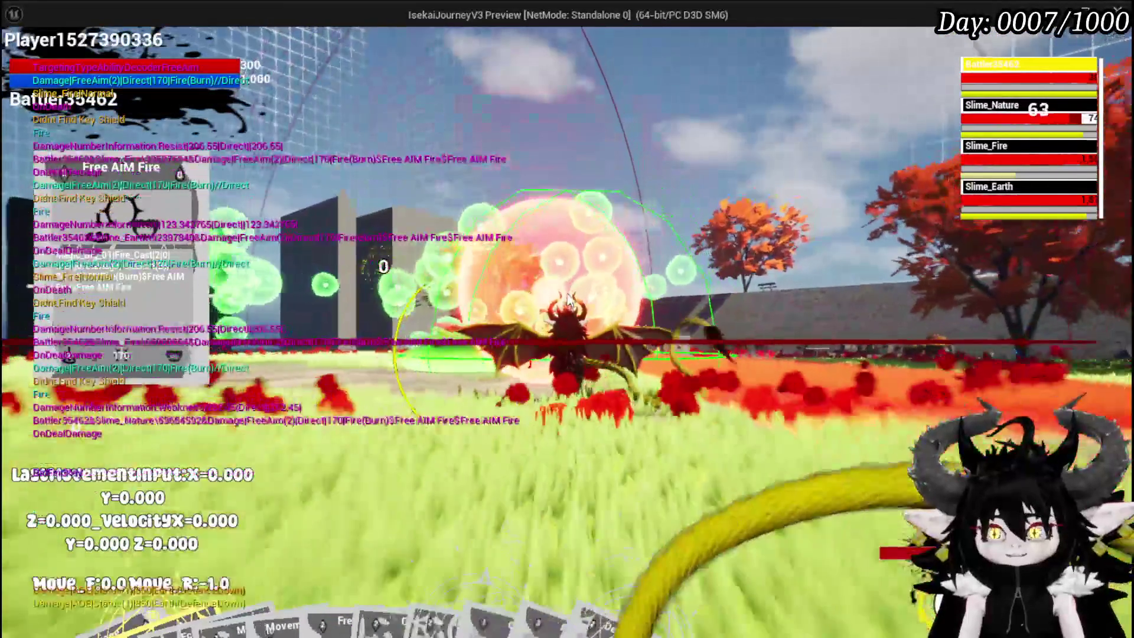
{"action": "key", "text": "w"}
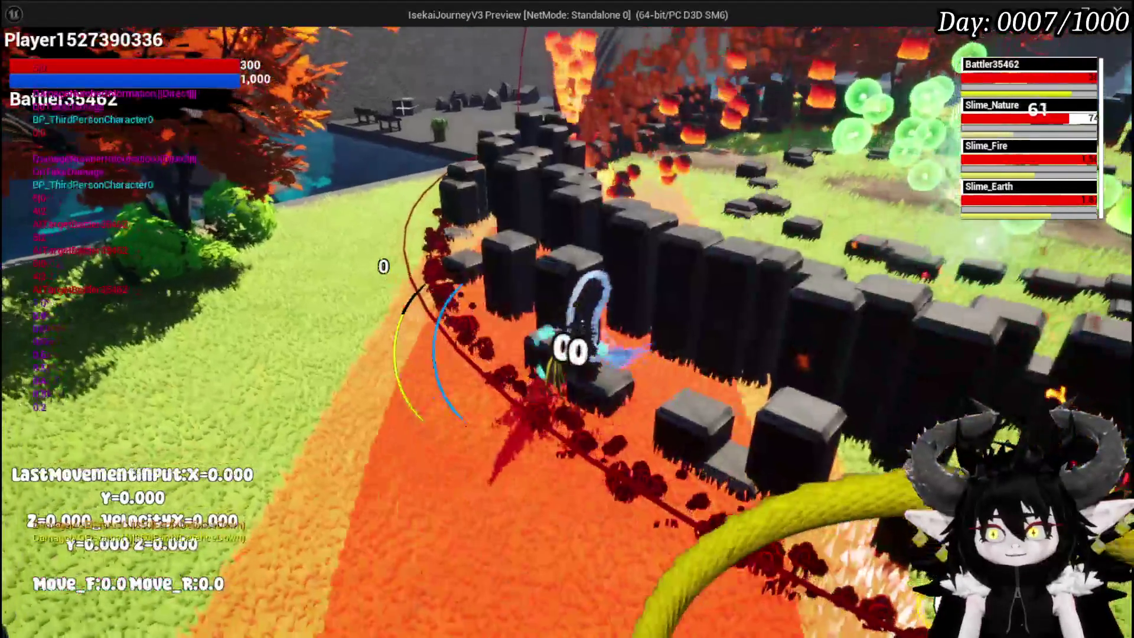
{"action": "key", "text": "d"}
{"action": "key", "text": "w"}
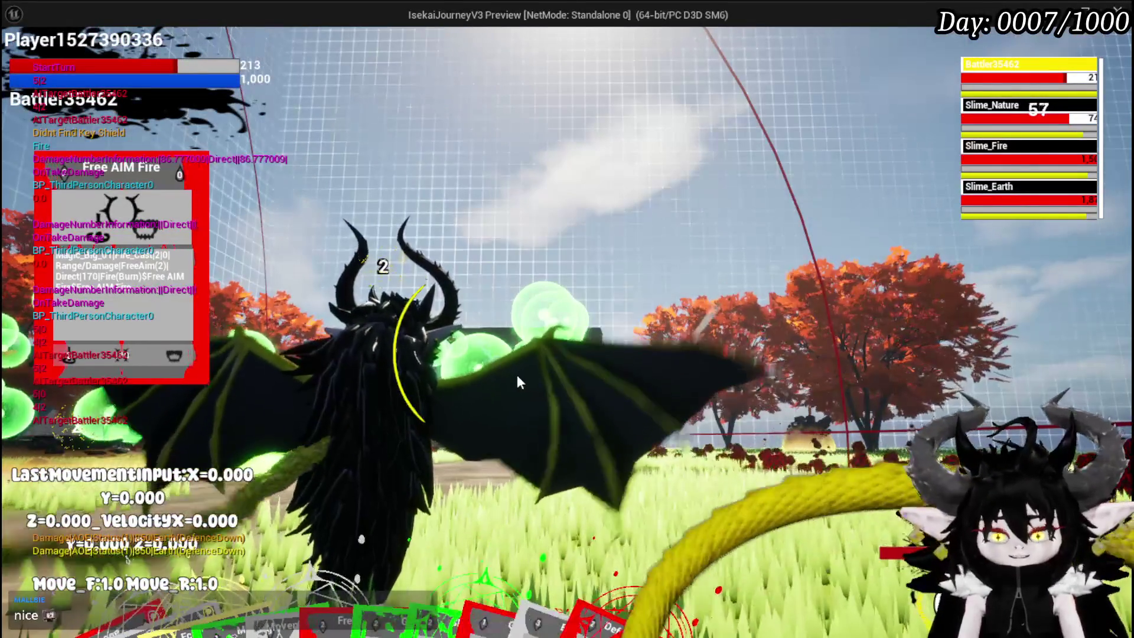
{"action": "key", "text": "Escape"}
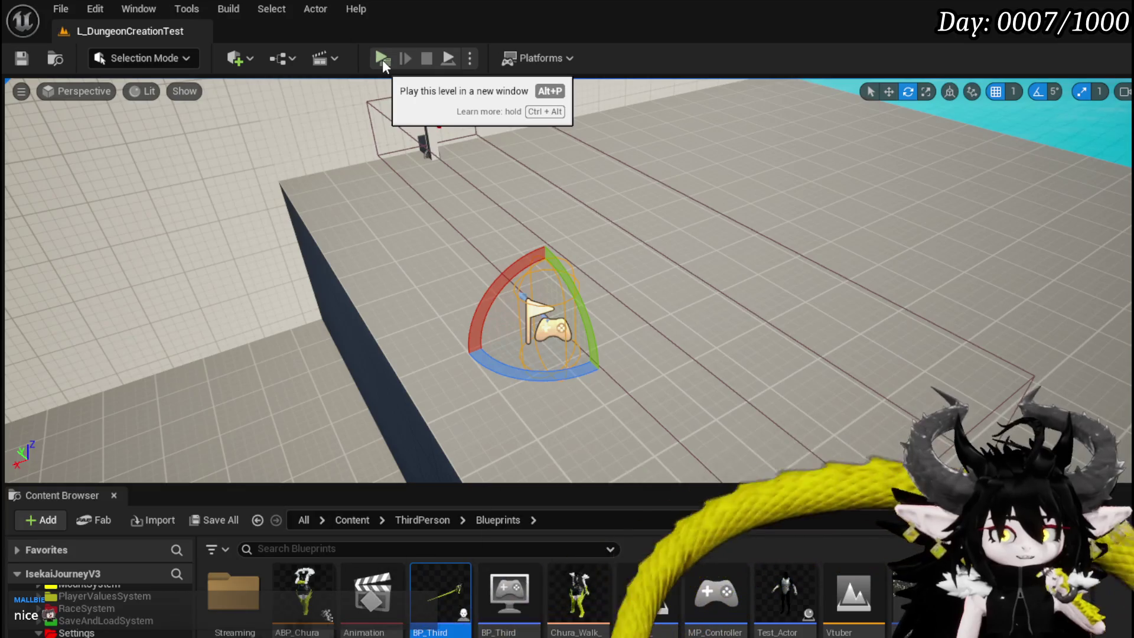
Step: Start a fresh play test and run the character across the level, jumping over the pond
{"action": "left_click", "coordinate": [382, 59]}
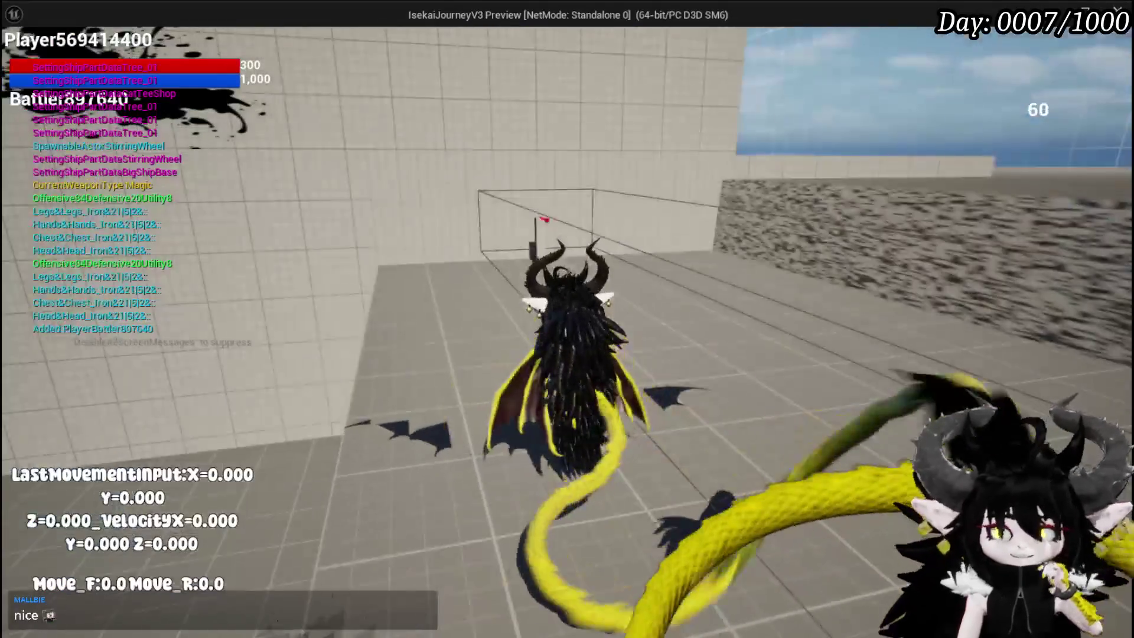
{"action": "key", "text": "d"}
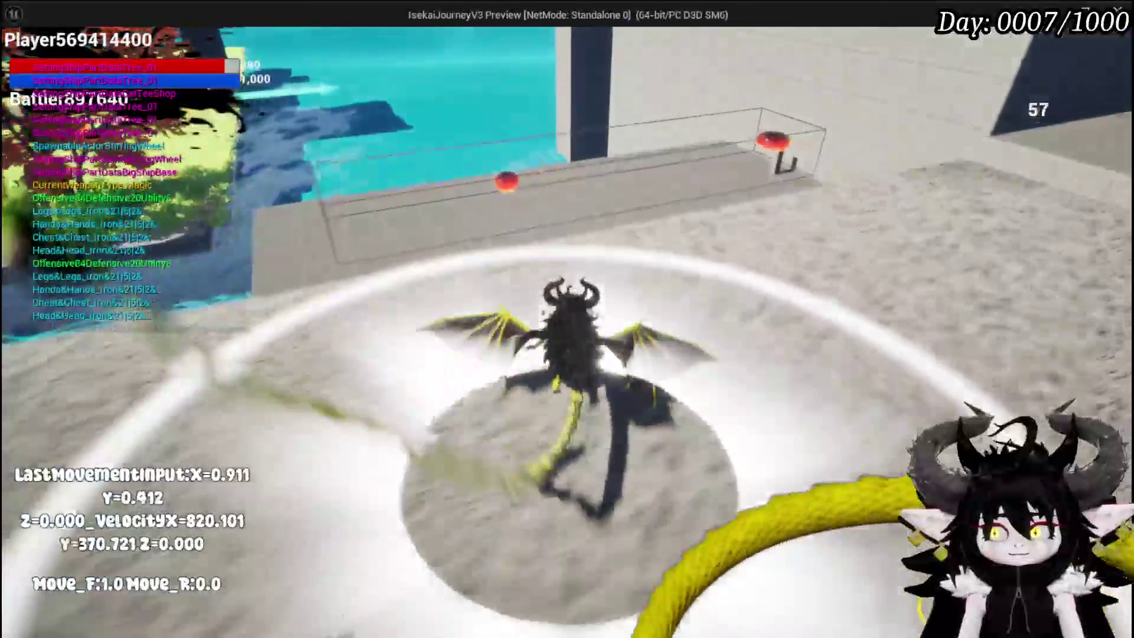
{"action": "key", "text": "a"}
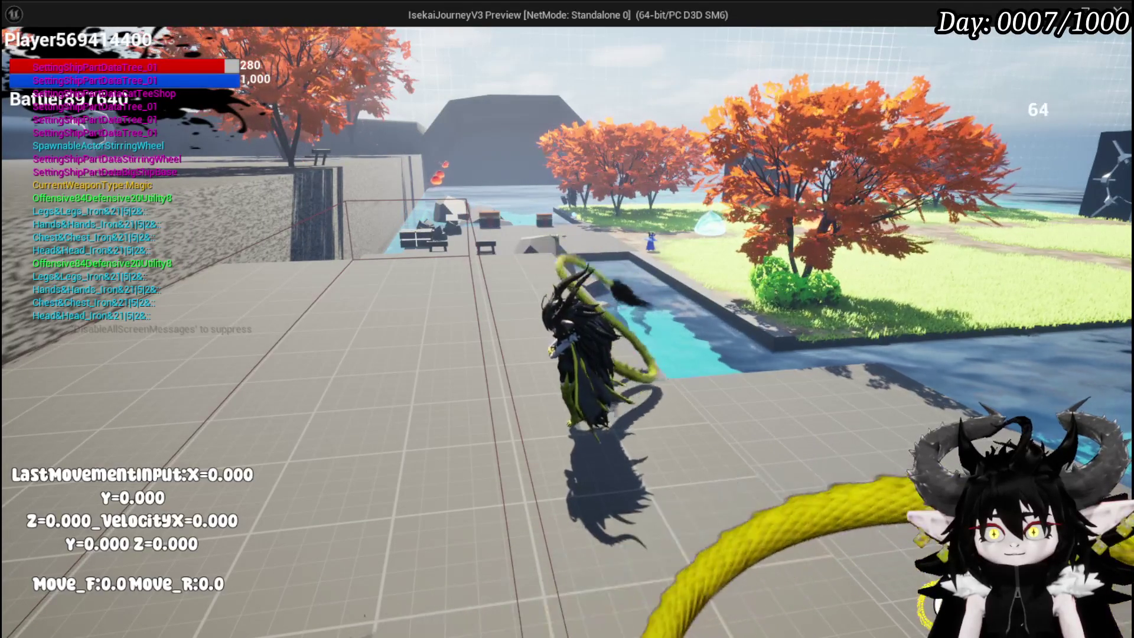
{"action": "key", "text": "w"}
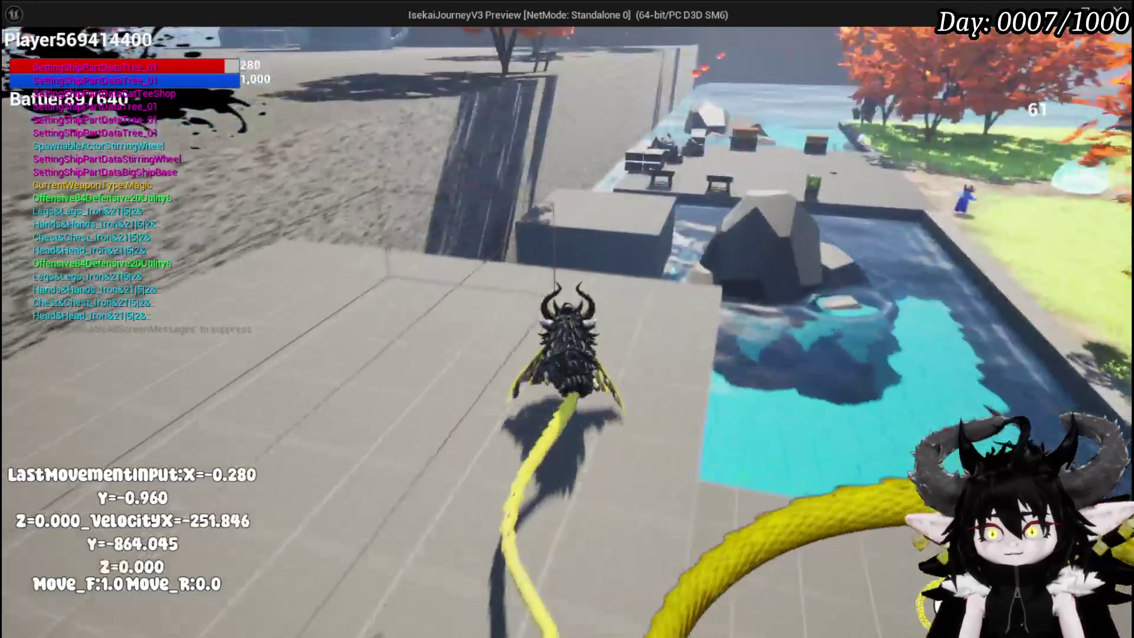
{"action": "key", "text": "space"}
{"action": "key", "text": "space"}
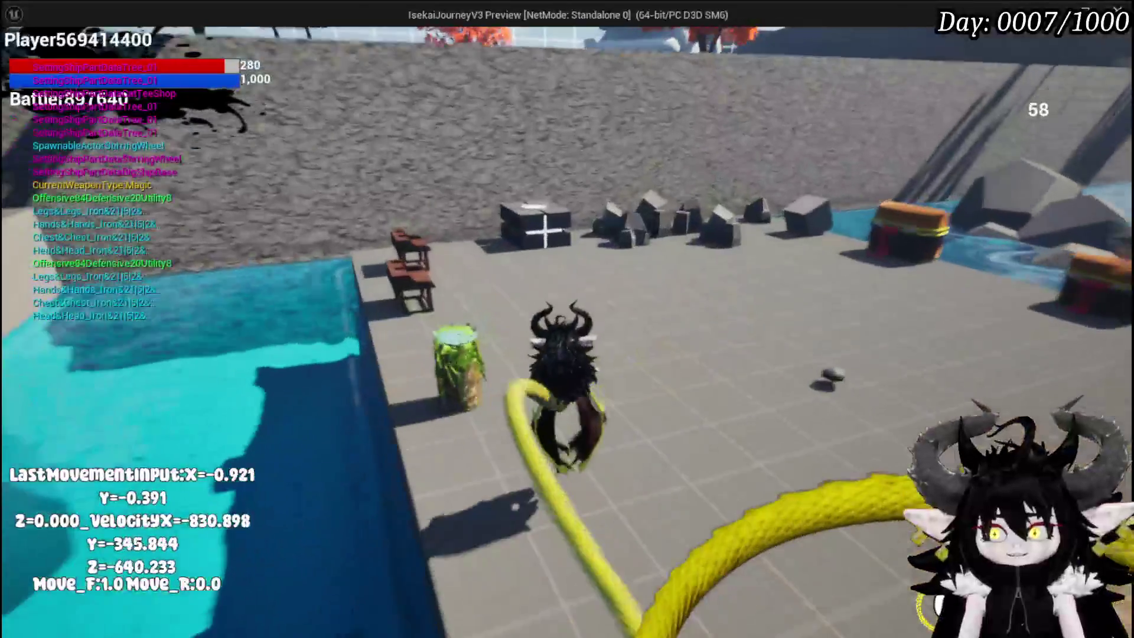
Step: At the ability workbench, select the MovementExplosion magic ability card for editing
{"action": "key", "text": "d"}
{"action": "key", "text": "e"}
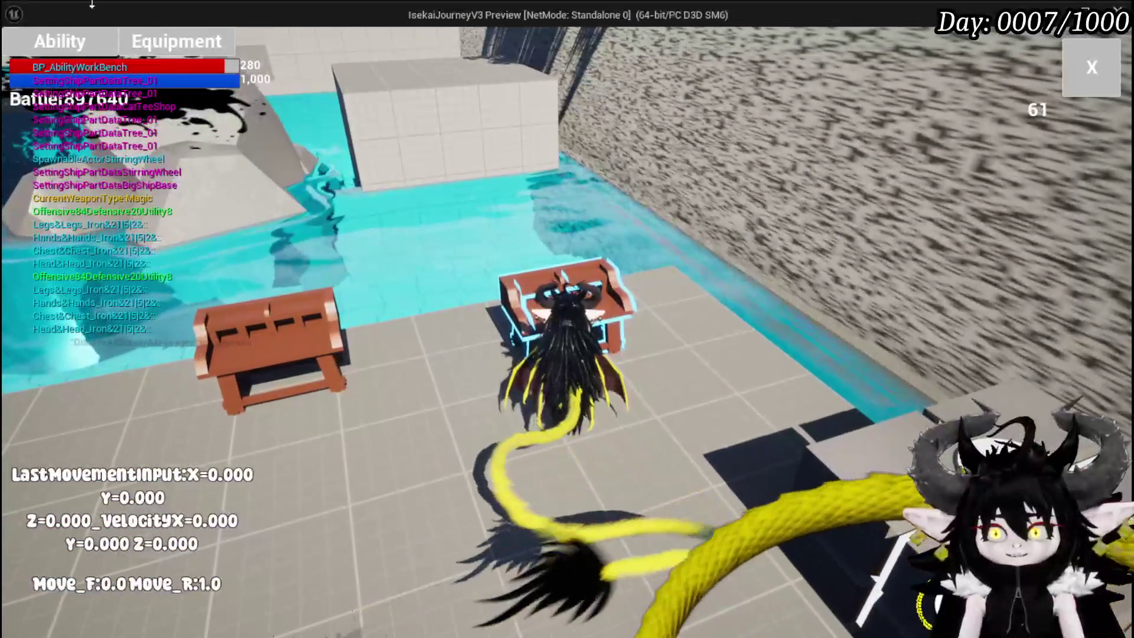
{"action": "left_click", "coordinate": [80, 39]}
{"action": "left_click", "coordinate": [148, 118]}
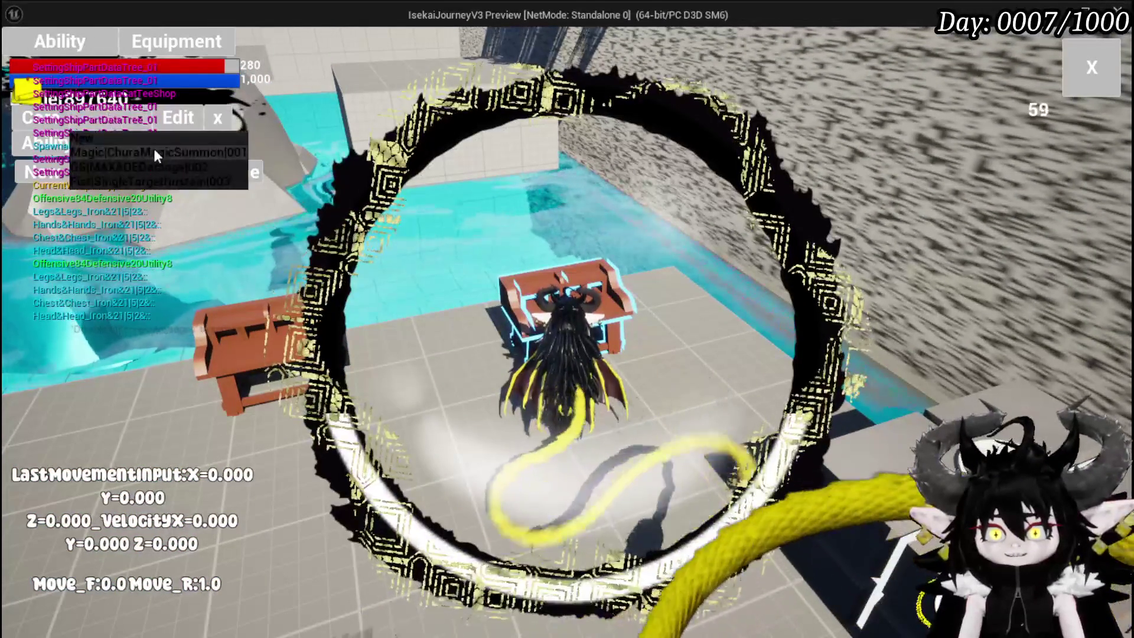
{"action": "left_click", "coordinate": [150, 152]}
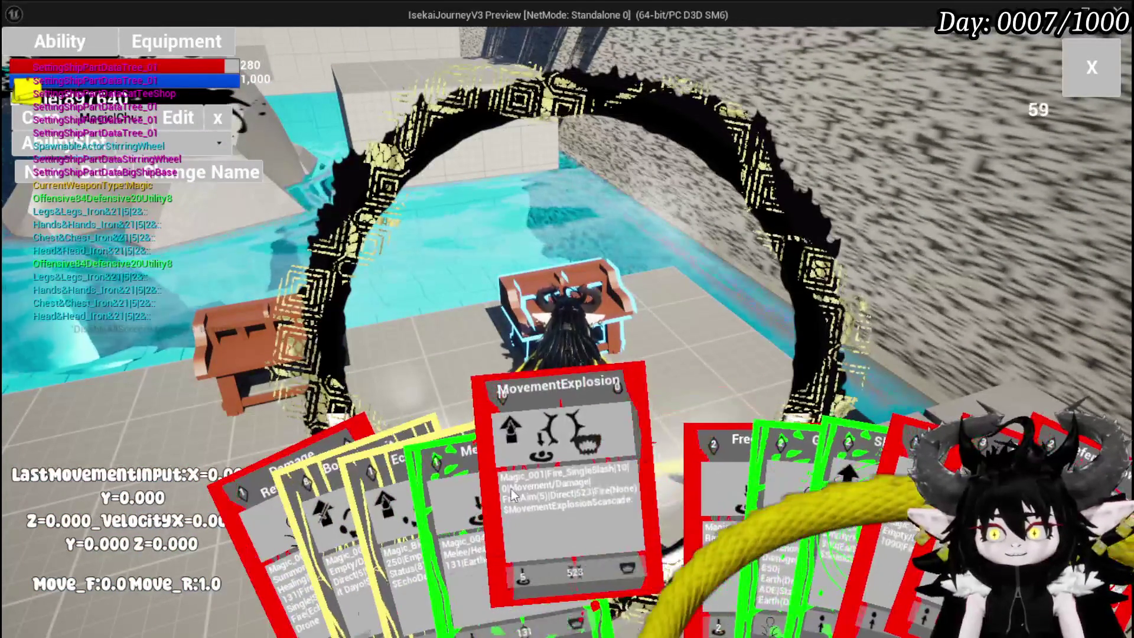
{"action": "left_click", "coordinate": [509, 488]}
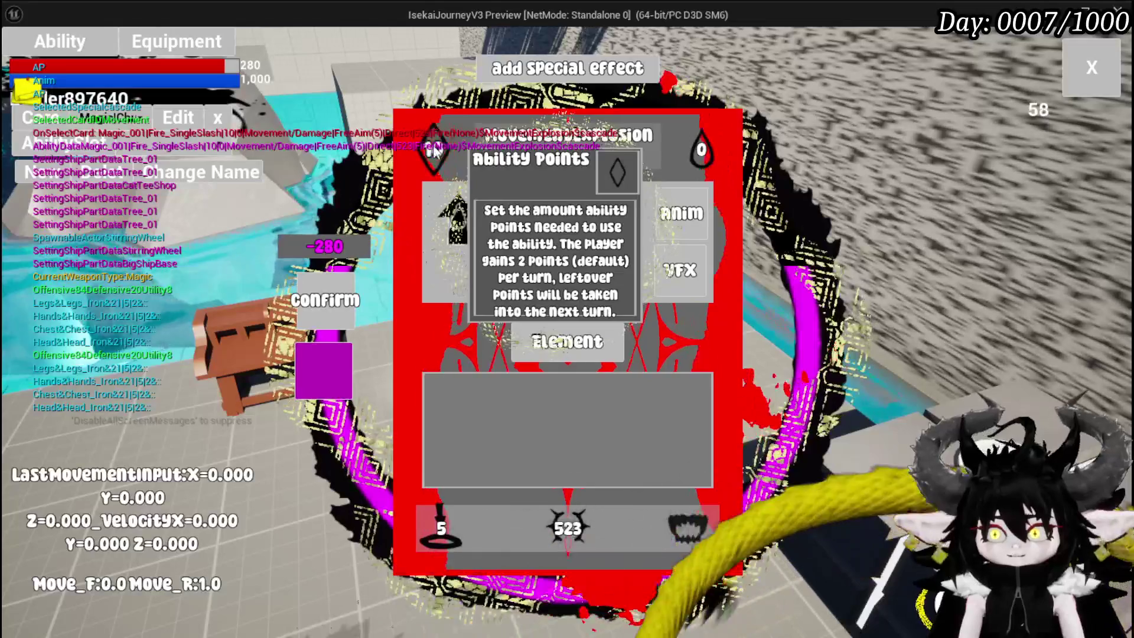
Step: Set the card's cost to 2 and add an Offensive Status Effect of 4
{"action": "left_click", "coordinate": [434, 149]}
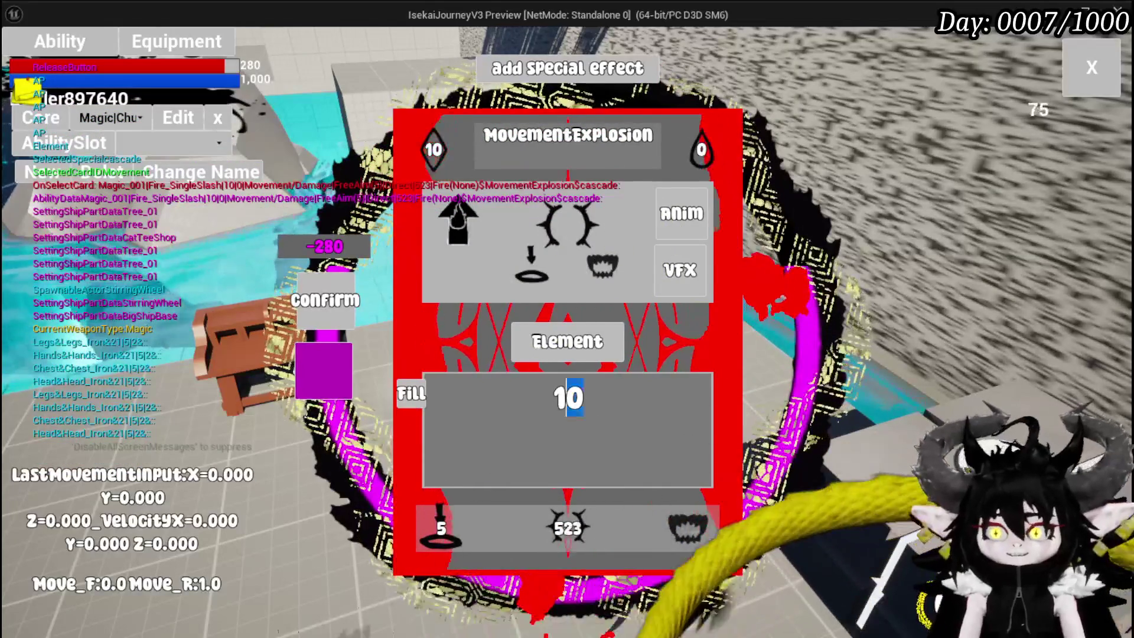
{"action": "type", "text": "2"}
{"action": "left_click", "coordinate": [567, 527]}
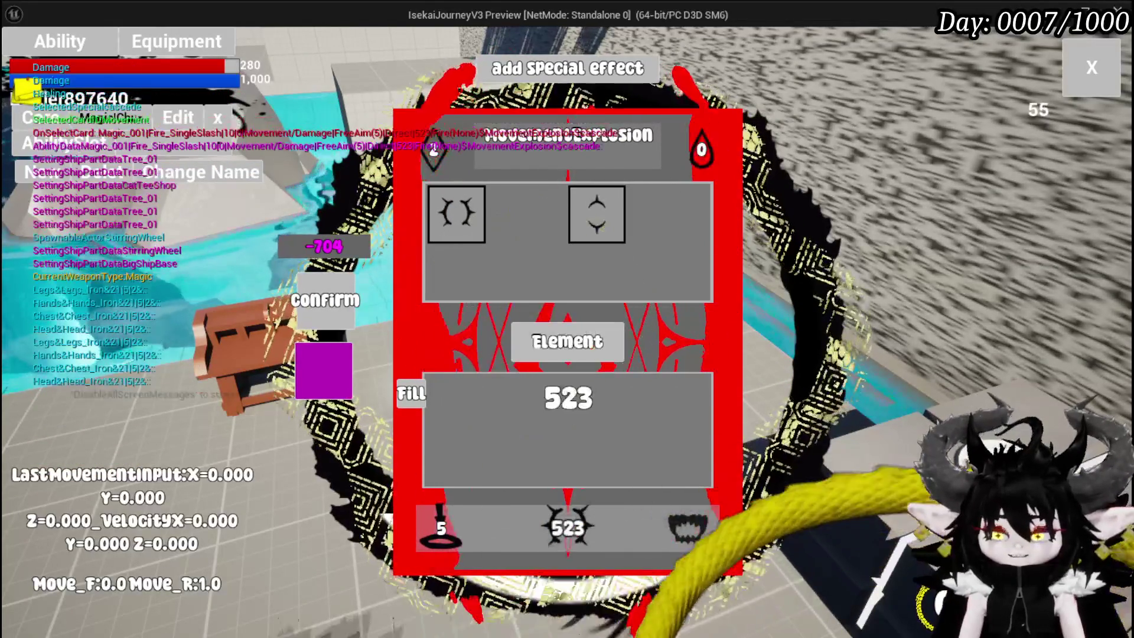
{"action": "left_click", "coordinate": [689, 531]}
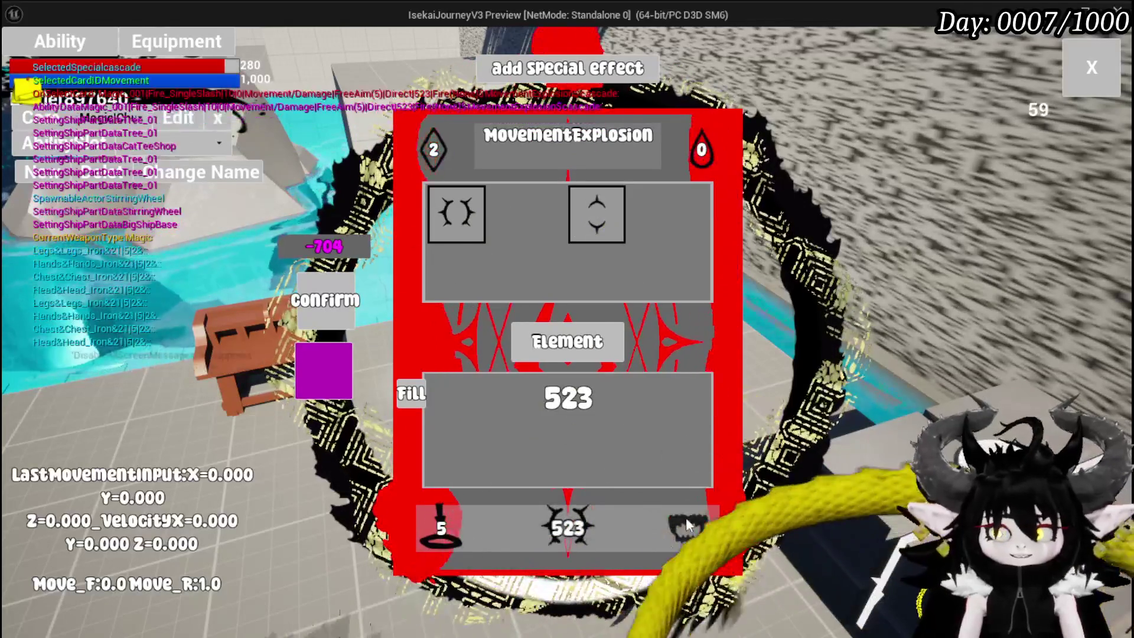
{"action": "left_click", "coordinate": [689, 532]}
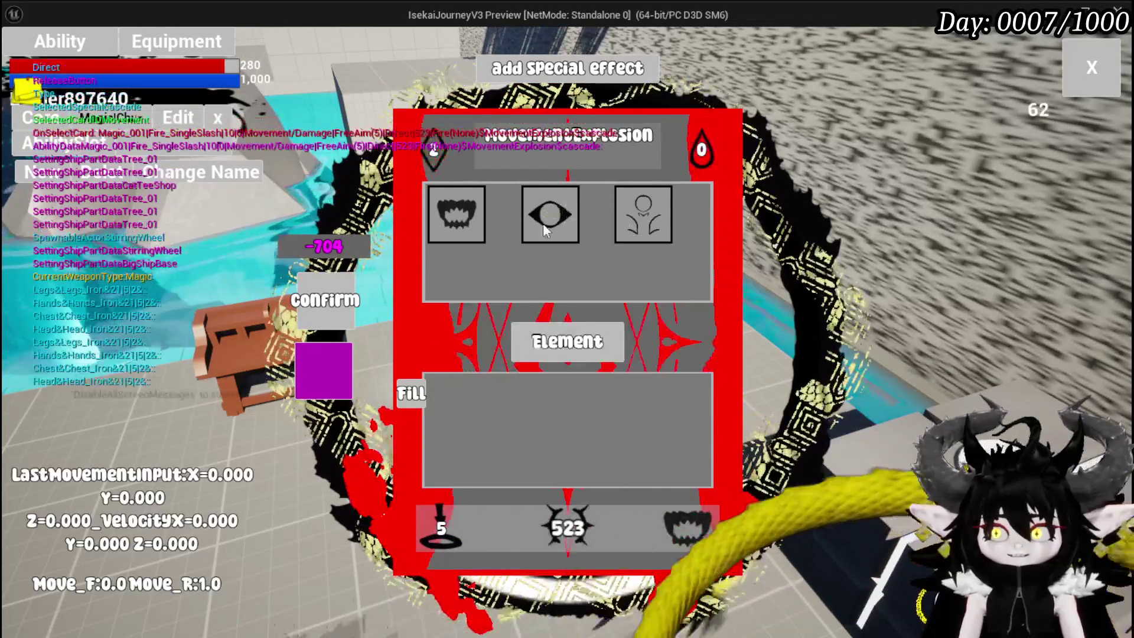
{"action": "left_click", "coordinate": [537, 228]}
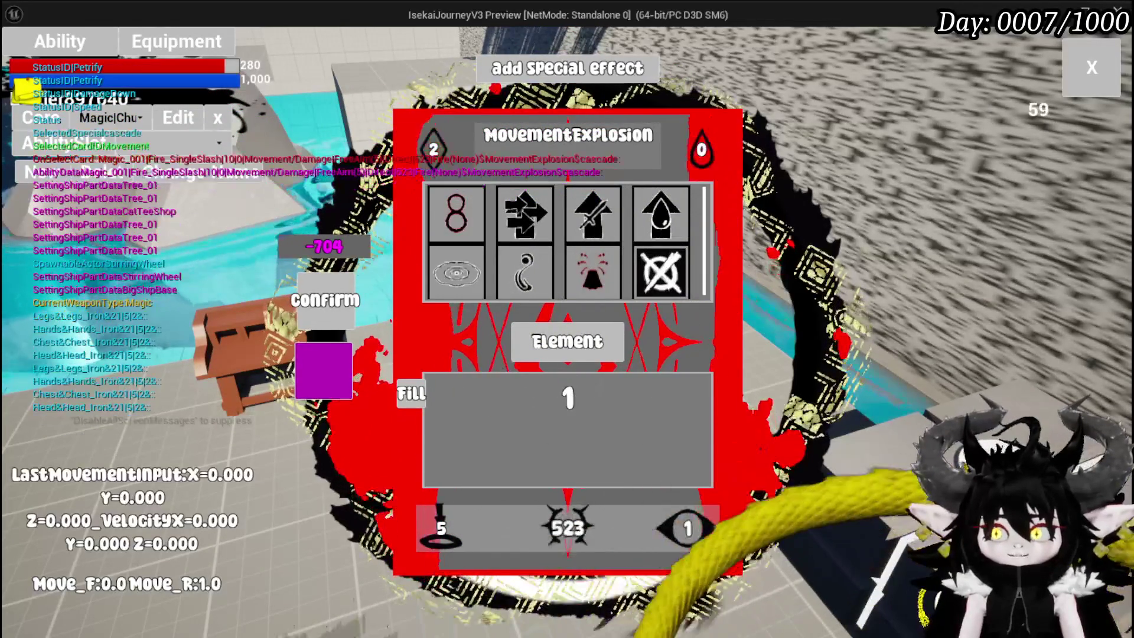
{"action": "type", "text": "4"}
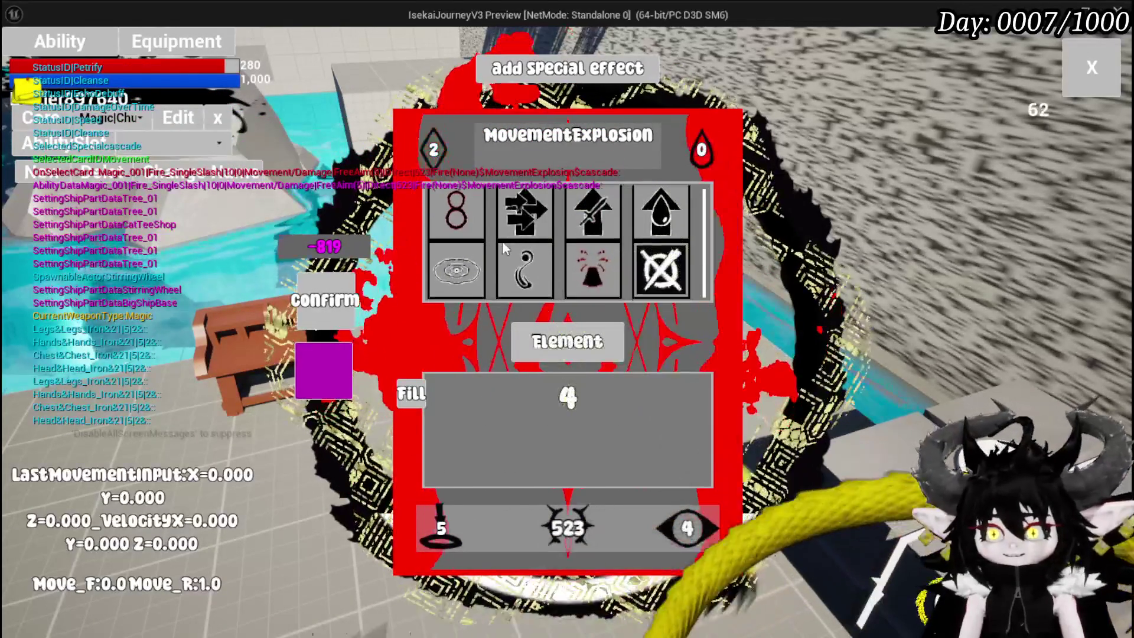
{"action": "left_click", "coordinate": [567, 528]}
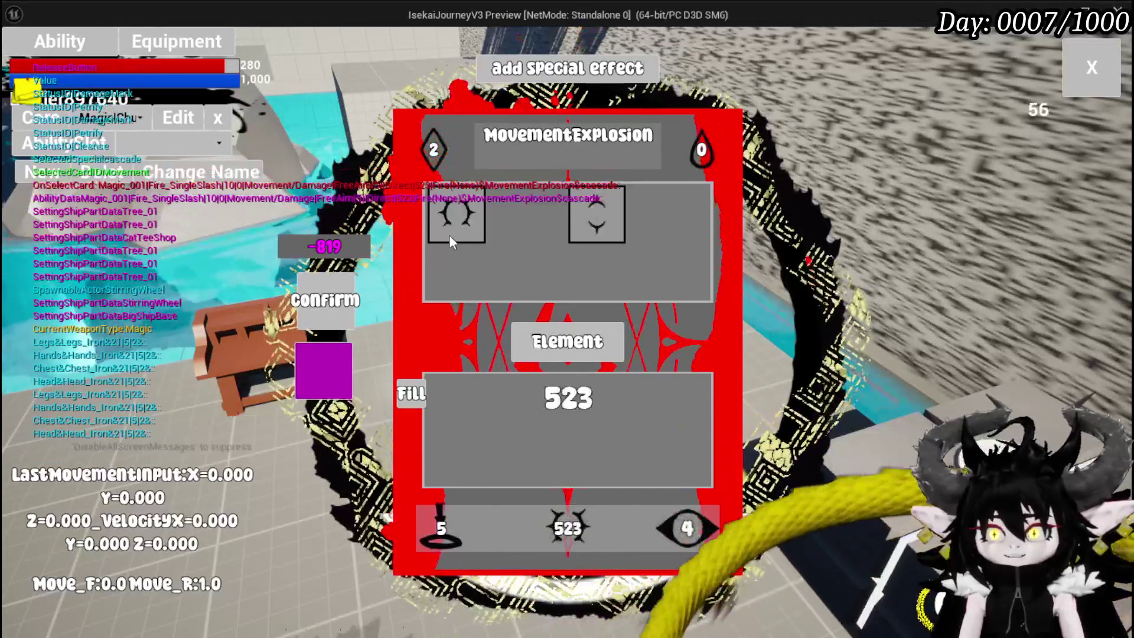
{"action": "left_click", "coordinate": [463, 215]}
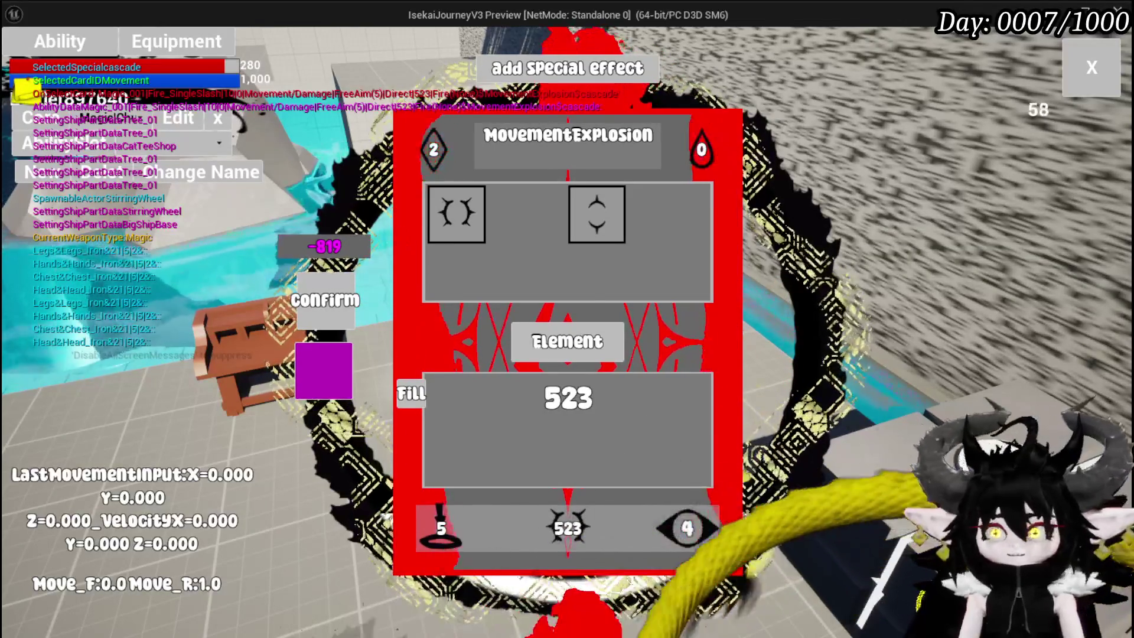
{"action": "left_click", "coordinate": [692, 526]}
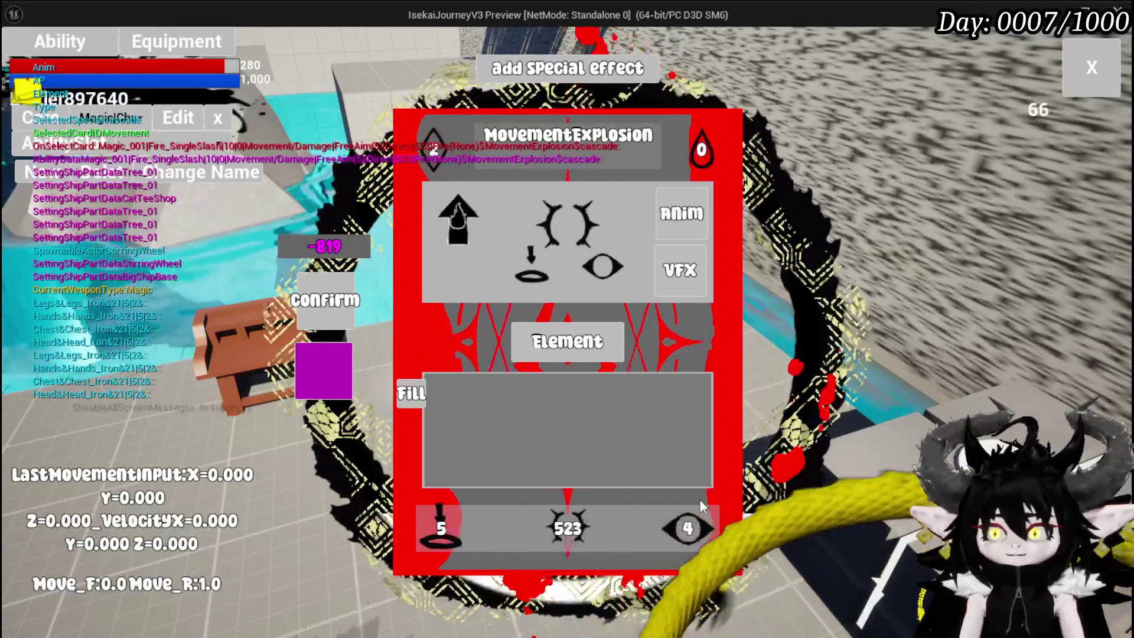
Step: Add a Void_Observer summon and the Void element, then close the card editor
{"action": "left_click", "coordinate": [644, 214]}
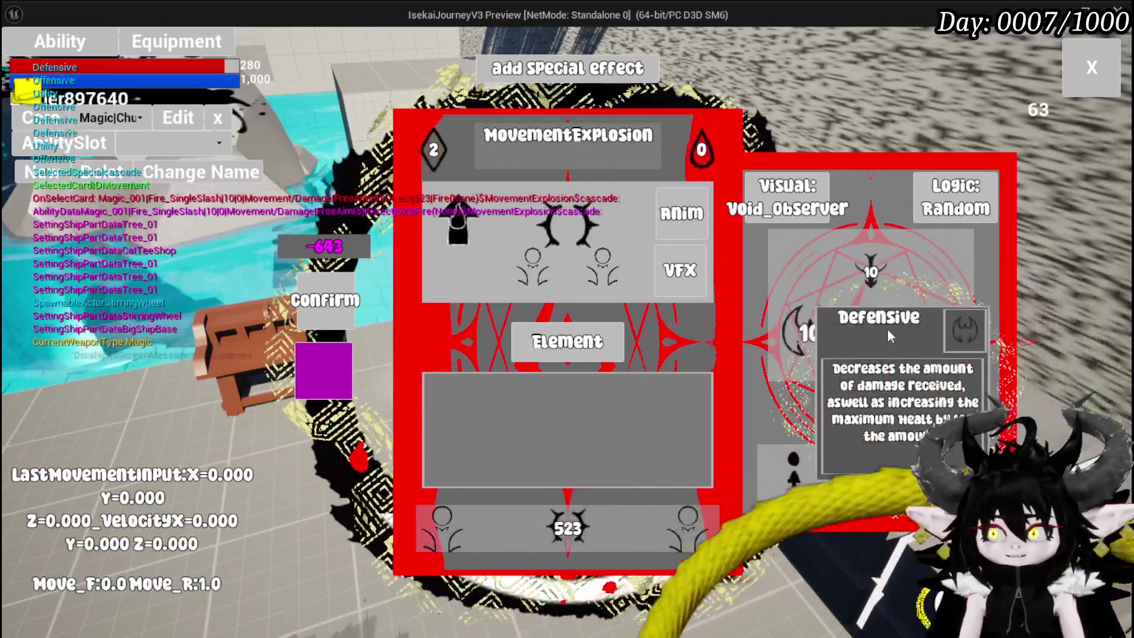
{"action": "mouse_move", "coordinate": [898, 331]}
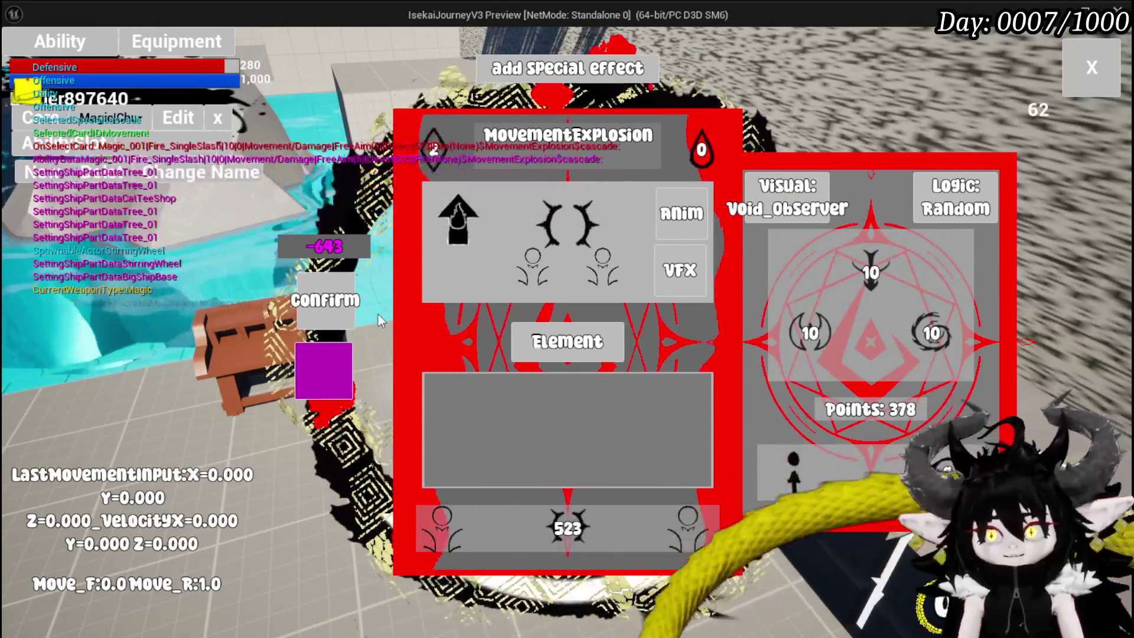
{"action": "left_click", "coordinate": [537, 342]}
{"action": "left_click", "coordinate": [457, 269]}
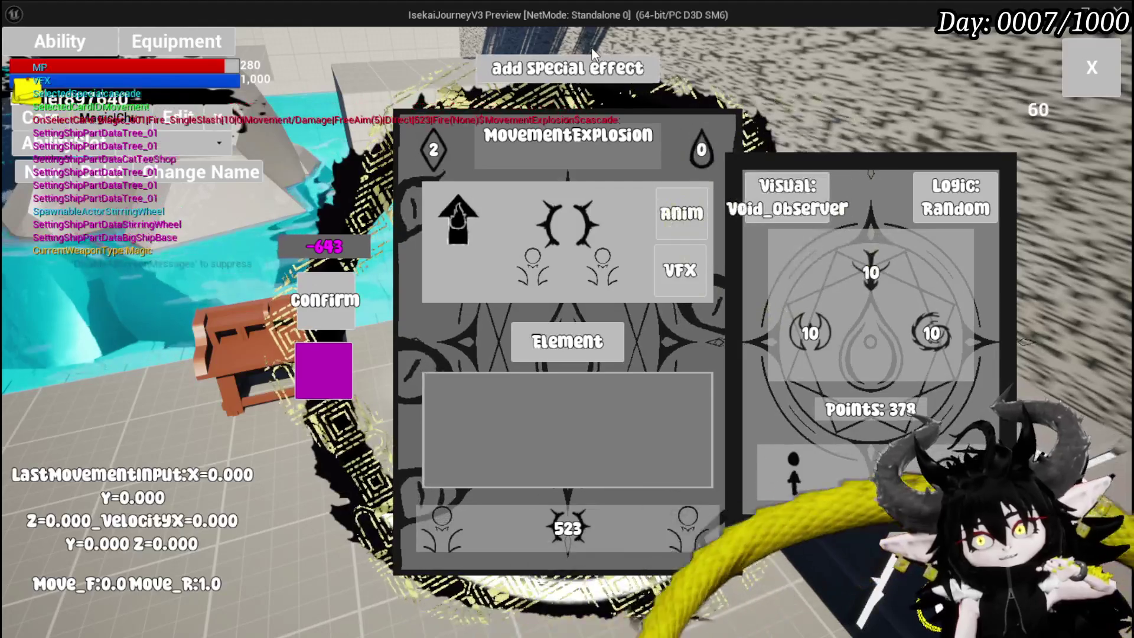
{"action": "left_click", "coordinate": [569, 83]}
{"action": "left_click", "coordinate": [1092, 67]}
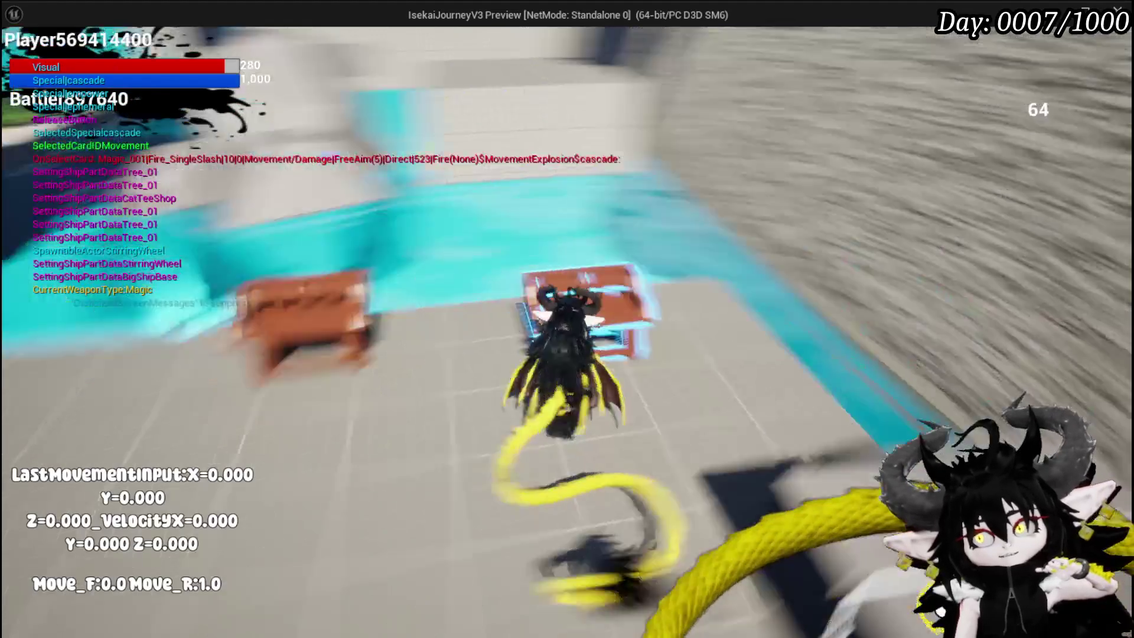
Step: Check the character's equipment stats and slots at the equipment workbench
{"action": "key", "text": "w"}
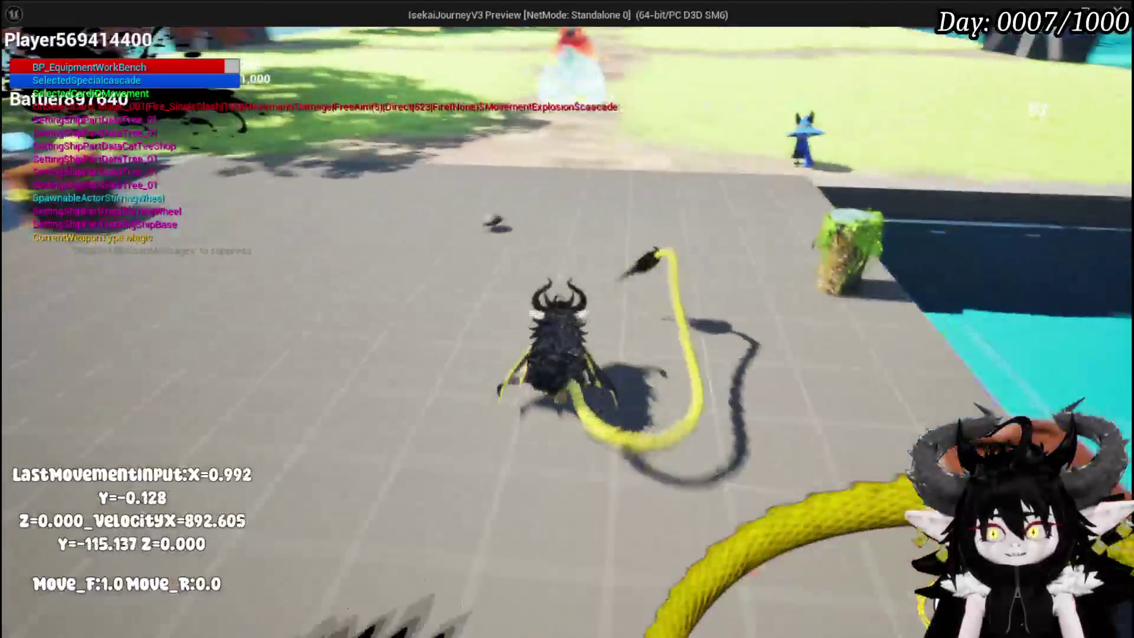
{"action": "key", "text": "e"}
{"action": "left_click", "coordinate": [59, 39]}
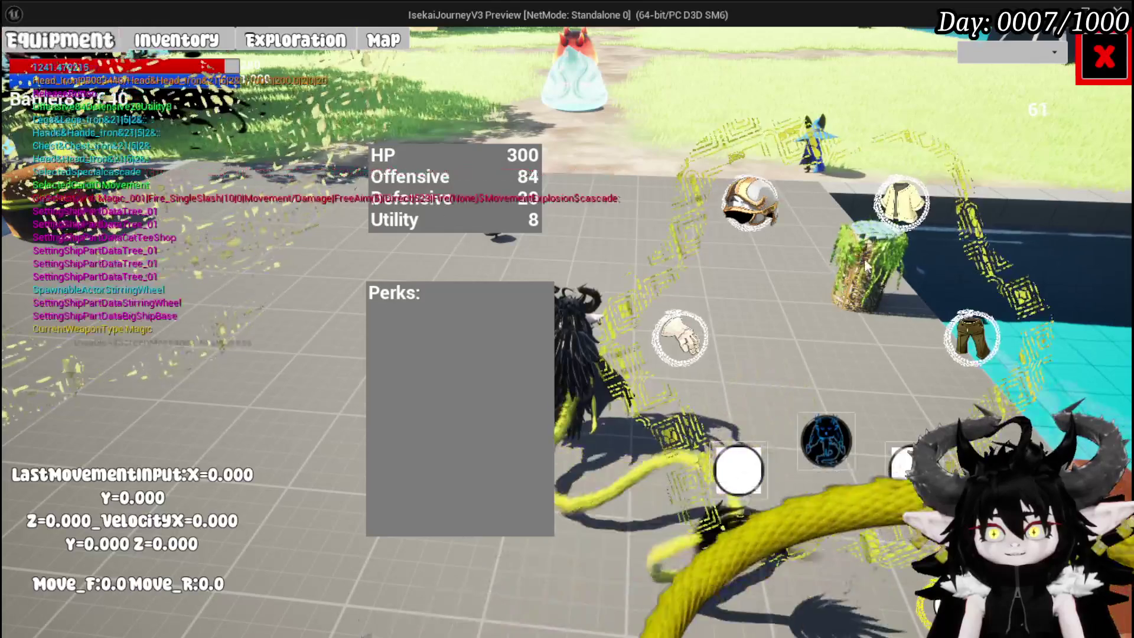
{"action": "left_click", "coordinate": [1104, 56]}
Step: Preview crafting an Iron_Chest with Chest as the base part, closing without crafting
{"action": "key", "text": "d"}
{"action": "key", "text": "e"}
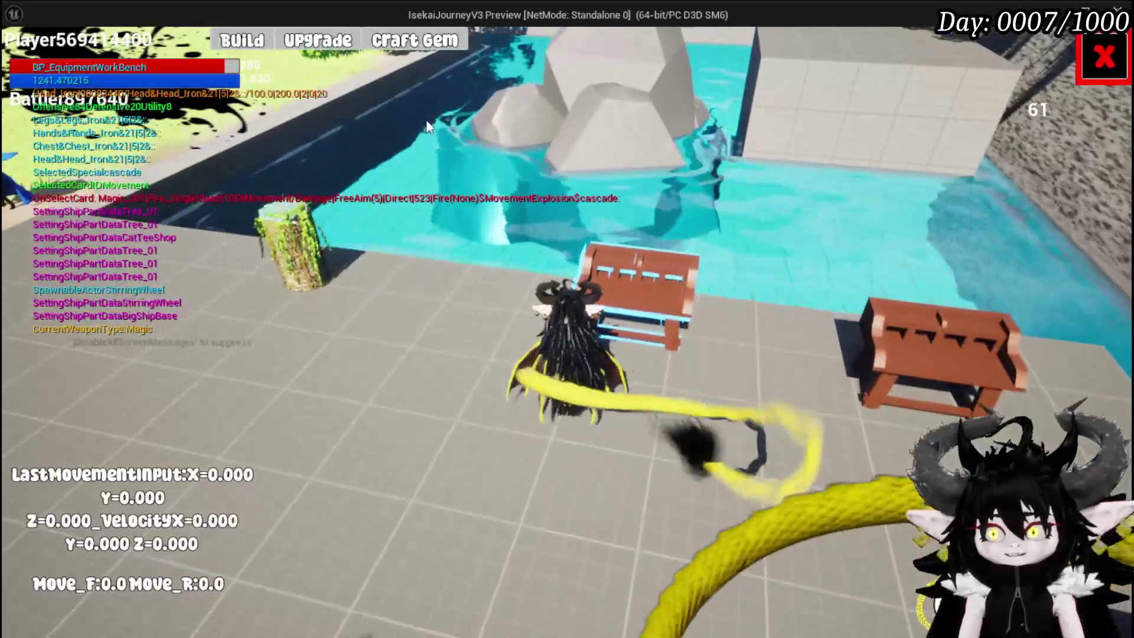
{"action": "left_click", "coordinate": [251, 39]}
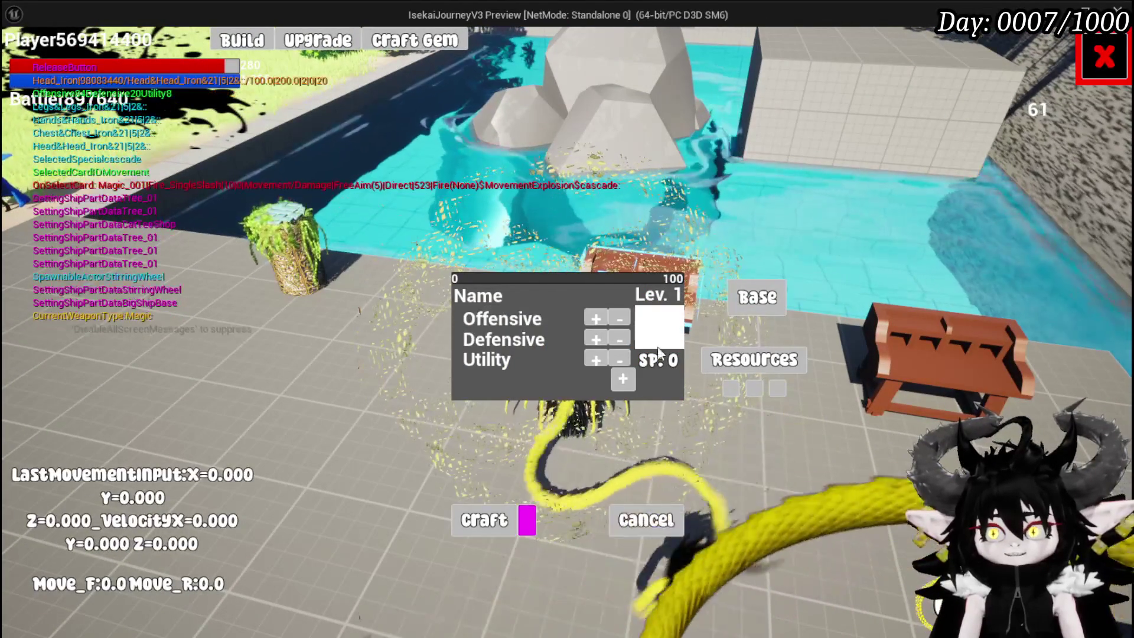
{"action": "left_click", "coordinate": [749, 298]}
{"action": "left_click", "coordinate": [589, 167]}
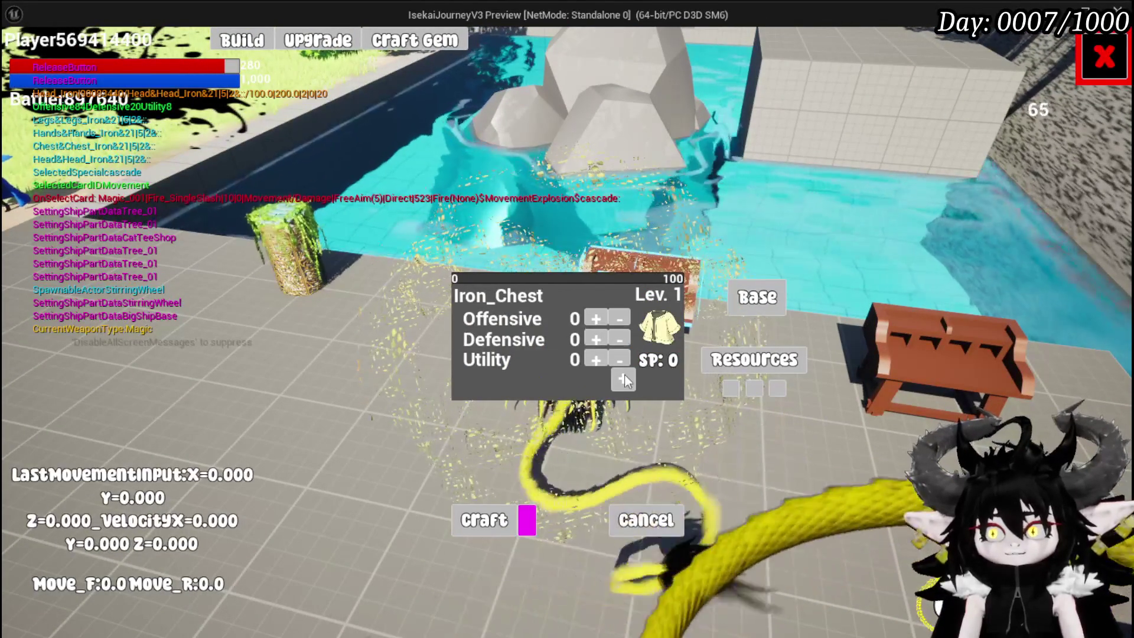
{"action": "left_click", "coordinate": [1098, 67]}
Step: Run the character into the pool and trigger the movement explosion to launch upward
{"action": "key", "text": "w"}
{"action": "key", "text": "a"}
{"action": "key", "text": "d"}
{"action": "key", "text": "s"}
{"action": "key", "text": "a"}
{"action": "key", "text": "w"}
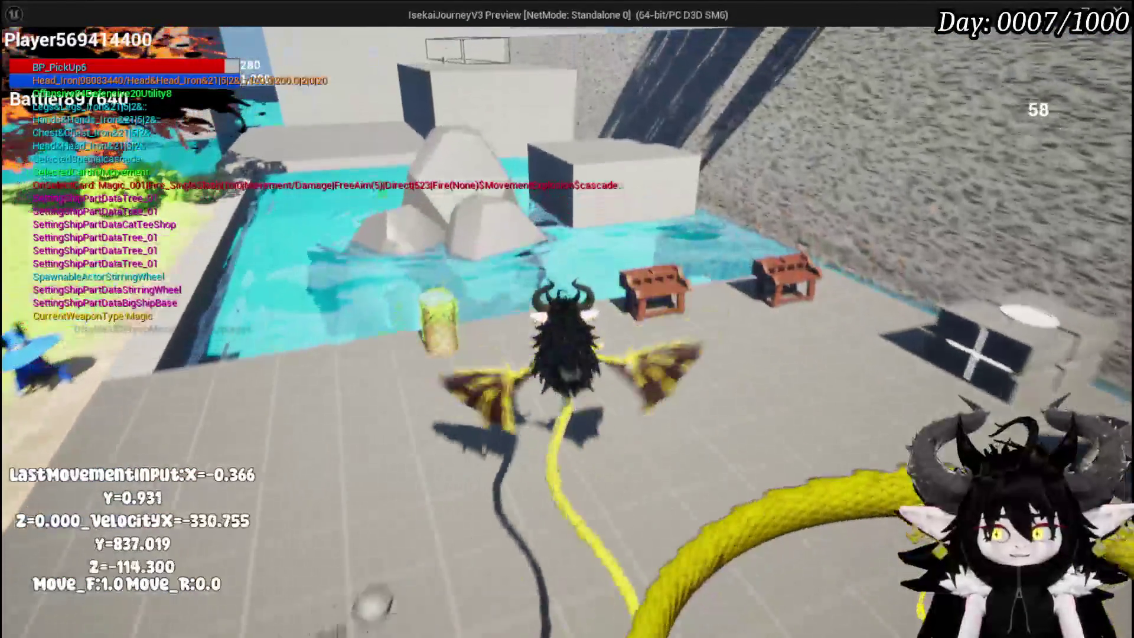
{"action": "key", "text": "w"}
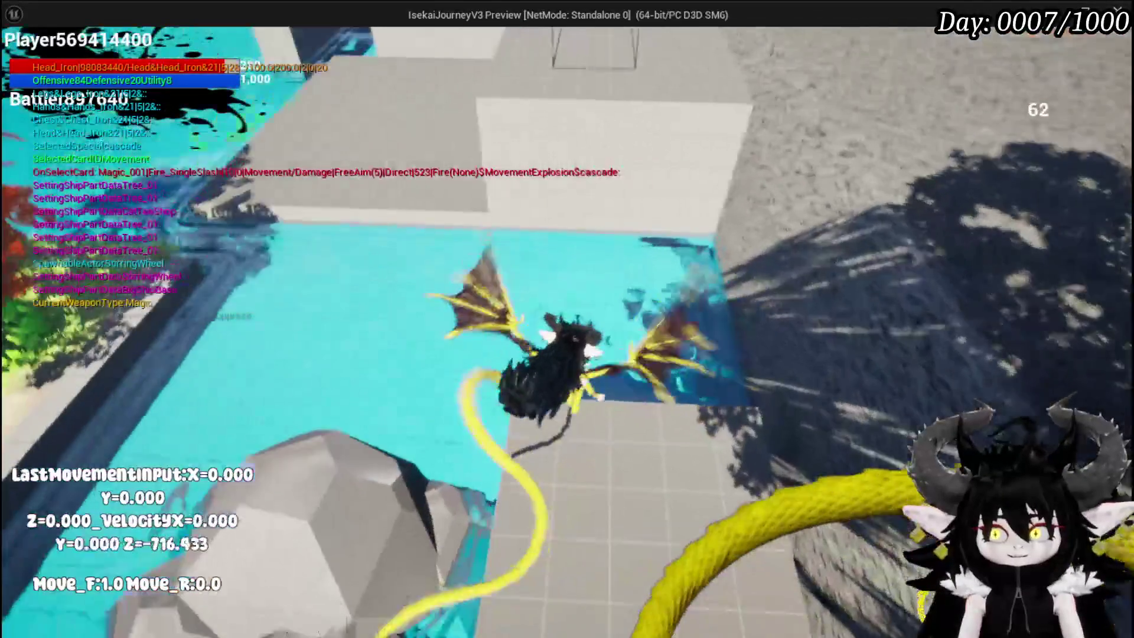
{"action": "key", "text": "space"}
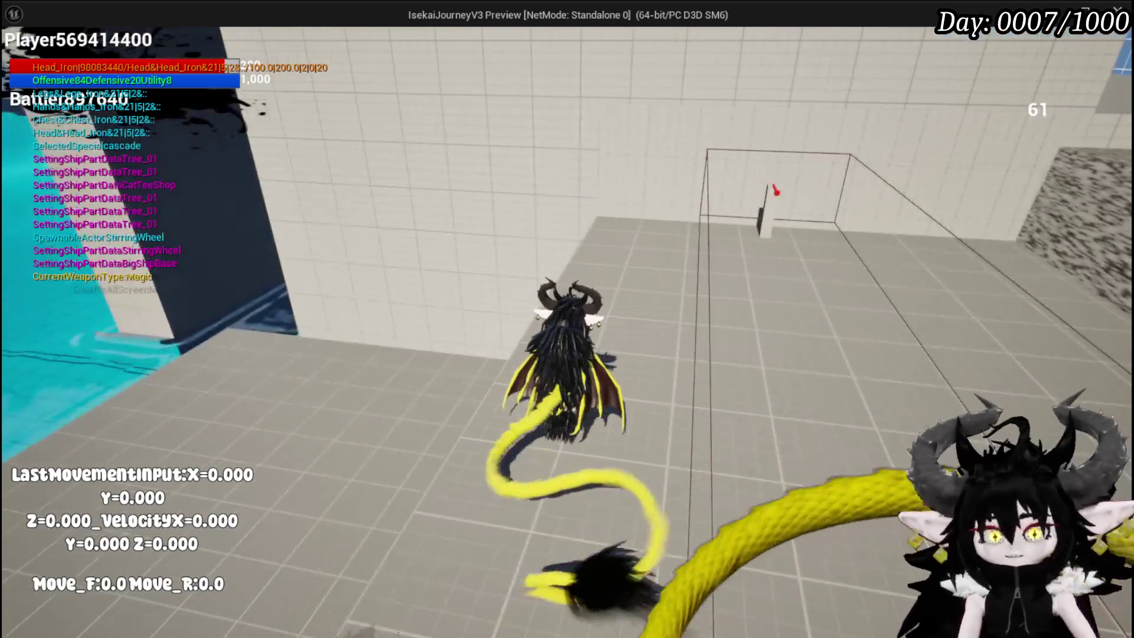
Step: Stop the play test and save the L_DungeonCreationTest level
{"action": "key", "text": "Tab"}
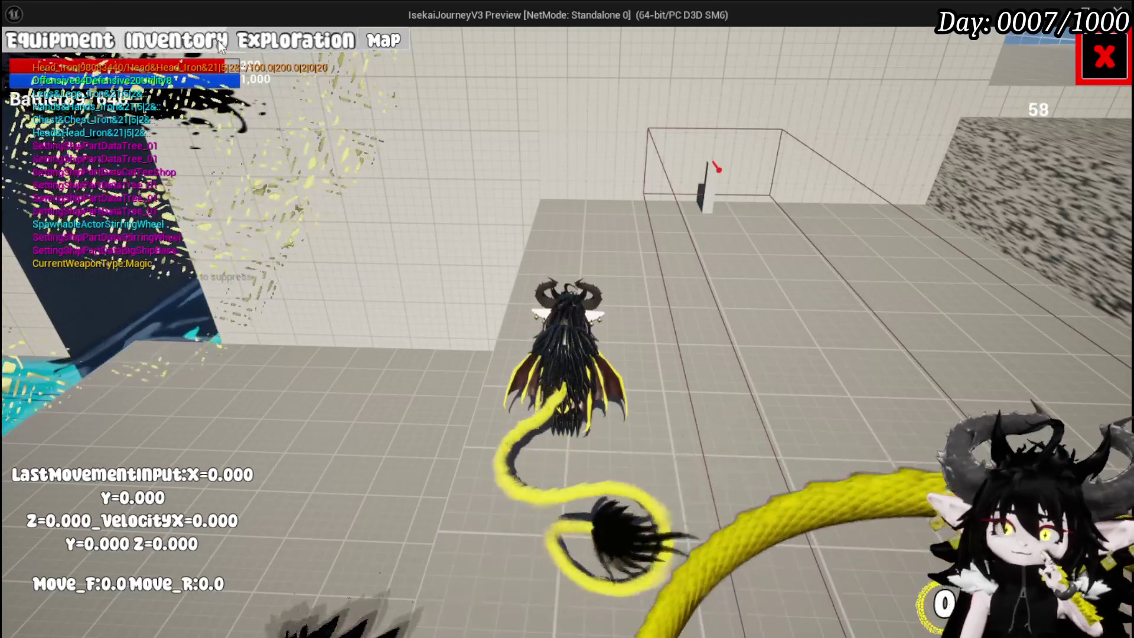
{"action": "left_click", "coordinate": [1103, 58]}
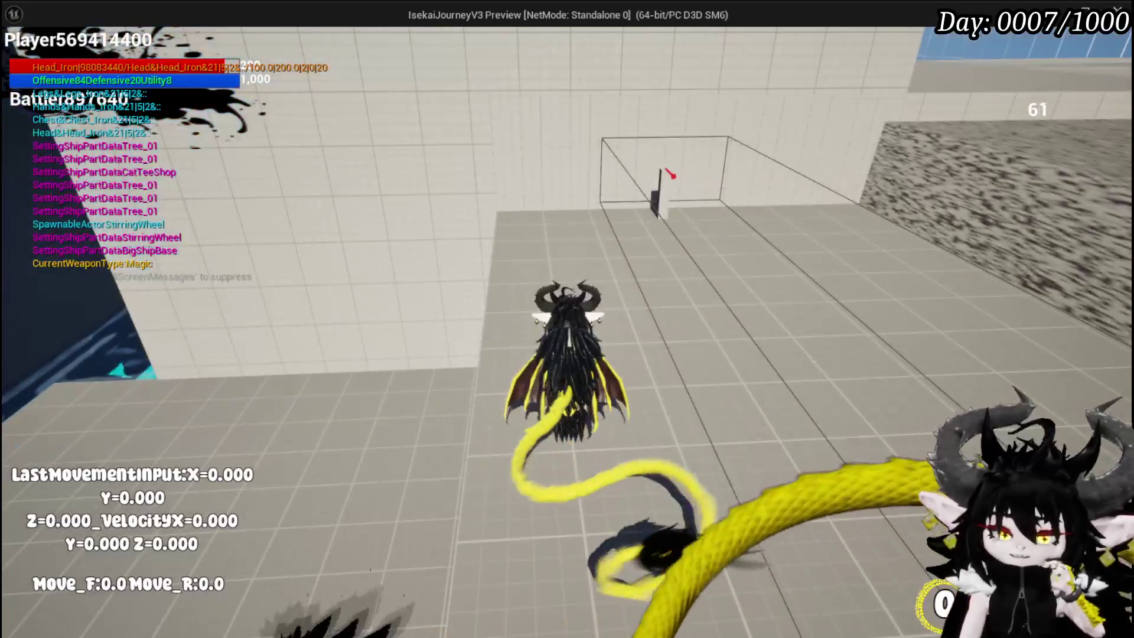
{"action": "key", "text": "Escape"}
{"action": "left_click", "coordinate": [19, 62]}
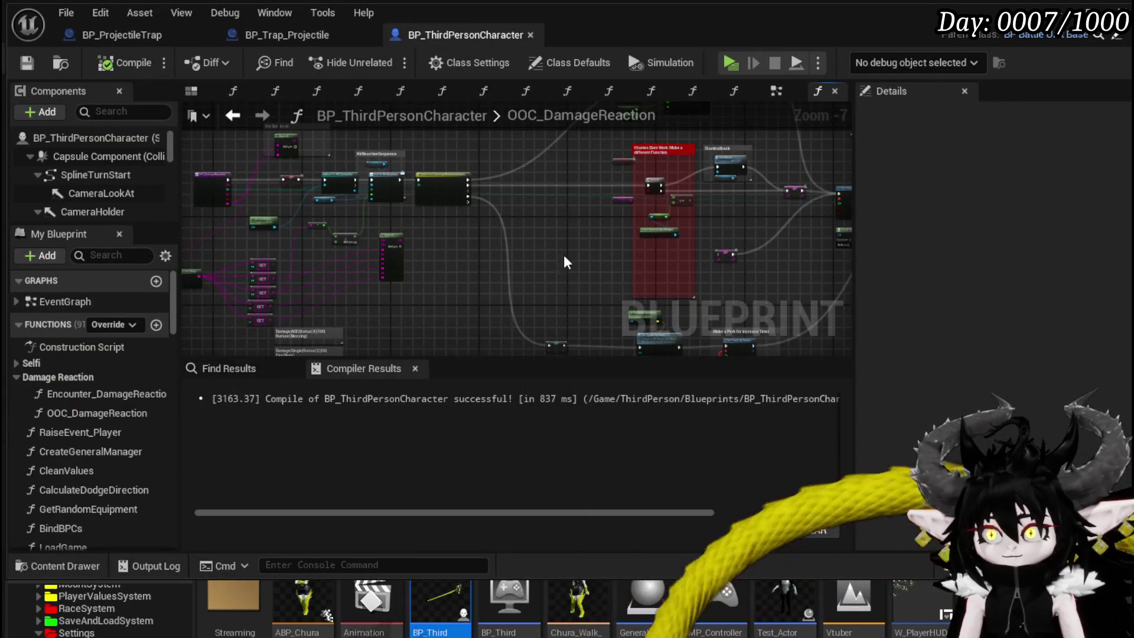
Step: Move the stamina bar nodes down and left beside the red comment block
{"action": "left_click_drag", "start_coordinate": [561, 264], "coordinate": [323, 304]}
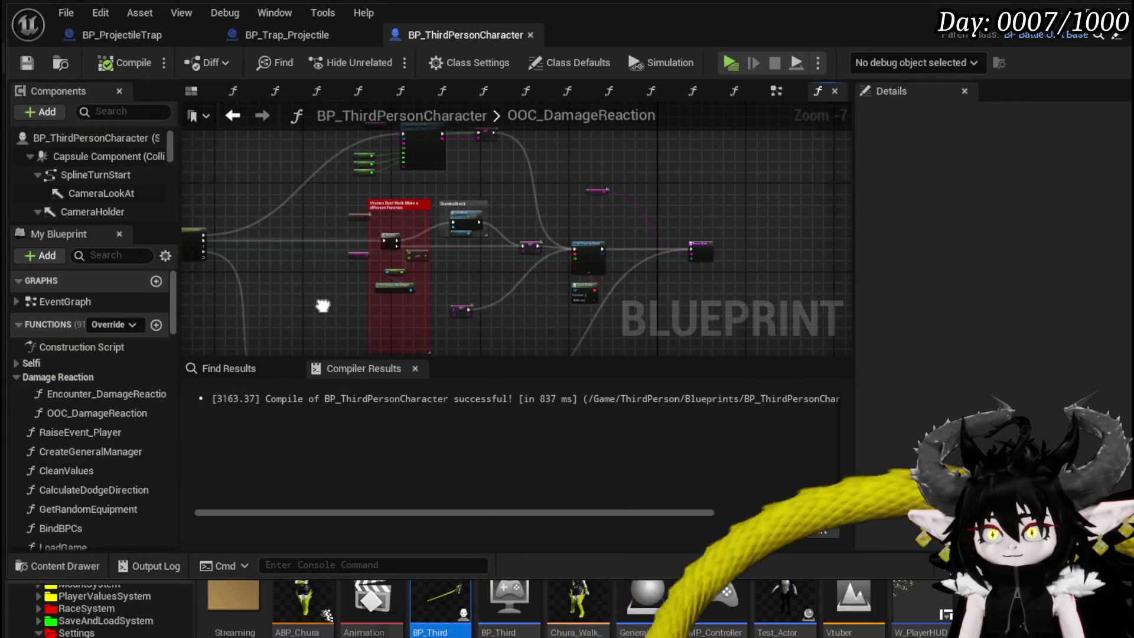
{"action": "scroll", "coordinate": [522, 275], "scroll_direction": "up", "scroll_amount": 3}
{"action": "left_click_drag", "start_coordinate": [454, 283], "coordinate": [618, 282]}
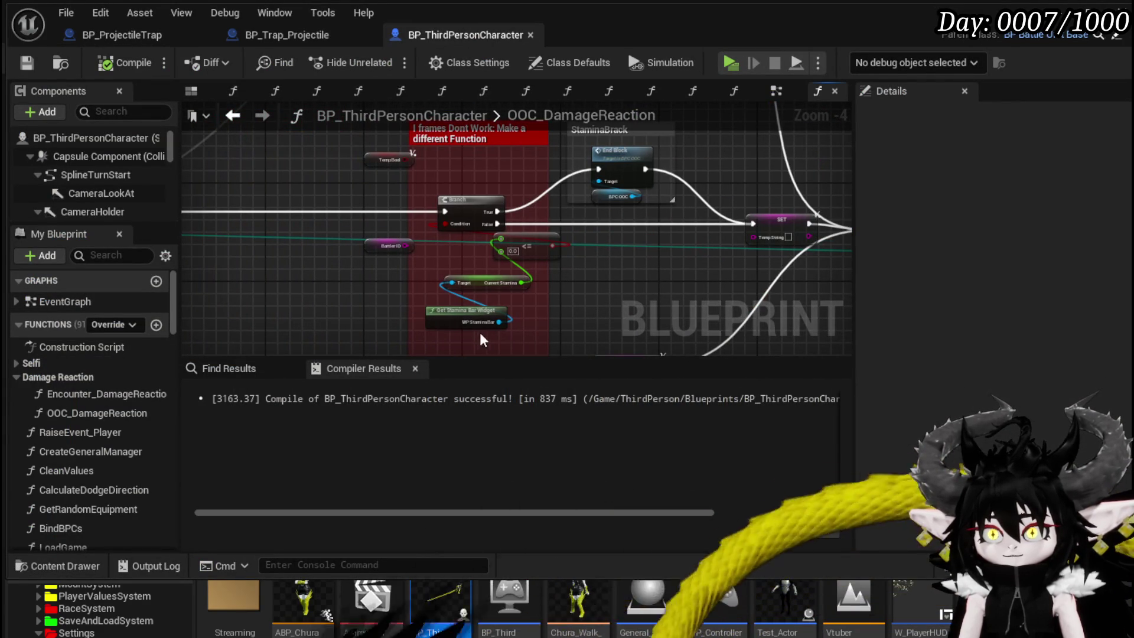
{"action": "left_click_drag", "start_coordinate": [521, 245], "coordinate": [375, 265]}
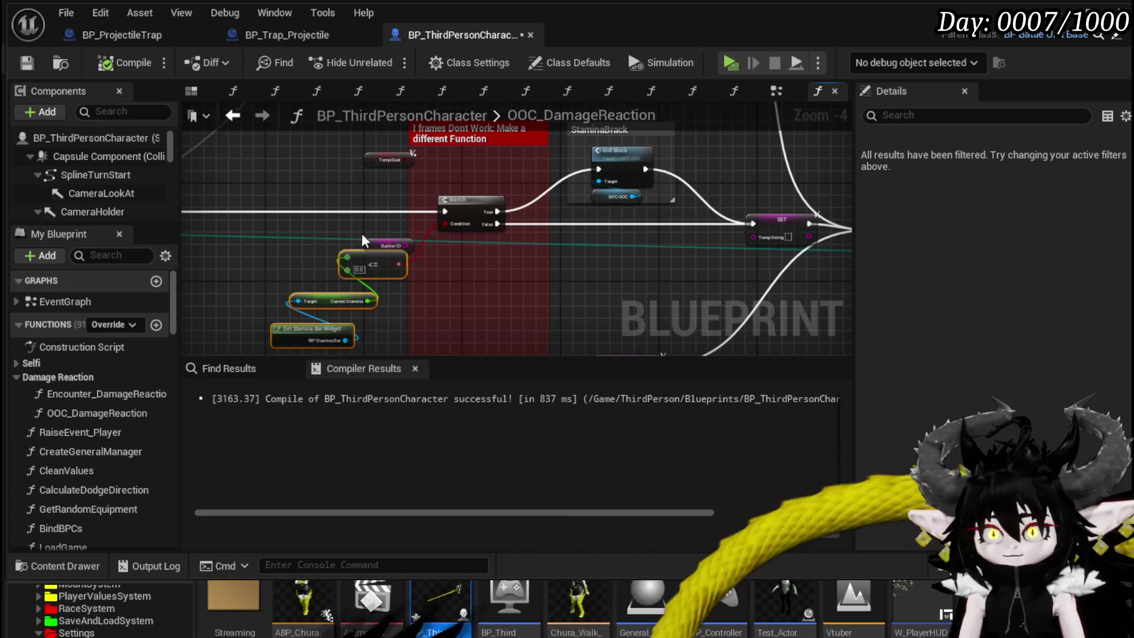
{"action": "scroll", "coordinate": [534, 214], "scroll_direction": "up", "scroll_amount": 5}
Step: Inspect the Call On Hit Reaction, Switch and Append nodes, then save BP_ThirdPersonCharacter
{"action": "left_click", "coordinate": [567, 203]}
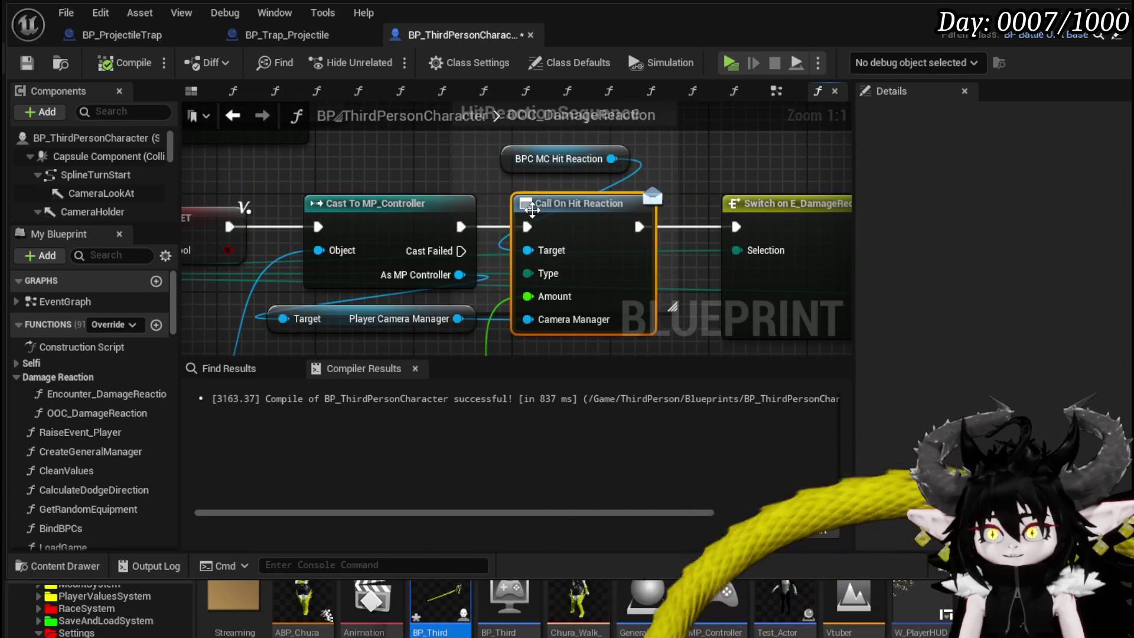
{"action": "scroll", "coordinate": [573, 224], "scroll_direction": "down", "scroll_amount": 5}
{"action": "scroll", "coordinate": [577, 242], "scroll_direction": "up", "scroll_amount": 2}
{"action": "left_click_drag", "start_coordinate": [577, 242], "coordinate": [409, 304]}
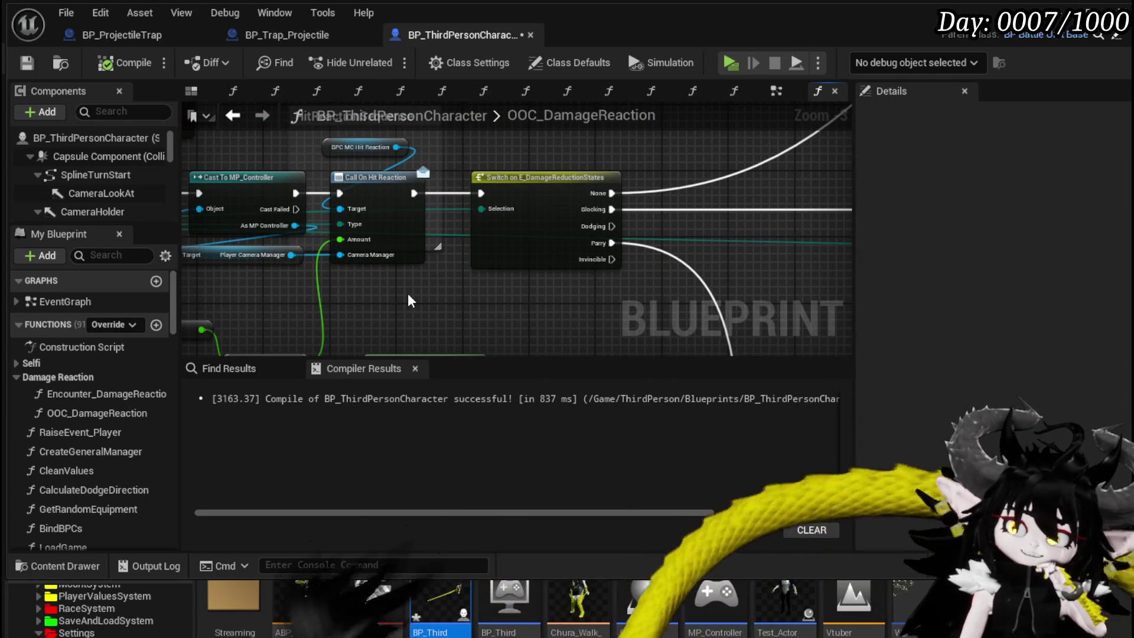
{"action": "left_click_drag", "start_coordinate": [365, 147], "coordinate": [379, 178]}
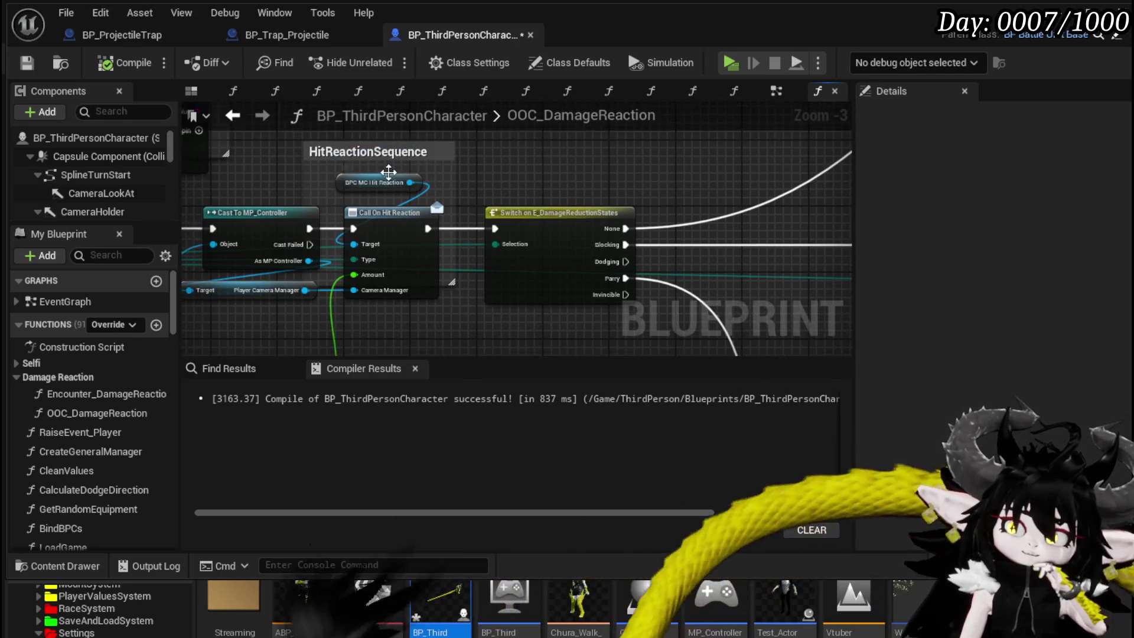
{"action": "left_click_drag", "start_coordinate": [408, 276], "coordinate": [421, 199]}
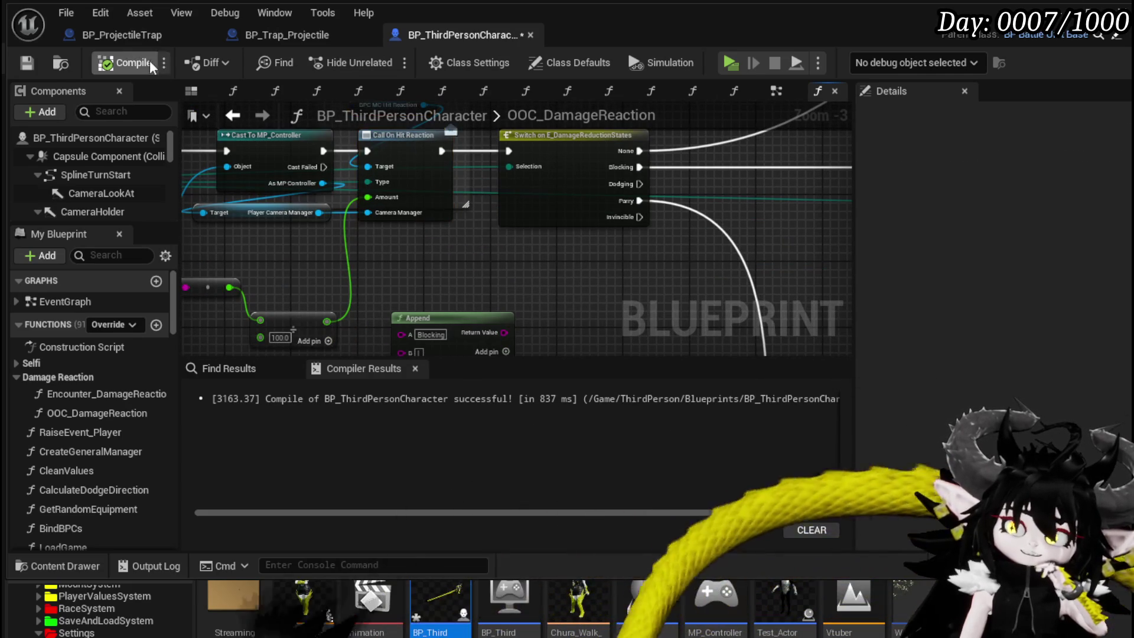
{"action": "left_click", "coordinate": [27, 63]}
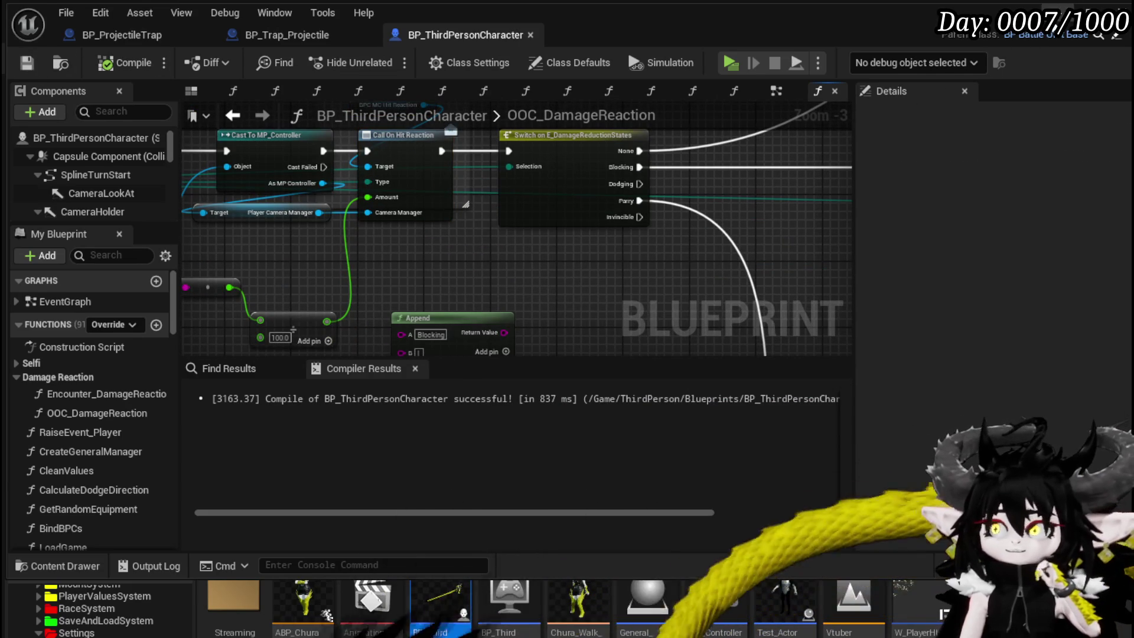
{"action": "key", "text": "alt+Tab"}
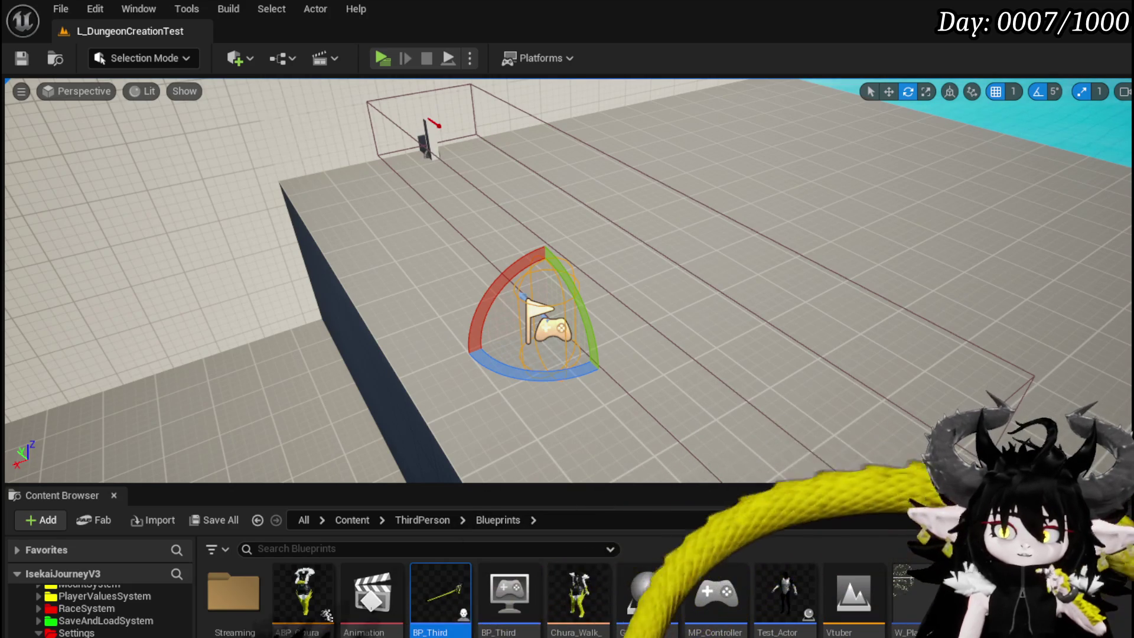
Step: Go to the Systems > BPC folder and open the BPC_MC_HitReaction blueprint
{"action": "scroll", "coordinate": [98, 609], "scroll_direction": "down", "scroll_amount": 3}
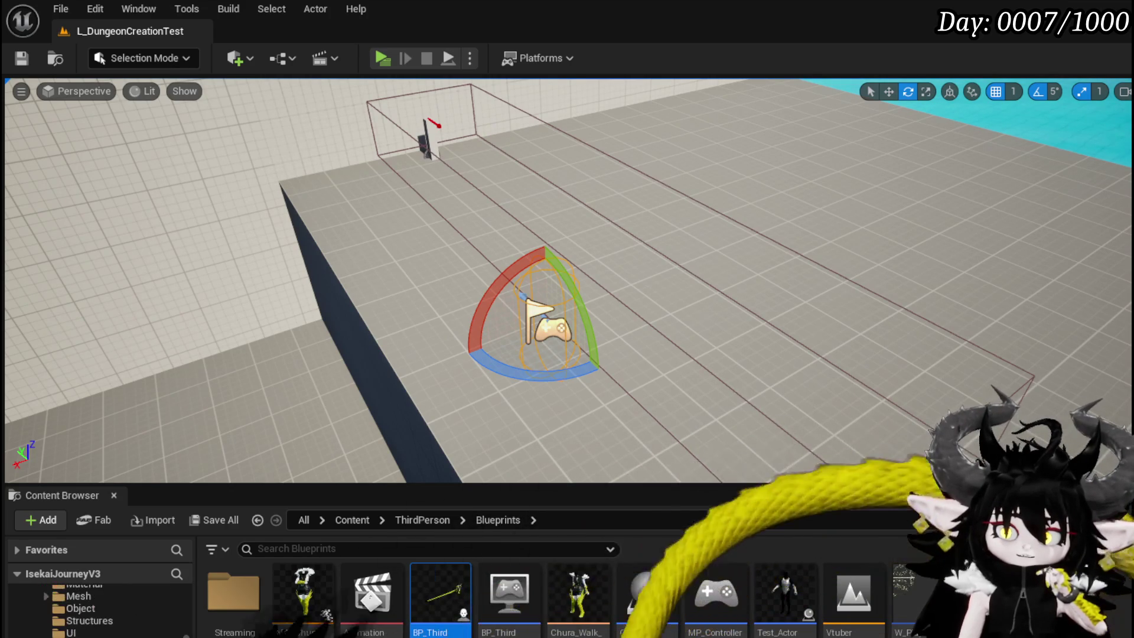
{"action": "scroll", "coordinate": [97, 609], "scroll_direction": "up", "scroll_amount": 3}
{"action": "scroll", "coordinate": [97, 608], "scroll_direction": "up", "scroll_amount": 3}
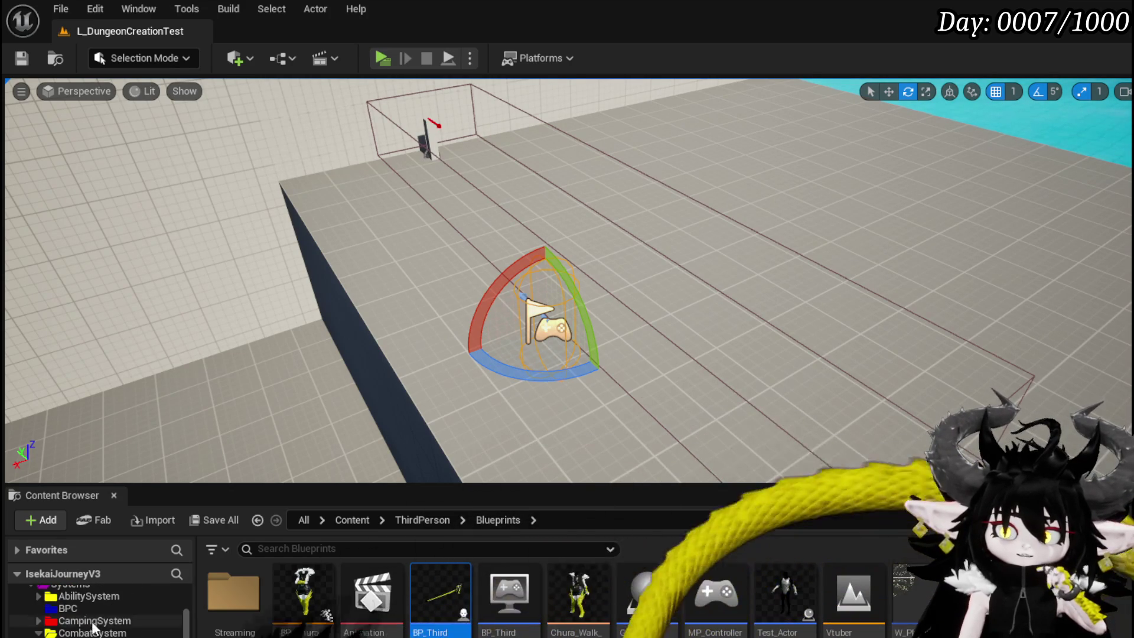
{"action": "left_click", "coordinate": [68, 608]}
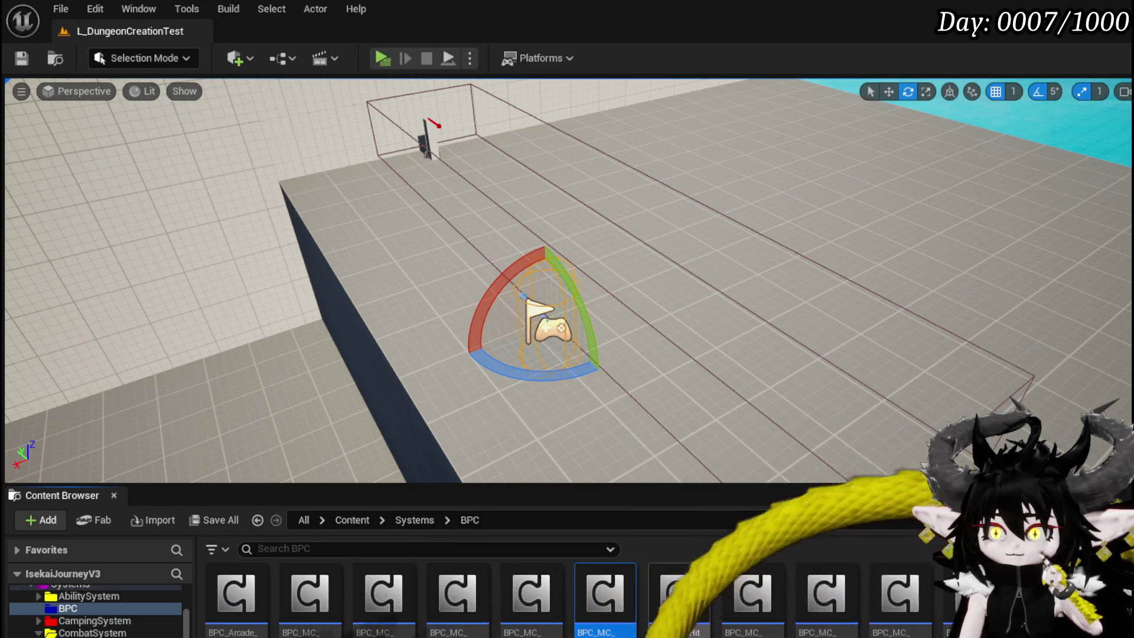
{"action": "double_click", "coordinate": [679, 596]}
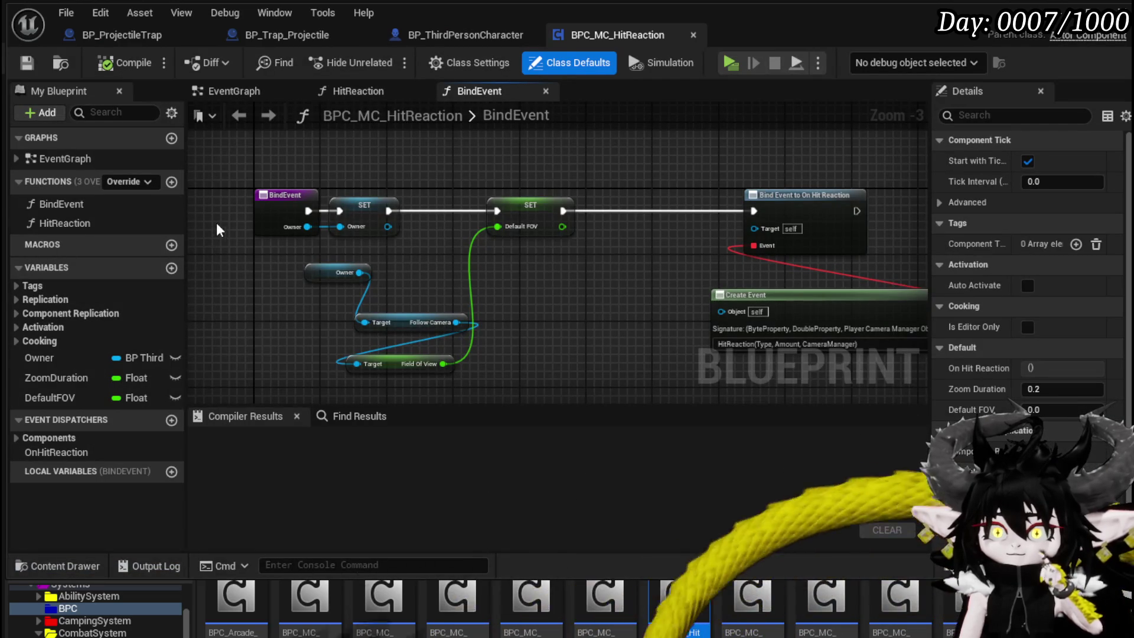
Step: Open the HitReaction function and inspect its Camera Zoom, Switch and MC Spawn System nodes
{"action": "double_click", "coordinate": [68, 223]}
{"action": "scroll", "coordinate": [417, 235], "scroll_direction": "up", "scroll_amount": 5}
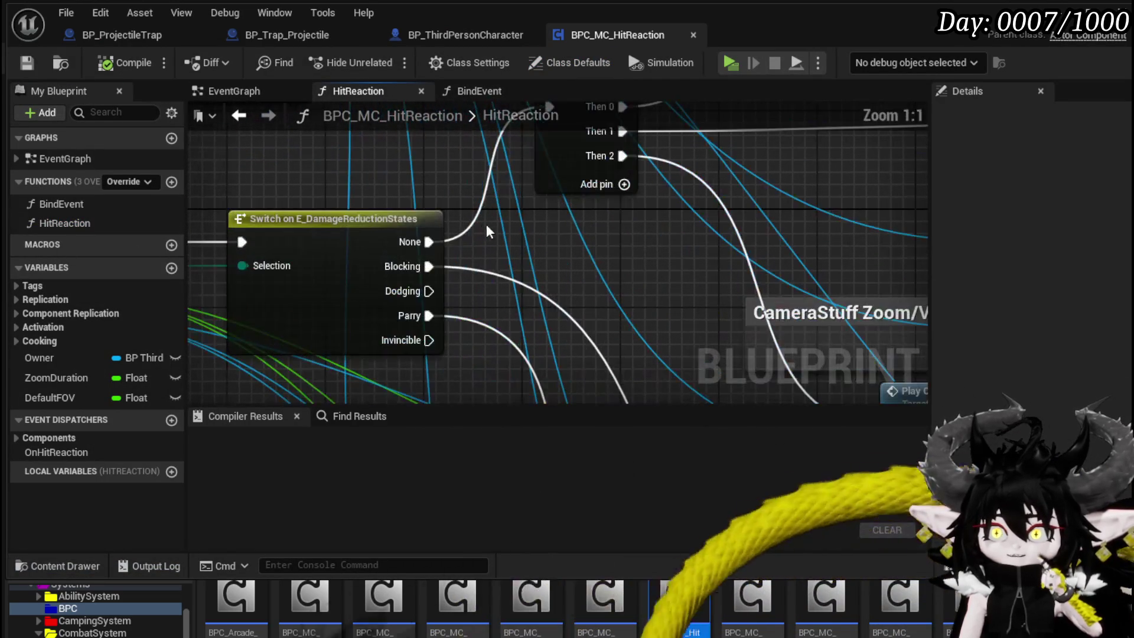
{"action": "scroll", "coordinate": [499, 279], "scroll_direction": "down", "scroll_amount": 2}
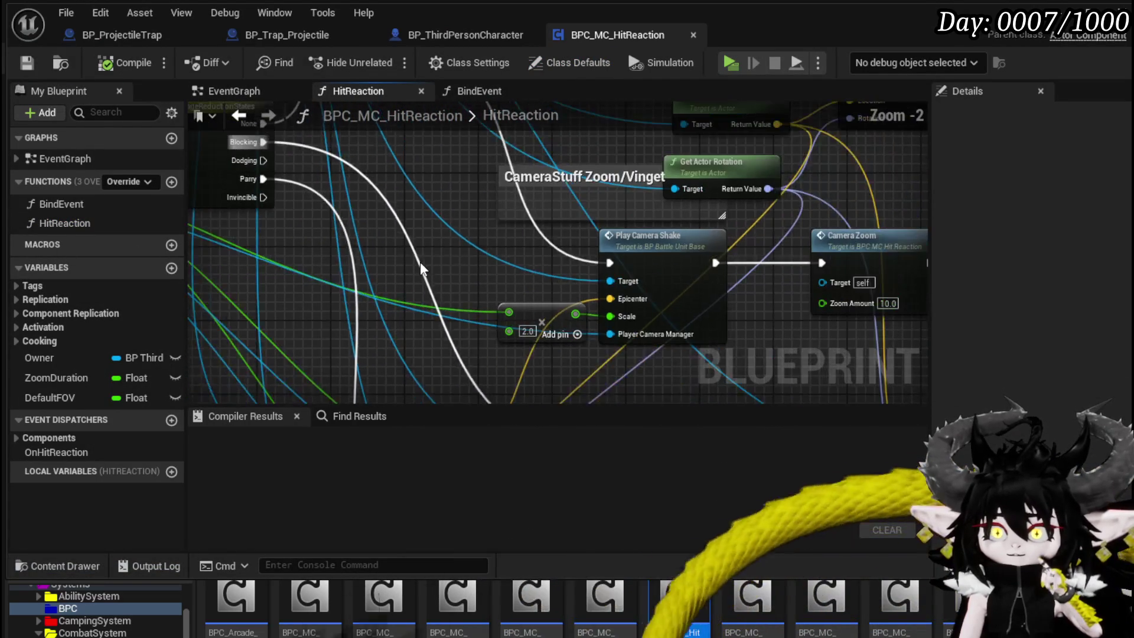
{"action": "mouse_move", "coordinate": [502, 320]}
{"action": "left_mouse_down"}
{"action": "mouse_move", "coordinate": [587, 314]}
{"action": "mouse_move", "coordinate": [431, 317]}
{"action": "mouse_move", "coordinate": [412, 304]}
{"action": "mouse_move", "coordinate": [519, 316]}
{"action": "left_mouse_up"}
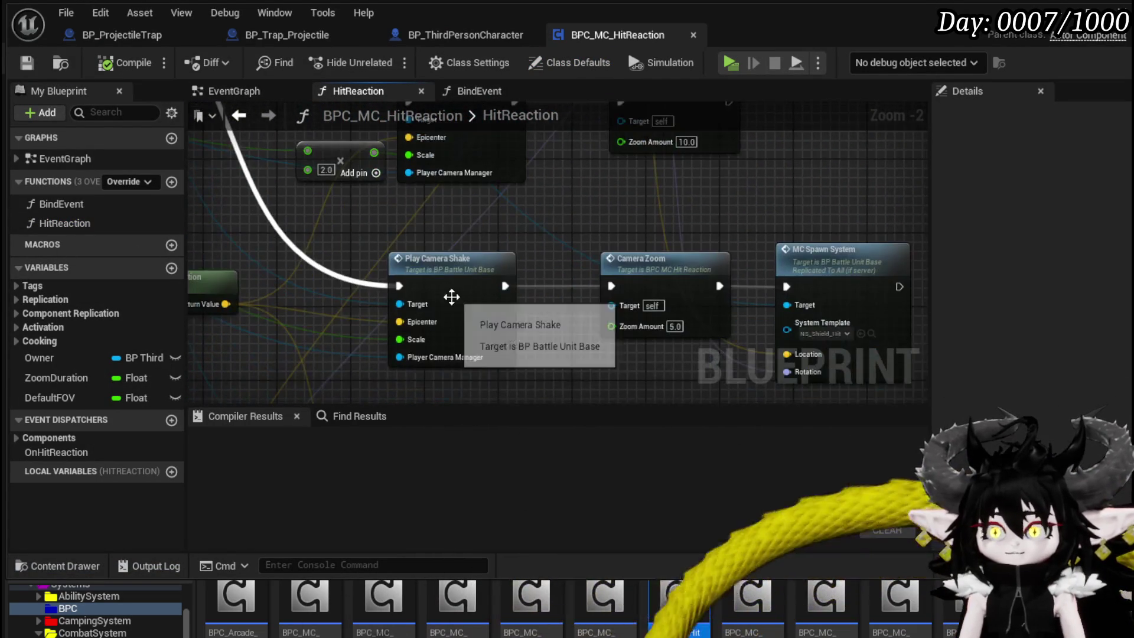
{"action": "scroll", "coordinate": [519, 317], "scroll_direction": "down", "scroll_amount": 2}
{"action": "mouse_move", "coordinate": [400, 302]}
{"action": "left_mouse_down"}
{"action": "mouse_move", "coordinate": [337, 250]}
{"action": "mouse_move", "coordinate": [348, 280]}
{"action": "mouse_move", "coordinate": [453, 287]}
{"action": "left_mouse_up"}
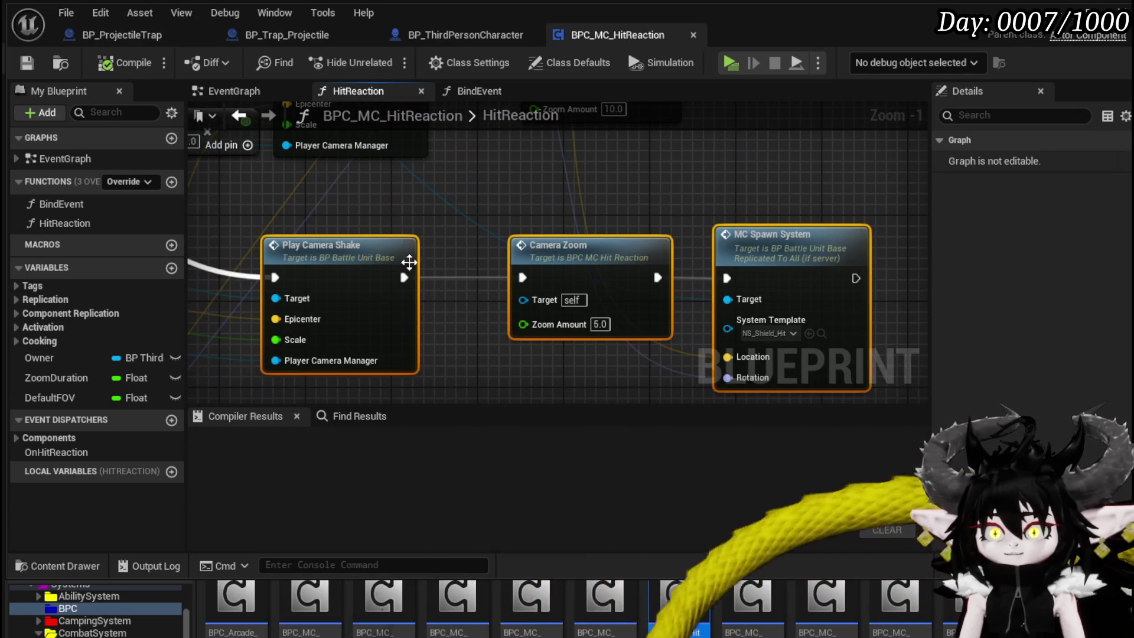
{"action": "left_click_drag", "start_coordinate": [637, 250], "coordinate": [501, 355]}
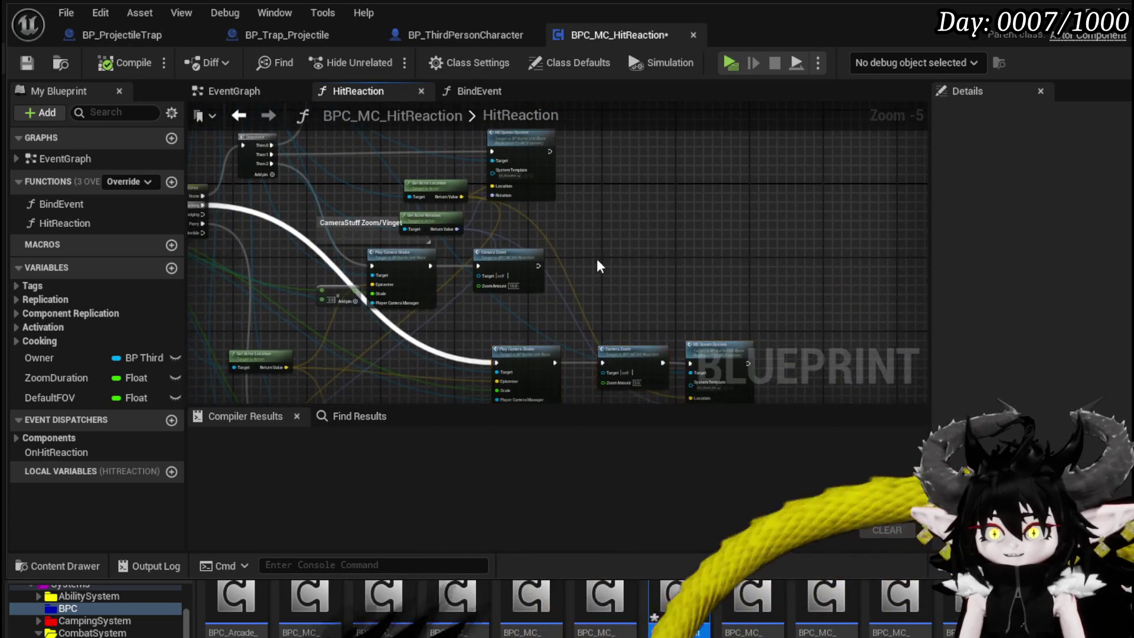
Step: Review the Play Anim Montage, Sequence and Switch nodes in the HitReaction graph
{"action": "scroll", "coordinate": [629, 313], "scroll_direction": "up", "scroll_amount": 4}
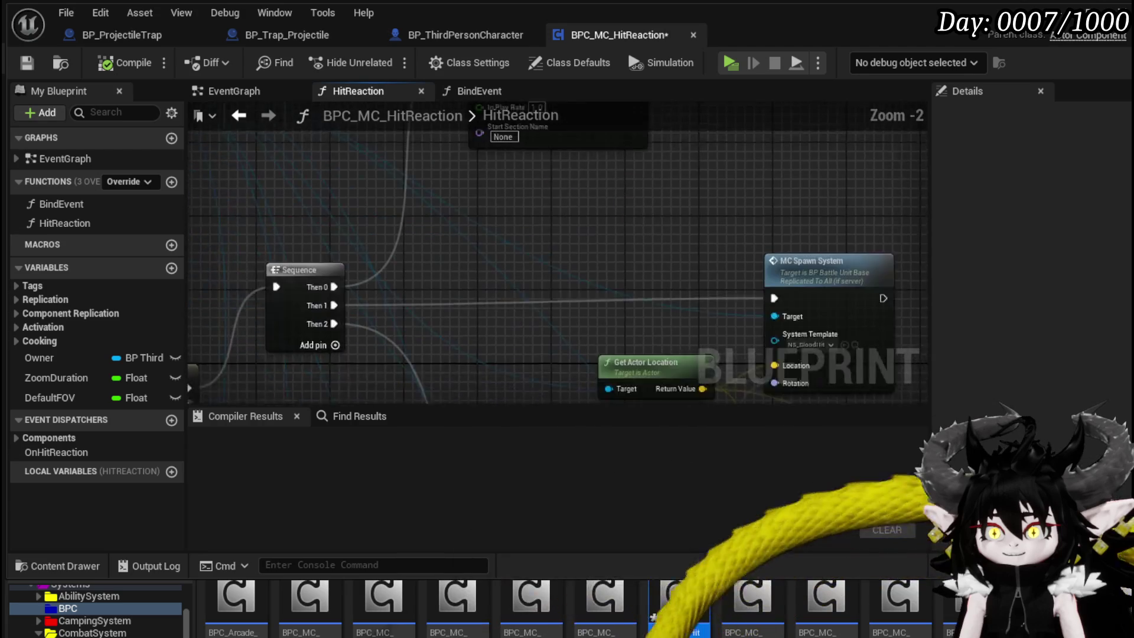
{"action": "mouse_move", "coordinate": [620, 285]}
{"action": "left_mouse_down"}
{"action": "mouse_move", "coordinate": [673, 390]}
{"action": "mouse_move", "coordinate": [783, 194]}
{"action": "mouse_move", "coordinate": [633, 318]}
{"action": "left_mouse_up"}
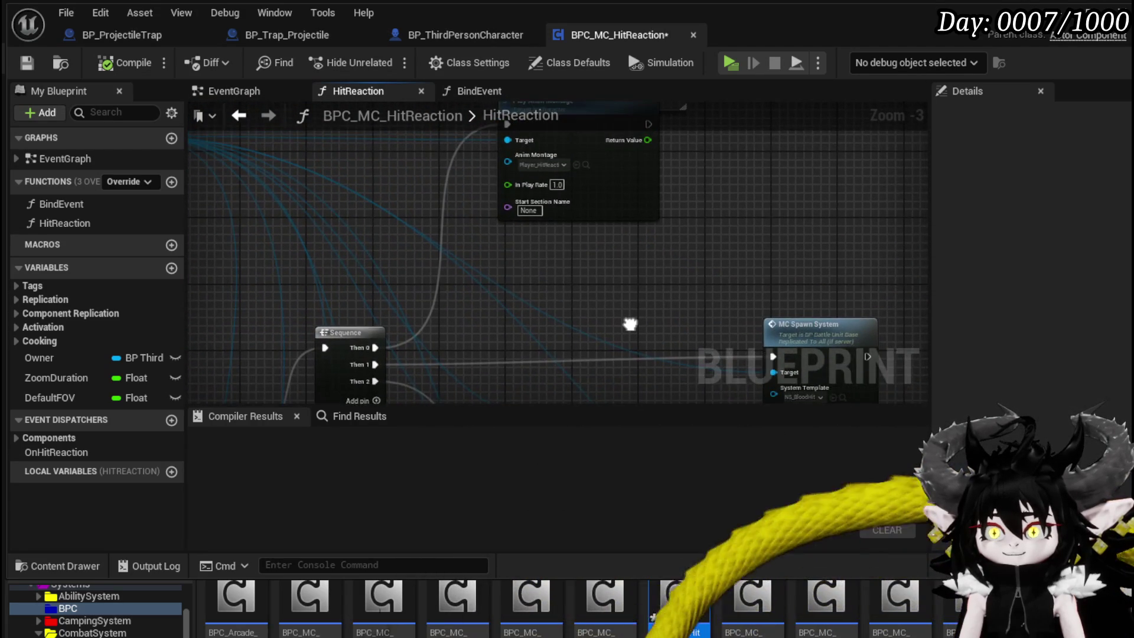
{"action": "left_click_drag", "start_coordinate": [473, 255], "coordinate": [869, 201]}
{"action": "scroll", "coordinate": [418, 206], "scroll_direction": "down", "scroll_amount": 4}
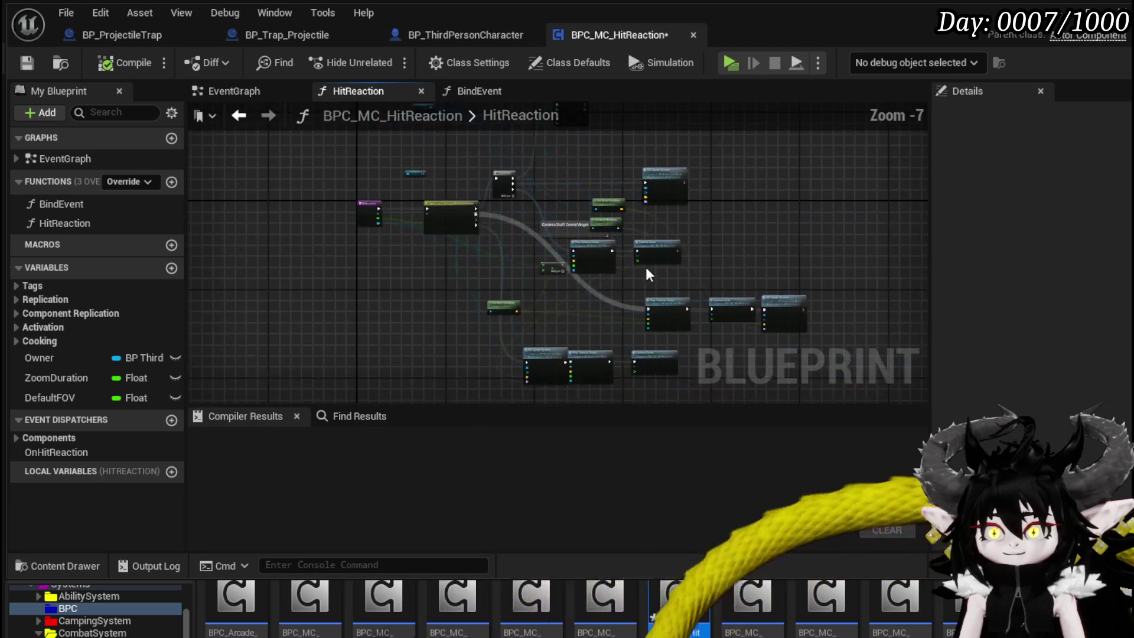
{"action": "scroll", "coordinate": [426, 222], "scroll_direction": "up", "scroll_amount": 4}
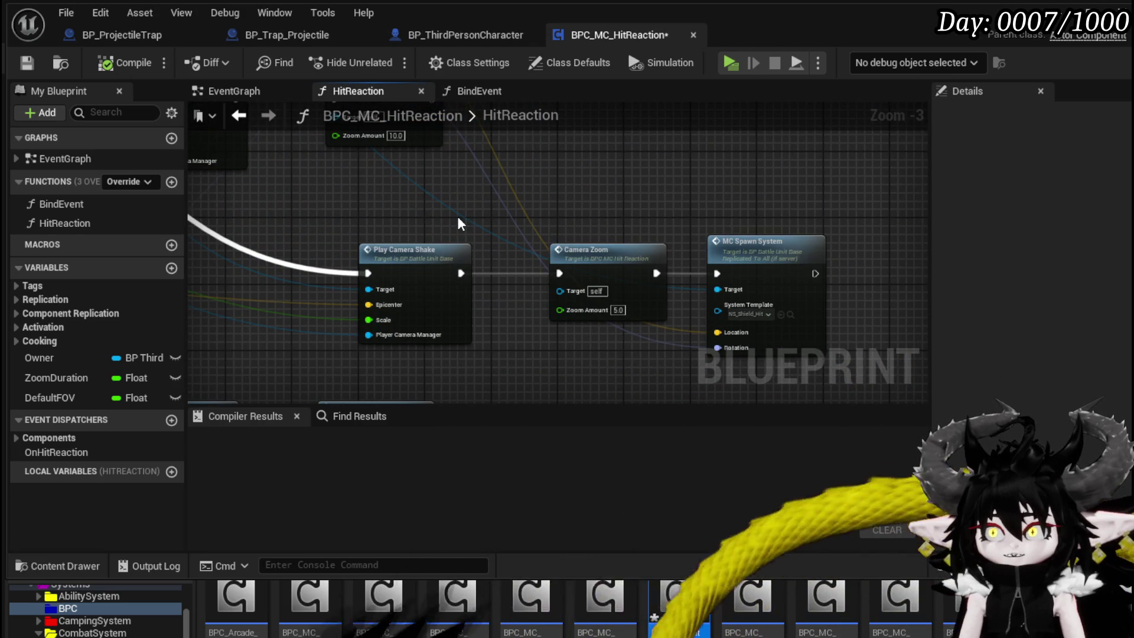
{"action": "mouse_move", "coordinate": [418, 261]}
{"action": "left_mouse_down"}
{"action": "mouse_move", "coordinate": [621, 174]}
{"action": "mouse_move", "coordinate": [811, 212]}
{"action": "left_mouse_up"}
{"action": "scroll", "coordinate": [495, 264], "scroll_direction": "down", "scroll_amount": 3}
{"action": "scroll", "coordinate": [494, 264], "scroll_direction": "up", "scroll_amount": 3}
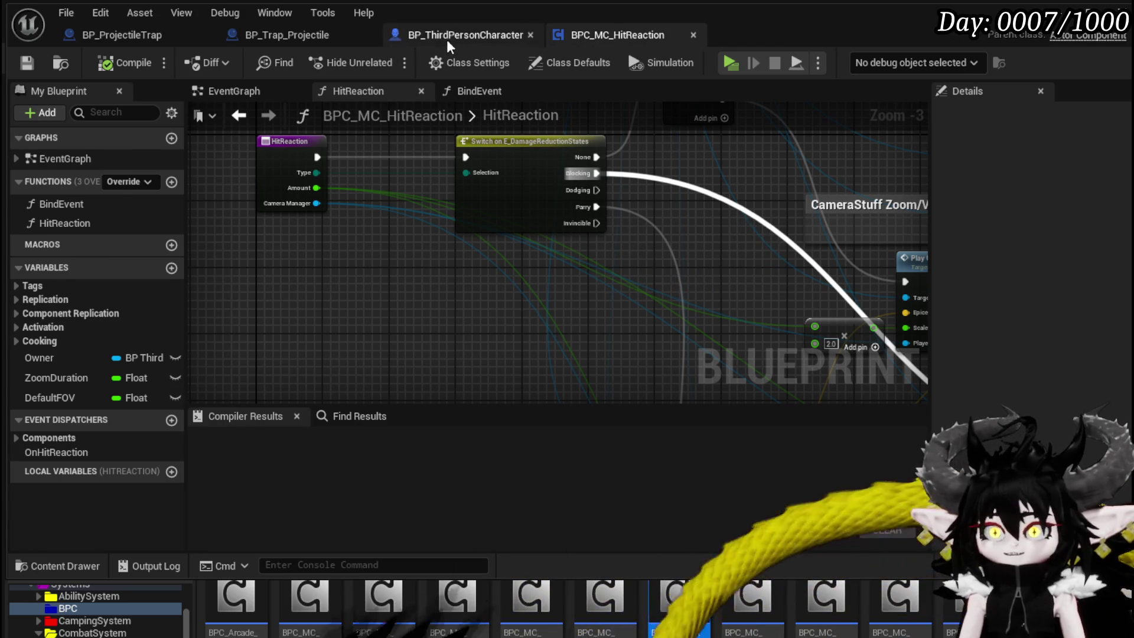
Step: Return to BP_ThirdPersonCharacter's OOC_DamageReaction graph and pan it up-left
{"action": "left_click", "coordinate": [463, 34]}
{"action": "left_click_drag", "start_coordinate": [556, 311], "coordinate": [414, 283]}
{"action": "scroll", "coordinate": [414, 283], "scroll_direction": "down", "scroll_amount": 1}
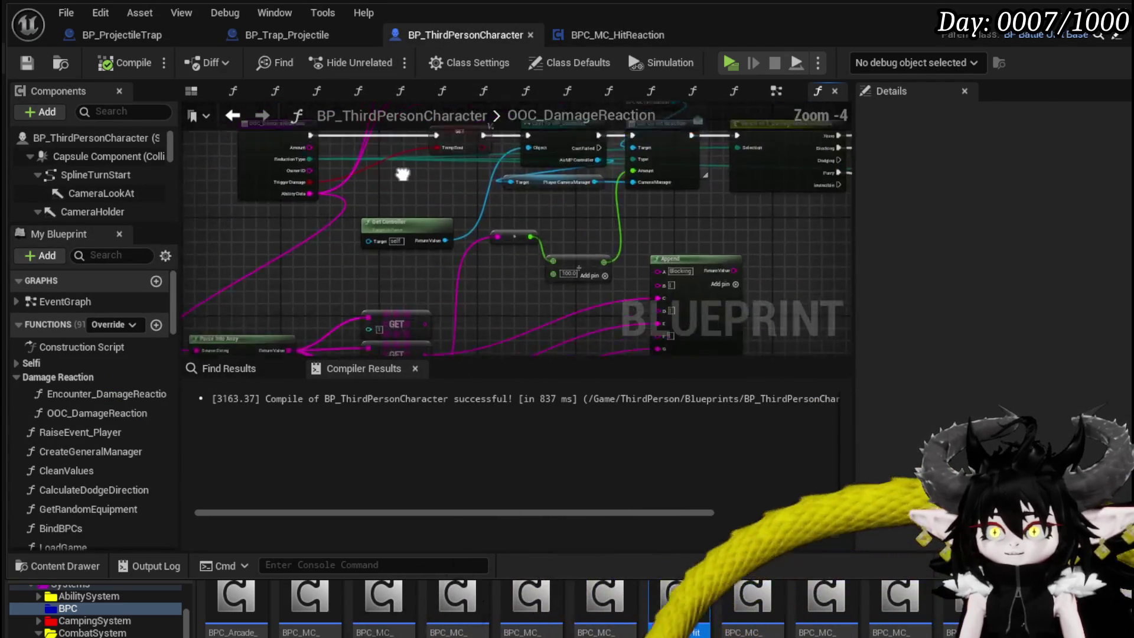
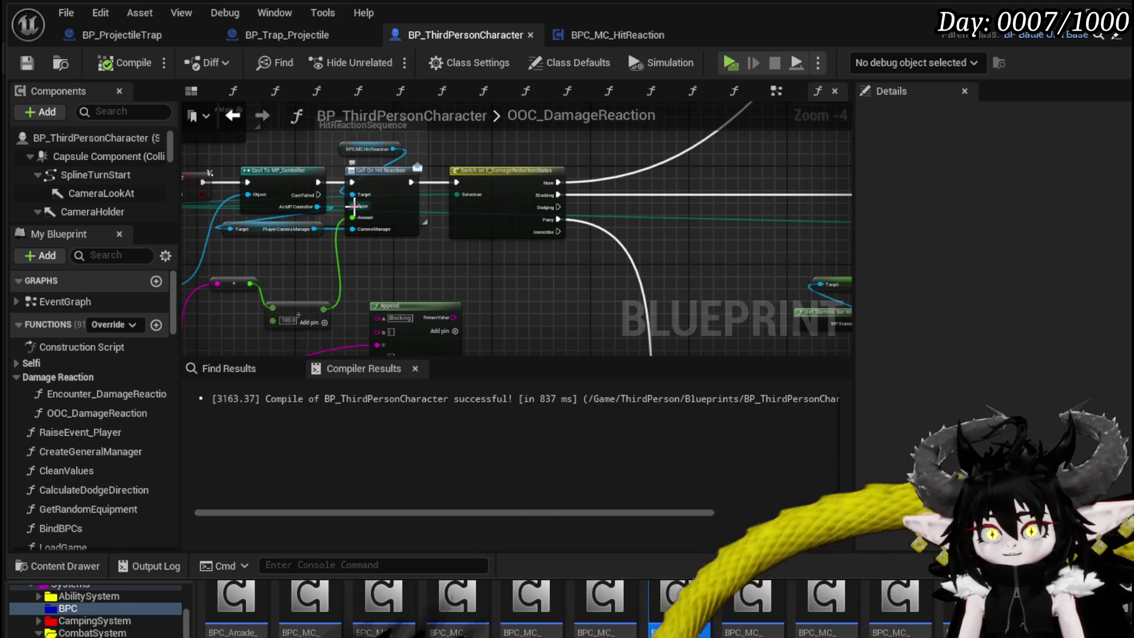
Step: Save BP_ThirdPersonCharacter and minimise its editor to return to the L_DungeonCreationTest level
{"action": "left_click_drag", "start_coordinate": [354, 206], "coordinate": [532, 214]}
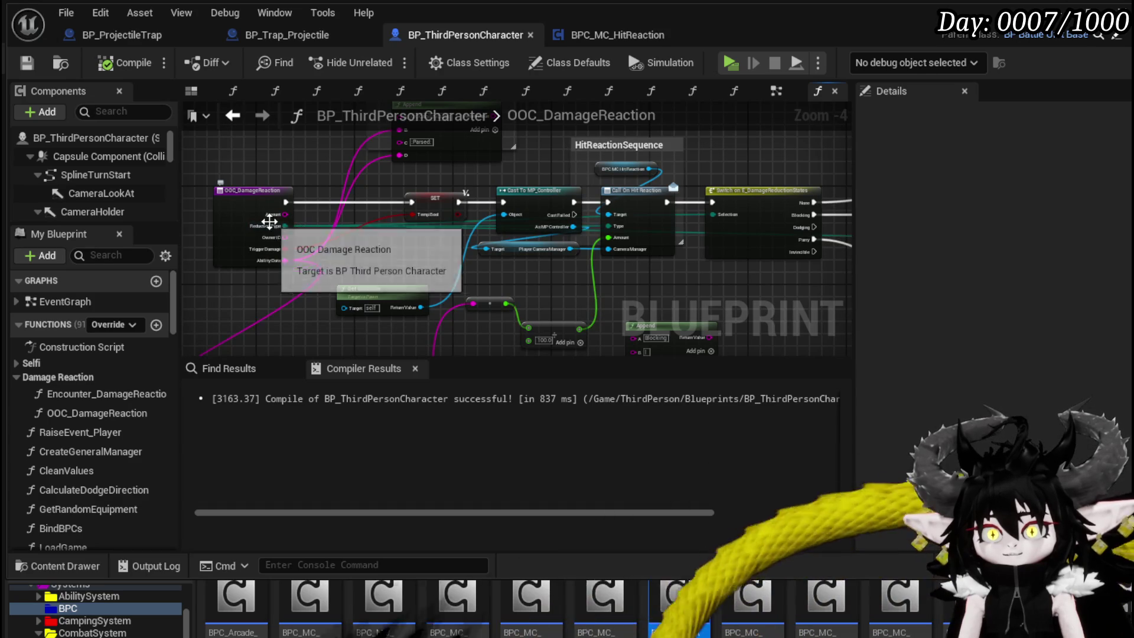
{"action": "left_click", "coordinate": [27, 63]}
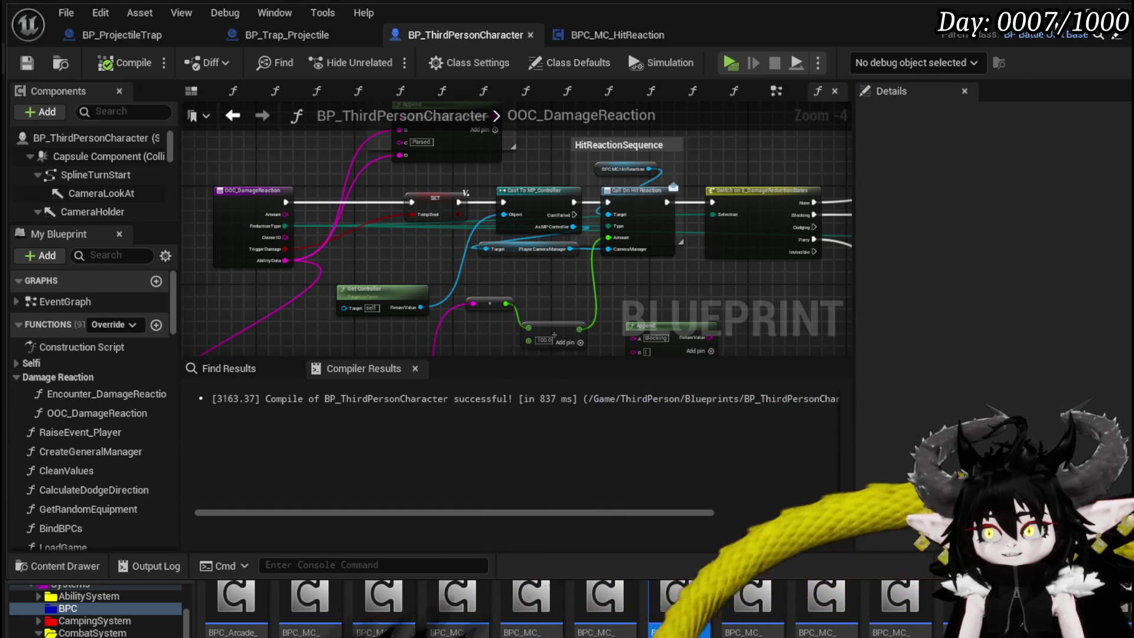
{"action": "left_click", "coordinate": [1057, 11]}
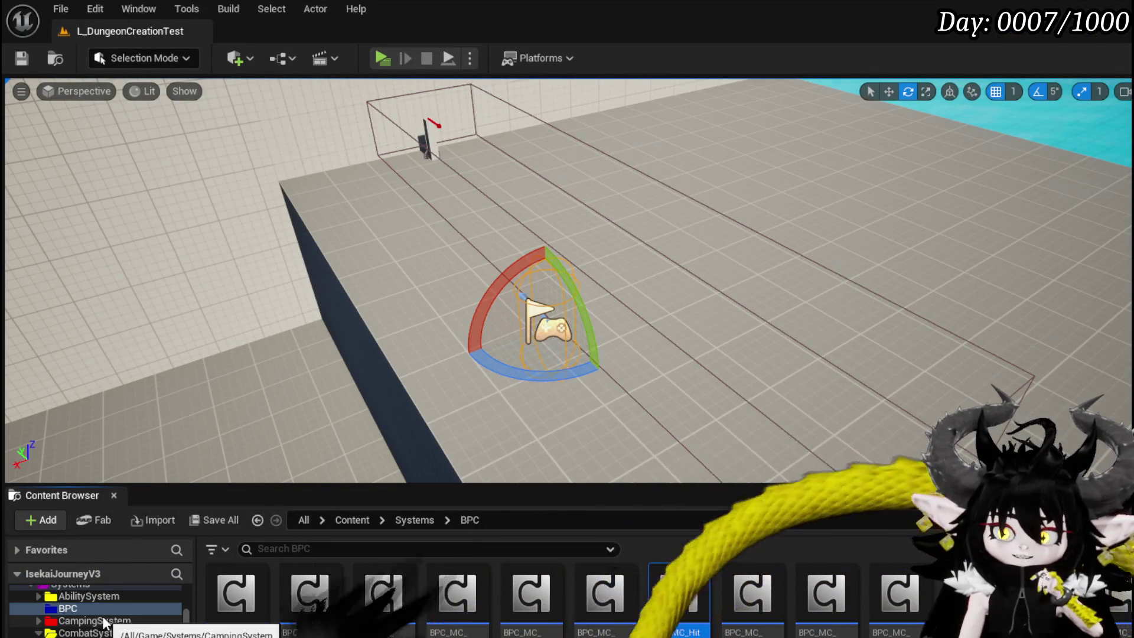
Step: Browse to the Settings > Widget folder and open the WP_MovementDebugging widget blueprint
{"action": "scroll", "coordinate": [118, 635], "scroll_direction": "down", "scroll_amount": 5}
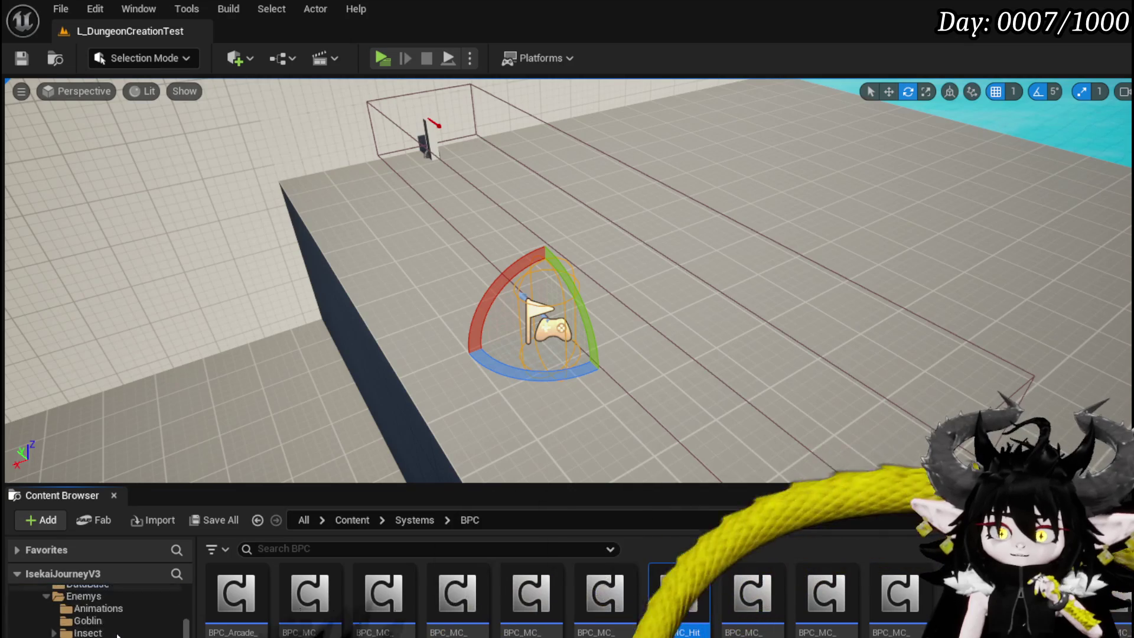
{"action": "scroll", "coordinate": [118, 635], "scroll_direction": "up", "scroll_amount": 5}
{"action": "scroll", "coordinate": [118, 635], "scroll_direction": "down", "scroll_amount": 8}
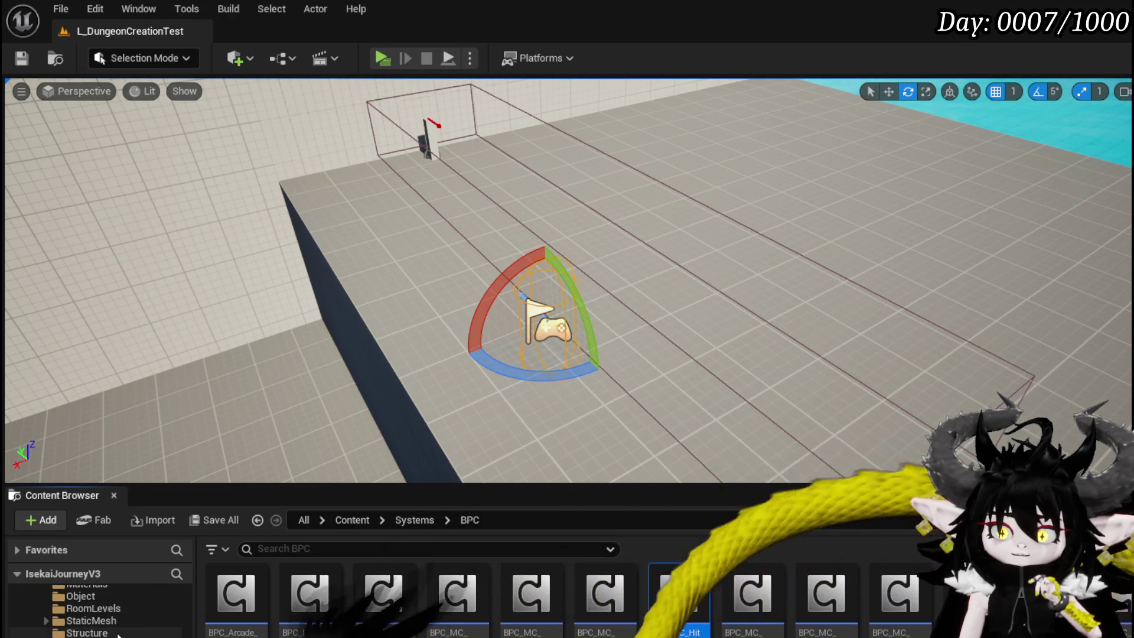
{"action": "scroll", "coordinate": [118, 634], "scroll_direction": "up", "scroll_amount": 4}
{"action": "scroll", "coordinate": [118, 634], "scroll_direction": "down", "scroll_amount": 3}
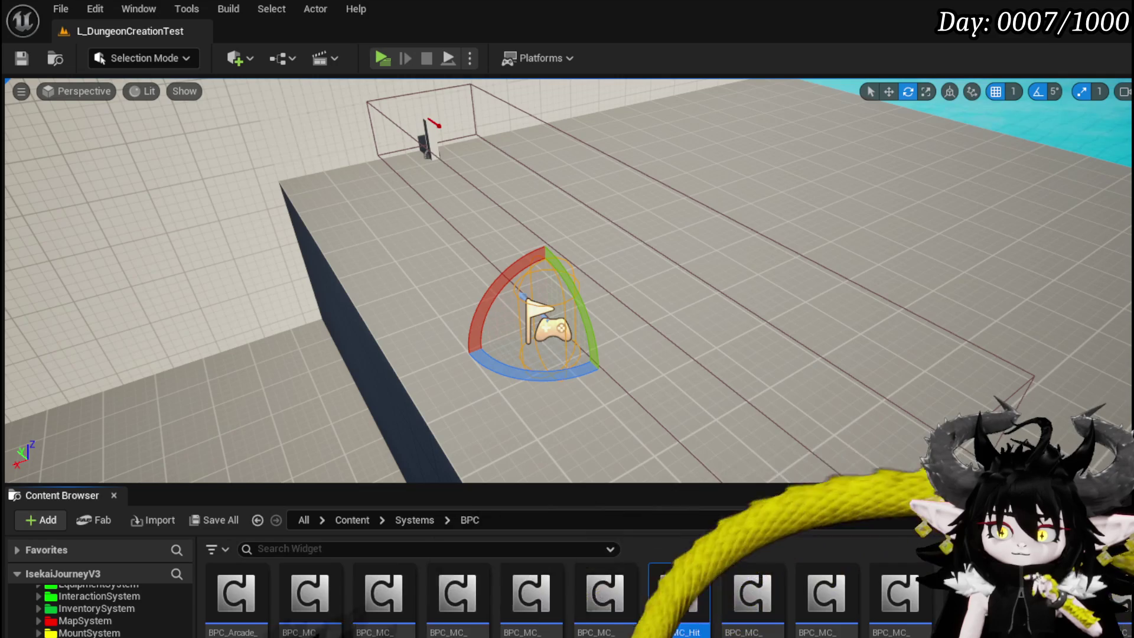
{"action": "key", "text": "alt+Left"}
{"action": "double_click", "coordinate": [319, 599]}
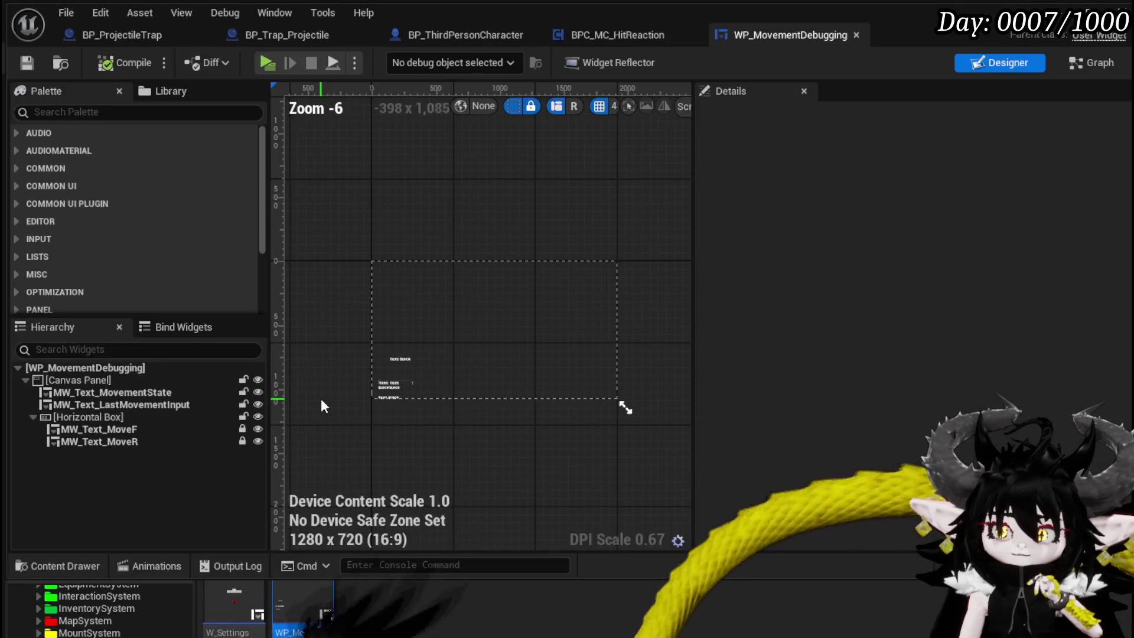
Step: Select the MW_Text_MovementState text, then add a Get Damage Reduction State node from Owner in the graph
{"action": "scroll", "coordinate": [387, 401], "scroll_direction": "up", "scroll_amount": 4}
{"action": "left_click", "coordinate": [385, 399]}
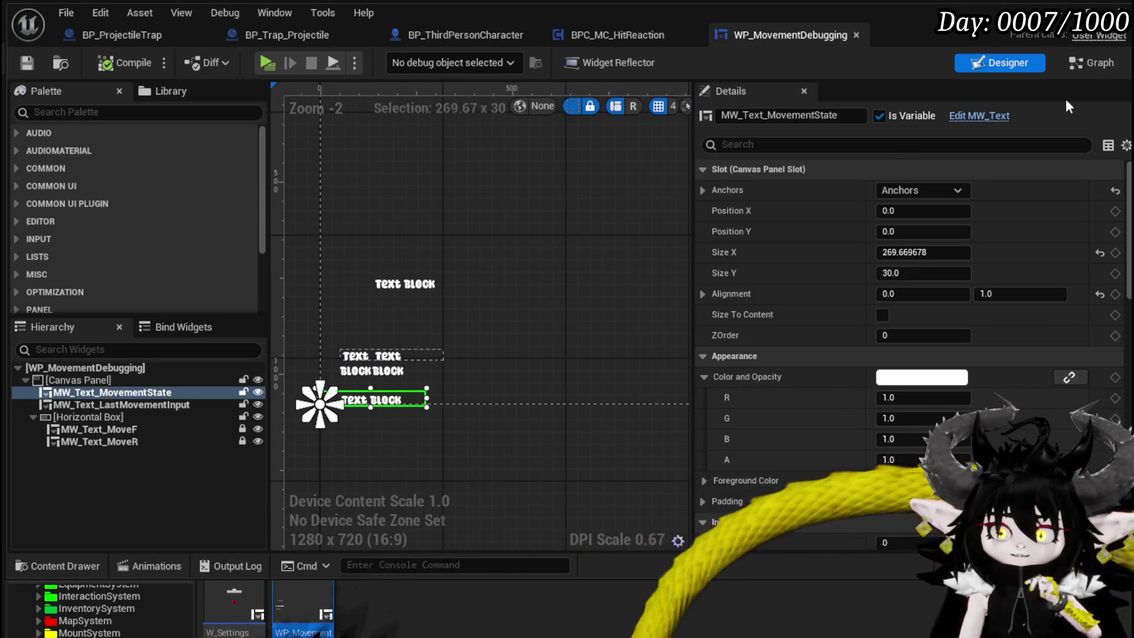
{"action": "left_click", "coordinate": [1061, 69]}
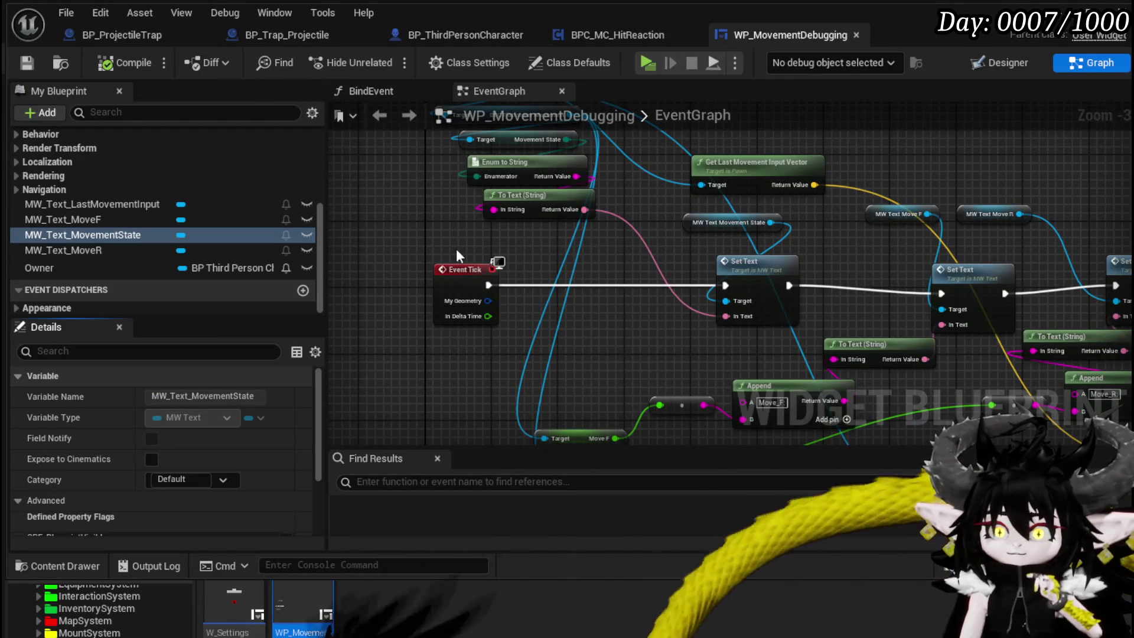
{"action": "mouse_move", "coordinate": [602, 245]}
{"action": "left_mouse_down"}
{"action": "mouse_move", "coordinate": [547, 210]}
{"action": "mouse_move", "coordinate": [559, 342]}
{"action": "left_mouse_up"}
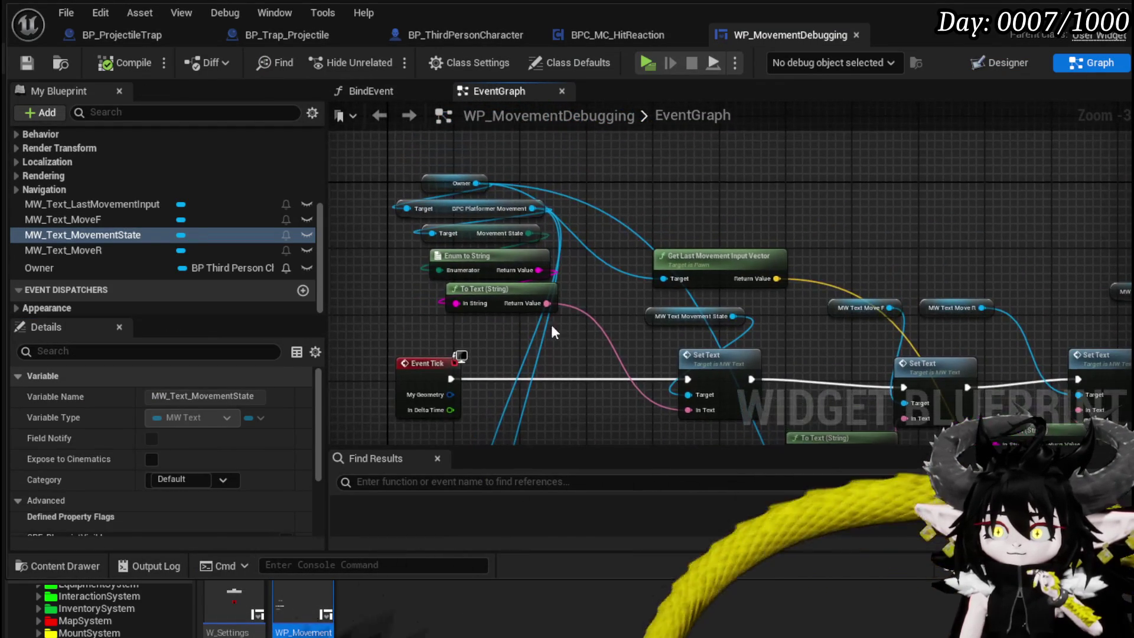
{"action": "left_click_drag", "start_coordinate": [475, 183], "coordinate": [605, 179]}
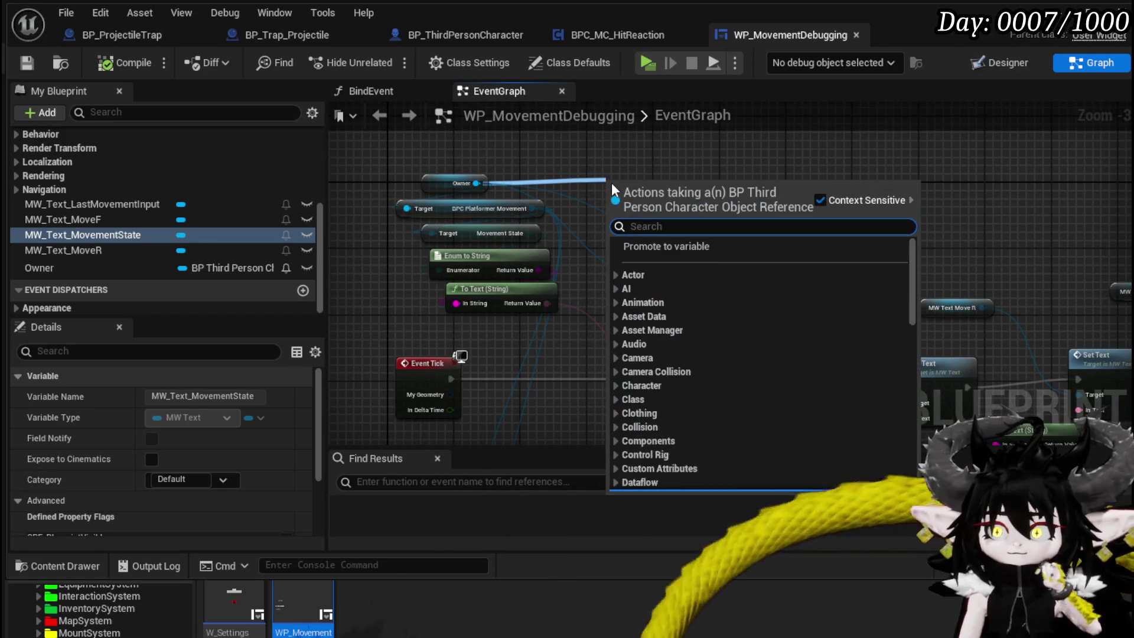
{"action": "type", "text": "damag"}
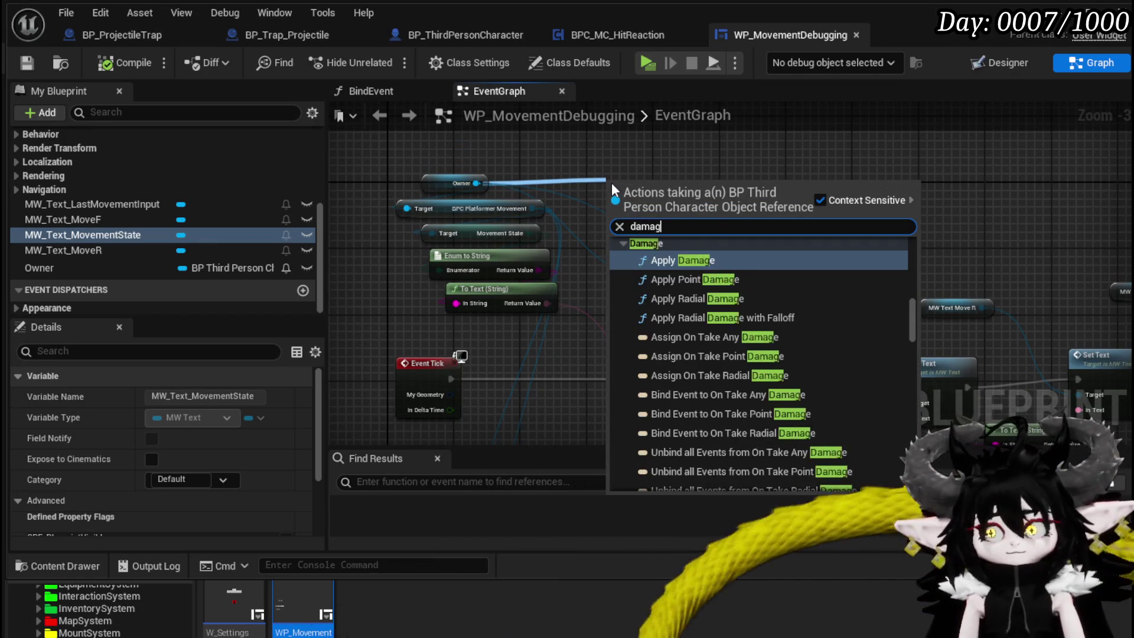
{"action": "type", "text": "e redu"}
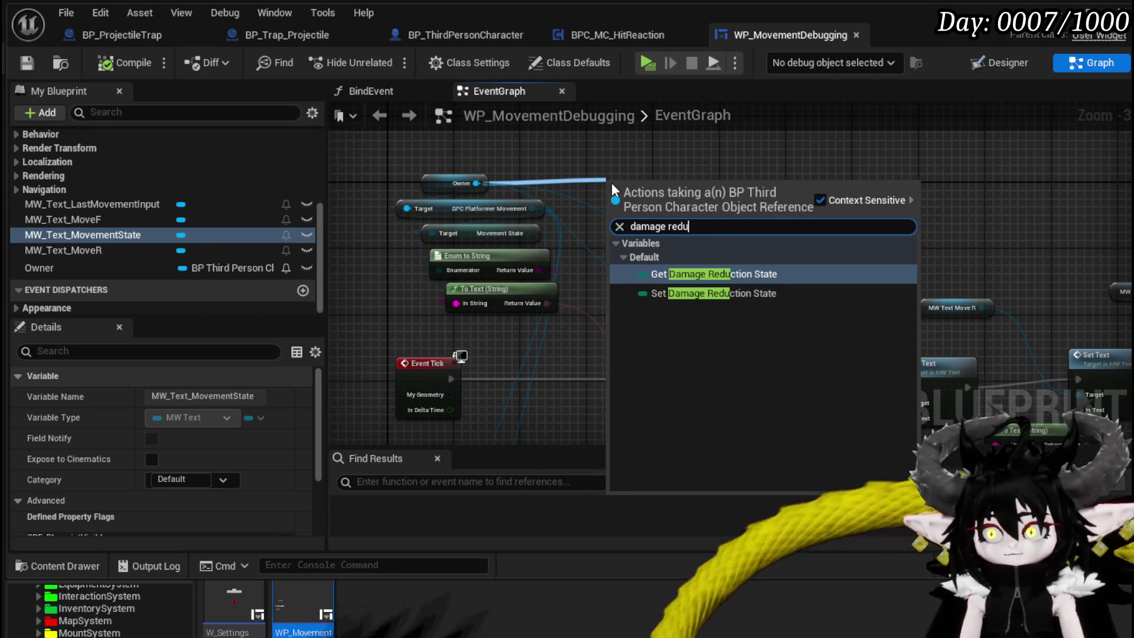
{"action": "left_click", "coordinate": [750, 274]}
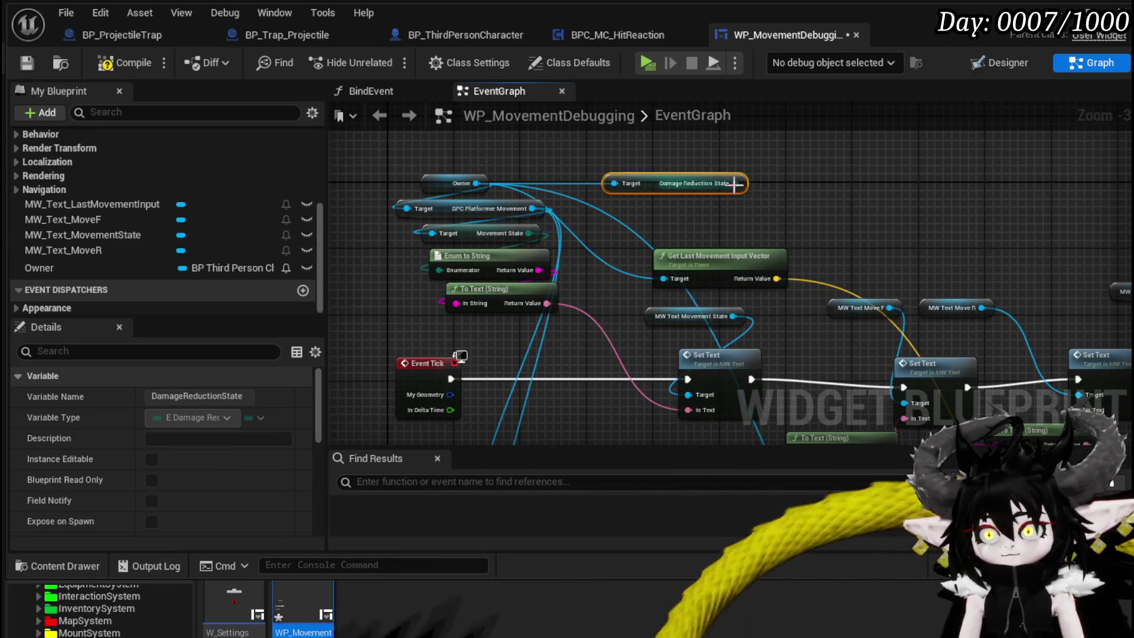
Step: Delete the old Movement State getter and its Enum to String node
{"action": "left_click_drag", "start_coordinate": [448, 268], "coordinate": [448, 267]}
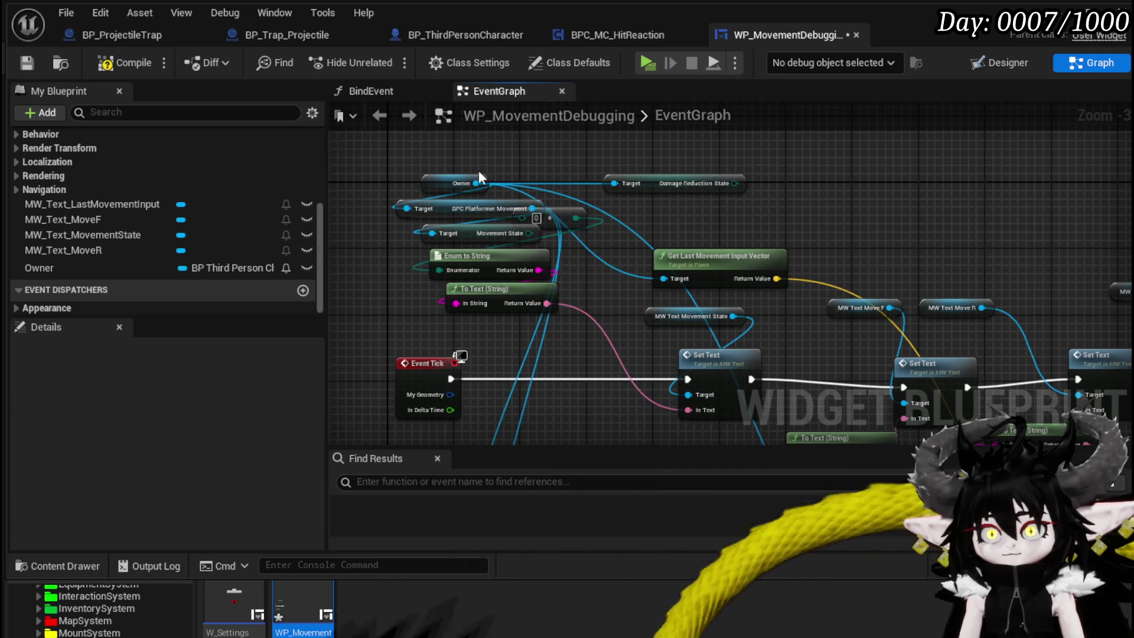
{"action": "mouse_move", "coordinate": [738, 183]}
{"action": "left_mouse_down"}
{"action": "mouse_move", "coordinate": [486, 240]}
{"action": "mouse_move", "coordinate": [438, 270]}
{"action": "left_mouse_up"}
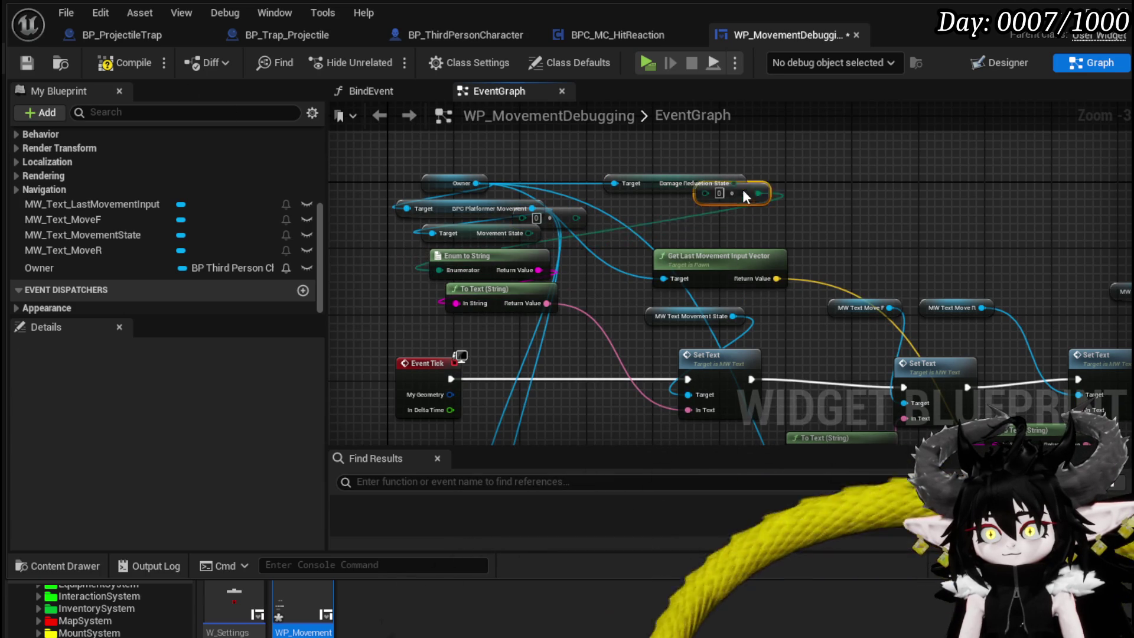
{"action": "scroll", "coordinate": [618, 210], "scroll_direction": "up", "scroll_amount": 3}
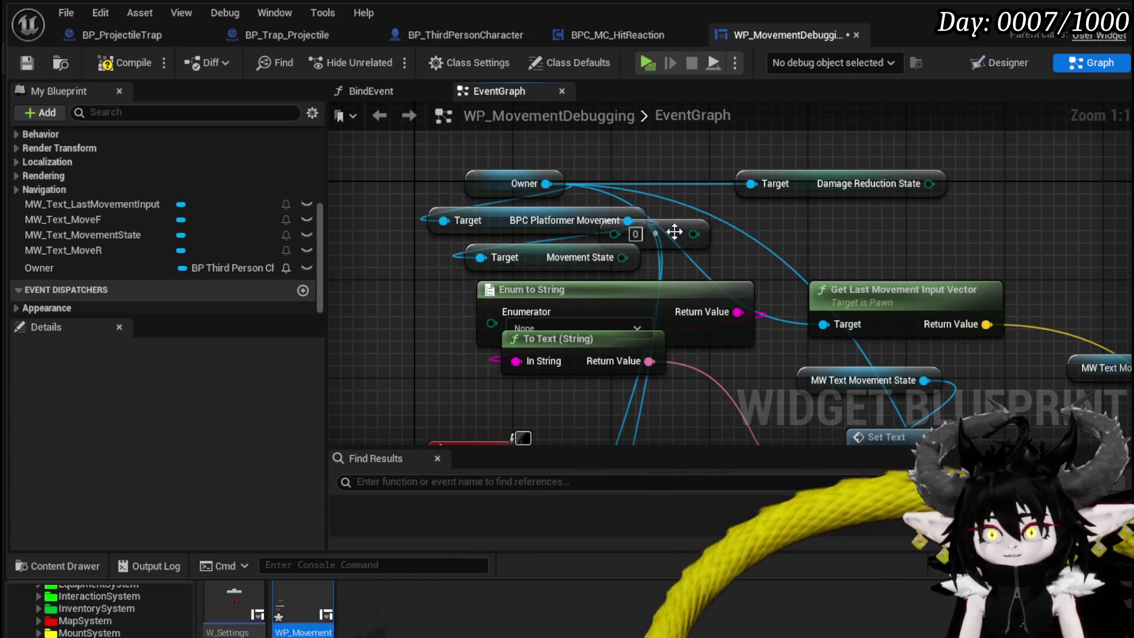
{"action": "left_click", "coordinate": [546, 255]}
{"action": "key", "text": "Delete"}
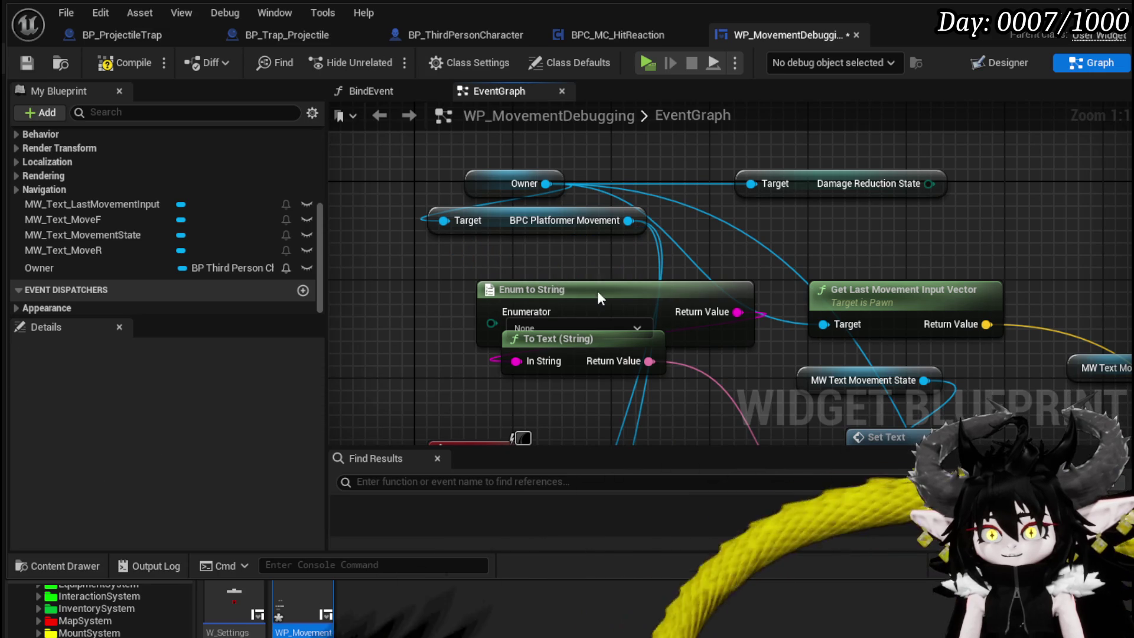
{"action": "left_click", "coordinate": [597, 290]}
{"action": "left_click", "coordinate": [545, 323]}
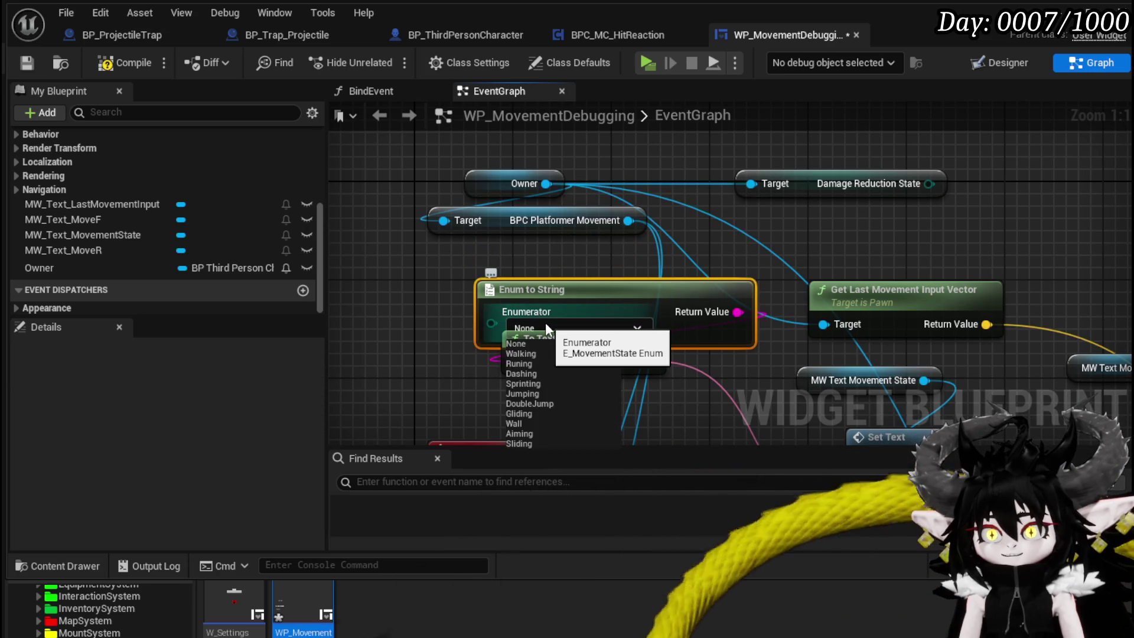
{"action": "left_click", "coordinate": [569, 300]}
{"action": "left_click_drag", "start_coordinate": [570, 299], "coordinate": [434, 275]}
{"action": "key", "text": "Delete"}
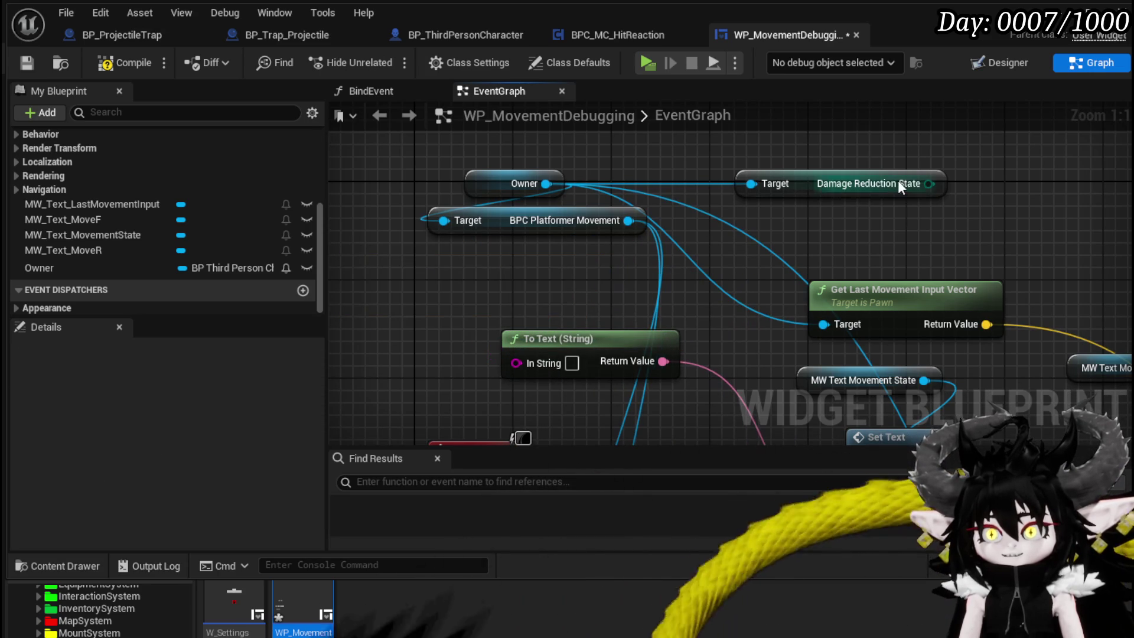
Step: Feed Damage Reduction State through a new Enum to String into To Text's In String, then compile
{"action": "mouse_move", "coordinate": [805, 185]}
{"action": "left_mouse_down"}
{"action": "mouse_move", "coordinate": [378, 285]}
{"action": "mouse_move", "coordinate": [348, 234]}
{"action": "left_mouse_up"}
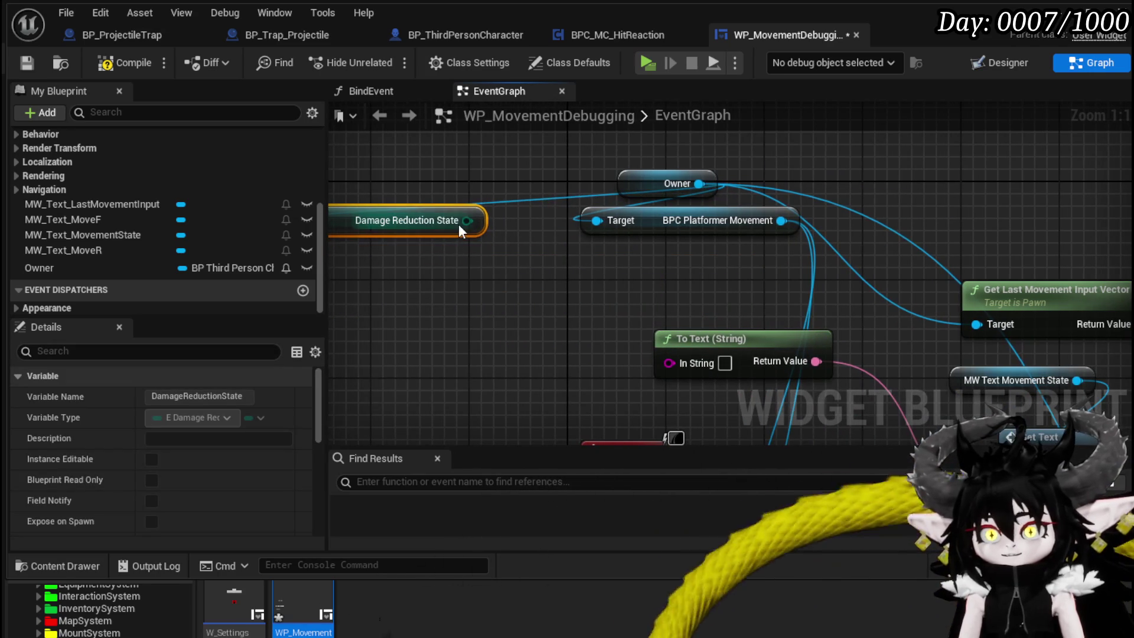
{"action": "left_click_drag", "start_coordinate": [466, 221], "coordinate": [421, 300]}
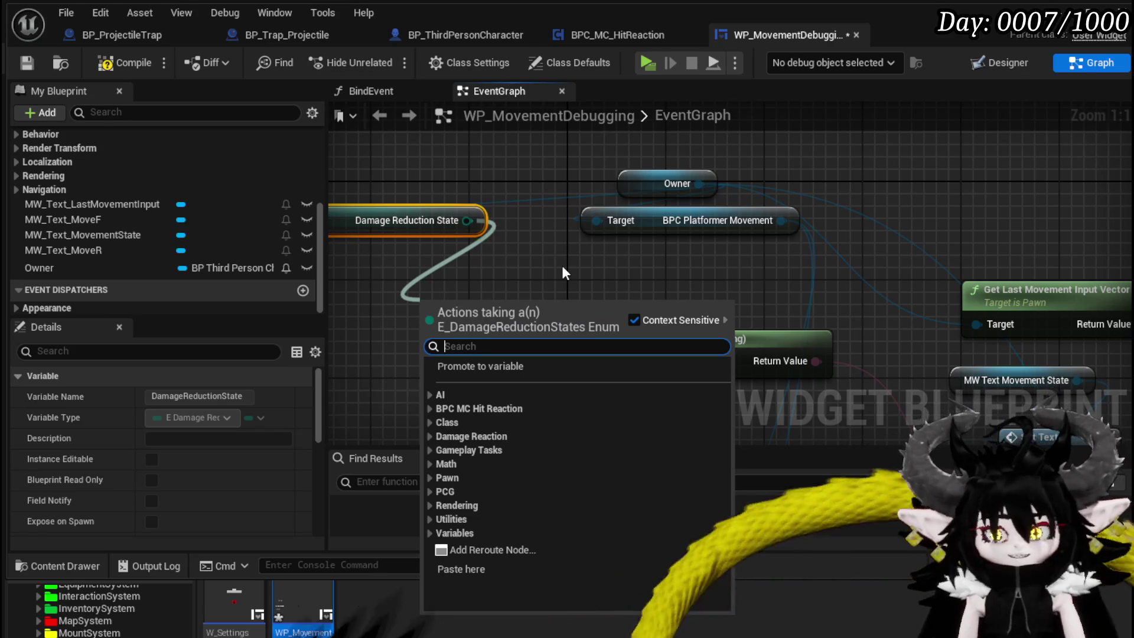
{"action": "type", "text": "string"}
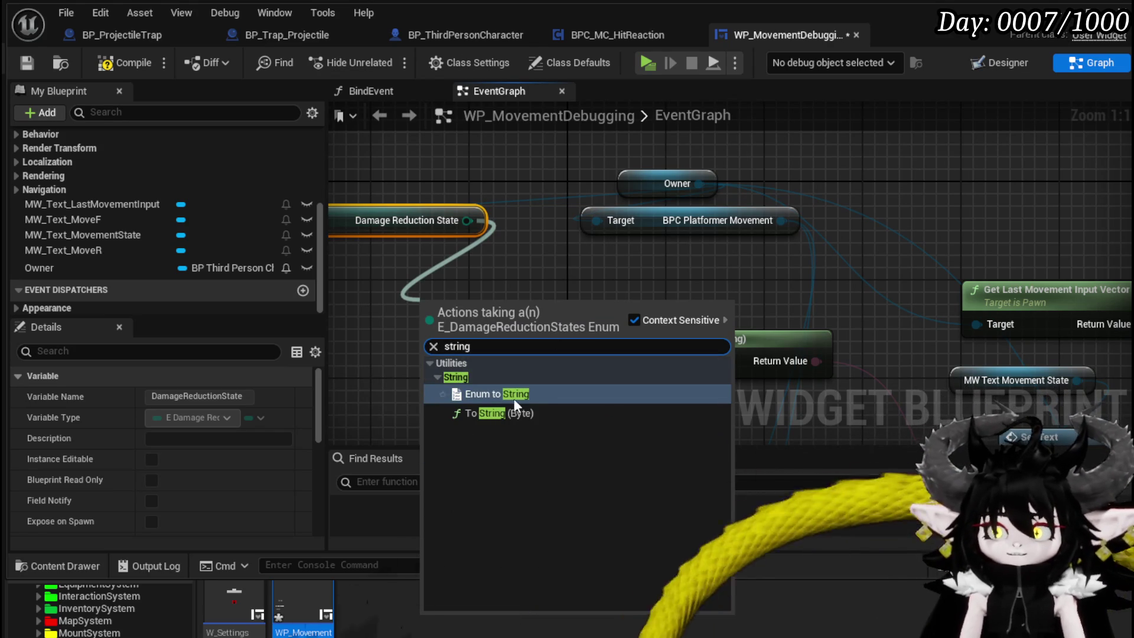
{"action": "left_click", "coordinate": [514, 401]}
{"action": "left_click_drag", "start_coordinate": [665, 387], "coordinate": [669, 362]}
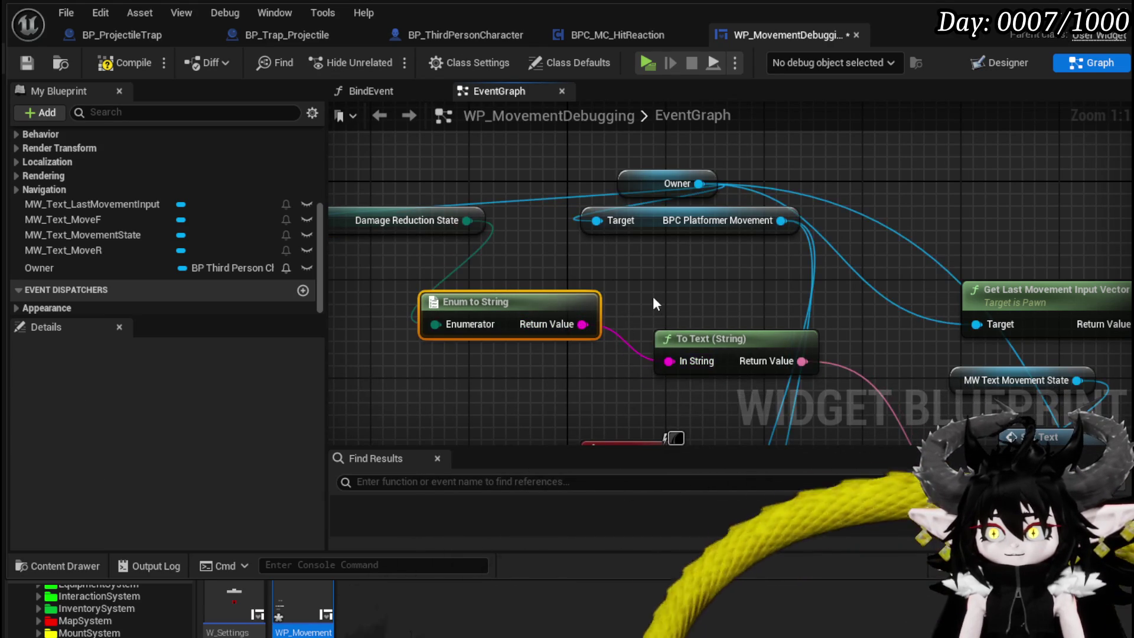
{"action": "left_click", "coordinate": [33, 60]}
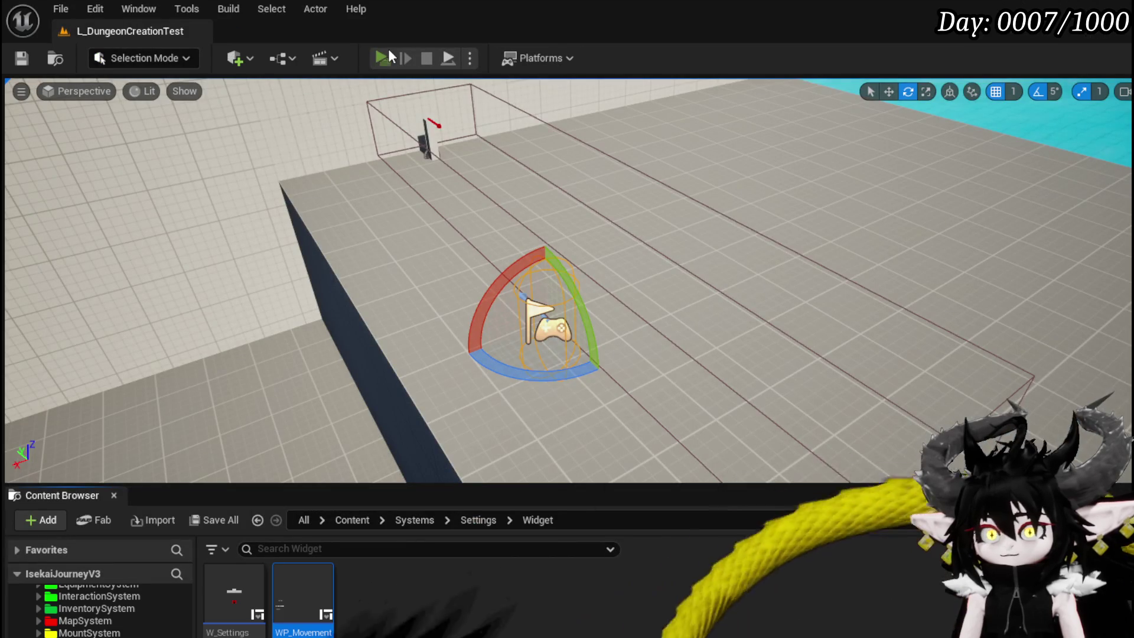
Step: Play-test the level by walking and jumping around the arena, then stop and save the level
{"action": "left_click", "coordinate": [388, 50]}
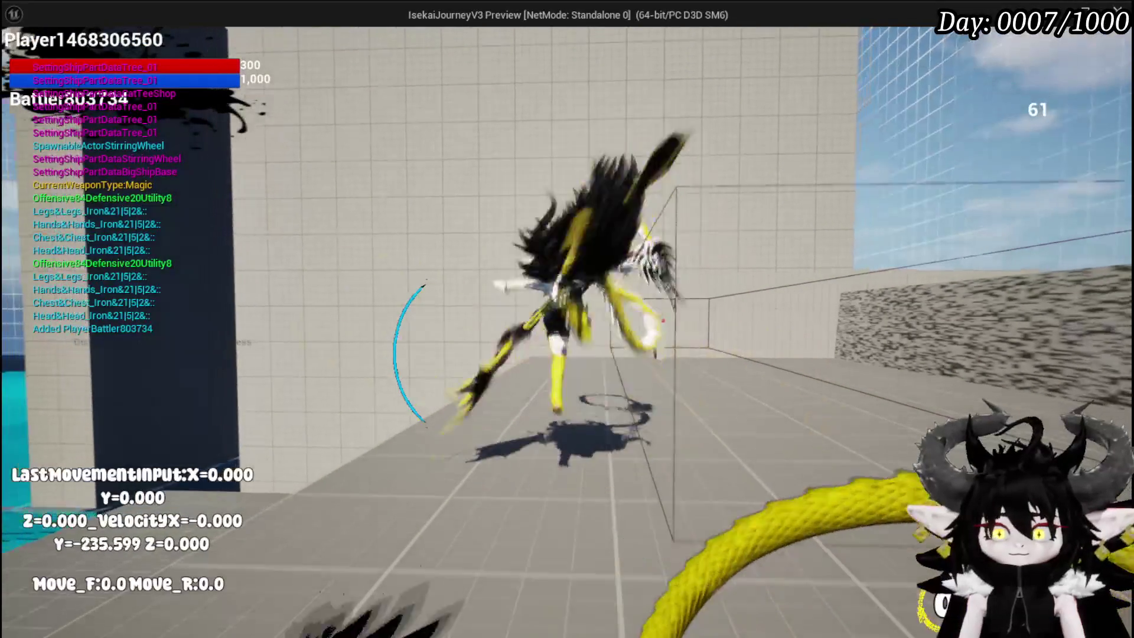
{"action": "key", "text": "w"}
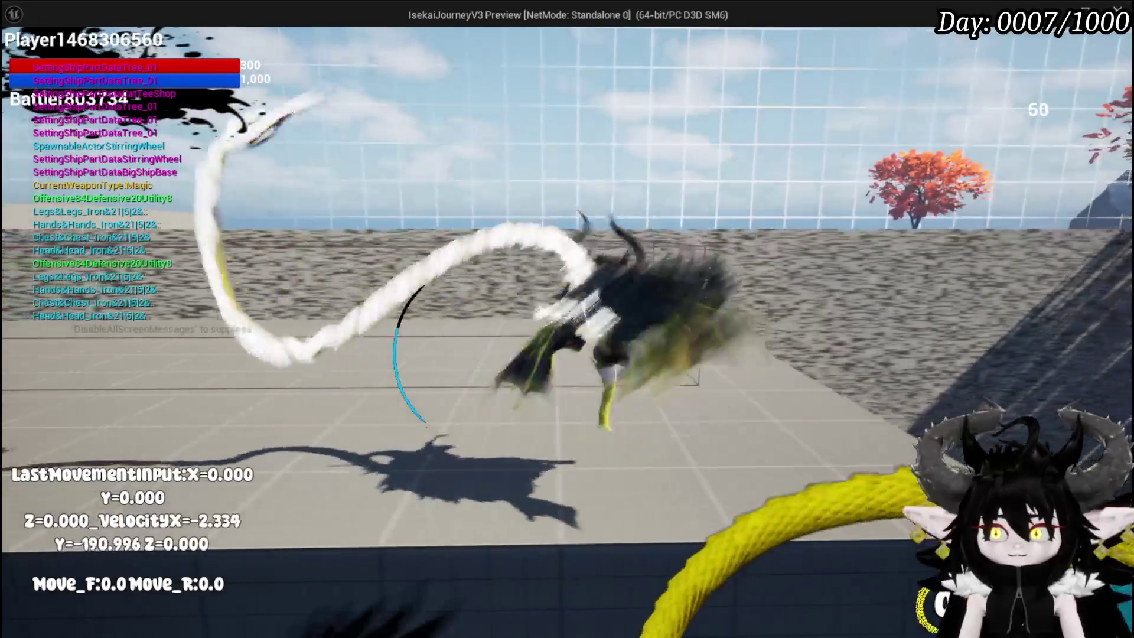
{"action": "key", "text": "w"}
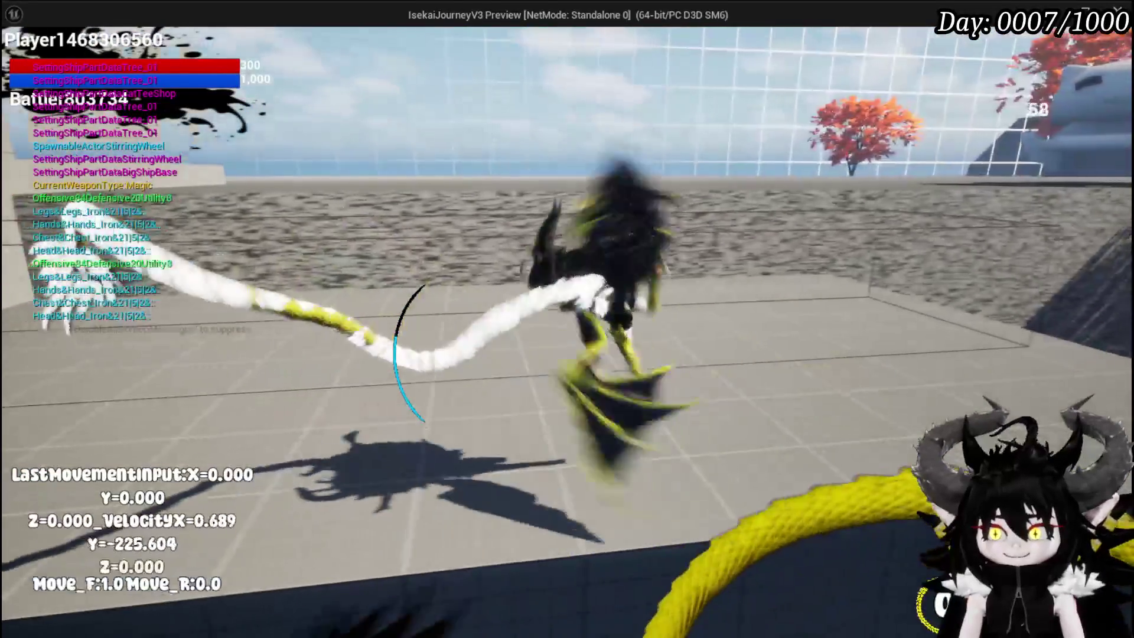
{"action": "key", "text": "d"}
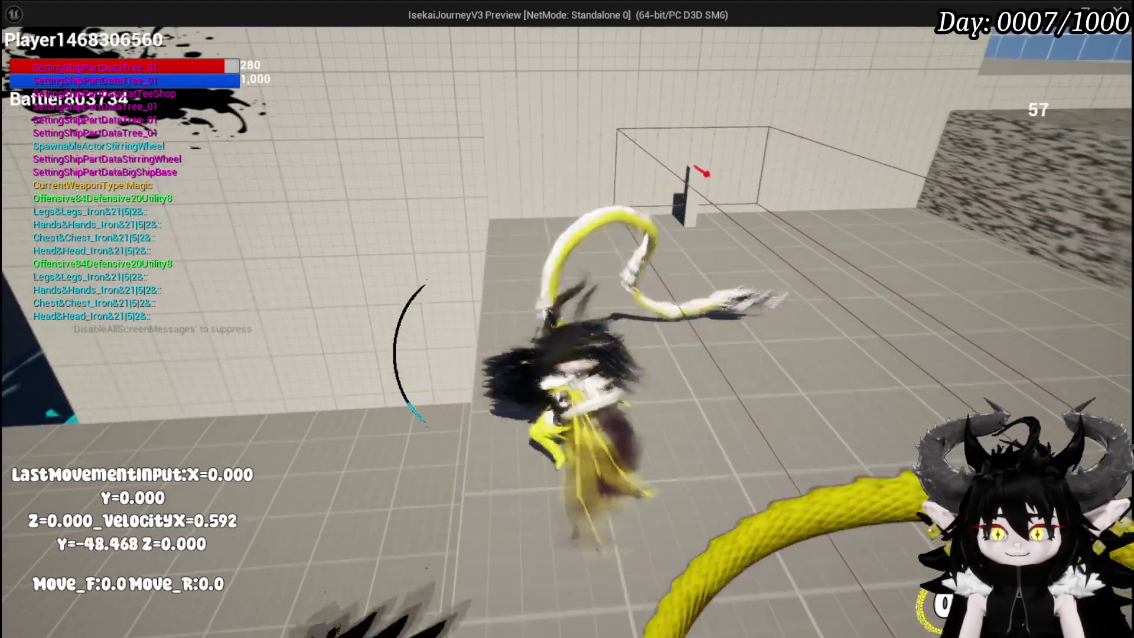
{"action": "key", "text": "d"}
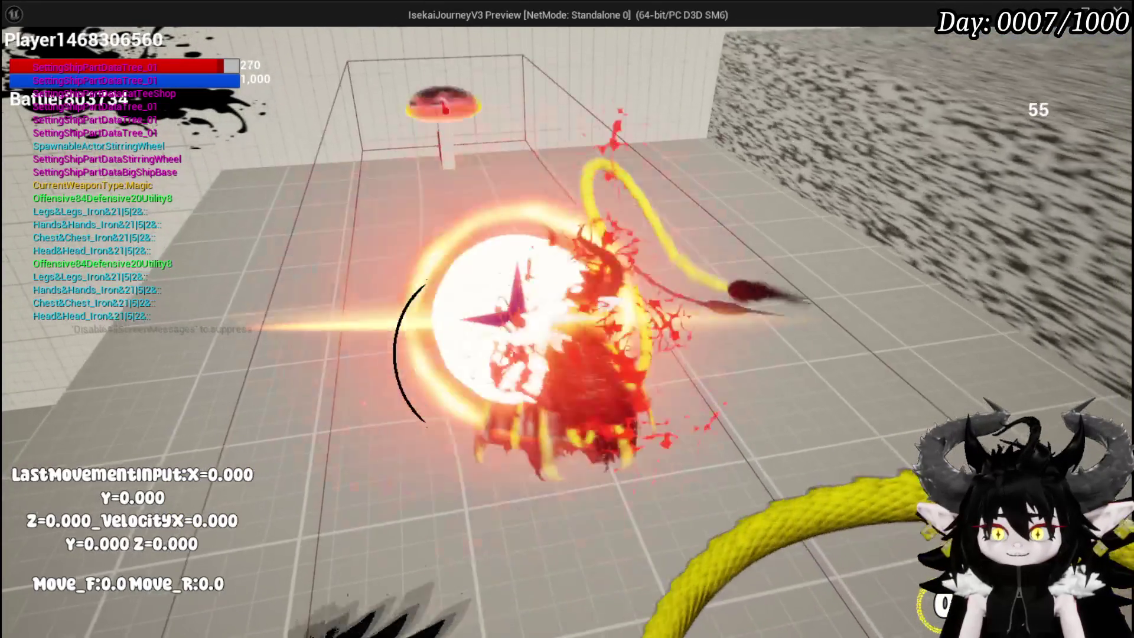
{"action": "key", "text": "a"}
{"action": "key", "text": "w"}
{"action": "key", "text": "d"}
{"action": "key", "text": "space"}
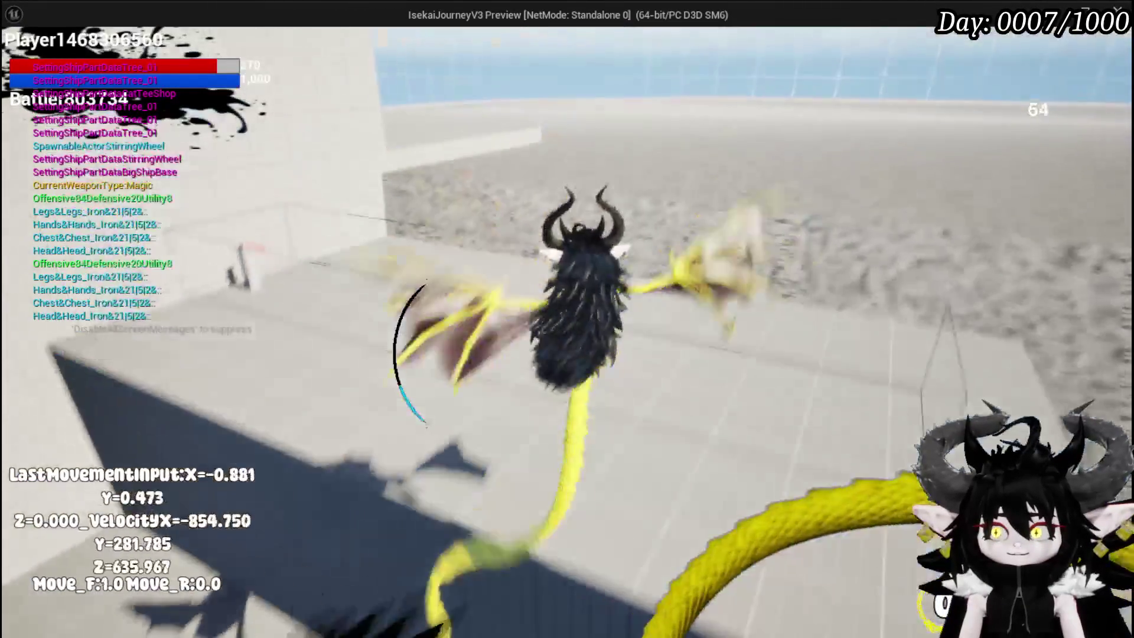
{"action": "key", "text": "Escape"}
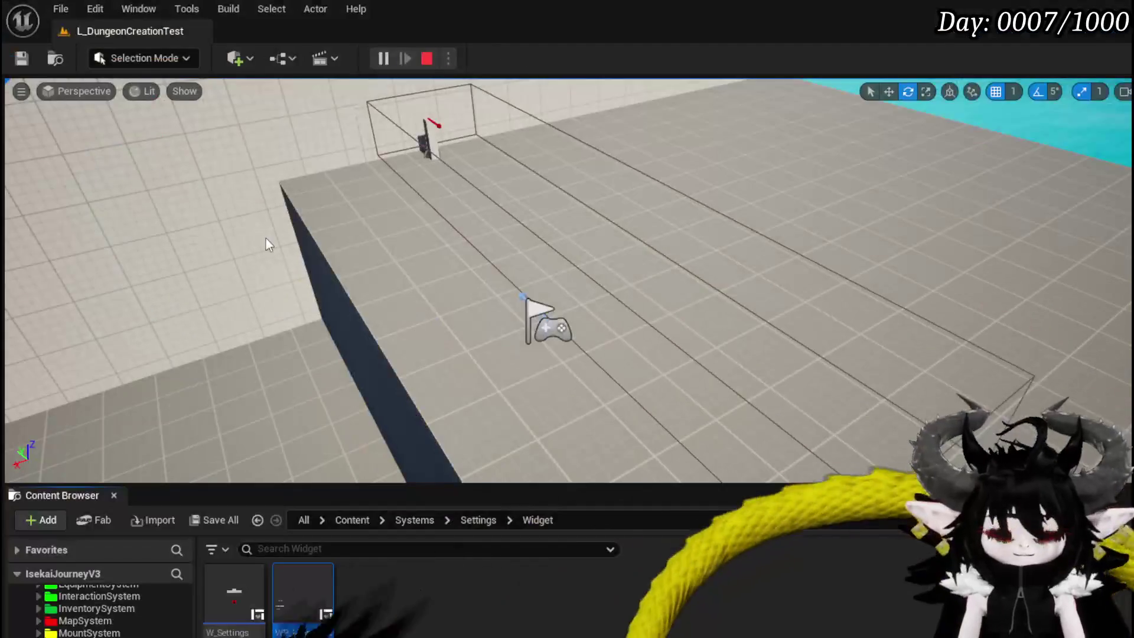
{"action": "left_click", "coordinate": [21, 58]}
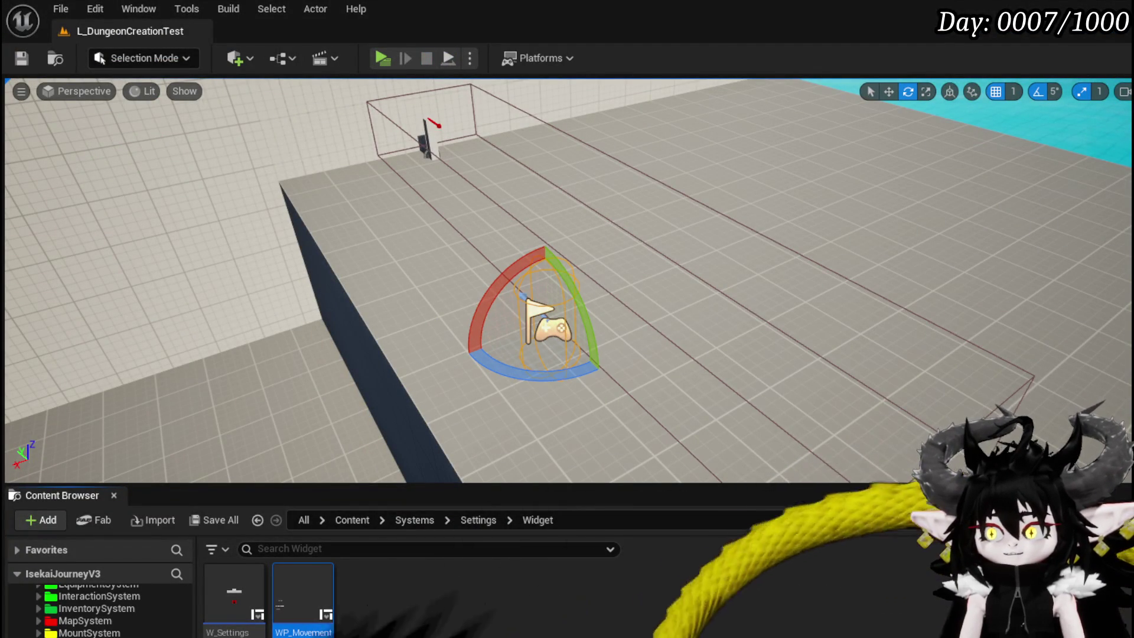
Step: Set BP_ProjectileTrap's shoot timer Time to 3.0, compile, and start a play-test
{"action": "key", "text": "alt+Tab"}
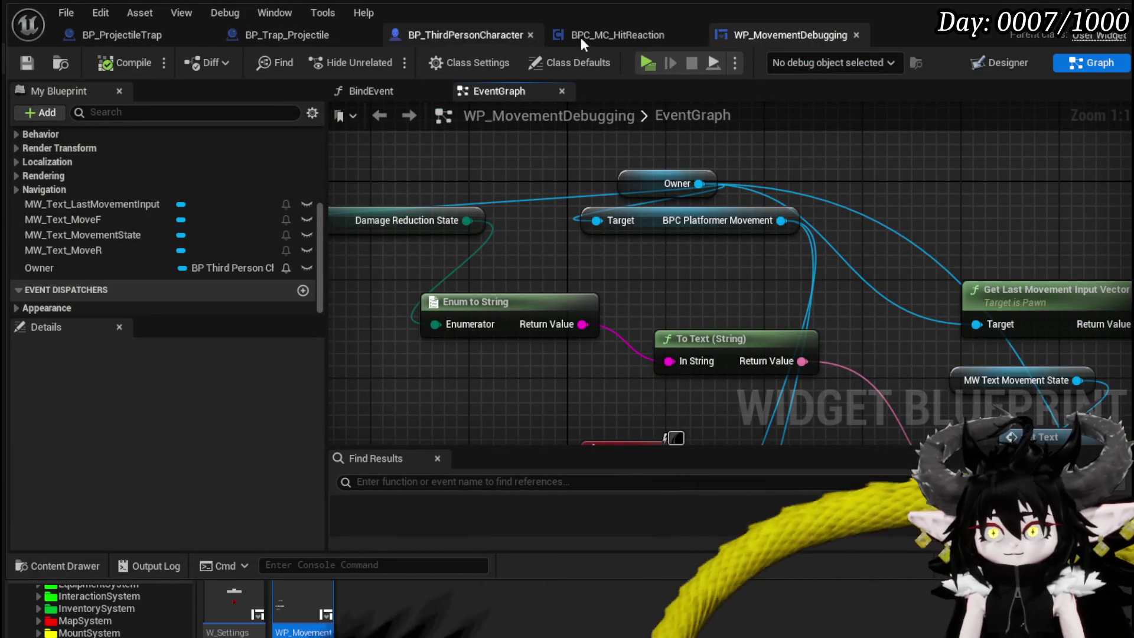
{"action": "left_click", "coordinate": [257, 32]}
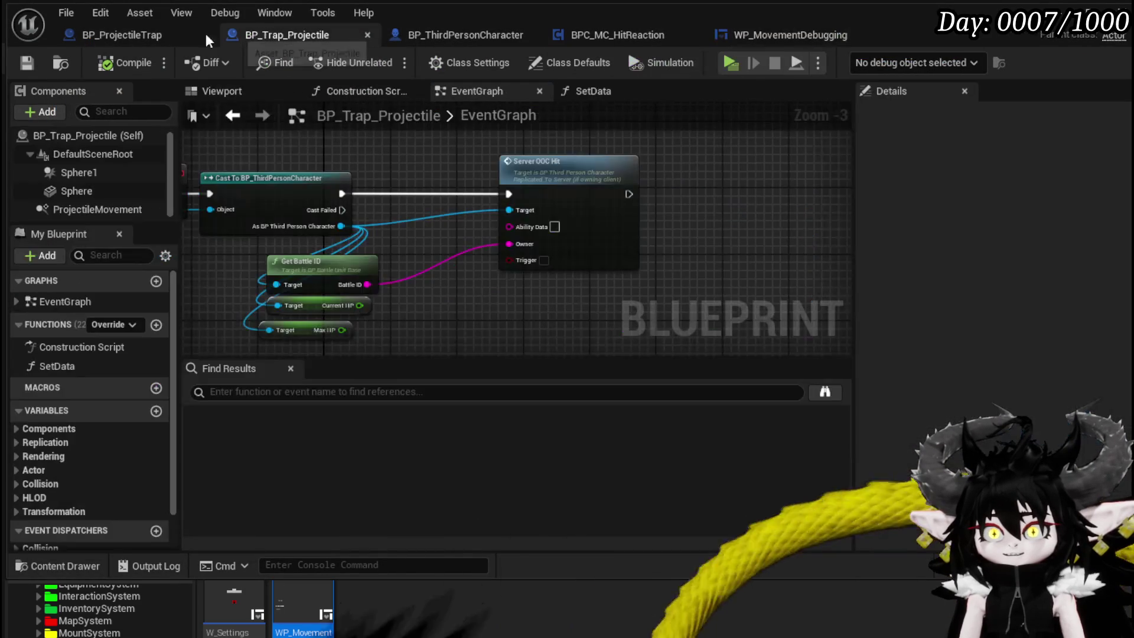
{"action": "left_click", "coordinate": [253, 117]}
{"action": "scroll", "coordinate": [464, 236], "scroll_direction": "down", "scroll_amount": 1}
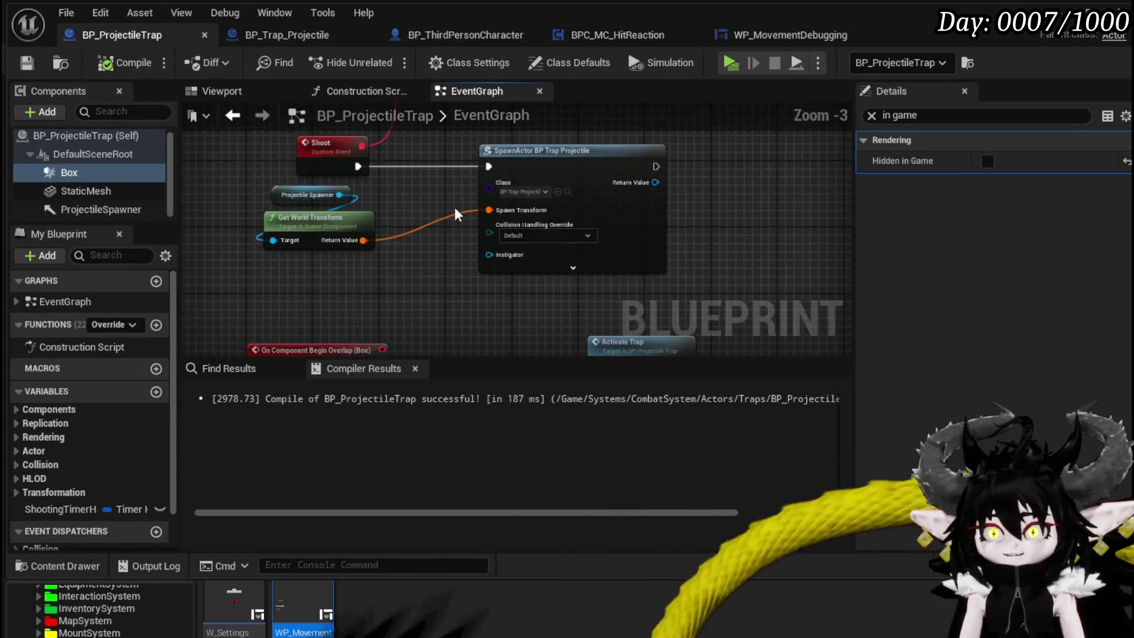
{"action": "scroll", "coordinate": [448, 224], "scroll_direction": "up", "scroll_amount": 3}
{"action": "left_click", "coordinate": [454, 204]}
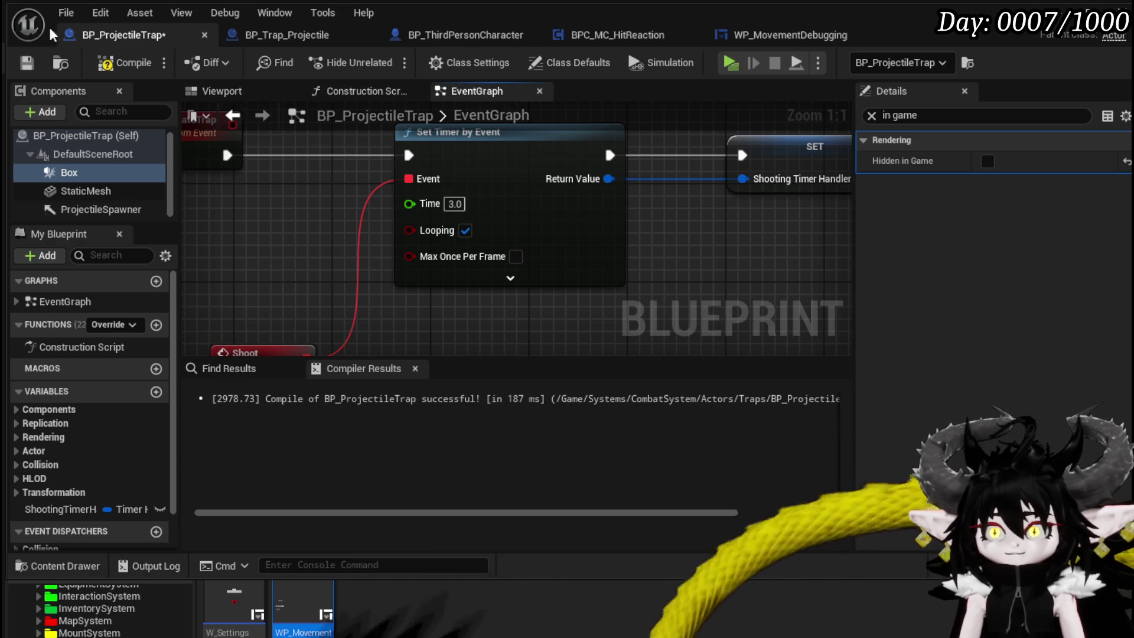
{"action": "left_click", "coordinate": [104, 65]}
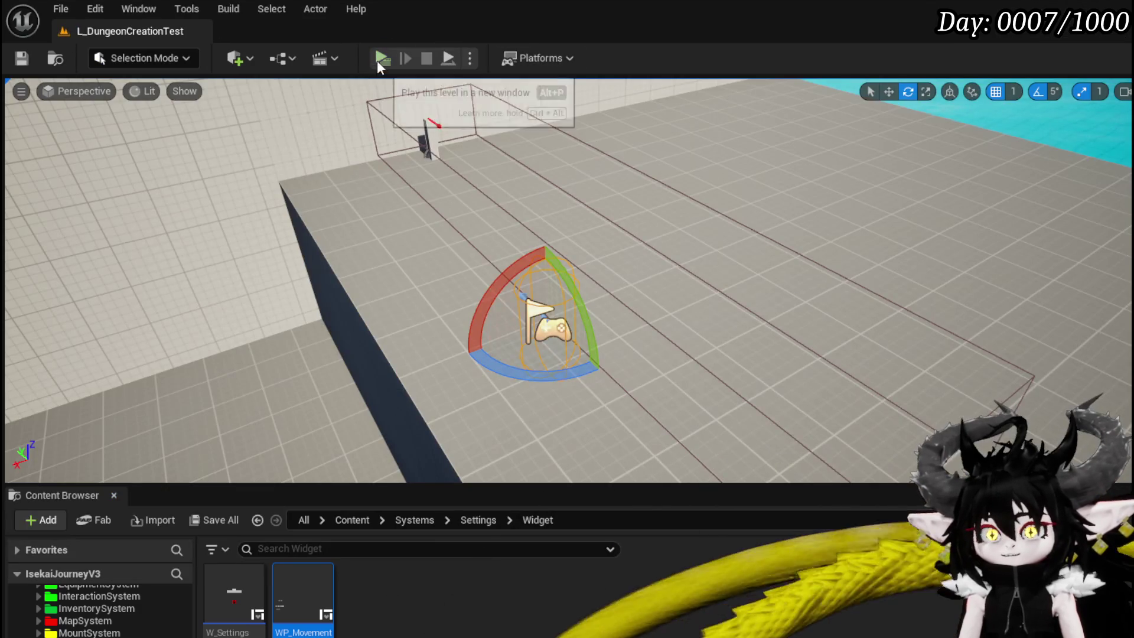
{"action": "left_click", "coordinate": [377, 58]}
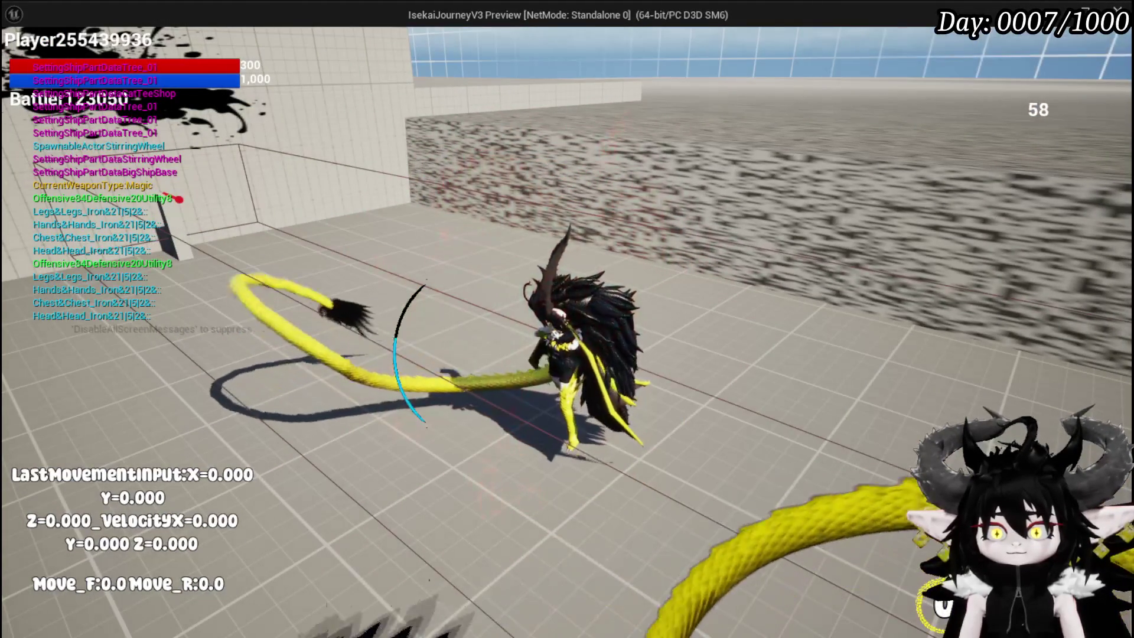
Step: Fly forward and steer during the play-test, then stop and save the level
{"action": "key", "text": "w"}
{"action": "key", "text": "a"}
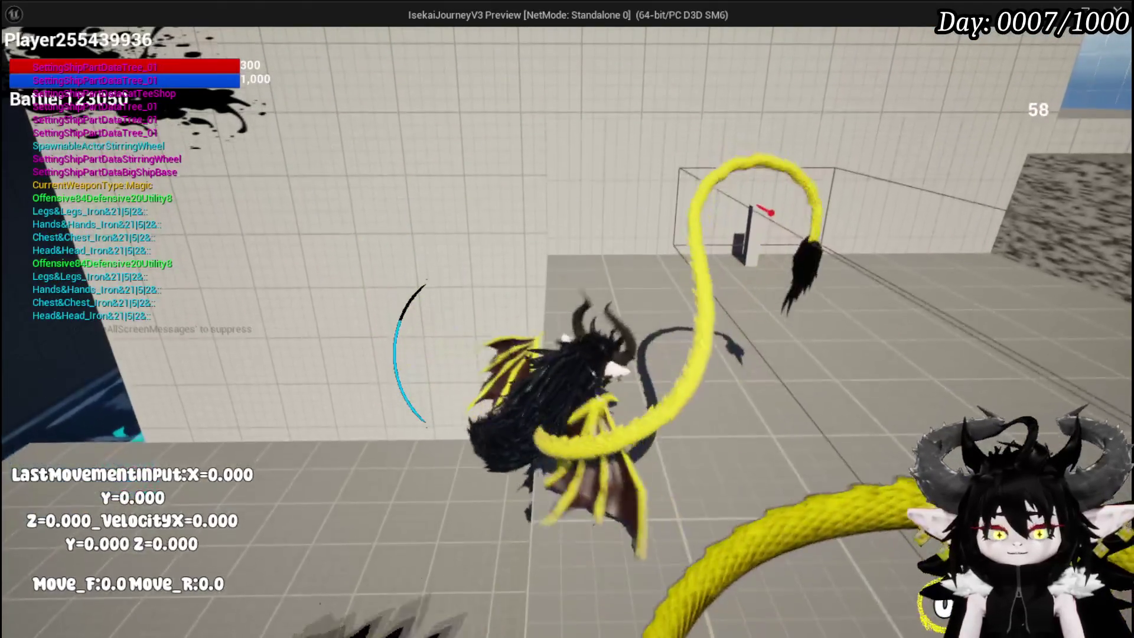
{"action": "key", "text": "Escape"}
{"action": "left_click", "coordinate": [20, 56]}
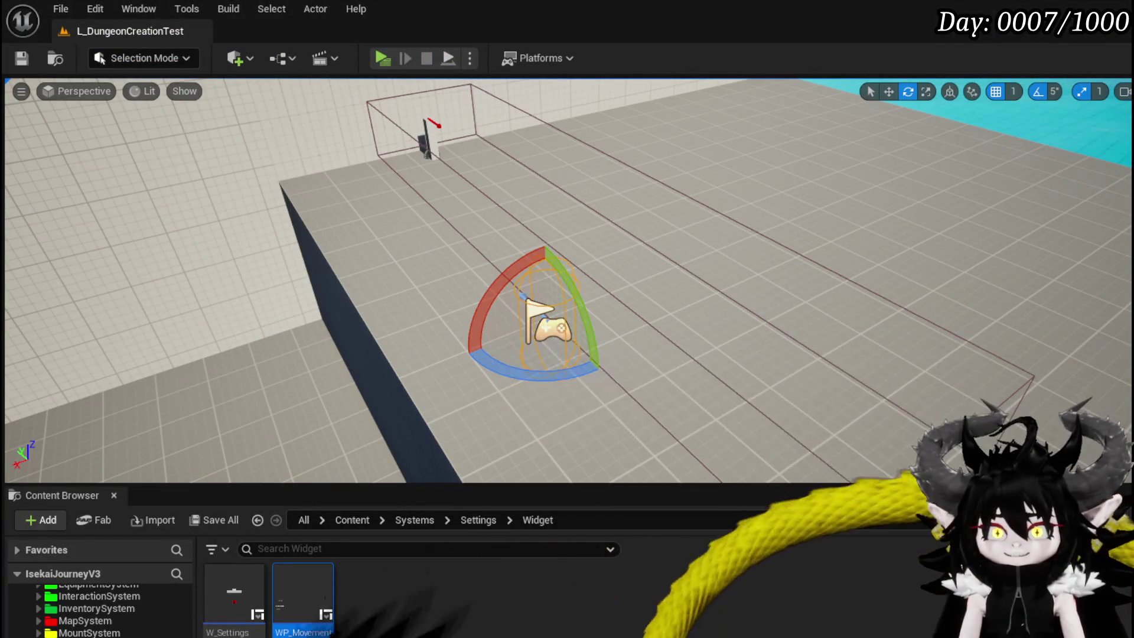
Step: Switch between BP_ProjectileTrap and the level editor, then go to the WeaponAnimations folder
{"action": "key", "text": "alt+Tab"}
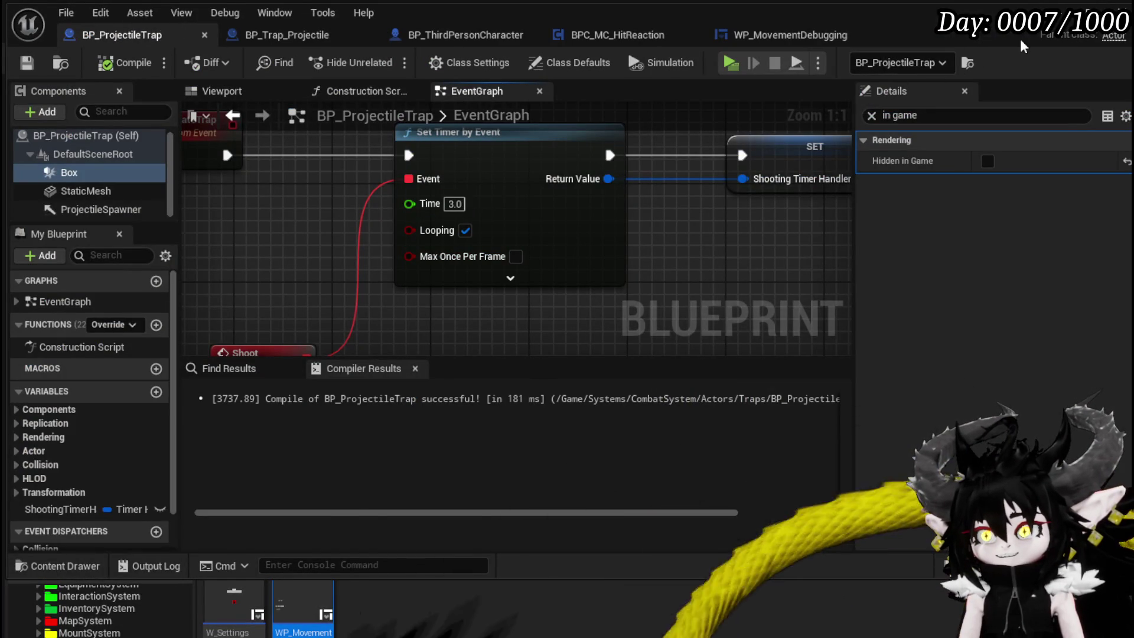
{"action": "key", "text": "alt+Tab"}
{"action": "scroll", "coordinate": [140, 633], "scroll_direction": "down", "scroll_amount": 5}
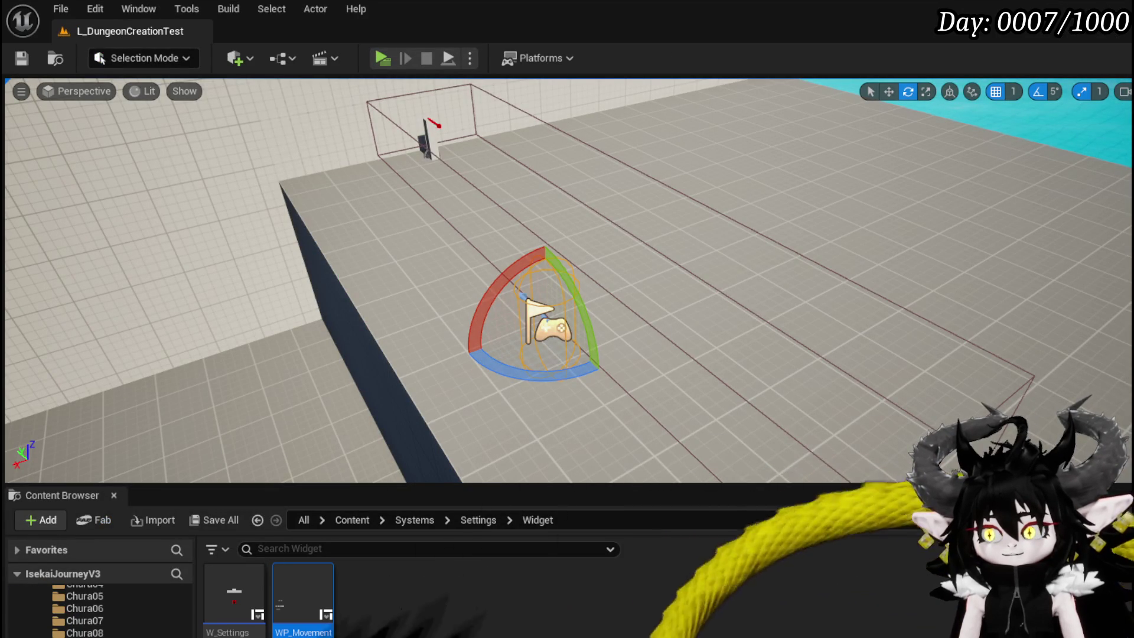
{"action": "key", "text": "alt+Tab"}
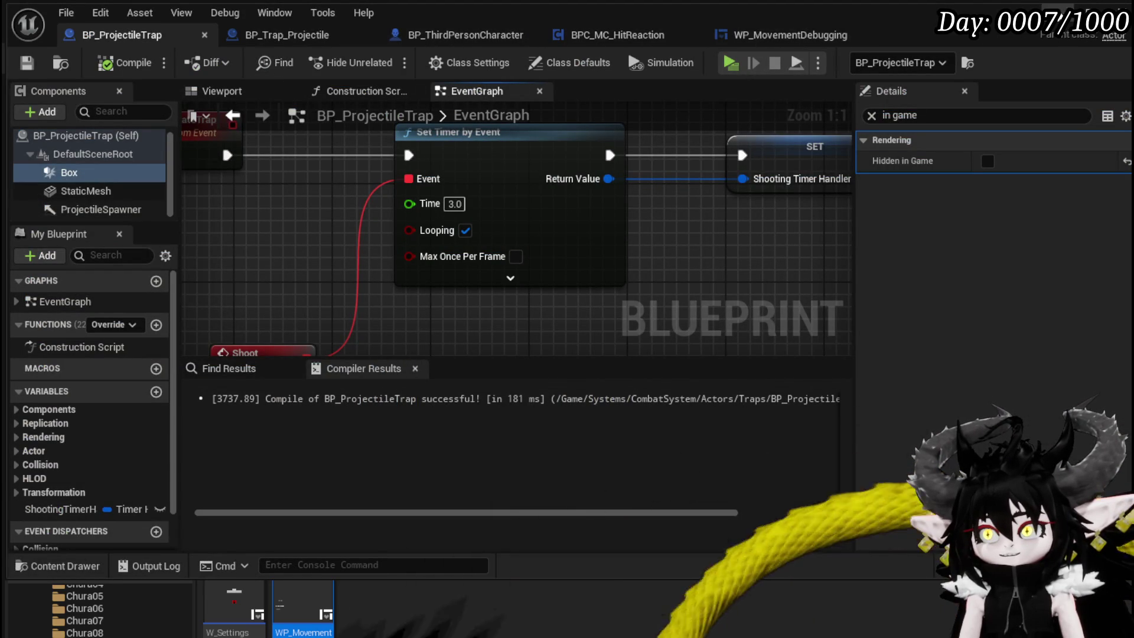
{"action": "key", "text": "alt+Tab"}
{"action": "scroll", "coordinate": [101, 608], "scroll_direction": "down", "scroll_amount": 3}
{"action": "left_click", "coordinate": [115, 620]}
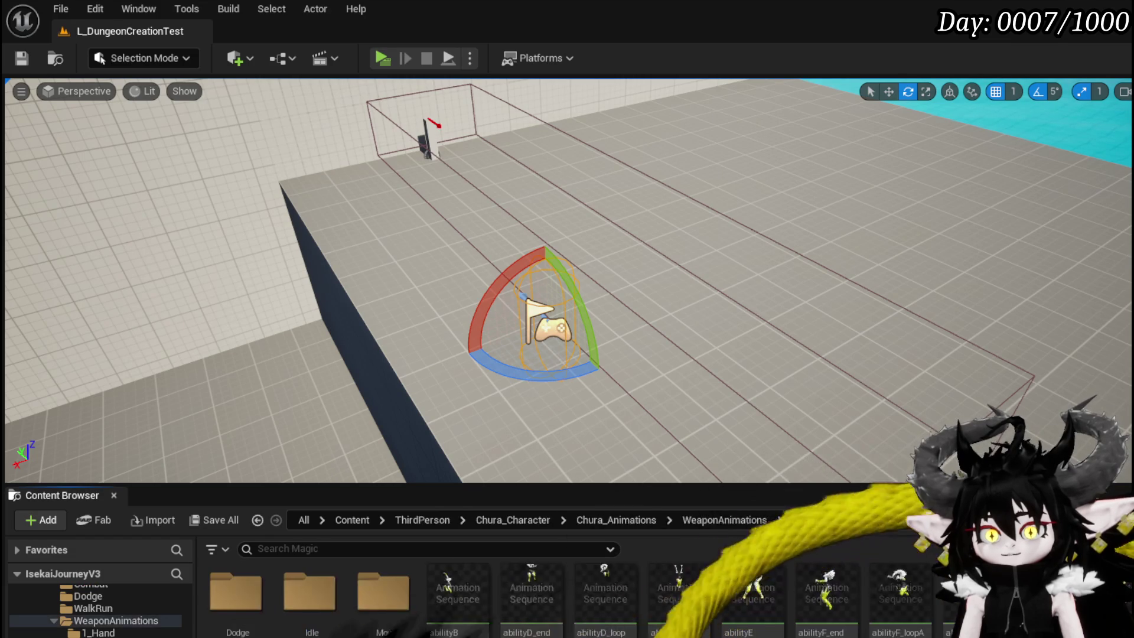
Step: Open the ChantingA_start animation from the Magic > Magic_Block folder
{"action": "double_click", "coordinate": [309, 612]}
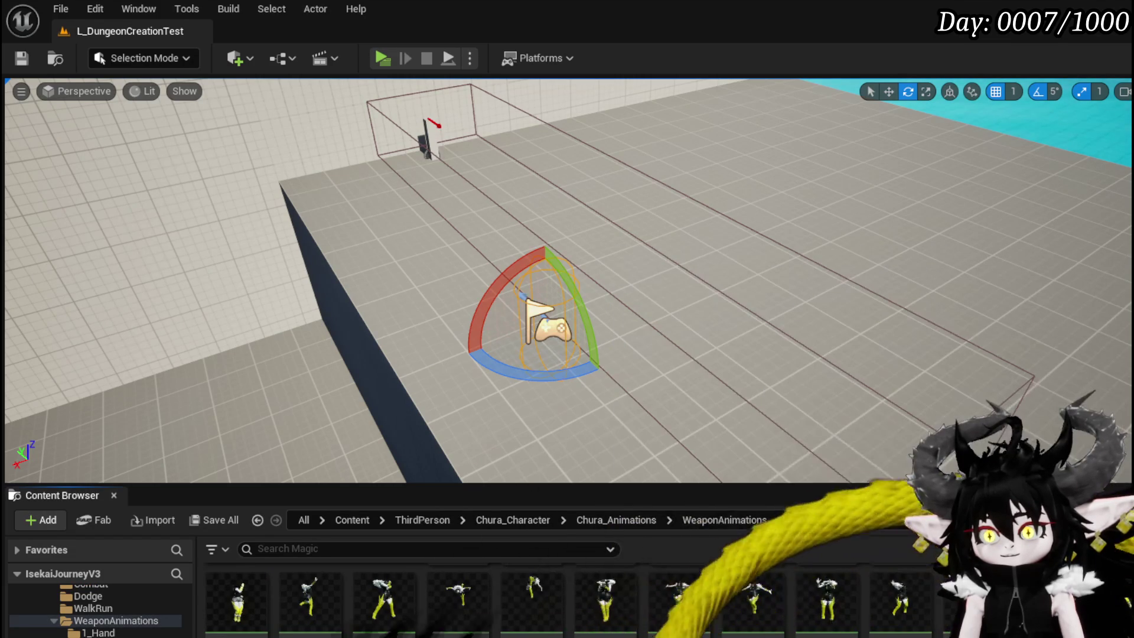
{"action": "scroll", "coordinate": [531, 600], "scroll_direction": "down", "scroll_amount": 1}
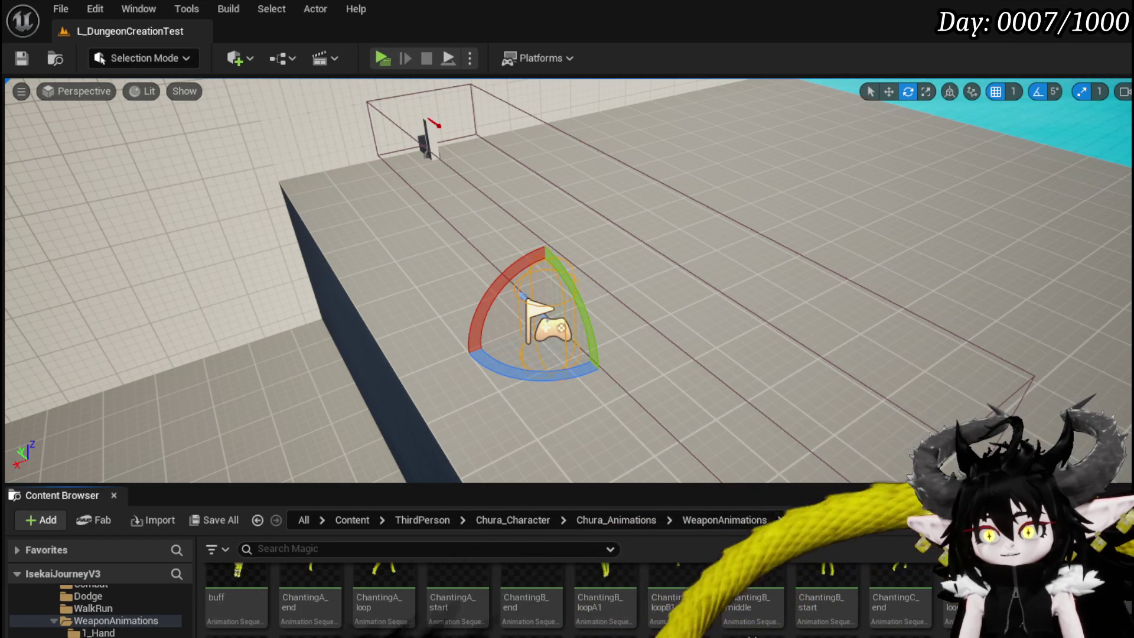
{"action": "double_click", "coordinate": [827, 635]}
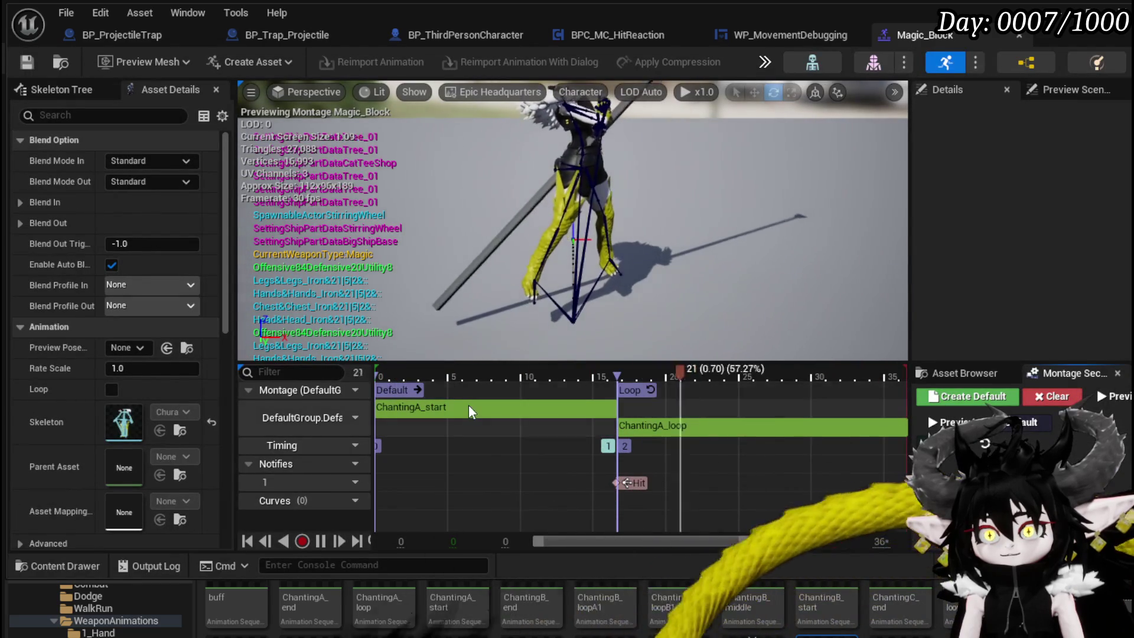
{"action": "double_click", "coordinate": [466, 406]}
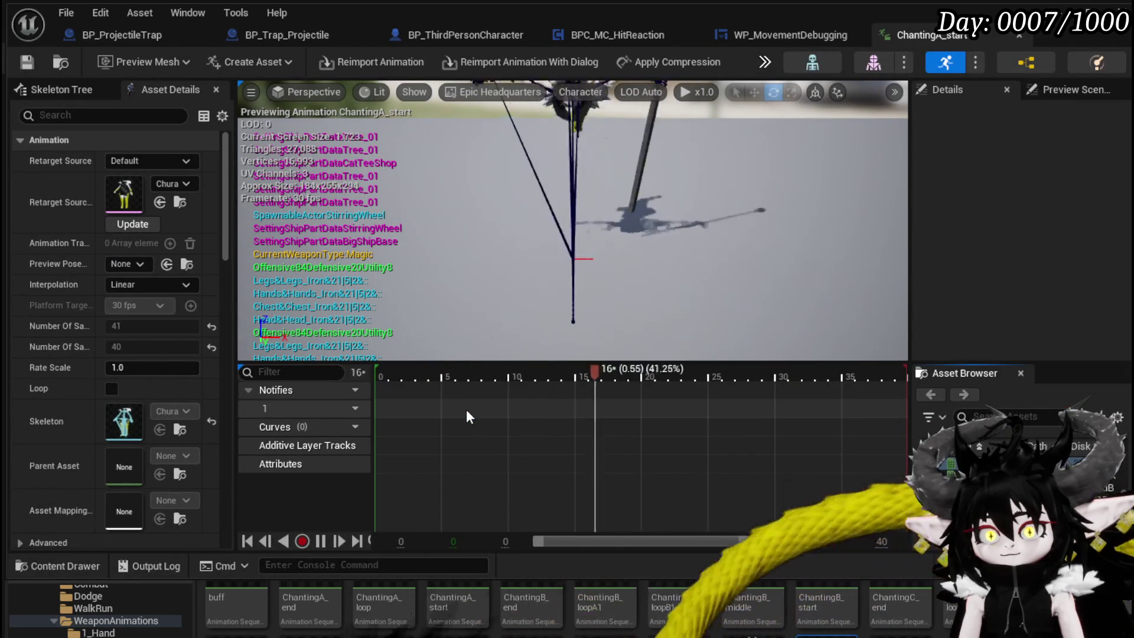
{"action": "scroll", "coordinate": [169, 382], "scroll_direction": "down", "scroll_amount": 10}
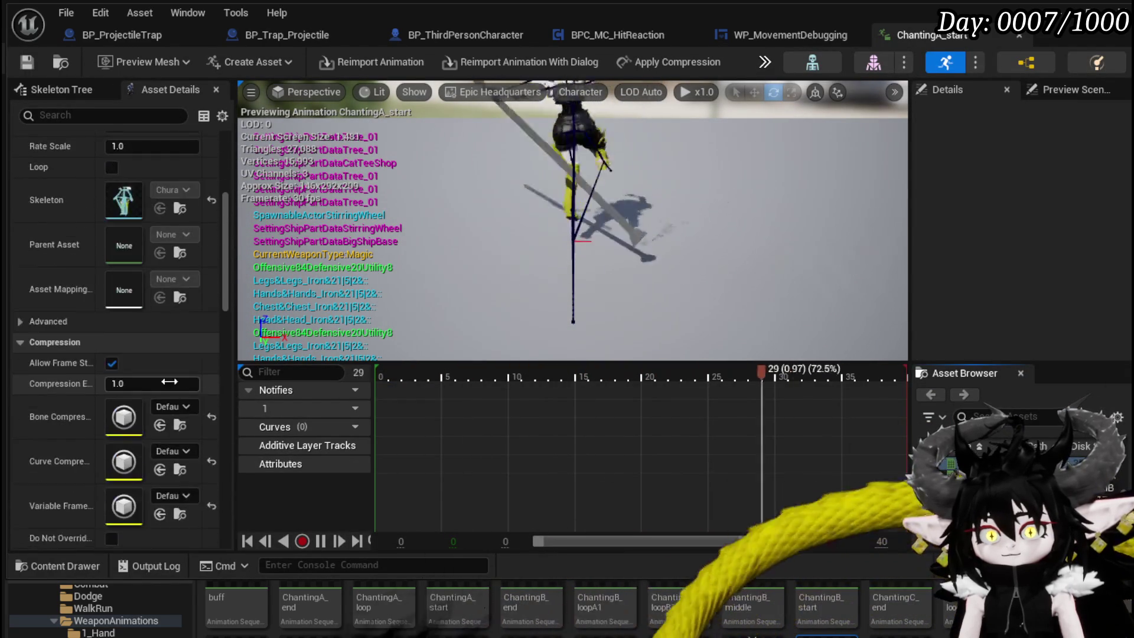
{"action": "scroll", "coordinate": [172, 388], "scroll_direction": "down", "scroll_amount": 5}
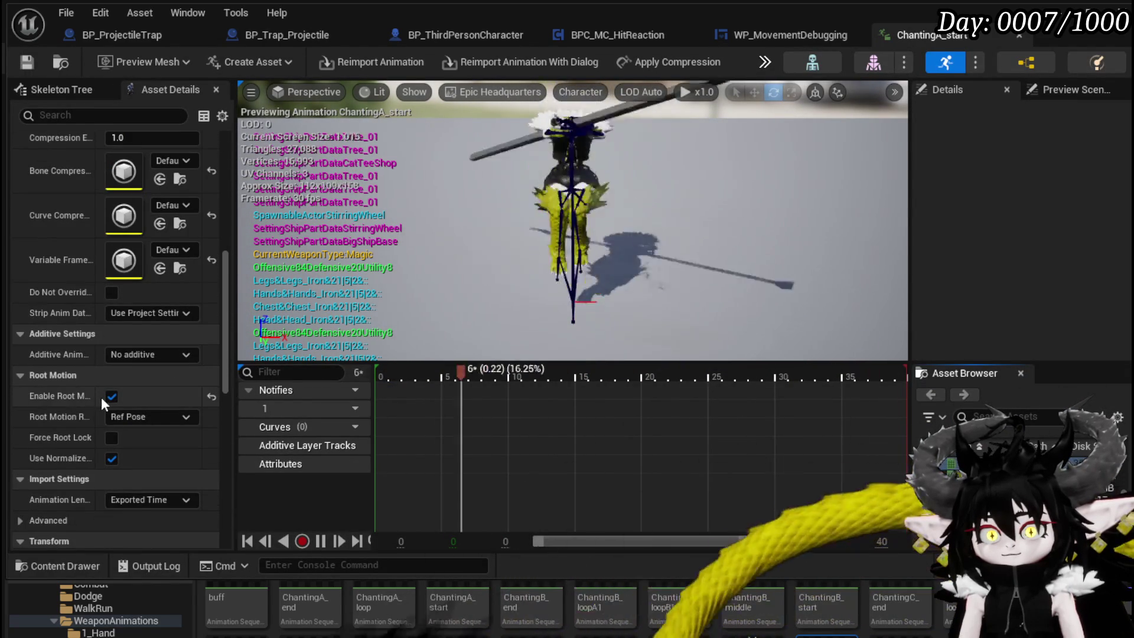
Step: Disable Enable Root Motion and check Force Root Lock on ChantingA_start, then play-test and close its editor
{"action": "left_click", "coordinate": [108, 397]}
{"action": "left_click", "coordinate": [111, 437]}
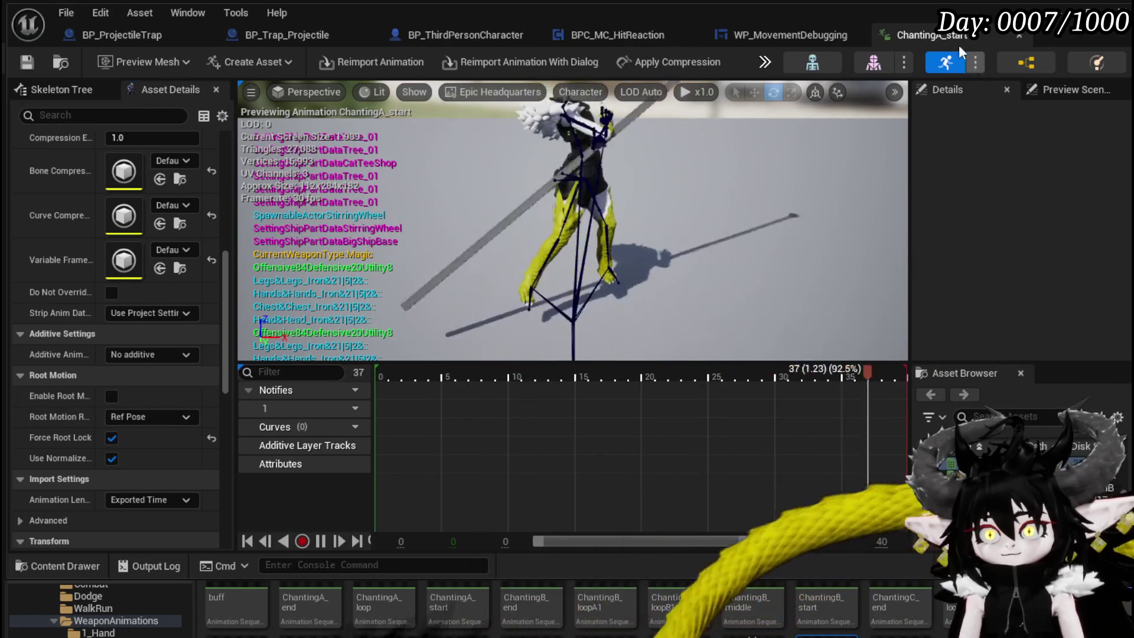
{"action": "left_click", "coordinate": [1019, 35]}
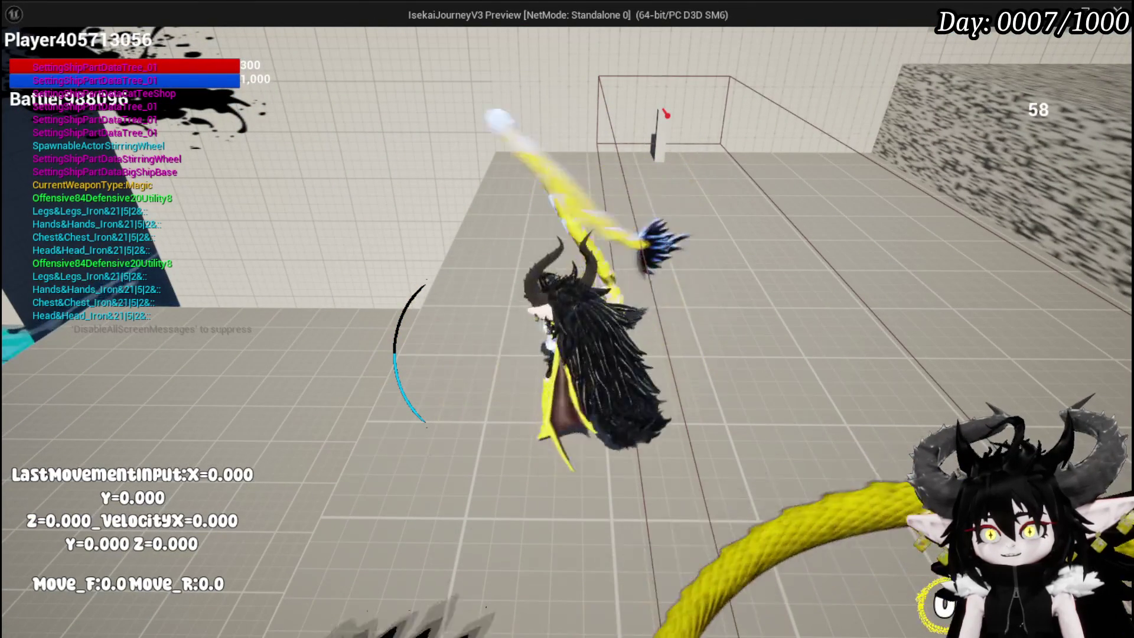
{"action": "key", "text": "Escape"}
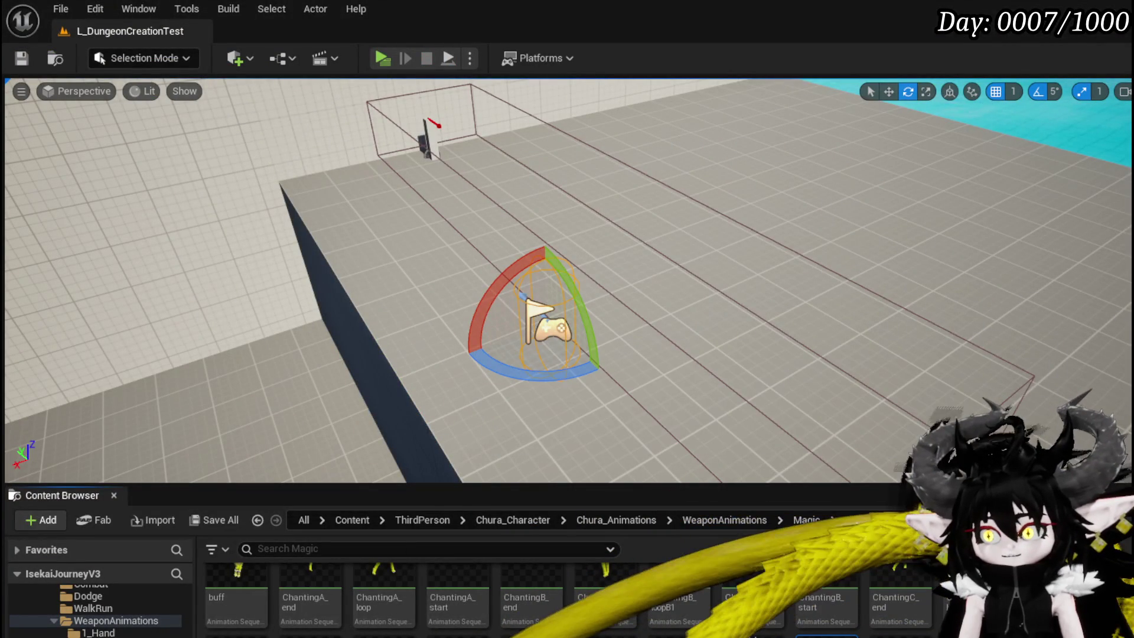
{"action": "key", "text": "alt+Tab"}
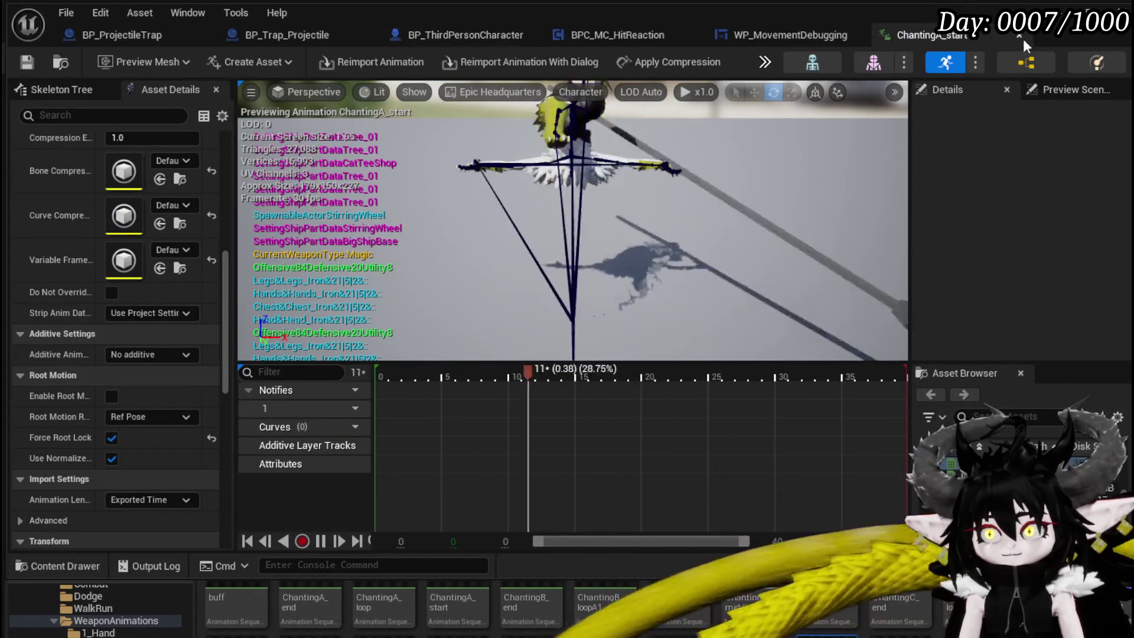
{"action": "left_click", "coordinate": [985, 36]}
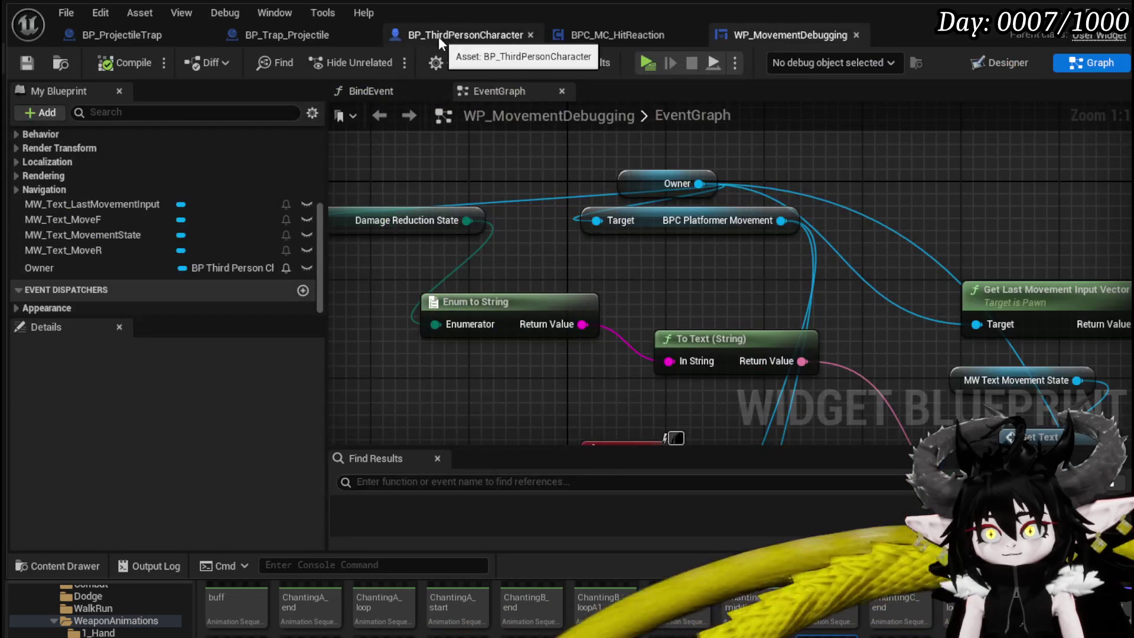
Step: In BP_ThirdPersonCharacter's EventGraph, wire PlayBlockAnimation straight to SET, bypassing Wing Animation
{"action": "left_click", "coordinate": [457, 33]}
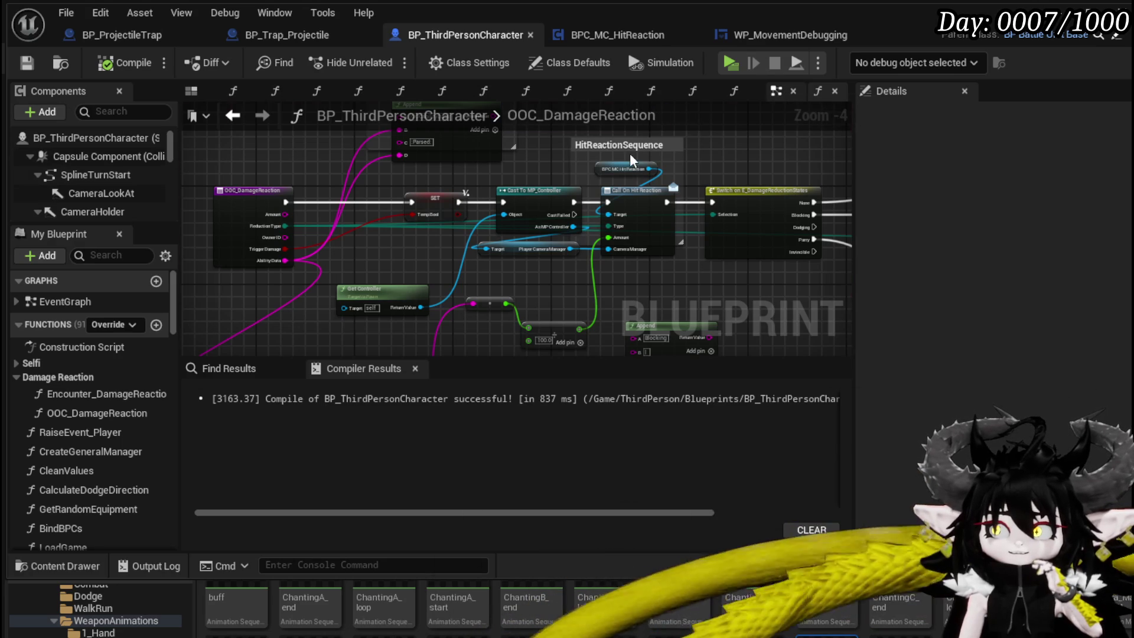
{"action": "key", "text": "alt+Left"}
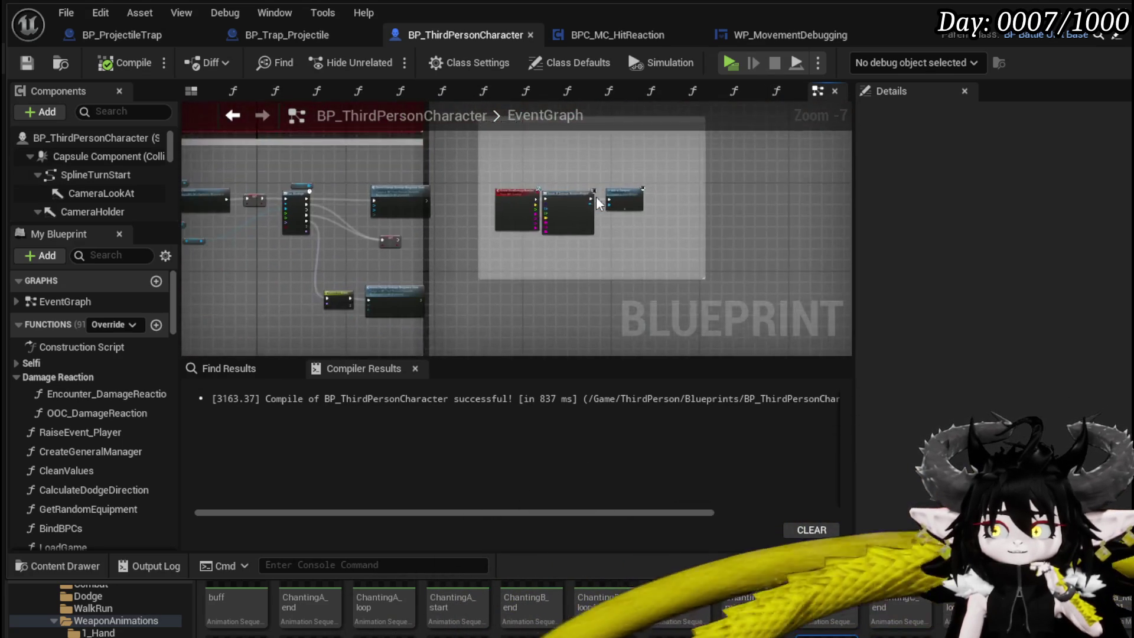
{"action": "scroll", "coordinate": [589, 197], "scroll_direction": "up", "scroll_amount": 3}
{"action": "scroll", "coordinate": [564, 158], "scroll_direction": "down", "scroll_amount": 2}
{"action": "mouse_move", "coordinate": [564, 158]}
{"action": "left_mouse_down"}
{"action": "mouse_move", "coordinate": [310, 217]}
{"action": "mouse_move", "coordinate": [534, 249]}
{"action": "left_mouse_up"}
{"action": "scroll", "coordinate": [522, 248], "scroll_direction": "up", "scroll_amount": 3}
{"action": "left_click_drag", "start_coordinate": [344, 211], "coordinate": [561, 211]}
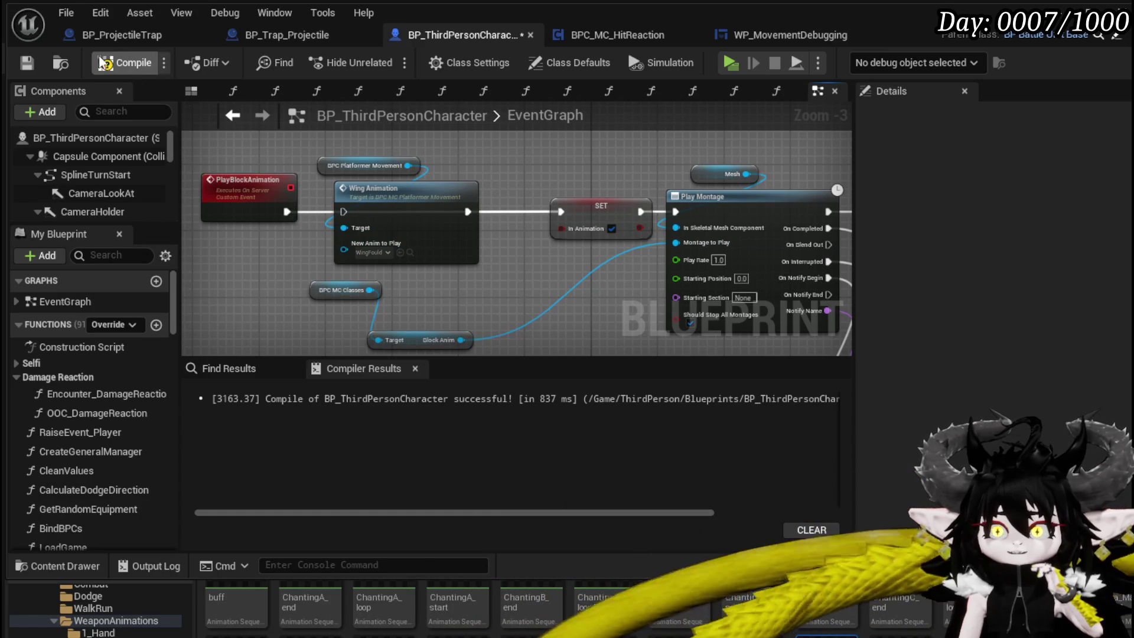
Step: Save the character Blueprint and return to the level editor
{"action": "left_click", "coordinate": [26, 64]}
{"action": "scroll", "coordinate": [428, 189], "scroll_direction": "down", "scroll_amount": 3}
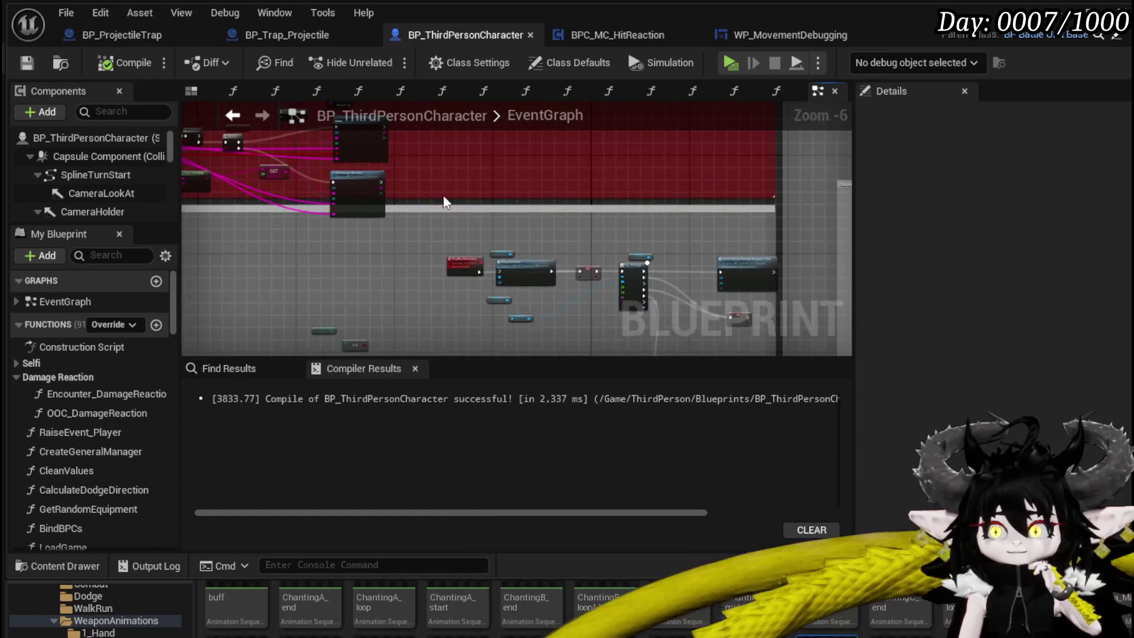
{"action": "scroll", "coordinate": [427, 189], "scroll_direction": "up", "scroll_amount": 3}
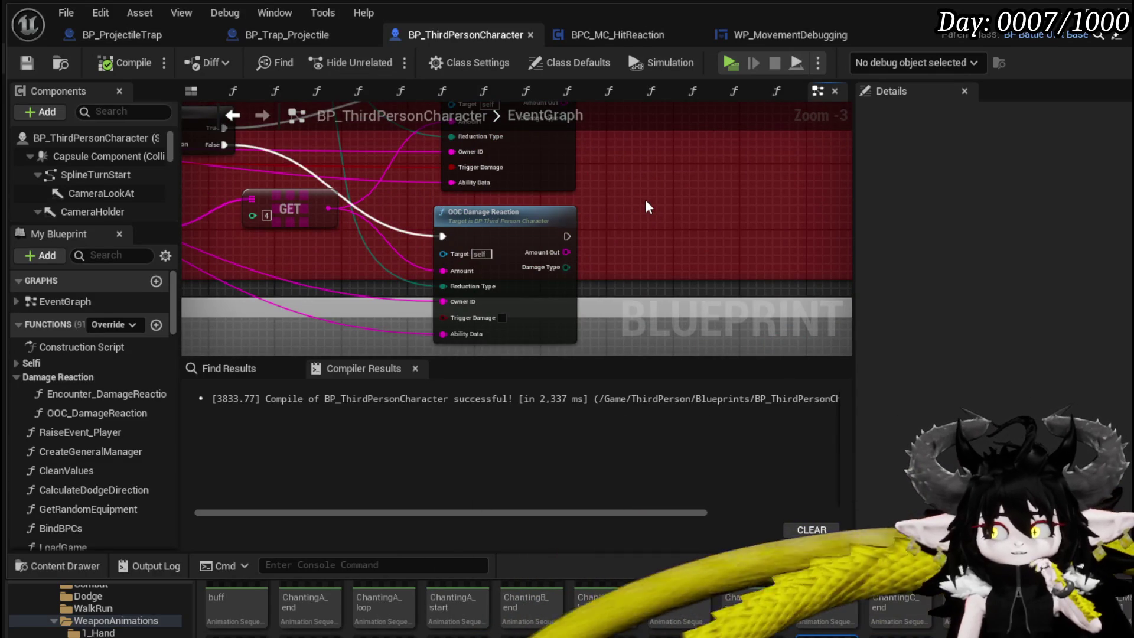
{"action": "left_click", "coordinate": [1121, 7]}
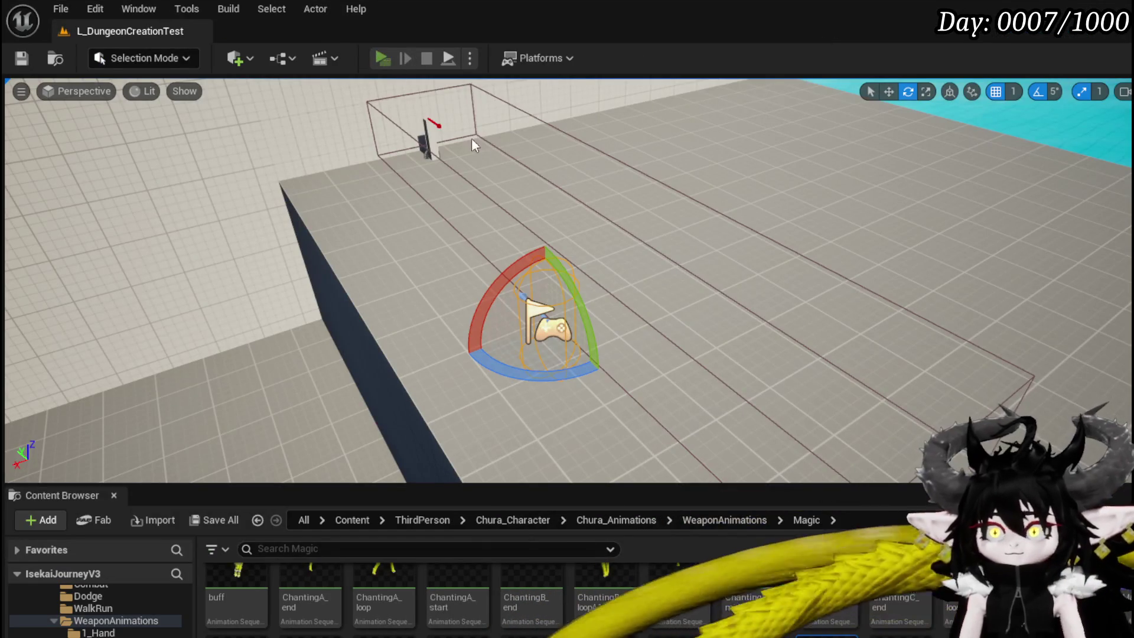
Step: Run a quick play-test, stop it, and save the map
{"action": "key", "text": "alt+p"}
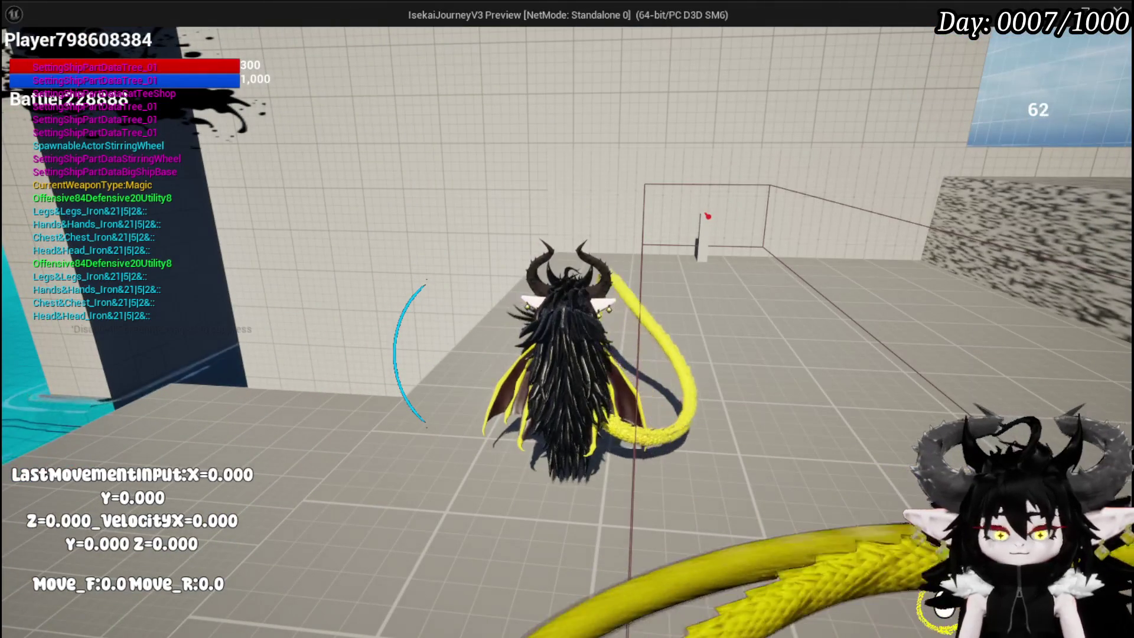
{"action": "key", "text": "Escape"}
{"action": "key", "text": "ctrl+s"}
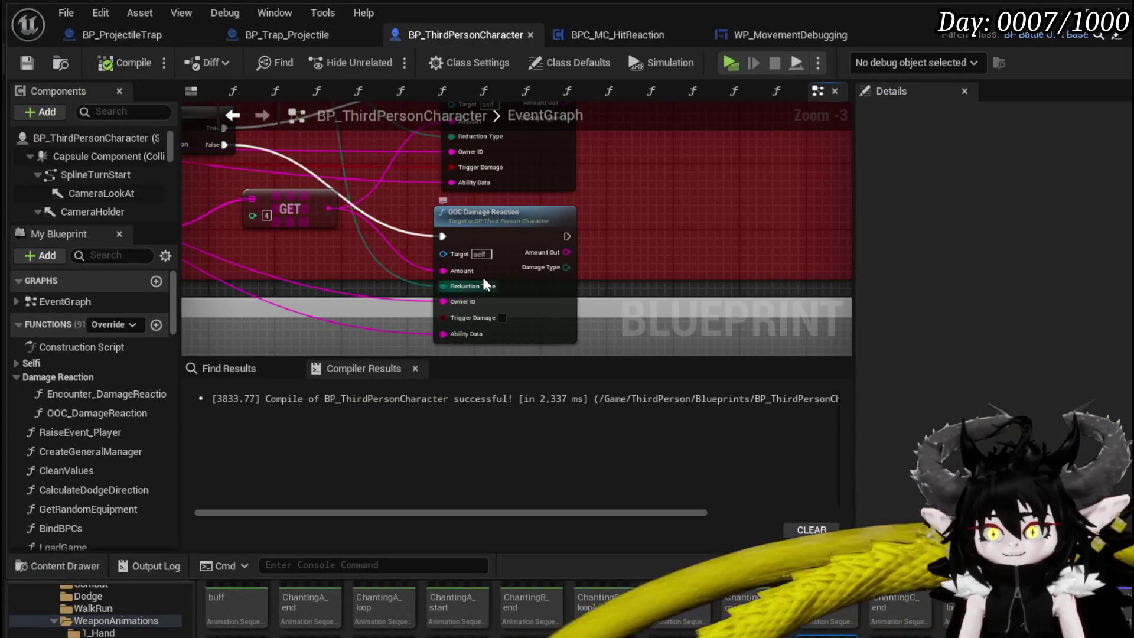
Step: In OOC_DamageReaction, wire the SET node's exec into the Switch on E_DamageReductionState and save
{"action": "double_click", "coordinate": [571, 233]}
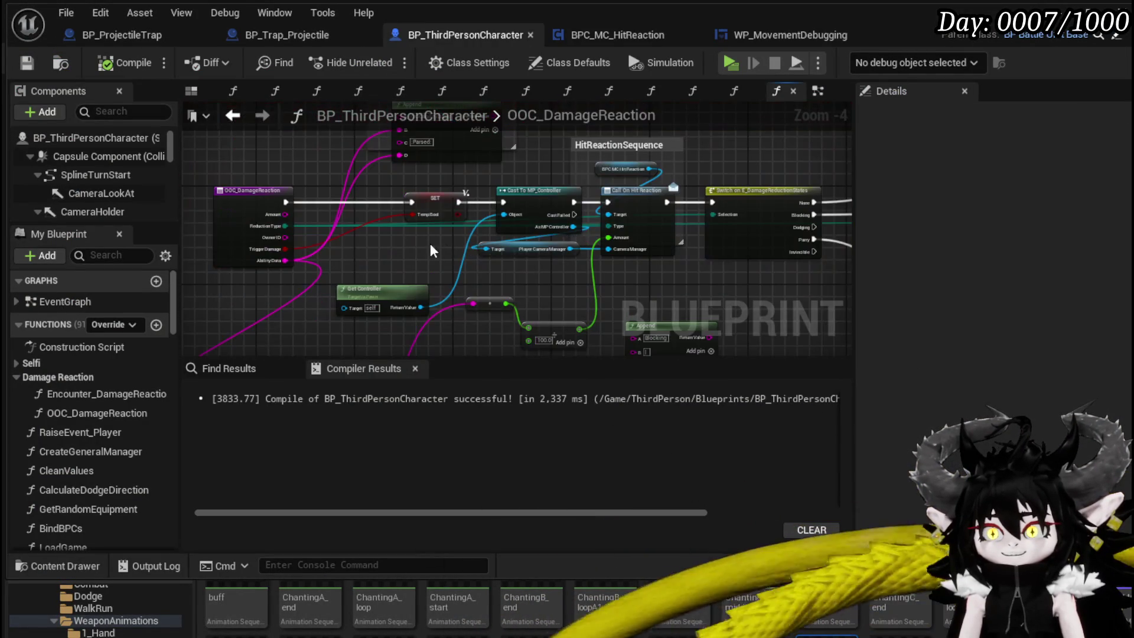
{"action": "left_click_drag", "start_coordinate": [481, 254], "coordinate": [339, 276]}
{"action": "mouse_move", "coordinate": [314, 228]}
{"action": "left_mouse_down"}
{"action": "mouse_move", "coordinate": [612, 229]}
{"action": "mouse_move", "coordinate": [574, 225]}
{"action": "left_mouse_up"}
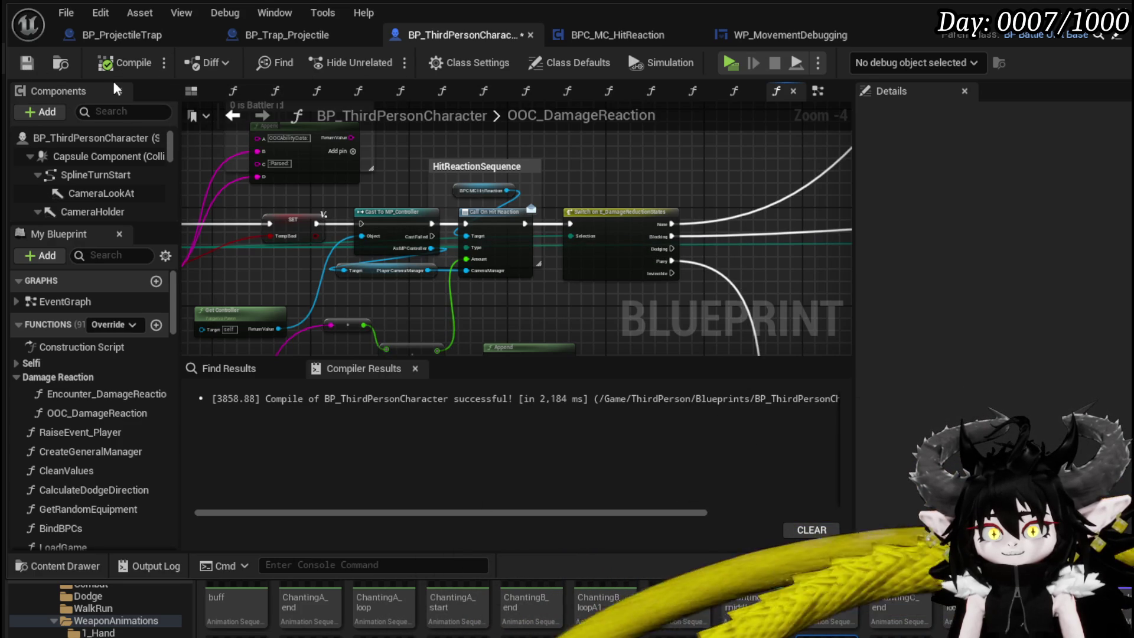
{"action": "key", "text": "ctrl+s"}
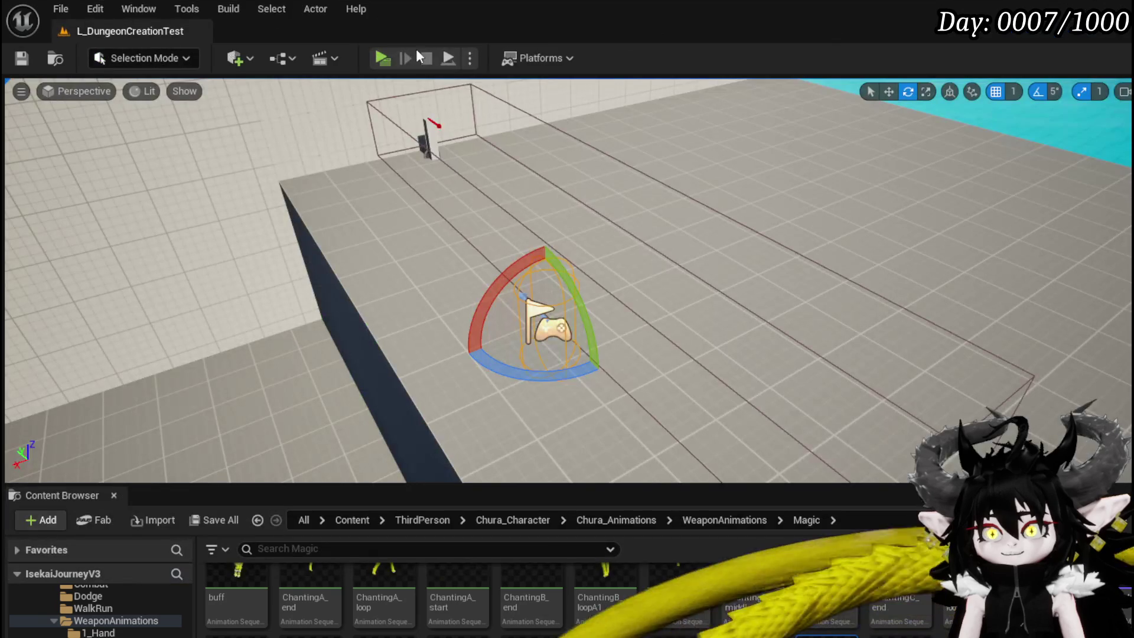
Step: Play-test a fireball hit dropping health from 300 to 290, save, and reconnect SET's exec wire
{"action": "left_click", "coordinate": [381, 58]}
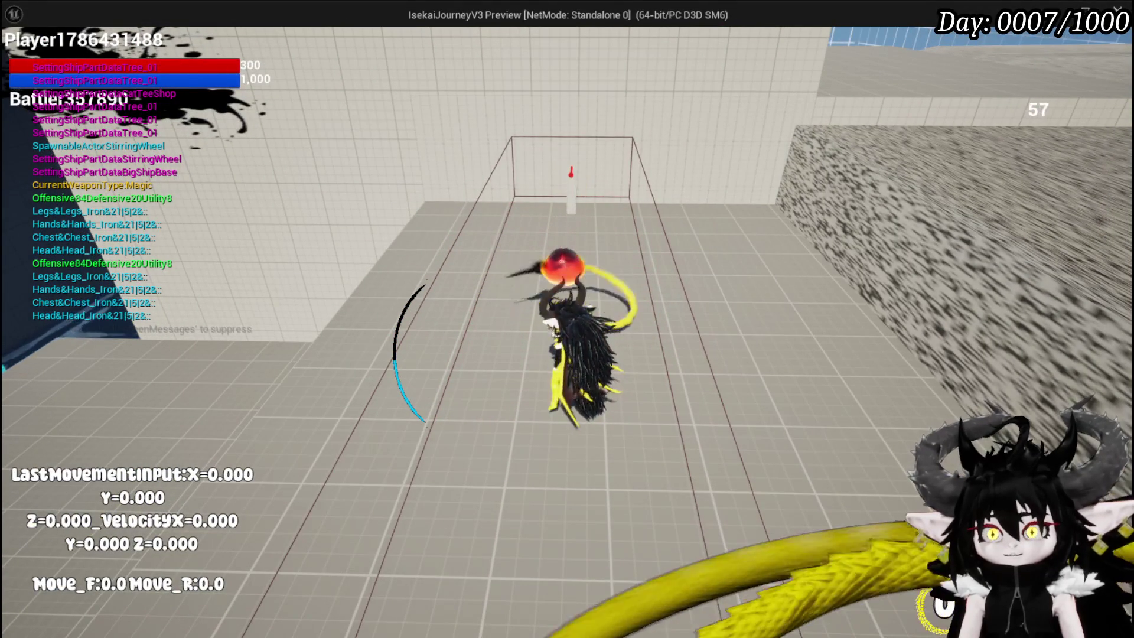
{"action": "key", "text": "w"}
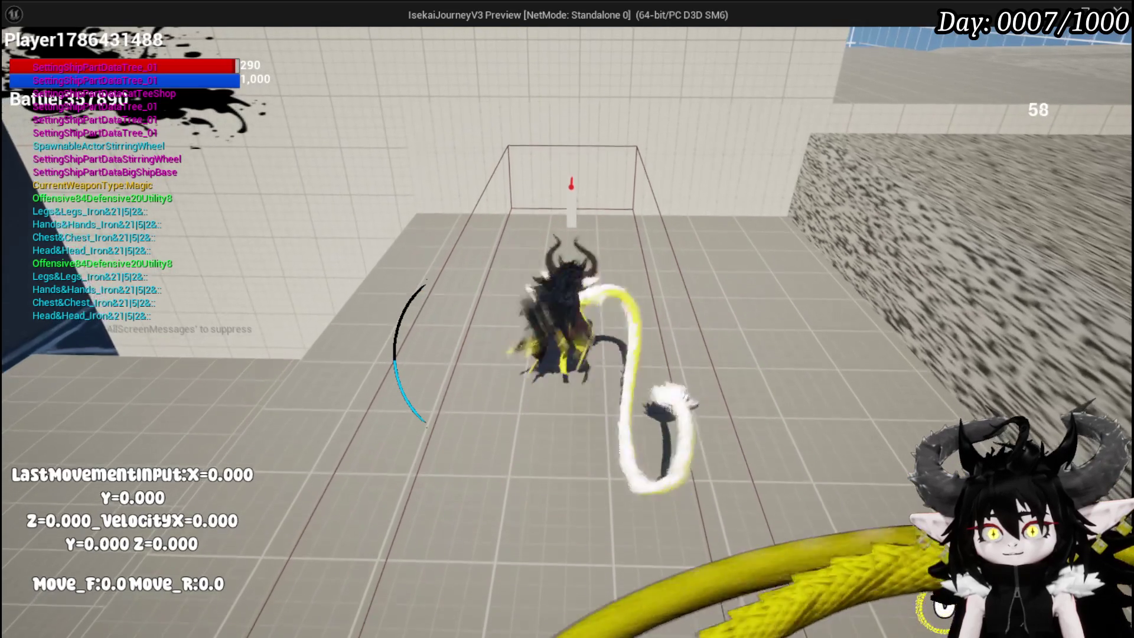
{"action": "key", "text": "s"}
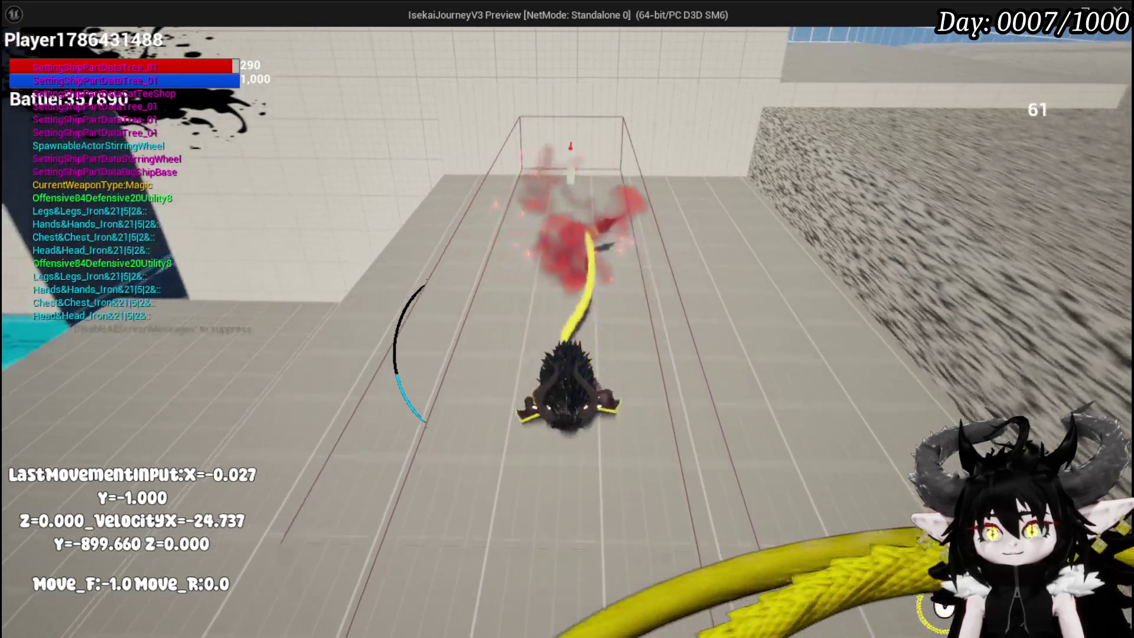
{"action": "key", "text": "Escape"}
{"action": "key", "text": "ctrl+s"}
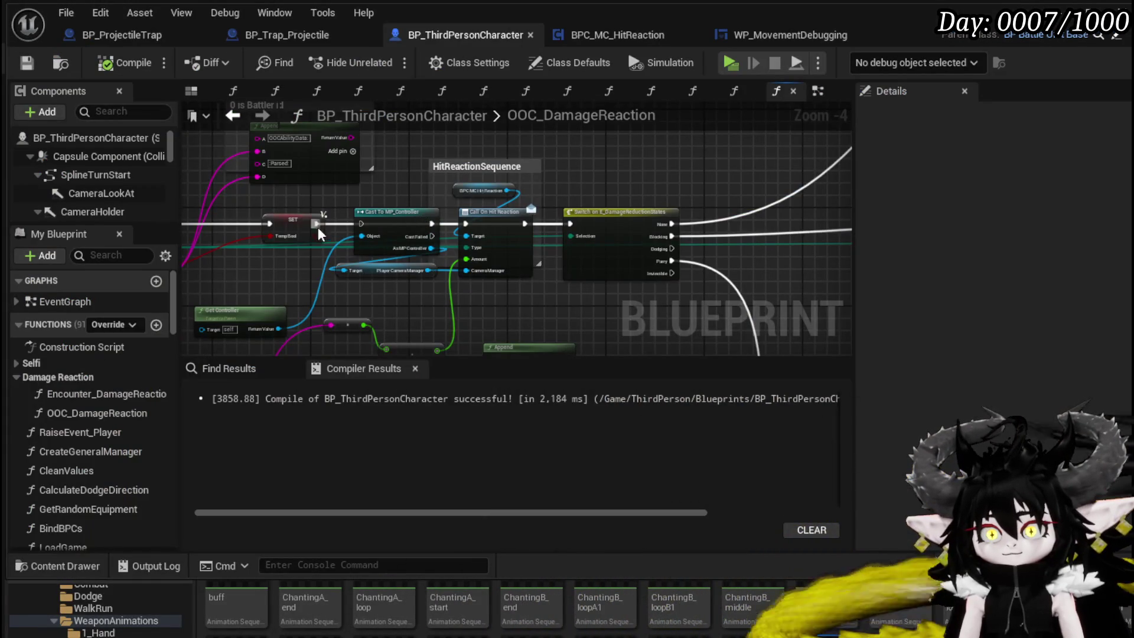
{"action": "mouse_move", "coordinate": [318, 228]}
{"action": "left_mouse_down"}
{"action": "mouse_move", "coordinate": [372, 236]}
{"action": "mouse_move", "coordinate": [363, 225]}
{"action": "left_mouse_up"}
Step: Move the Current Stamina getter and Get Stamina Bar Widget nodes up-left beside the stamina Branch
{"action": "mouse_move", "coordinate": [643, 168]}
{"action": "left_mouse_down"}
{"action": "mouse_move", "coordinate": [739, 307]}
{"action": "mouse_move", "coordinate": [601, 269]}
{"action": "mouse_move", "coordinate": [462, 269]}
{"action": "mouse_move", "coordinate": [558, 255]}
{"action": "mouse_move", "coordinate": [573, 220]}
{"action": "mouse_move", "coordinate": [516, 242]}
{"action": "left_mouse_up"}
{"action": "scroll", "coordinate": [501, 240], "scroll_direction": "up", "scroll_amount": 2}
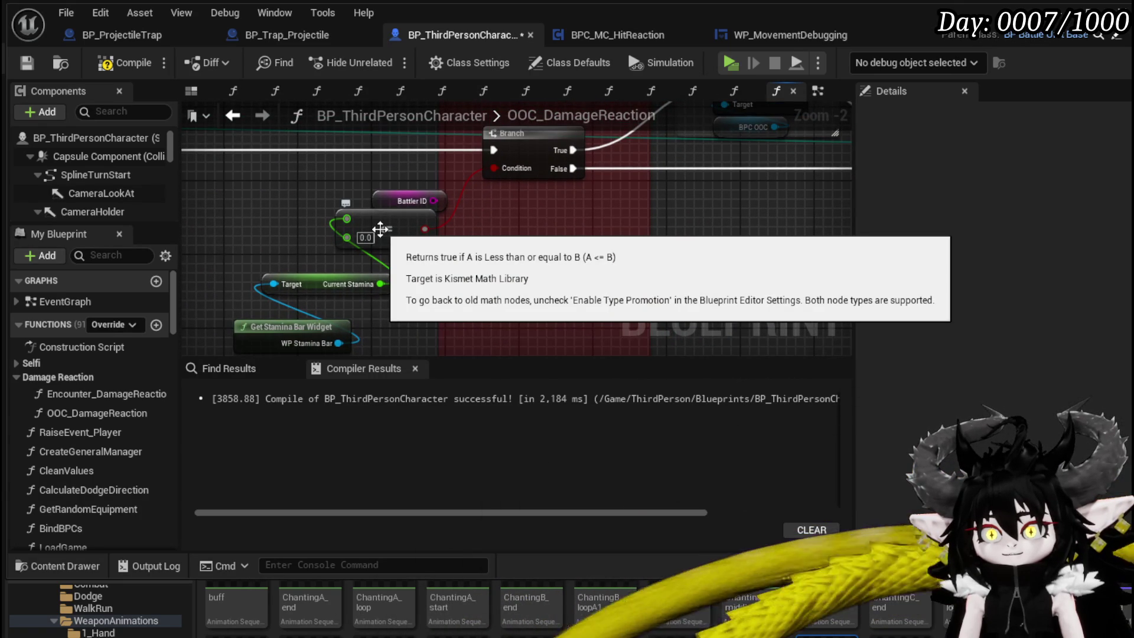
{"action": "left_click_drag", "start_coordinate": [512, 261], "coordinate": [529, 210]}
{"action": "mouse_move", "coordinate": [395, 262]}
{"action": "left_mouse_down"}
{"action": "mouse_move", "coordinate": [417, 310]}
{"action": "mouse_move", "coordinate": [292, 196]}
{"action": "mouse_move", "coordinate": [320, 219]}
{"action": "left_mouse_up"}
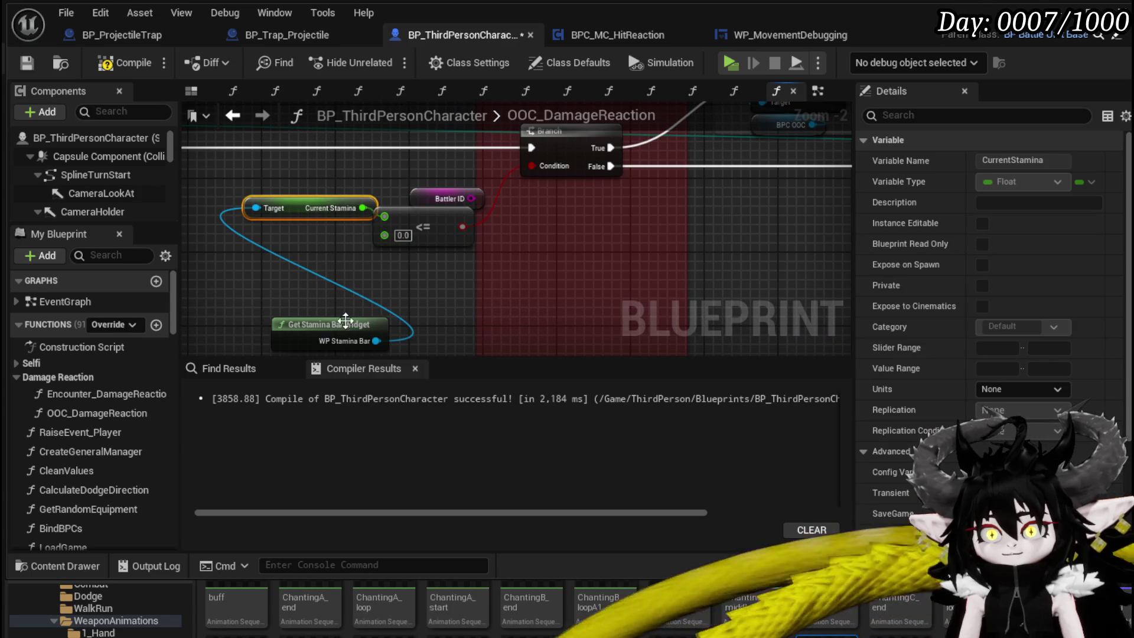
{"action": "left_click_drag", "start_coordinate": [351, 317], "coordinate": [296, 254]}
{"action": "left_click_drag", "start_coordinate": [545, 238], "coordinate": [336, 353]}
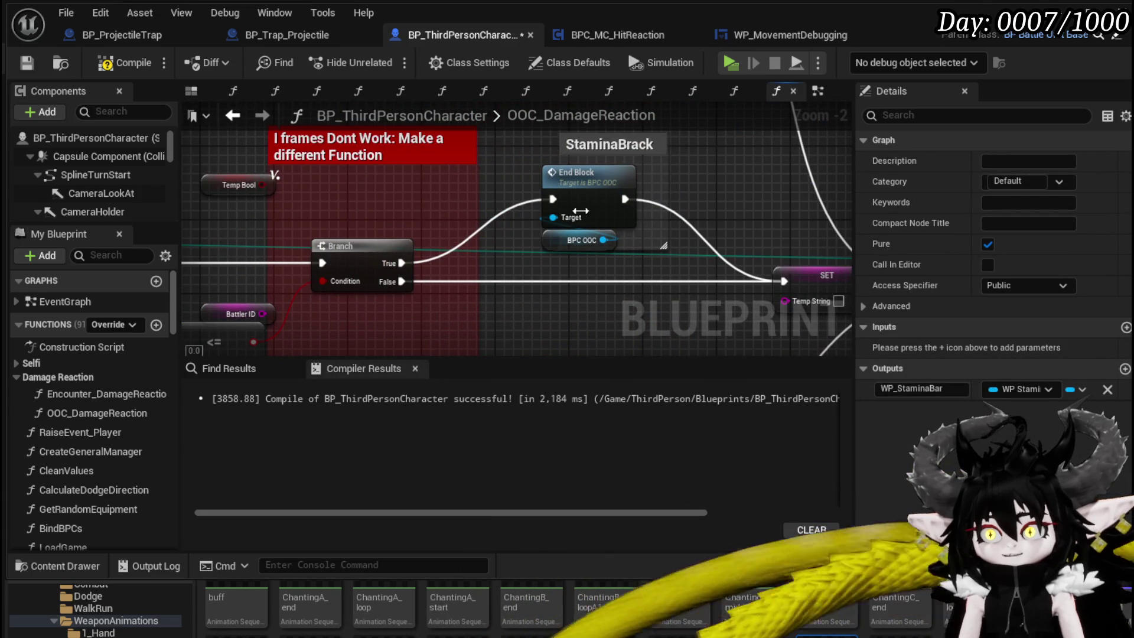
Step: Review the Set Timer by Event node and Branch True path, then compile and start a play test
{"action": "mouse_move", "coordinate": [613, 168]}
{"action": "left_mouse_down"}
{"action": "mouse_move", "coordinate": [455, 239]}
{"action": "mouse_move", "coordinate": [405, 217]}
{"action": "mouse_move", "coordinate": [376, 314]}
{"action": "left_mouse_up"}
{"action": "scroll", "coordinate": [455, 238], "scroll_direction": "down", "scroll_amount": 1}
{"action": "left_click", "coordinate": [478, 209]}
{"action": "mouse_move", "coordinate": [687, 253]}
{"action": "left_mouse_down"}
{"action": "mouse_move", "coordinate": [494, 292]}
{"action": "mouse_move", "coordinate": [728, 209]}
{"action": "left_mouse_up"}
{"action": "left_click_drag", "start_coordinate": [534, 189], "coordinate": [805, 289]}
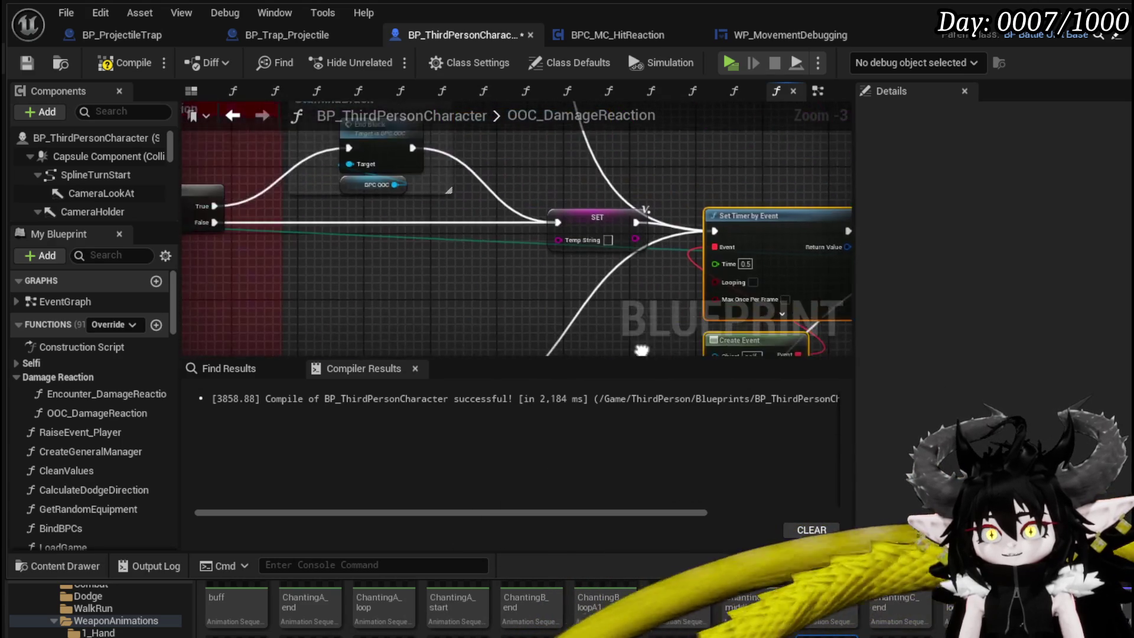
{"action": "mouse_move", "coordinate": [233, 206]}
{"action": "left_mouse_down"}
{"action": "mouse_move", "coordinate": [298, 240]}
{"action": "mouse_move", "coordinate": [654, 239]}
{"action": "mouse_move", "coordinate": [635, 215]}
{"action": "mouse_move", "coordinate": [644, 258]}
{"action": "left_mouse_up"}
{"action": "left_click", "coordinate": [122, 65]}
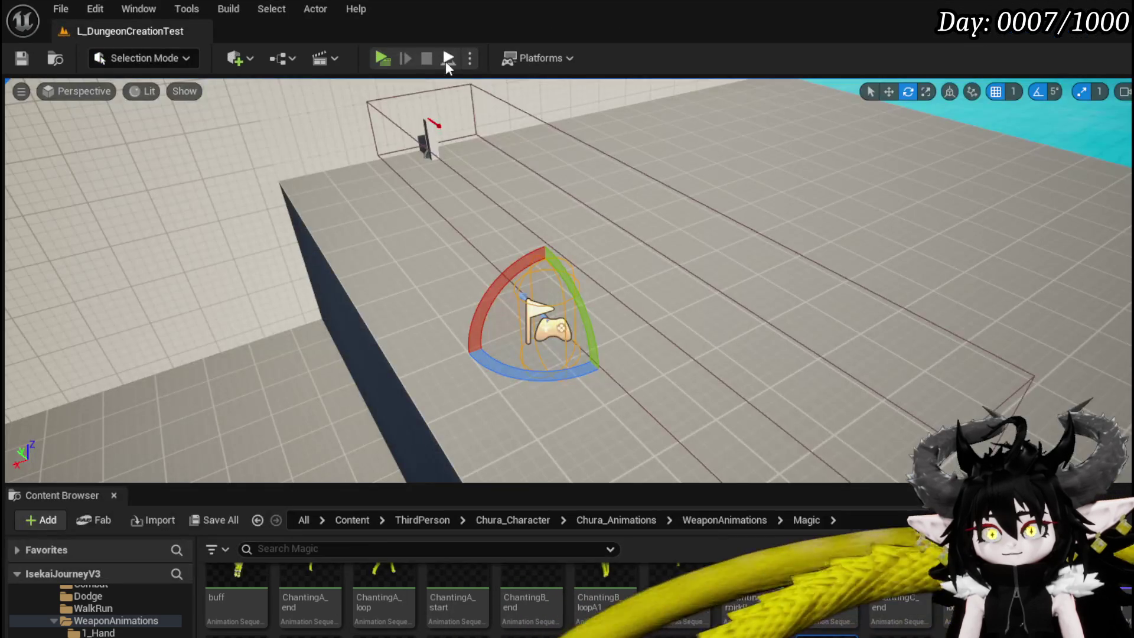
{"action": "left_click", "coordinate": [382, 61]}
Step: Play-test moving forward and dashing sideways with a fire burst, then stop and save all
{"action": "key", "text": "w"}
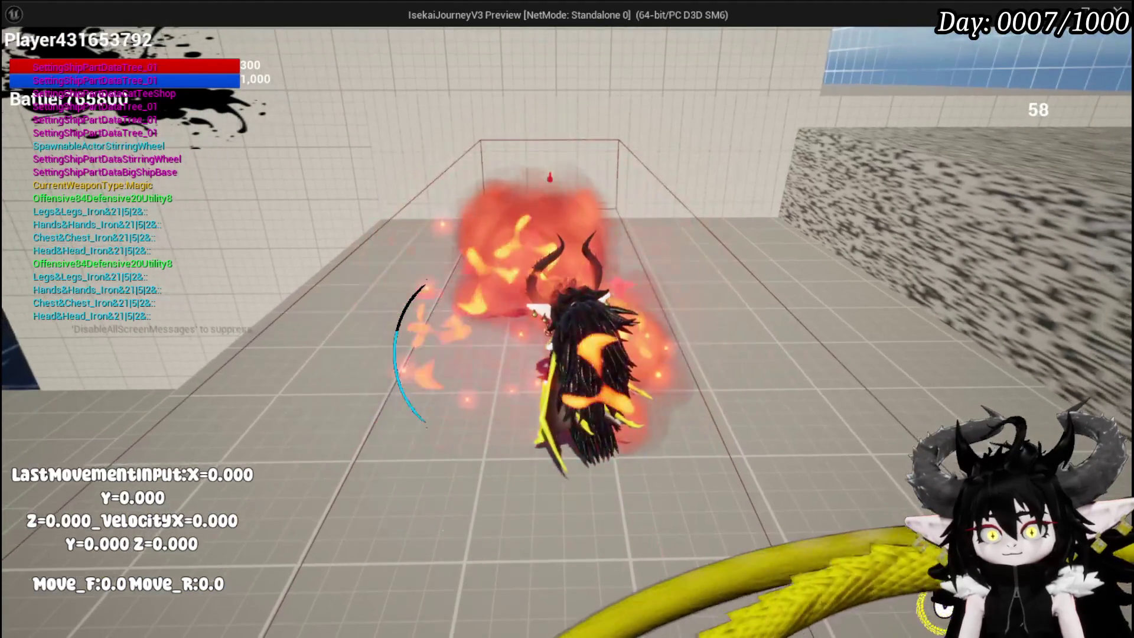
{"action": "key", "text": "a"}
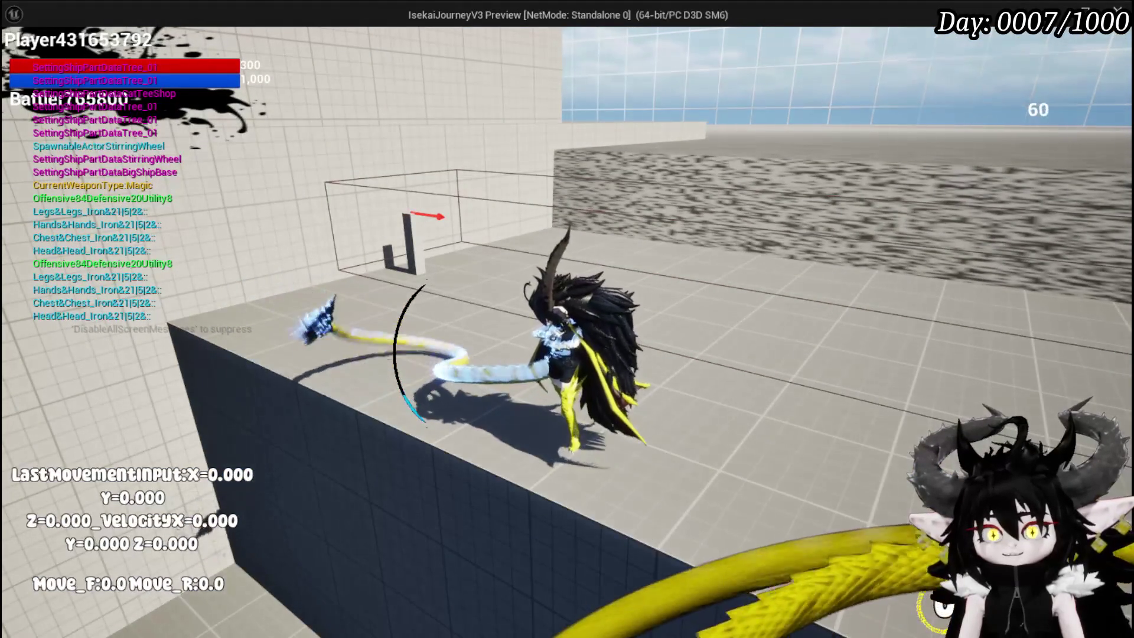
{"action": "key", "text": "Escape"}
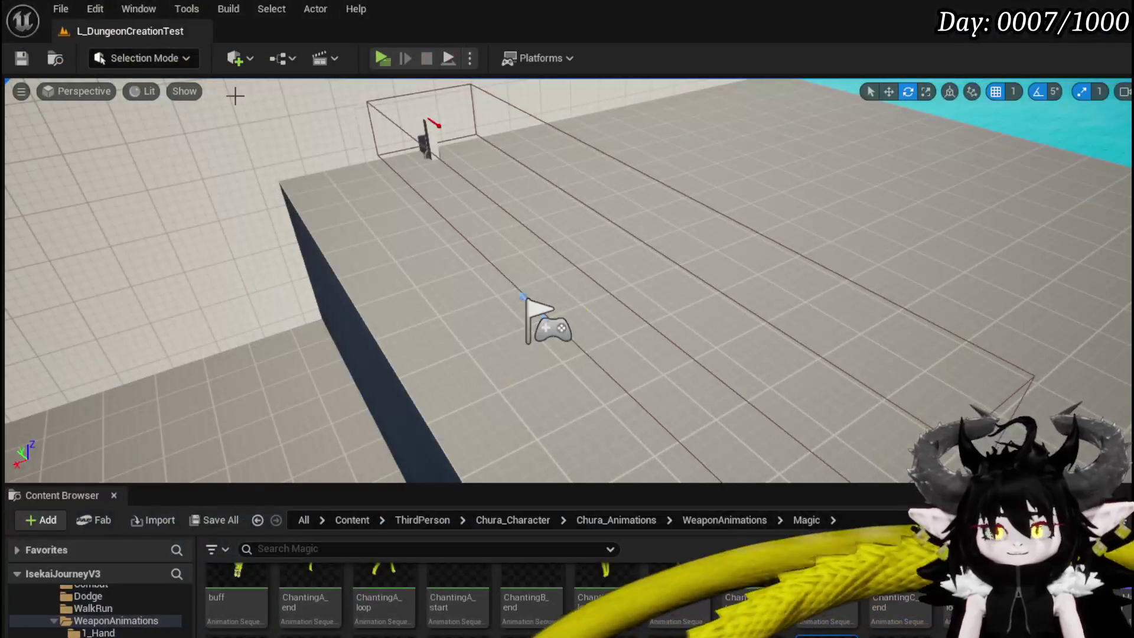
{"action": "left_click", "coordinate": [22, 59]}
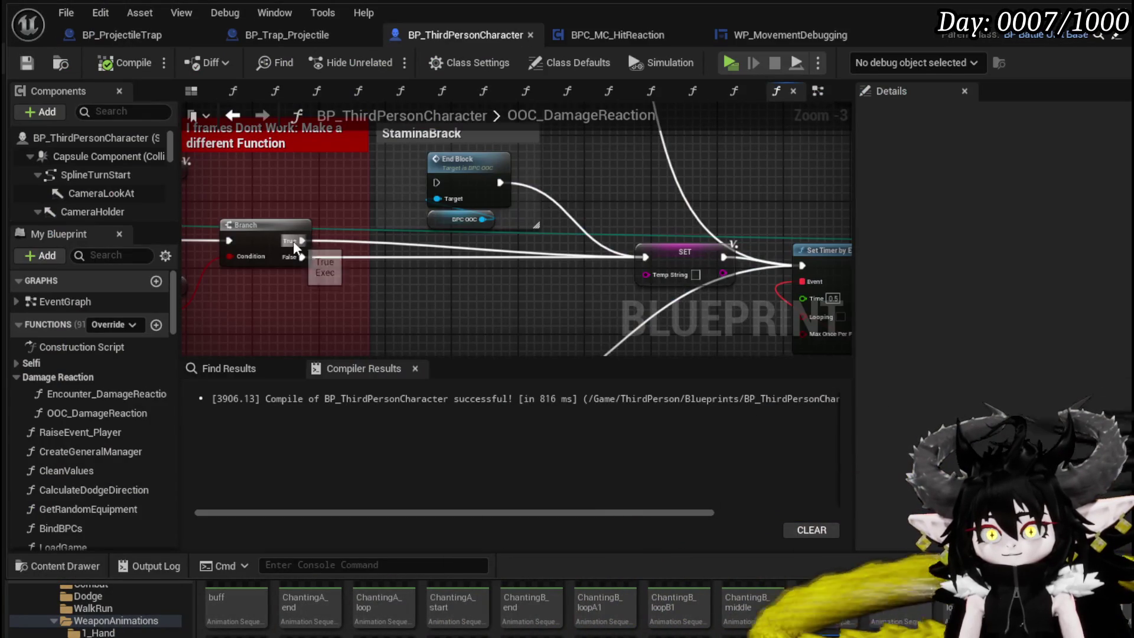
Step: Wire the Branch's True output to the Return Node and recompile the character Blueprint
{"action": "mouse_move", "coordinate": [295, 246]}
{"action": "left_mouse_down"}
{"action": "mouse_move", "coordinate": [448, 188]}
{"action": "mouse_move", "coordinate": [436, 182]}
{"action": "left_mouse_up"}
{"action": "mouse_move", "coordinate": [473, 264]}
{"action": "left_mouse_down"}
{"action": "mouse_move", "coordinate": [711, 251]}
{"action": "mouse_move", "coordinate": [751, 263]}
{"action": "left_mouse_up"}
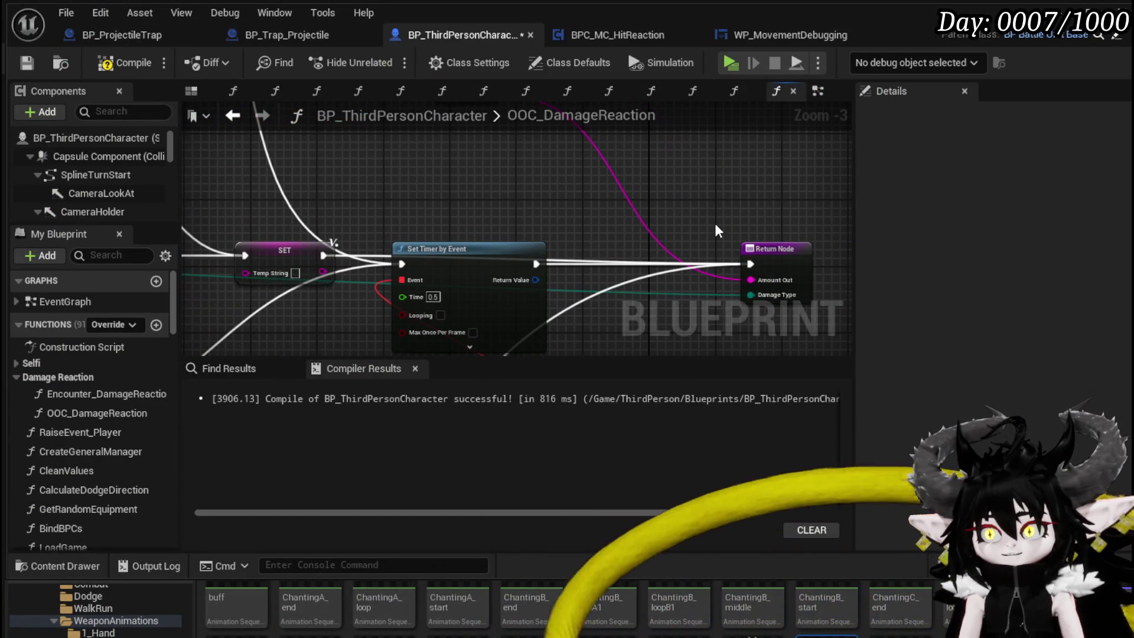
{"action": "left_click", "coordinate": [26, 61]}
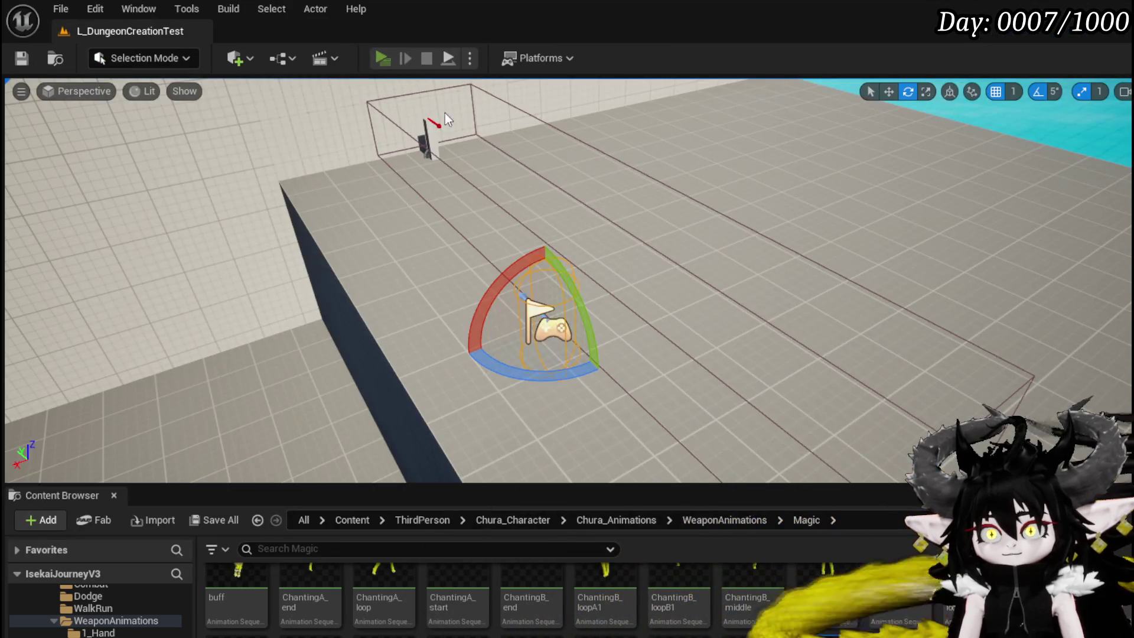
Step: Play-test attacking and sidestepping toward the fireball target, then stop, save, and return to the Blueprint
{"action": "key", "text": "alt+p"}
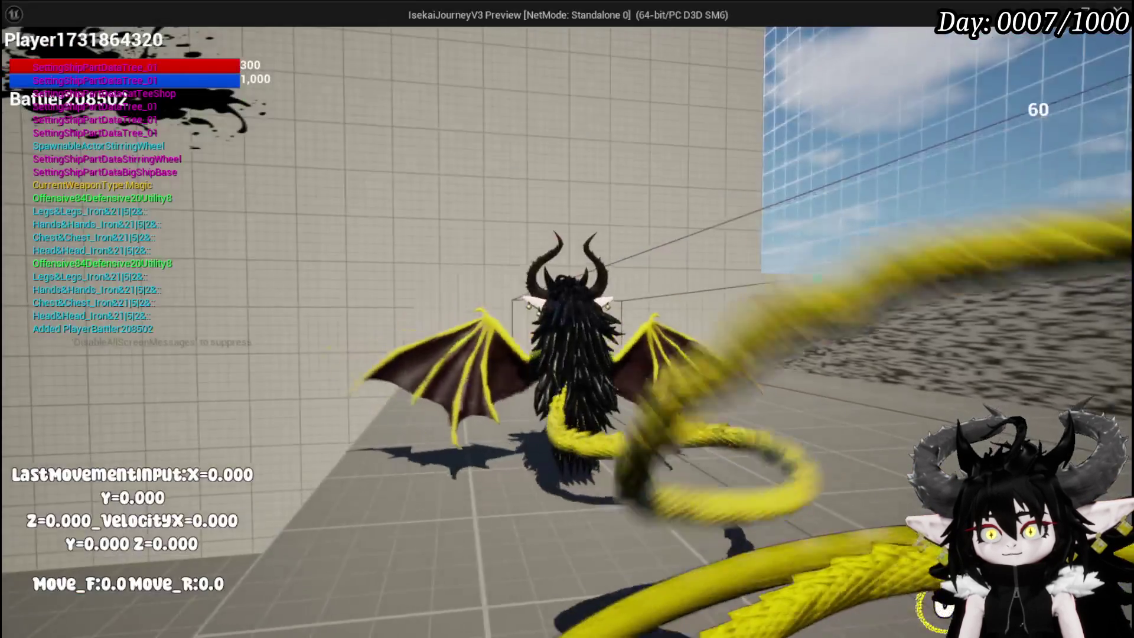
{"action": "key", "text": "w"}
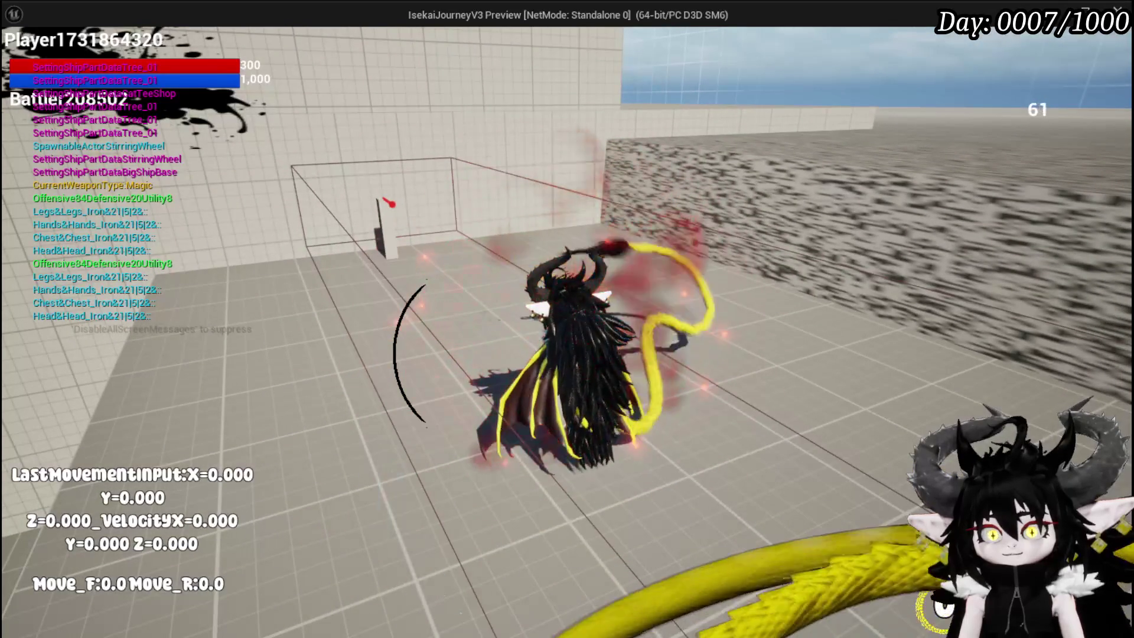
{"action": "key", "text": "a"}
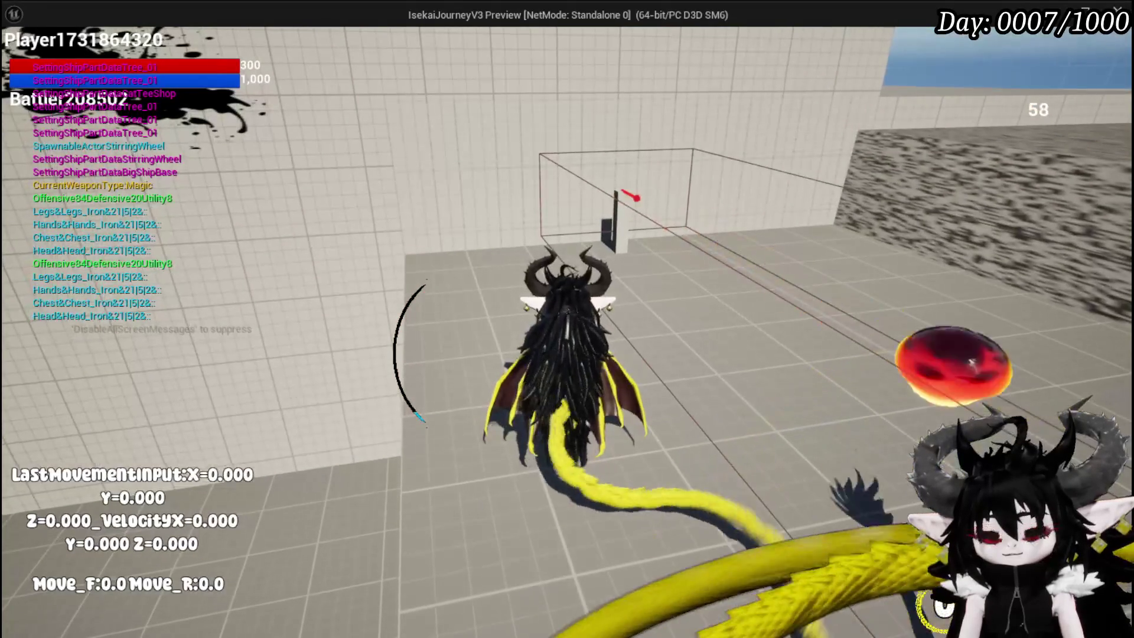
{"action": "key", "text": "Escape"}
{"action": "key", "text": "ctrl+s"}
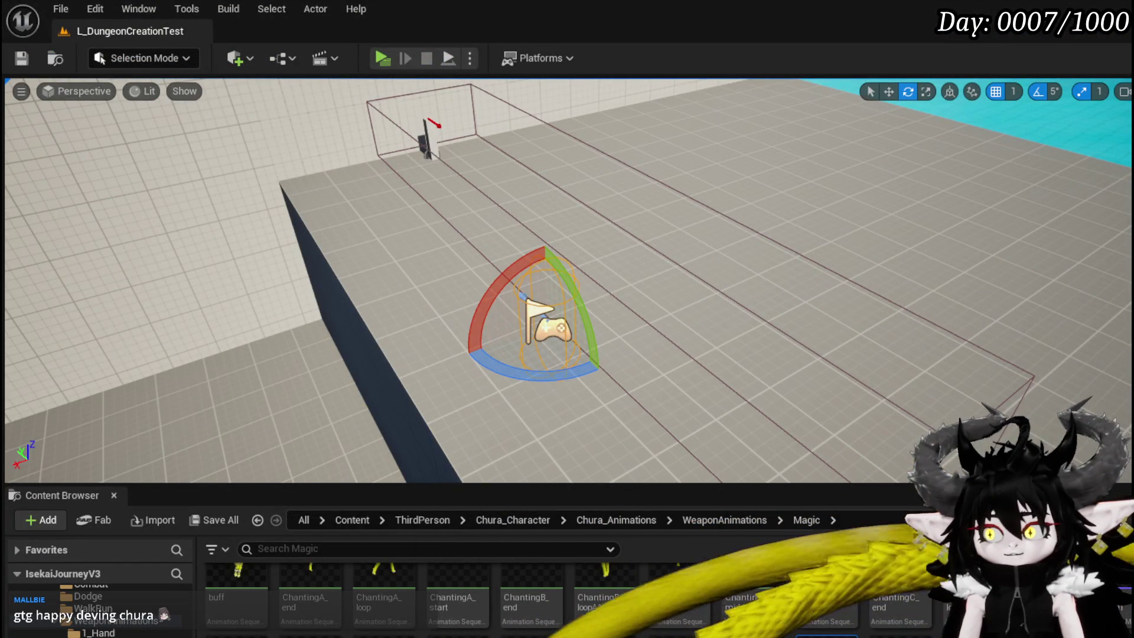
{"action": "key", "text": "alt+Tab"}
Step: Jump to HitReset in the EventGraph and inspect its SET Damage Reduction State and MC Change Overlay nodes
{"action": "scroll", "coordinate": [601, 296], "scroll_direction": "up", "scroll_amount": 2}
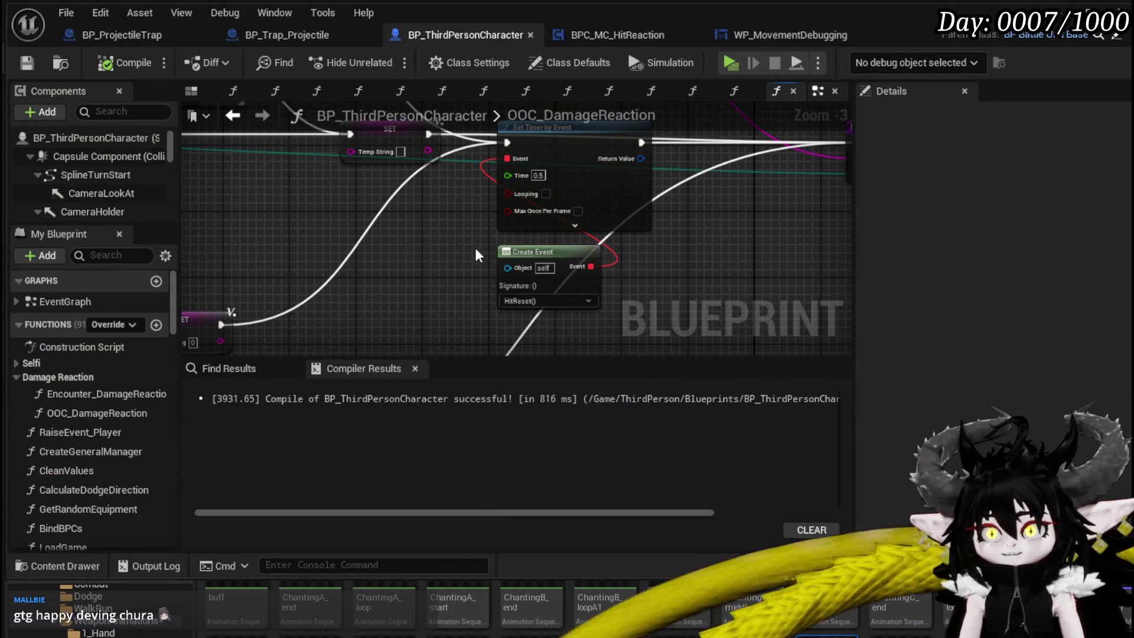
{"action": "double_click", "coordinate": [532, 251]}
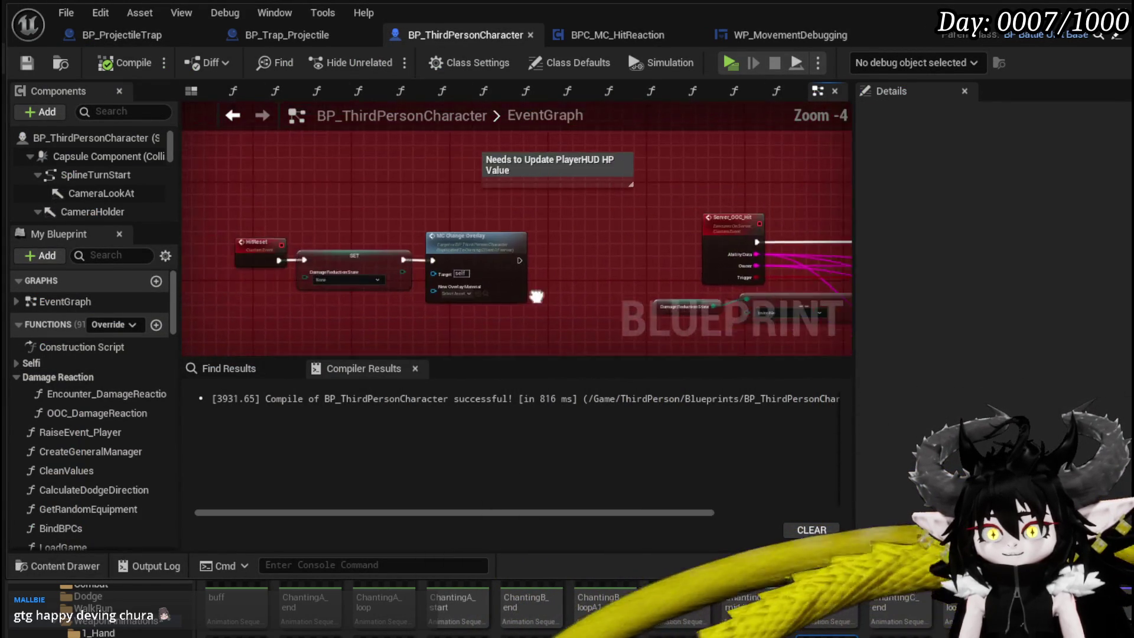
{"action": "scroll", "coordinate": [472, 272], "scroll_direction": "up", "scroll_amount": 3}
{"action": "left_click_drag", "start_coordinate": [410, 168], "coordinate": [561, 170]}
{"action": "mouse_move", "coordinate": [507, 301]}
{"action": "left_mouse_down"}
{"action": "mouse_move", "coordinate": [548, 215]}
{"action": "mouse_move", "coordinate": [449, 181]}
{"action": "left_mouse_up"}
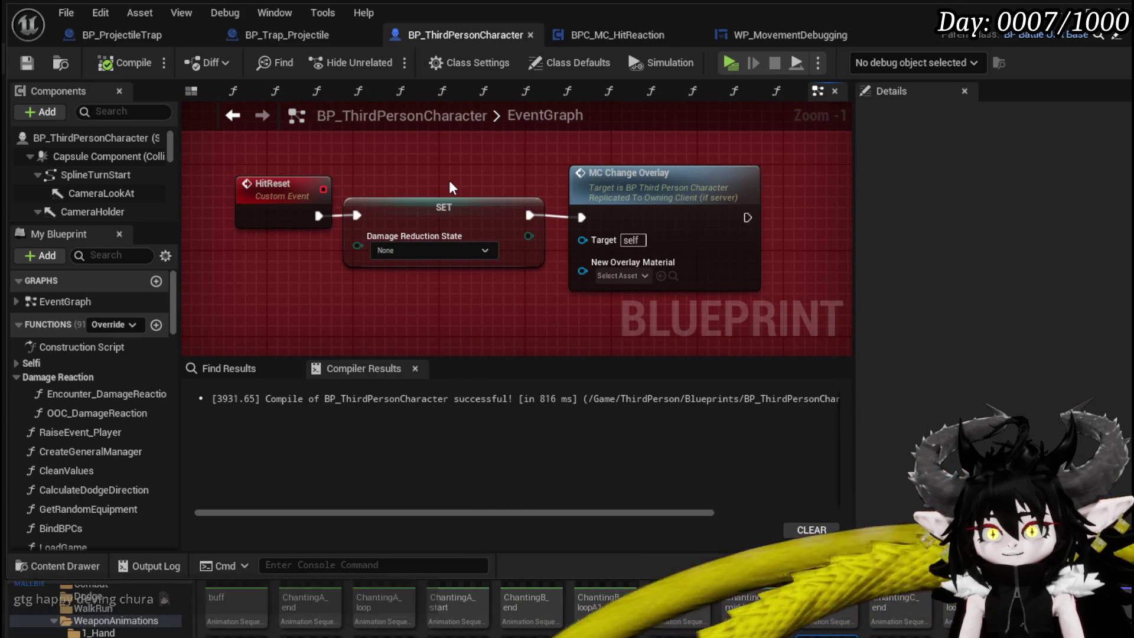
{"action": "scroll", "coordinate": [448, 188], "scroll_direction": "down", "scroll_amount": 2}
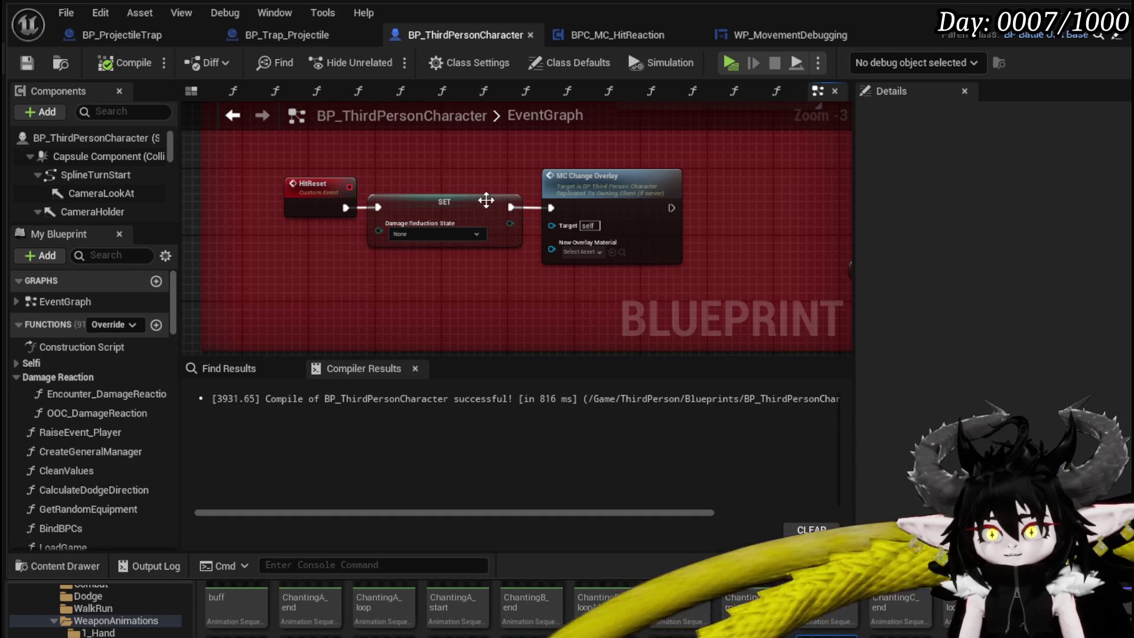
{"action": "left_click_drag", "start_coordinate": [287, 271], "coordinate": [655, 162]}
{"action": "left_click", "coordinate": [755, 183]}
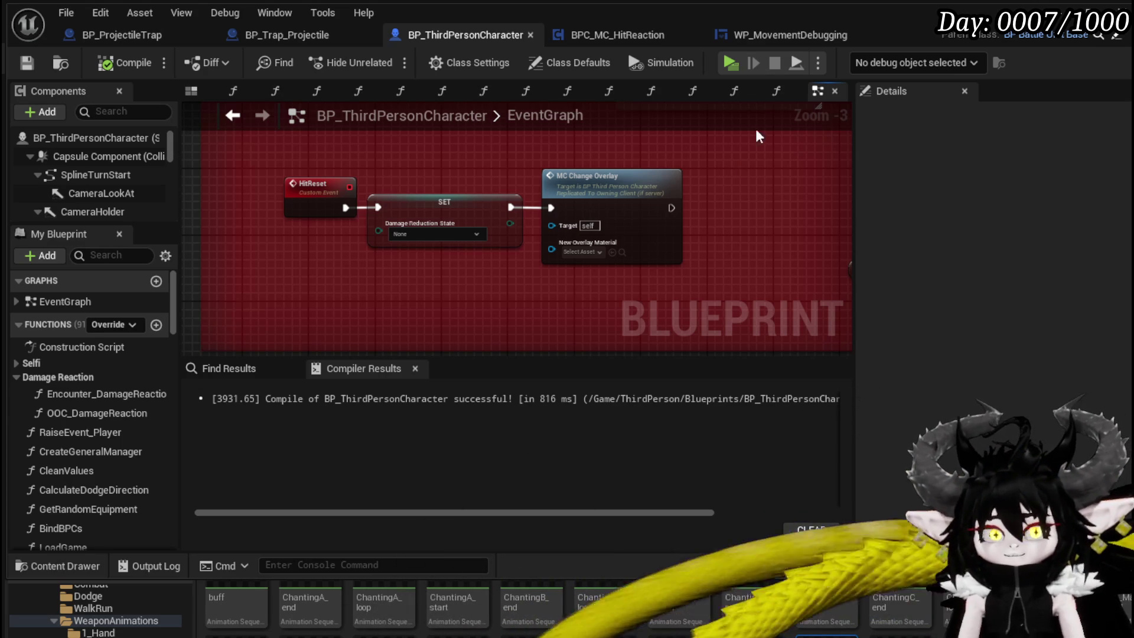
Step: Open OOC_DamageReaction, shift its timer and event nodes lower, and save BP_ThirdPersonCharacter
{"action": "scroll", "coordinate": [746, 151], "scroll_direction": "down", "scroll_amount": 3}
{"action": "scroll", "coordinate": [441, 225], "scroll_direction": "up", "scroll_amount": 4}
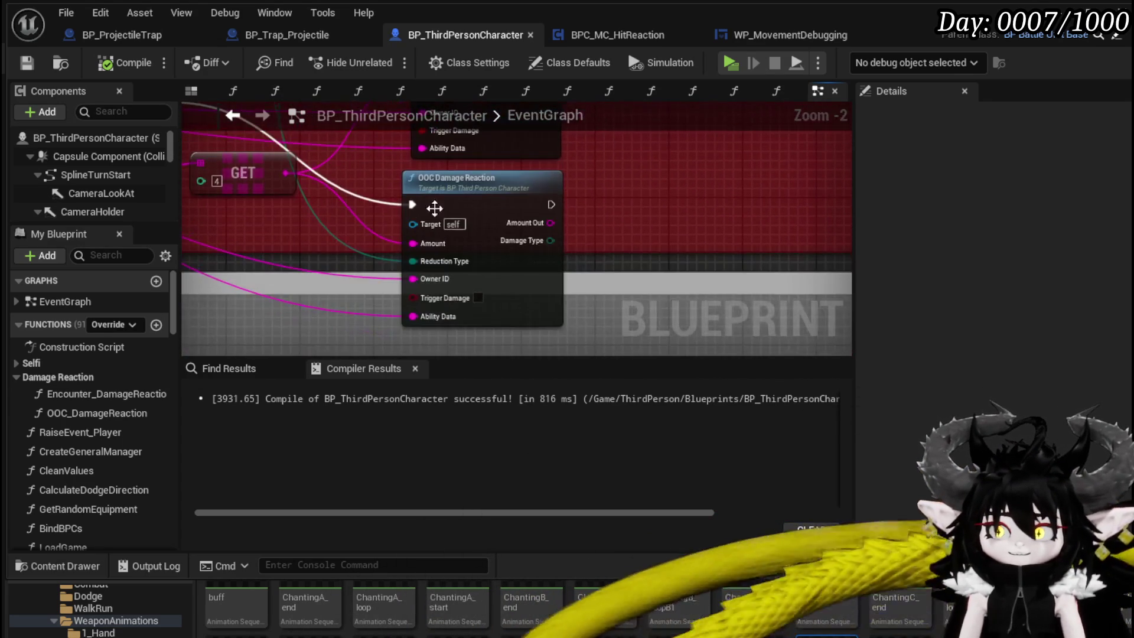
{"action": "double_click", "coordinate": [464, 197]}
{"action": "scroll", "coordinate": [704, 232], "scroll_direction": "down", "scroll_amount": 2}
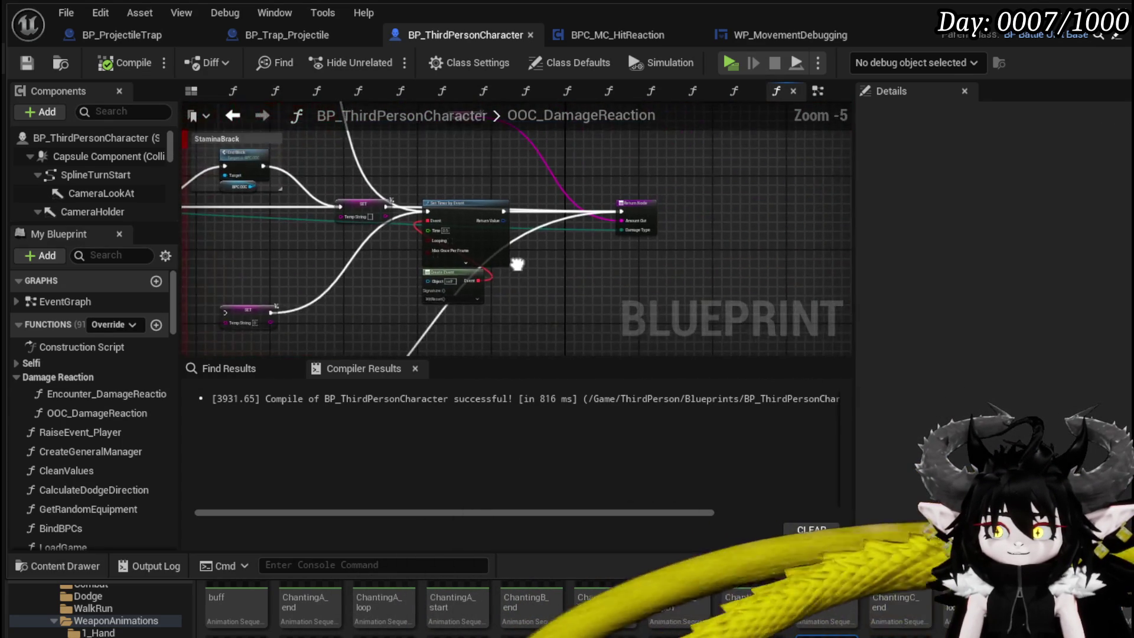
{"action": "mouse_move", "coordinate": [447, 256]}
{"action": "left_mouse_down"}
{"action": "mouse_move", "coordinate": [504, 237]}
{"action": "mouse_move", "coordinate": [483, 220]}
{"action": "left_mouse_up"}
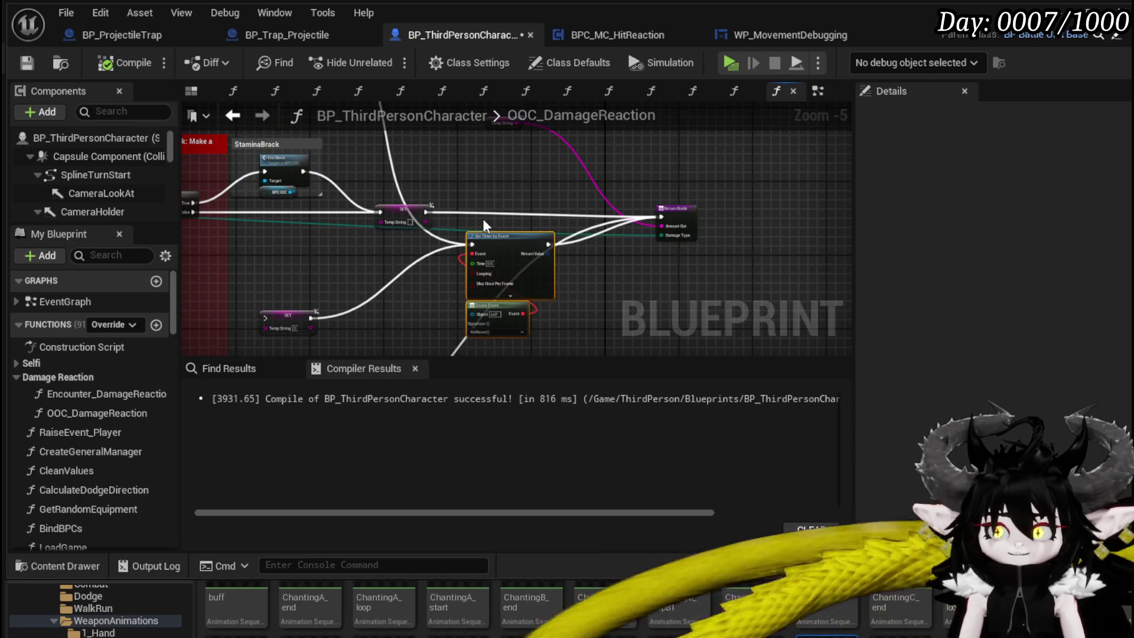
{"action": "scroll", "coordinate": [483, 220], "scroll_direction": "up", "scroll_amount": 3}
{"action": "left_click", "coordinate": [29, 63]}
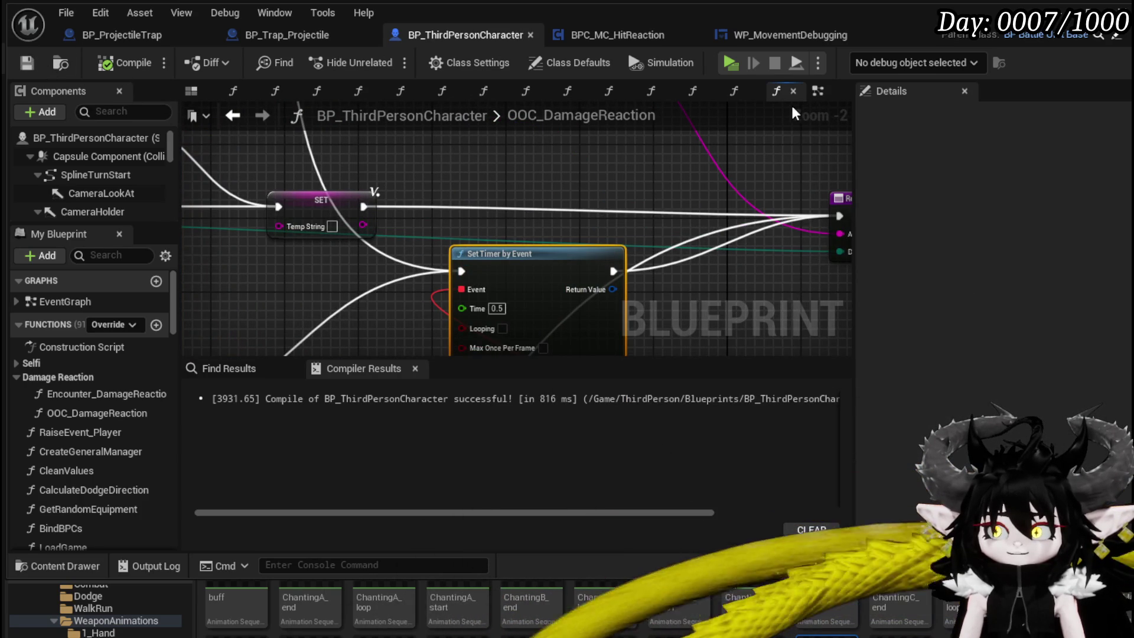
Step: In Encounter_DamageReaction, reroute the timer's incoming exec wires to the Return Node, then compile and save
{"action": "left_click", "coordinate": [820, 91]}
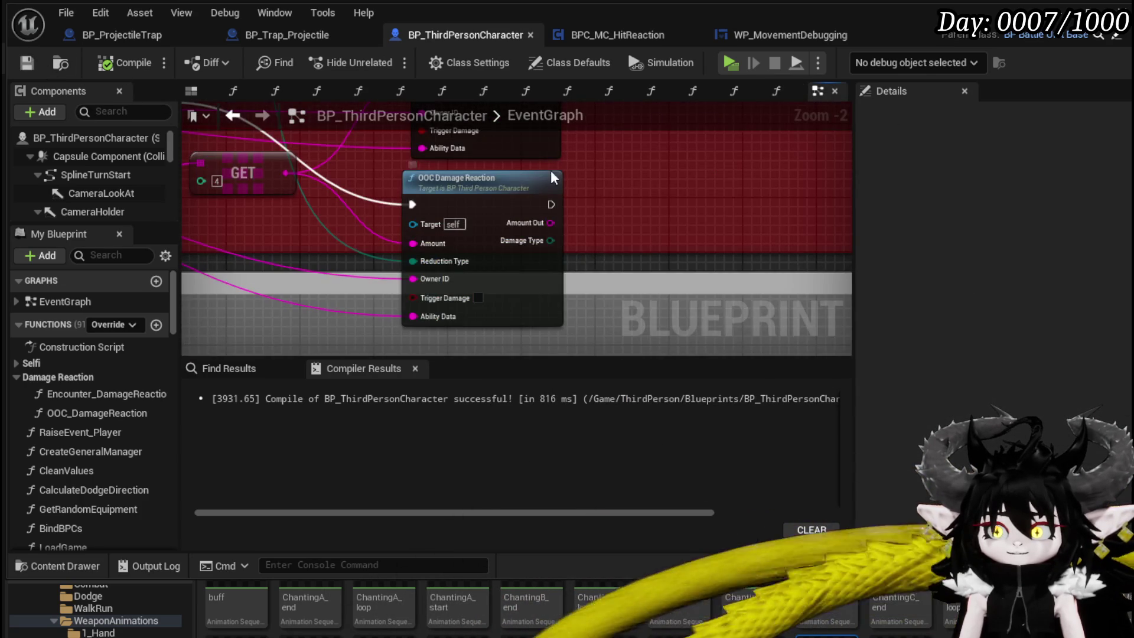
{"action": "double_click", "coordinate": [496, 284]}
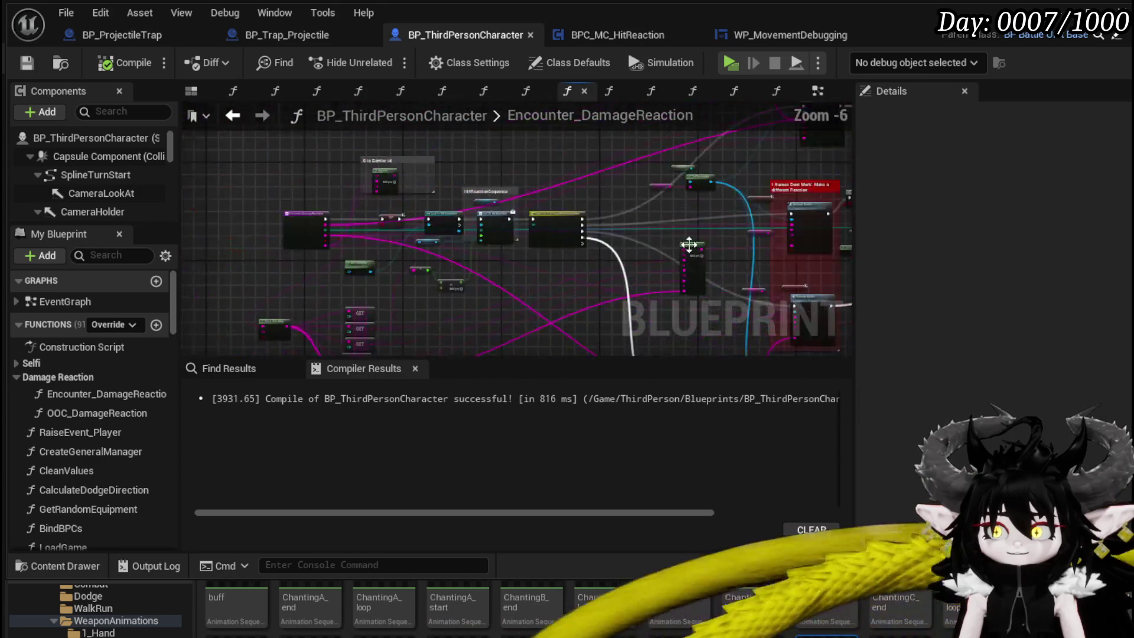
{"action": "scroll", "coordinate": [543, 232], "scroll_direction": "up", "scroll_amount": 3}
{"action": "mouse_move", "coordinate": [361, 234]}
{"action": "left_mouse_down"}
{"action": "mouse_move", "coordinate": [848, 223]}
{"action": "mouse_move", "coordinate": [643, 232]}
{"action": "left_mouse_up"}
{"action": "scroll", "coordinate": [593, 207], "scroll_direction": "down", "scroll_amount": 2}
{"action": "left_click", "coordinate": [125, 64]}
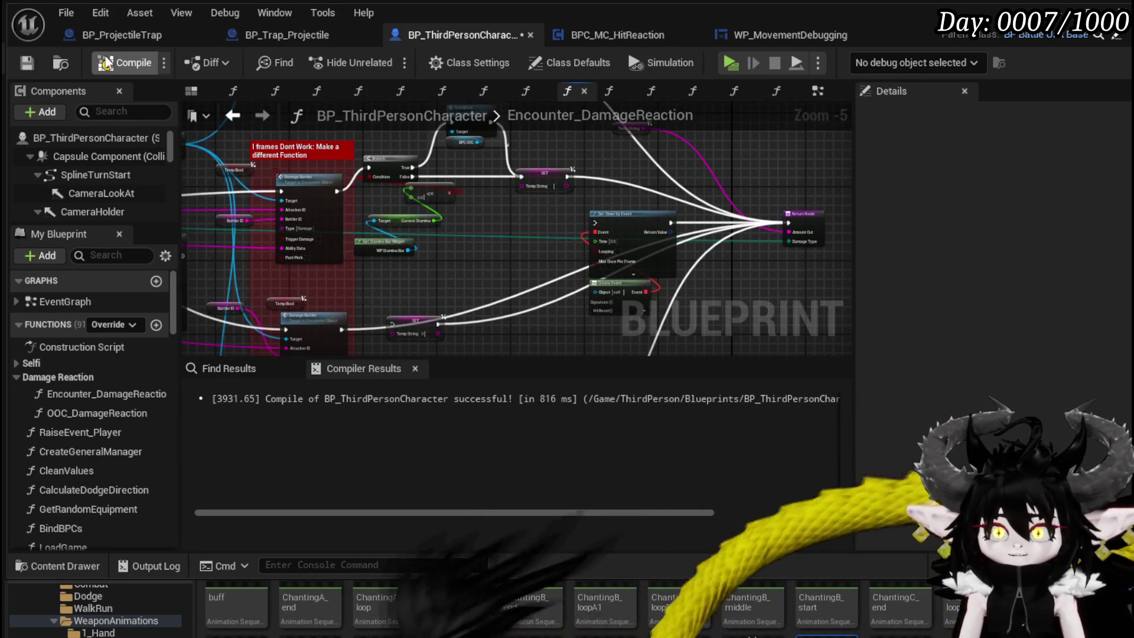
{"action": "left_click", "coordinate": [27, 63]}
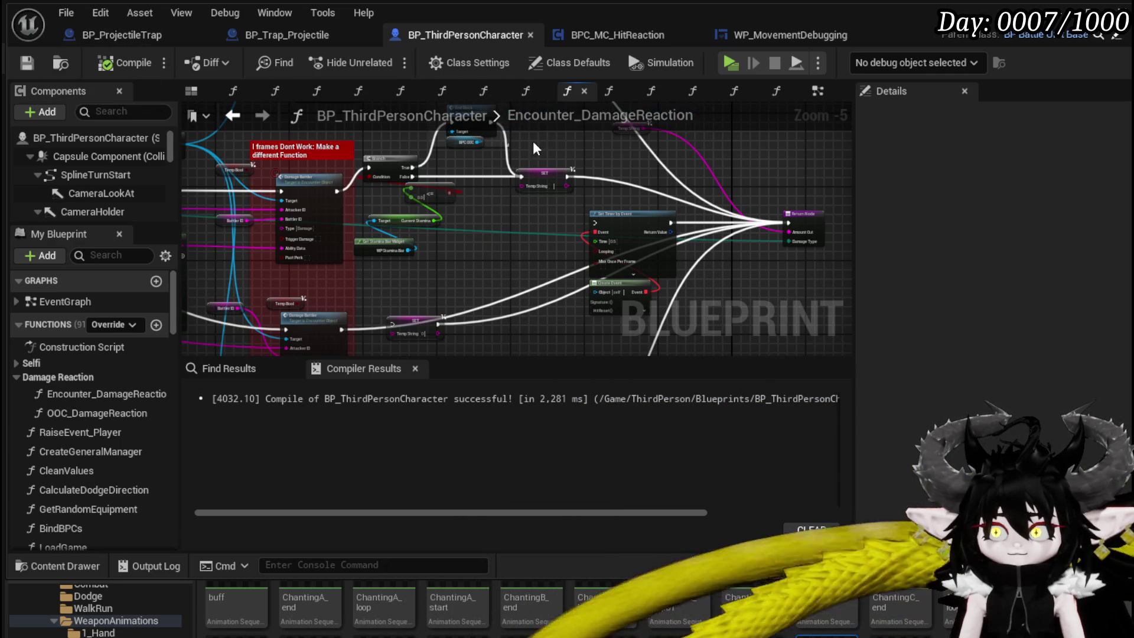
{"action": "left_click_drag", "start_coordinate": [658, 153], "coordinate": [851, 148]}
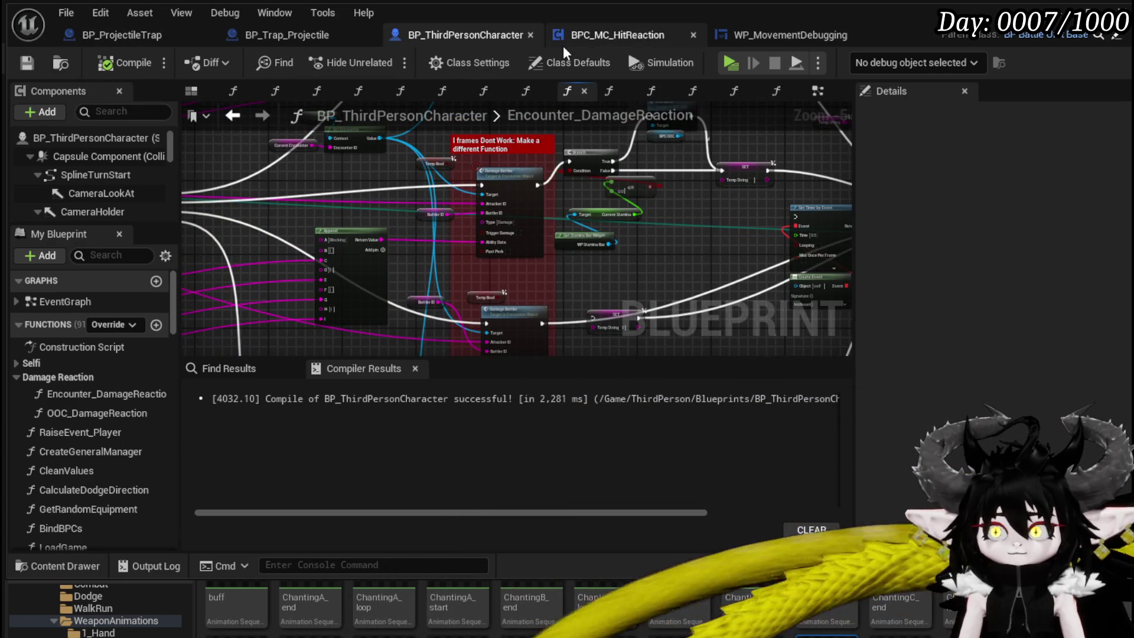
{"action": "left_click", "coordinate": [640, 36]}
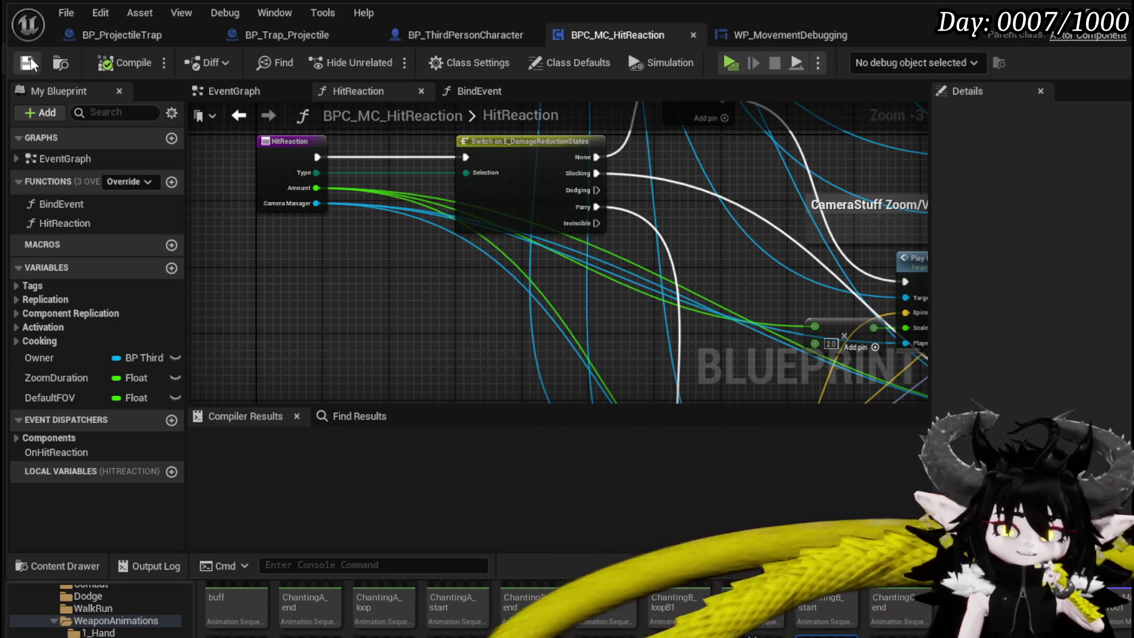
{"action": "left_click", "coordinate": [454, 41]}
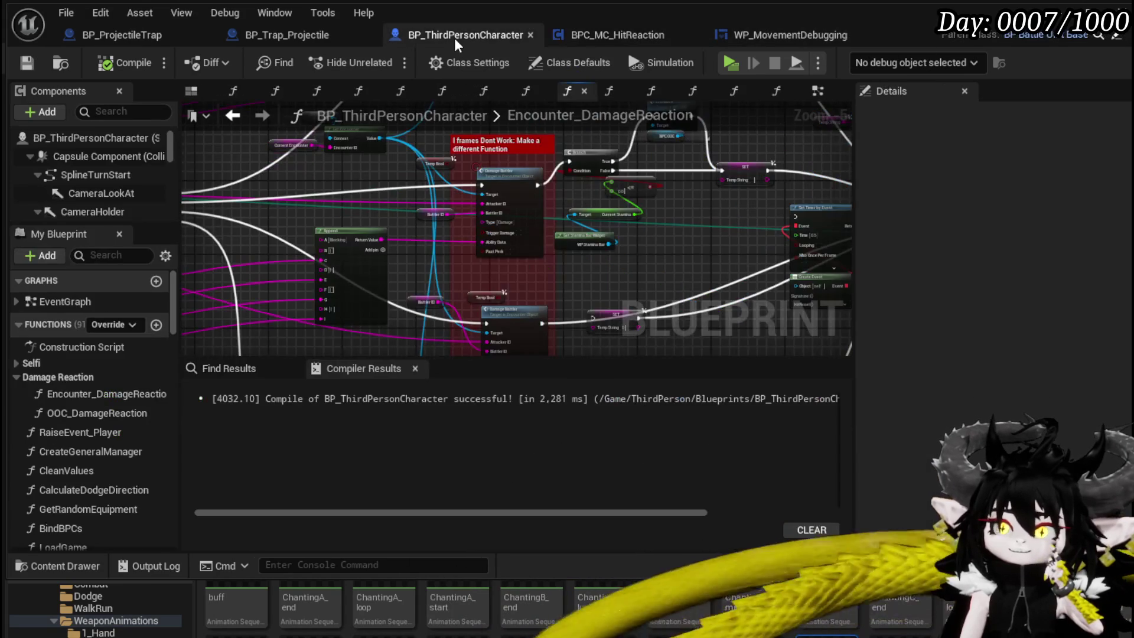
{"action": "left_click", "coordinate": [275, 36]}
{"action": "mouse_move", "coordinate": [458, 173]}
{"action": "left_mouse_down"}
{"action": "mouse_move", "coordinate": [703, 183]}
{"action": "mouse_move", "coordinate": [577, 179]}
{"action": "left_mouse_up"}
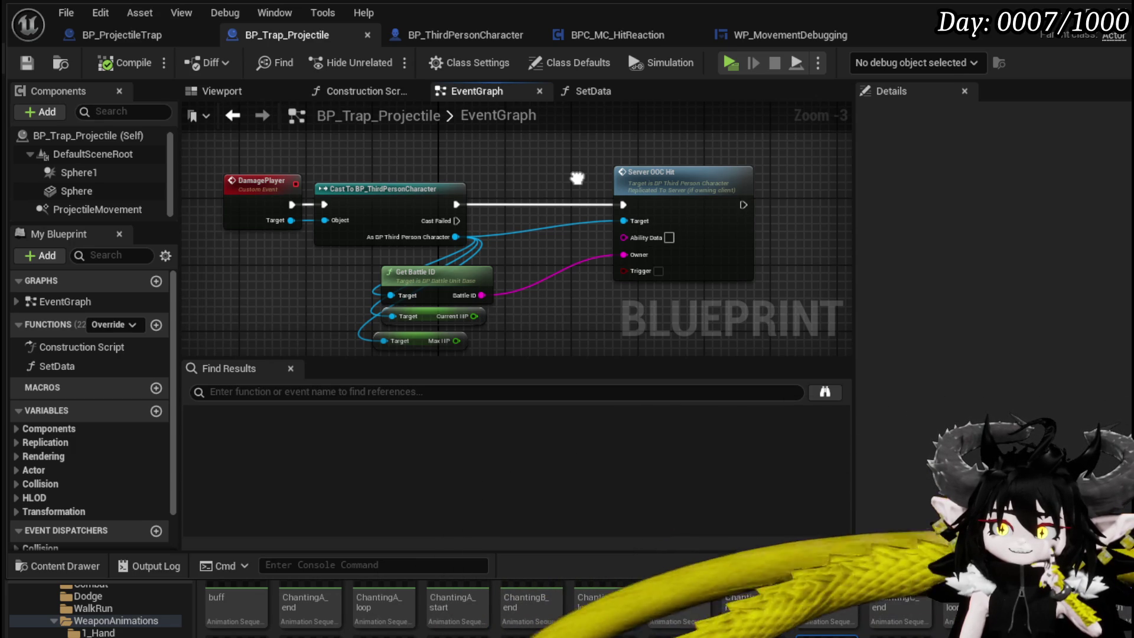
{"action": "left_click", "coordinate": [466, 34]}
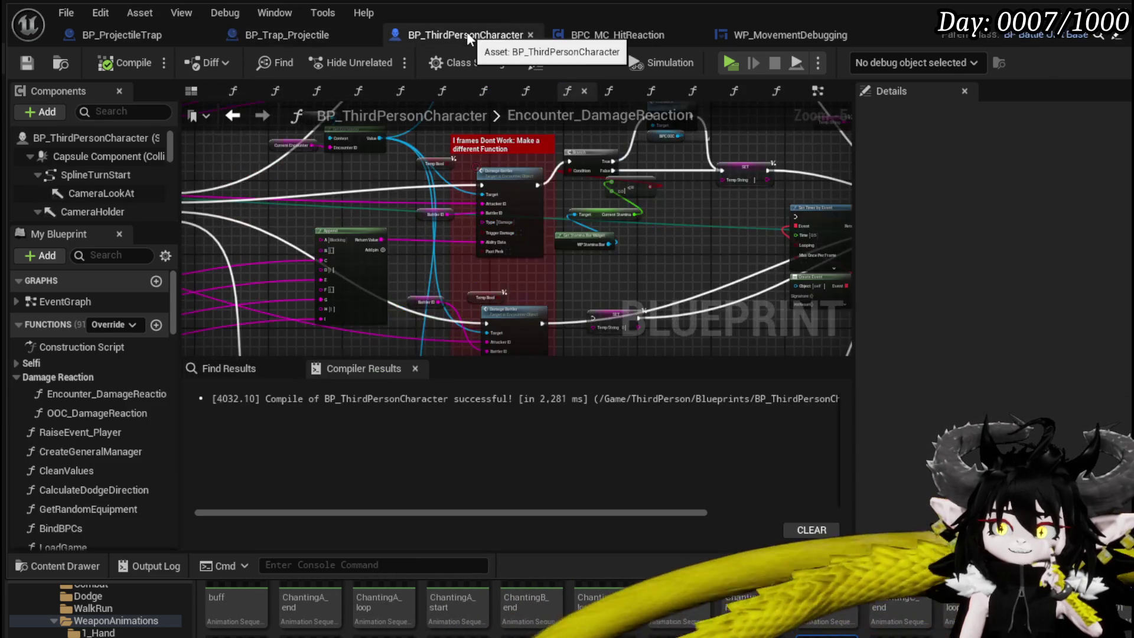
Step: Nudge the Damage Battler node slightly lower and deselect it
{"action": "scroll", "coordinate": [631, 195], "scroll_direction": "up", "scroll_amount": 3}
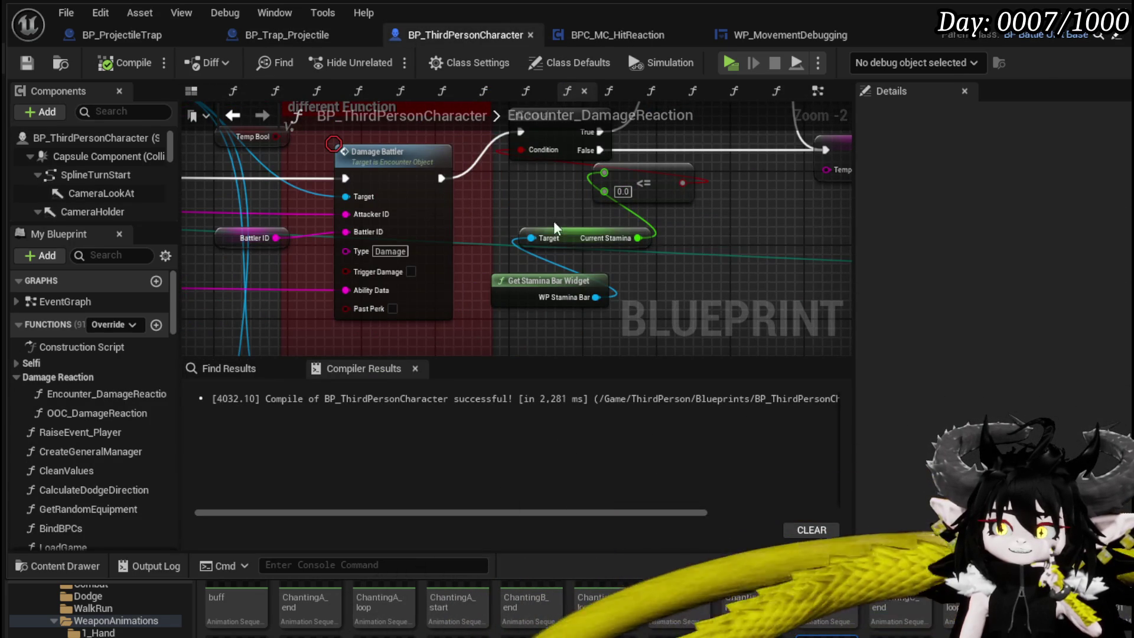
{"action": "left_click_drag", "start_coordinate": [405, 191], "coordinate": [405, 200]}
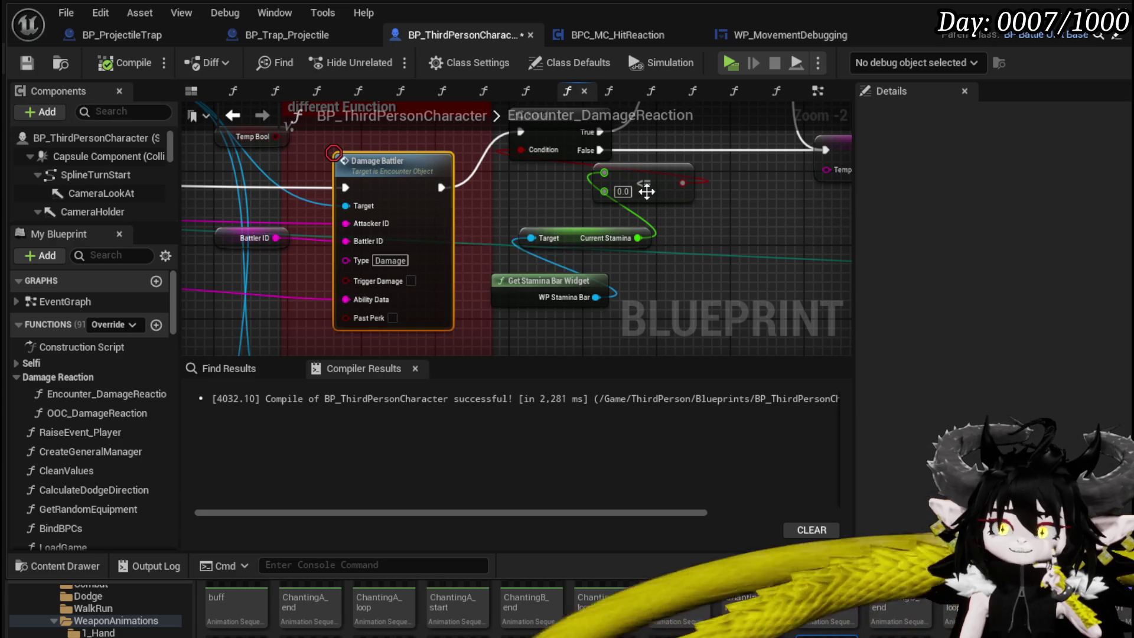
{"action": "left_click", "coordinate": [741, 204]}
{"action": "scroll", "coordinate": [741, 204], "scroll_direction": "down", "scroll_amount": 1}
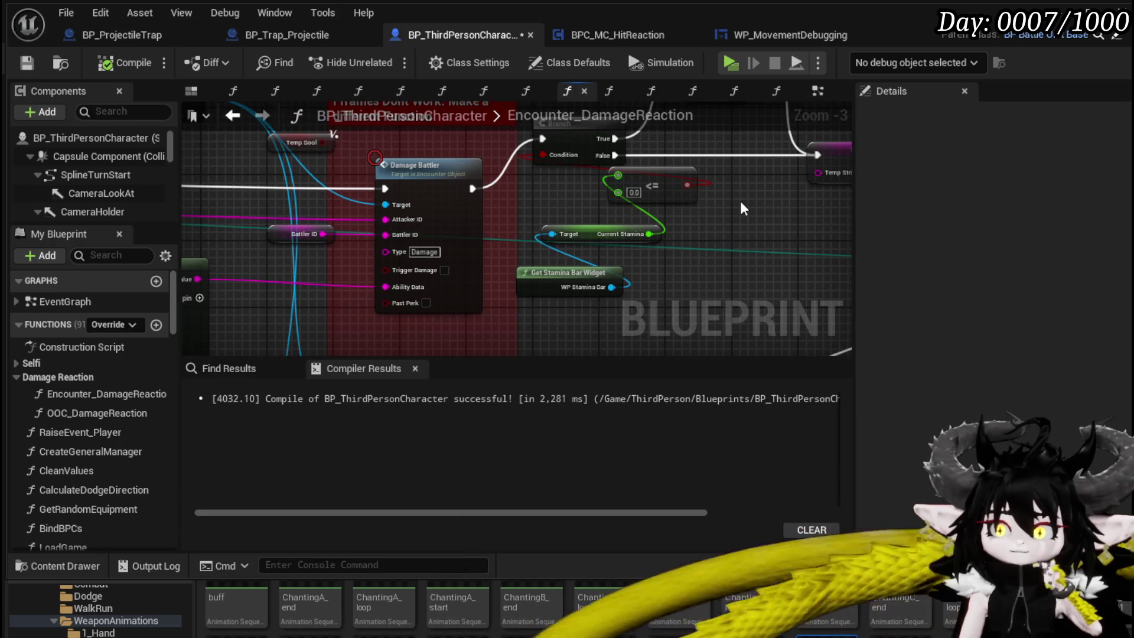
{"action": "scroll", "coordinate": [739, 201], "scroll_direction": "down", "scroll_amount": 1}
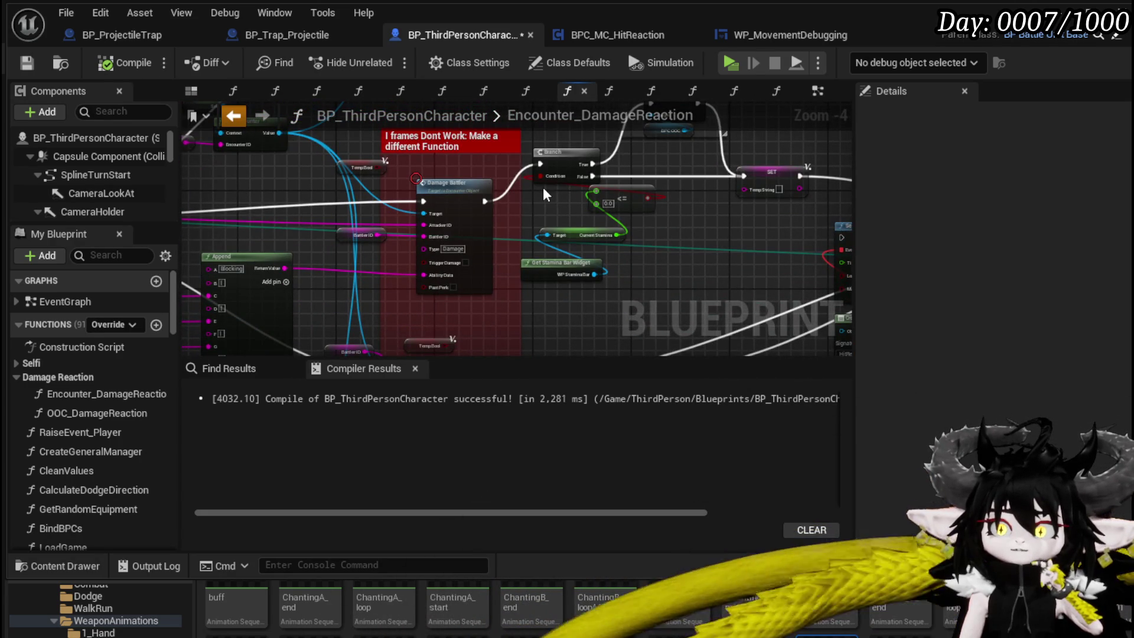
Step: Return to the EventGraph, open the OOC_DamageReaction graph, and save the Blueprint
{"action": "key", "text": "alt+Left"}
{"action": "double_click", "coordinate": [567, 197]}
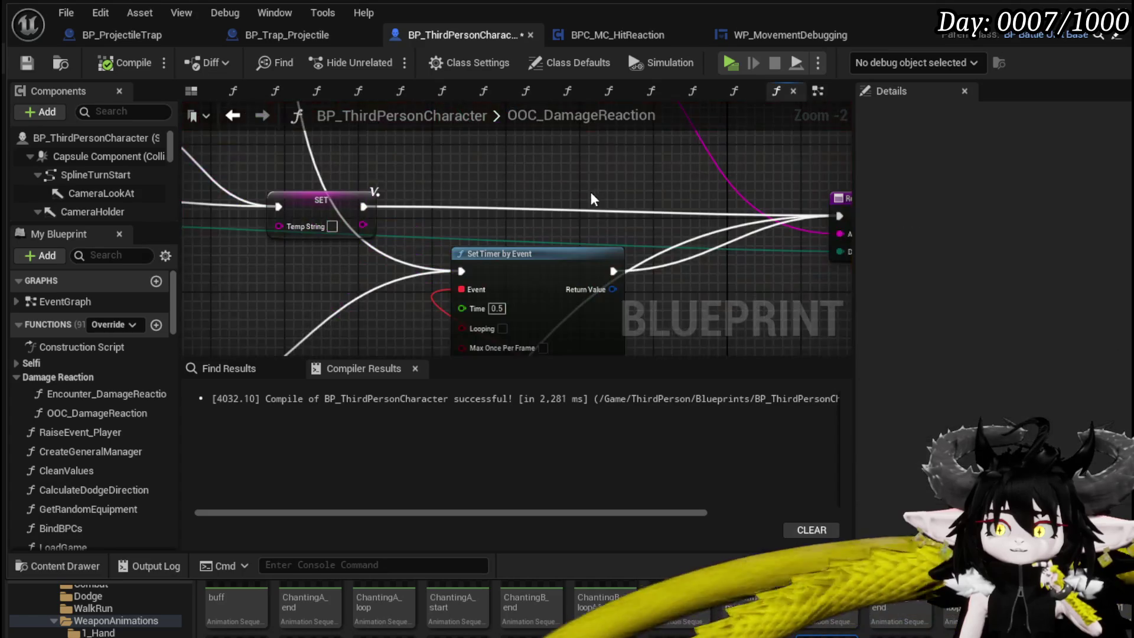
{"action": "scroll", "coordinate": [582, 217], "scroll_direction": "down", "scroll_amount": 1}
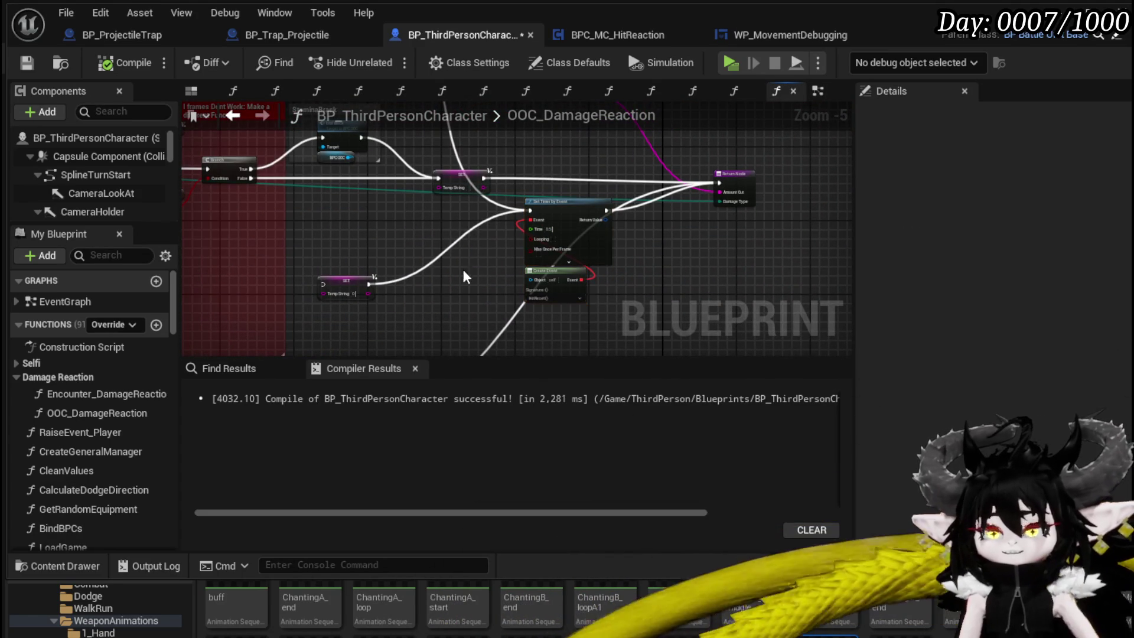
{"action": "left_click", "coordinate": [27, 63]}
{"action": "mouse_move", "coordinate": [326, 231]}
{"action": "left_mouse_down"}
{"action": "mouse_move", "coordinate": [628, 301]}
{"action": "mouse_move", "coordinate": [792, 272]}
{"action": "left_mouse_up"}
{"action": "scroll", "coordinate": [445, 230], "scroll_direction": "up", "scroll_amount": 3}
{"action": "scroll", "coordinate": [321, 236], "scroll_direction": "down", "scroll_amount": 2}
Step: Try wiring the Dodging output to the upper node, remove that connection, and compile
{"action": "mouse_move", "coordinate": [236, 279]}
{"action": "left_mouse_down"}
{"action": "mouse_move", "coordinate": [638, 76]}
{"action": "mouse_move", "coordinate": [696, 257]}
{"action": "left_mouse_up"}
{"action": "left_click_drag", "start_coordinate": [359, 186], "coordinate": [341, 91]}
{"action": "left_click_drag", "start_coordinate": [285, 179], "coordinate": [418, 185]}
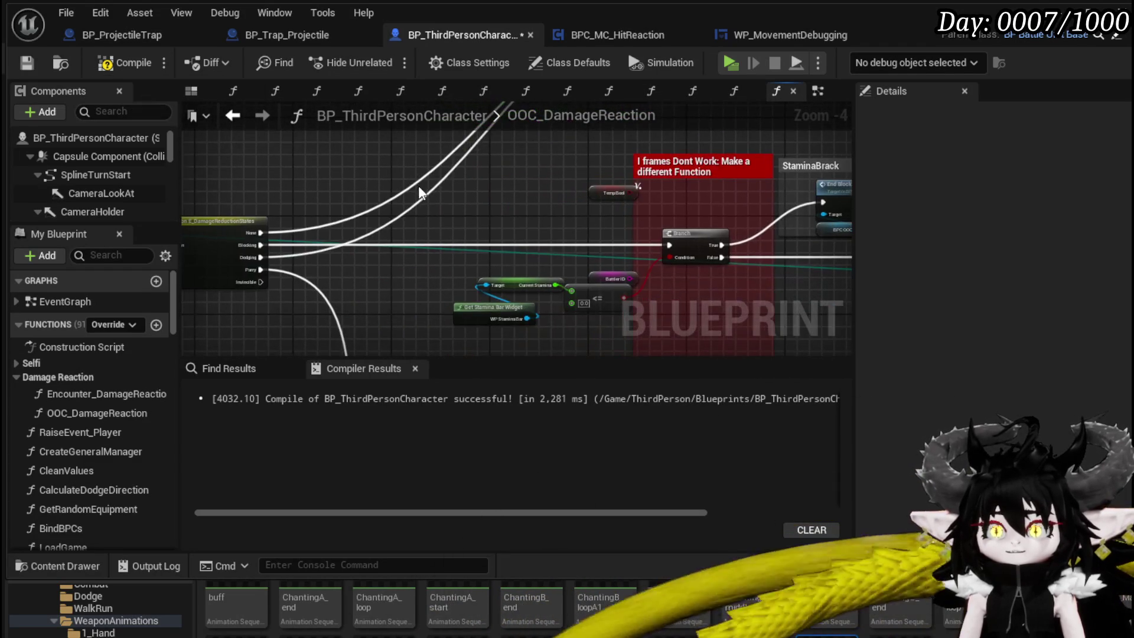
{"action": "left_click", "coordinate": [425, 198], "text": "alt"}
{"action": "left_click_drag", "start_coordinate": [492, 208], "coordinate": [491, 163]}
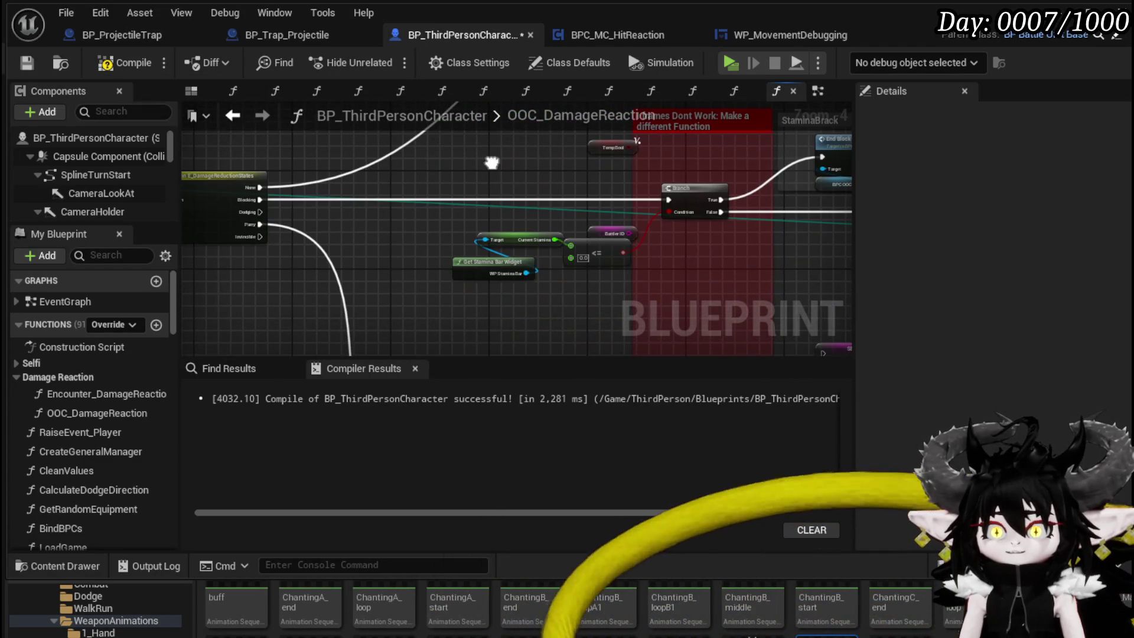
{"action": "left_click", "coordinate": [24, 62]}
Step: Save the Blueprint and select the stamina check nodes together
{"action": "mouse_move", "coordinate": [663, 152]}
{"action": "left_mouse_down"}
{"action": "mouse_move", "coordinate": [377, 172]}
{"action": "mouse_move", "coordinate": [603, 155]}
{"action": "mouse_move", "coordinate": [429, 177]}
{"action": "left_mouse_up"}
{"action": "left_click", "coordinate": [26, 63]}
{"action": "left_click_drag", "start_coordinate": [190, 337], "coordinate": [257, 306]}
{"action": "left_click_drag", "start_coordinate": [449, 203], "coordinate": [350, 264]}
{"action": "left_click_drag", "start_coordinate": [477, 192], "coordinate": [478, 192]}
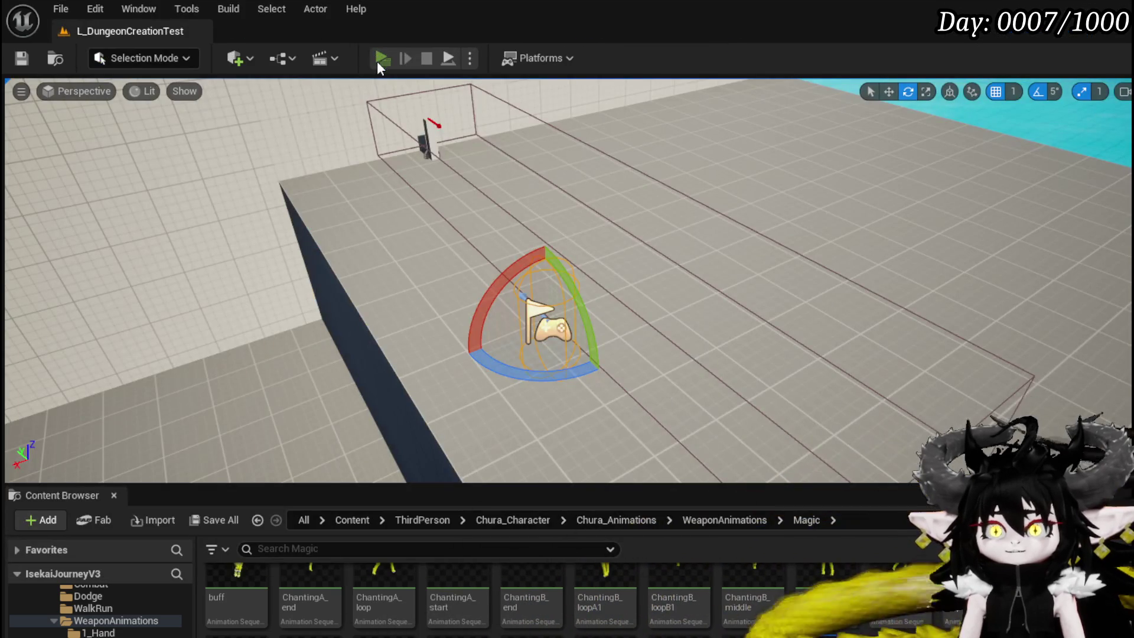
Step: Play-test moving forward and right while casting two fiery magic attacks, then stop and save the level
{"action": "left_click", "coordinate": [379, 58]}
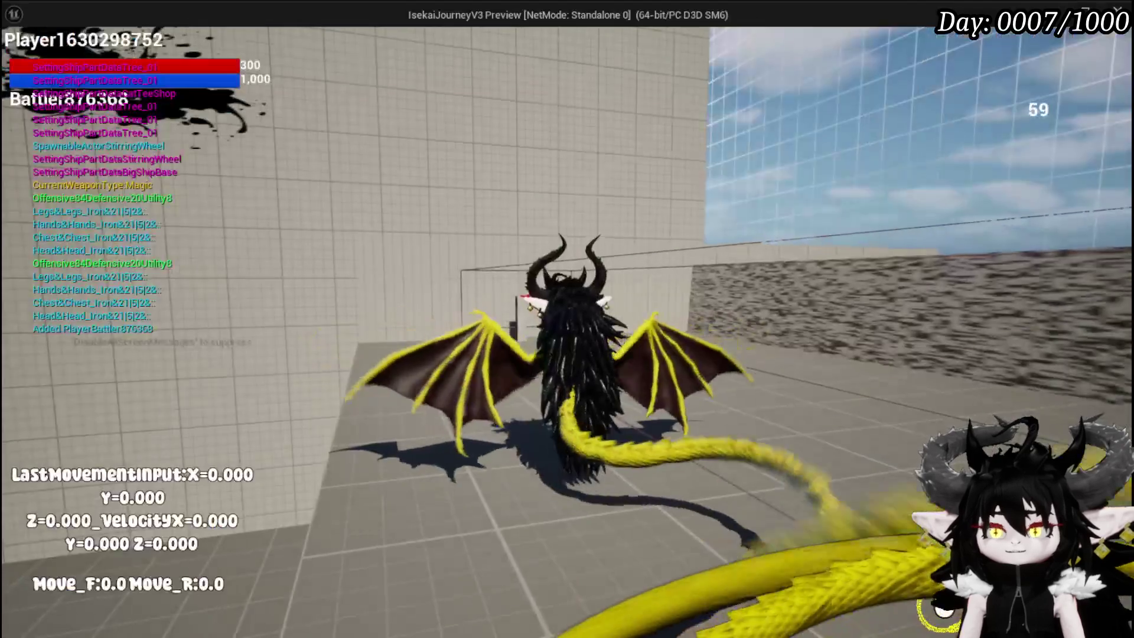
{"action": "key", "text": "w"}
{"action": "left_click", "coordinate": [567, 319]}
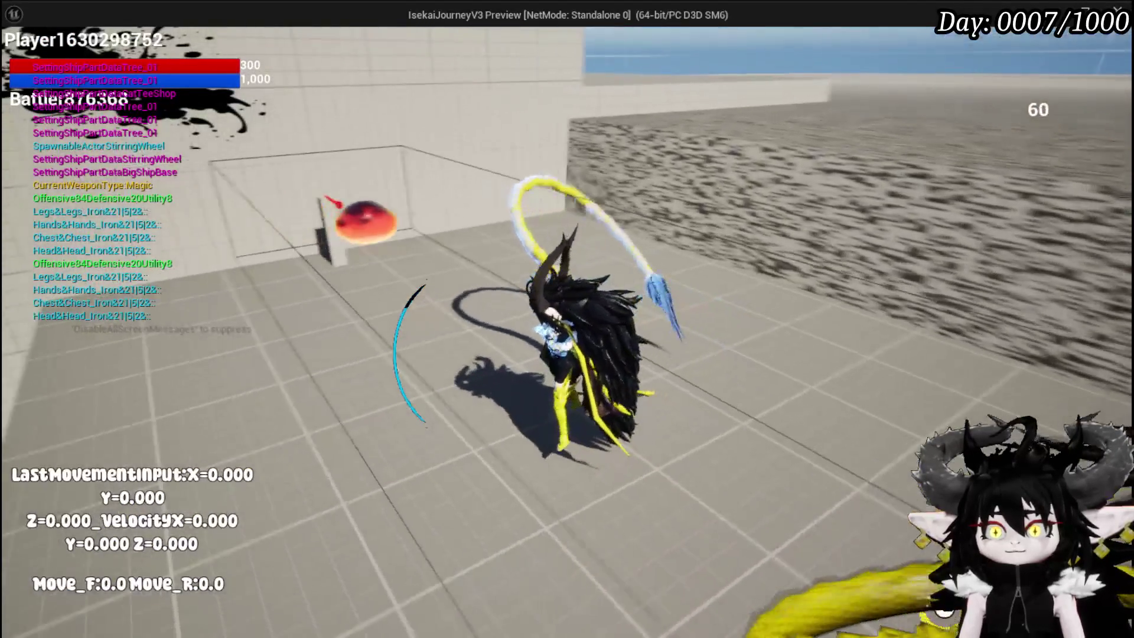
{"action": "left_click", "coordinate": [567, 319]}
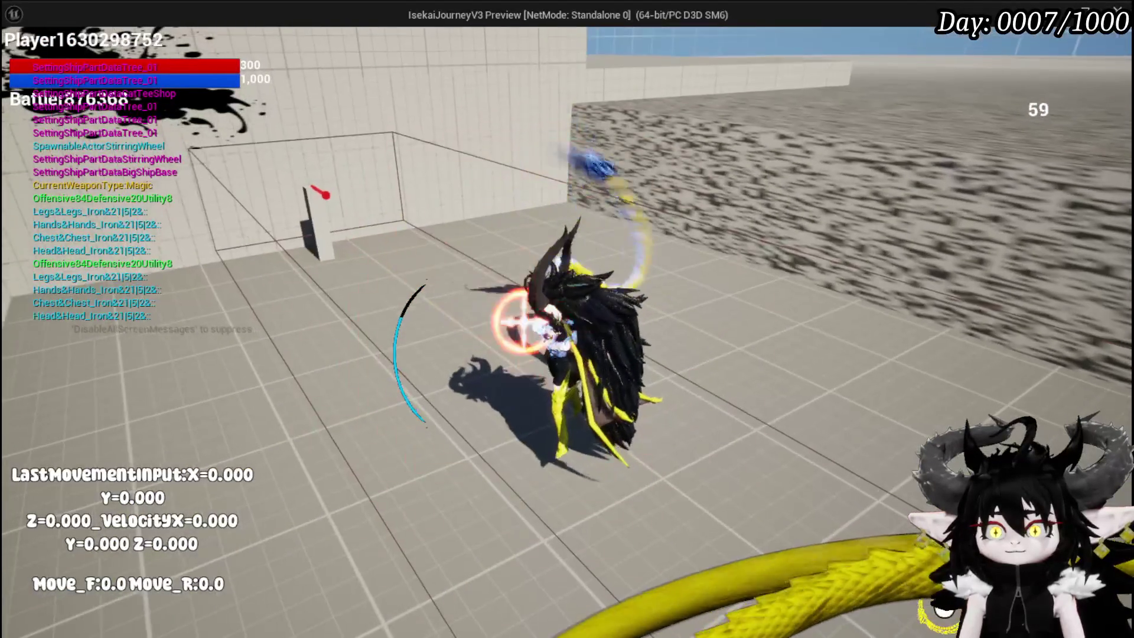
{"action": "key", "text": "d"}
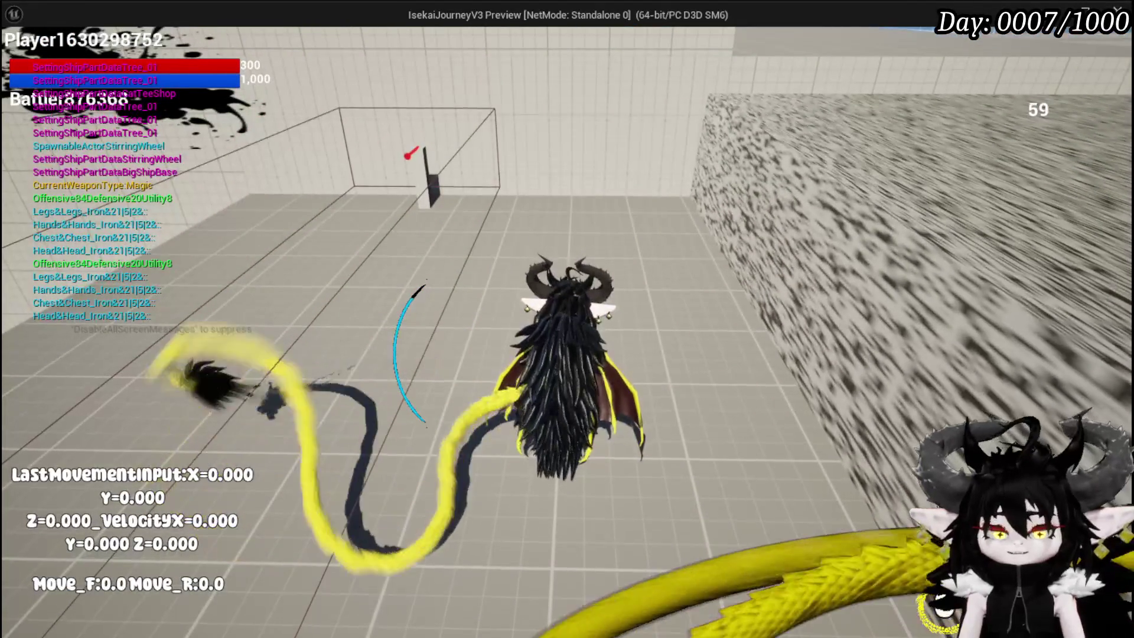
{"action": "key", "text": "Escape"}
{"action": "key", "text": "ctrl+s"}
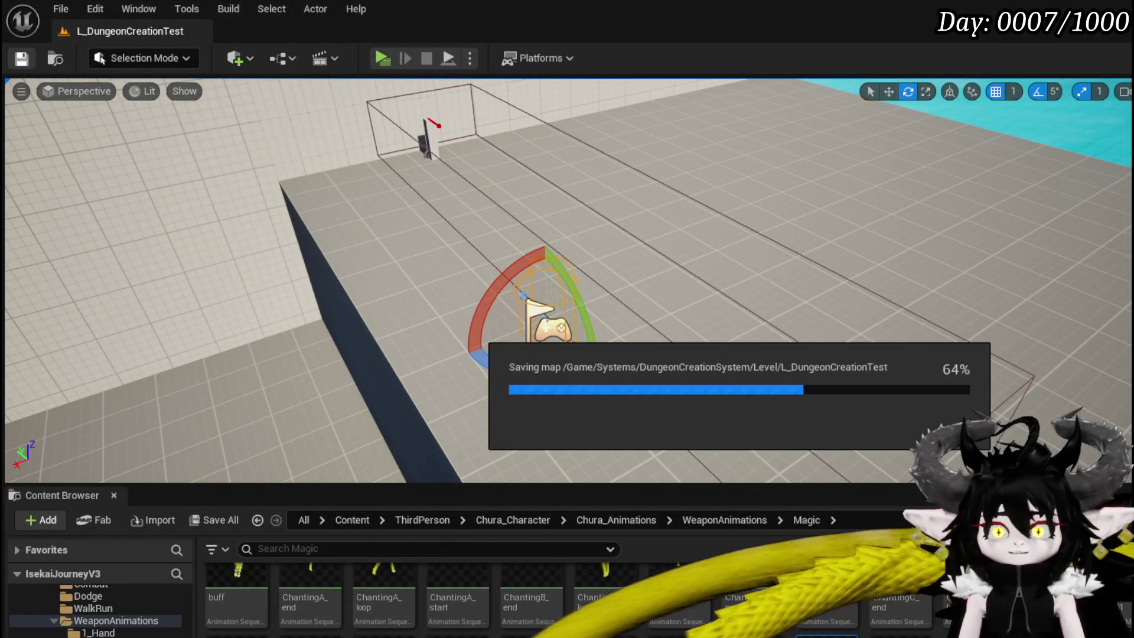
Step: Rearrange the stamina check nodes and add a Damage Stamina node from Get Stamina Bar Widget
{"action": "key", "text": "alt+Tab"}
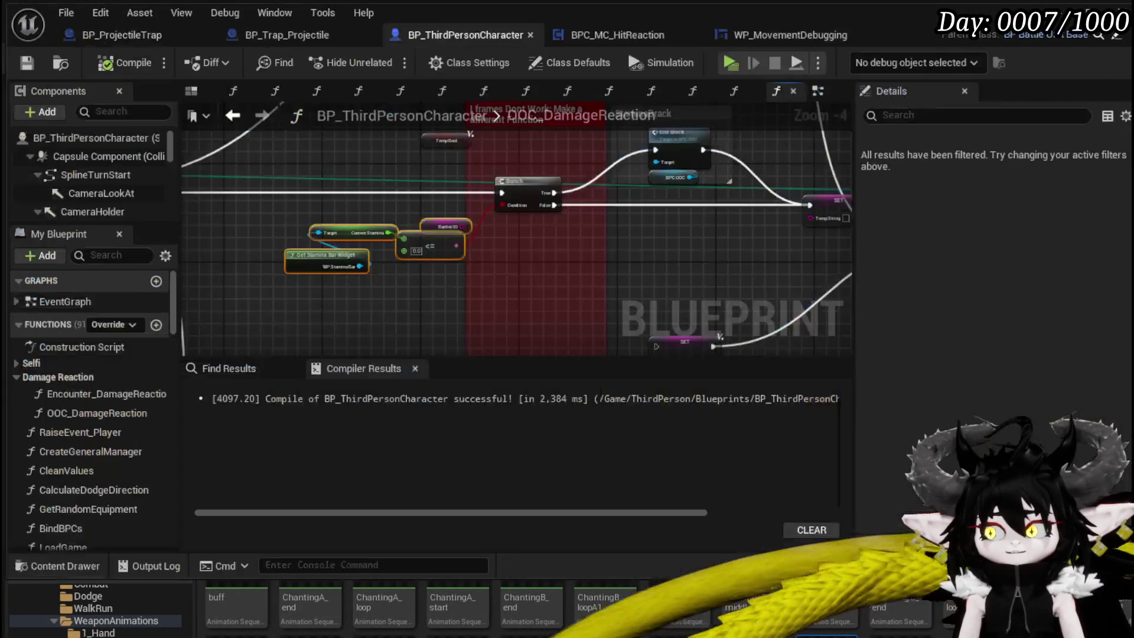
{"action": "scroll", "coordinate": [357, 288], "scroll_direction": "up", "scroll_amount": 2}
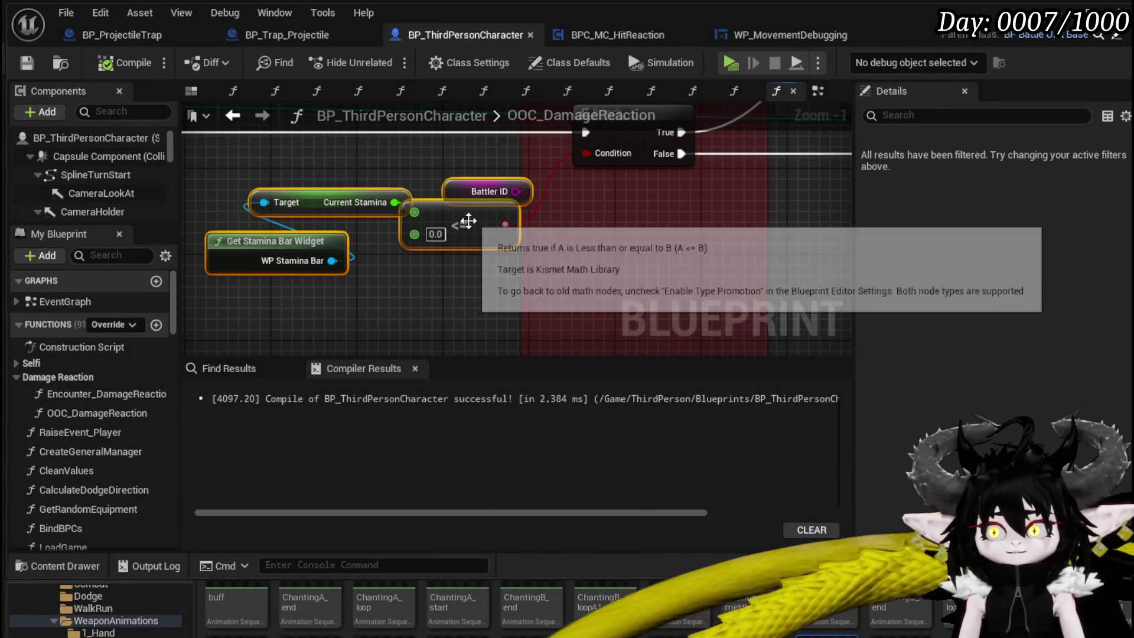
{"action": "left_click_drag", "start_coordinate": [469, 220], "coordinate": [533, 334]}
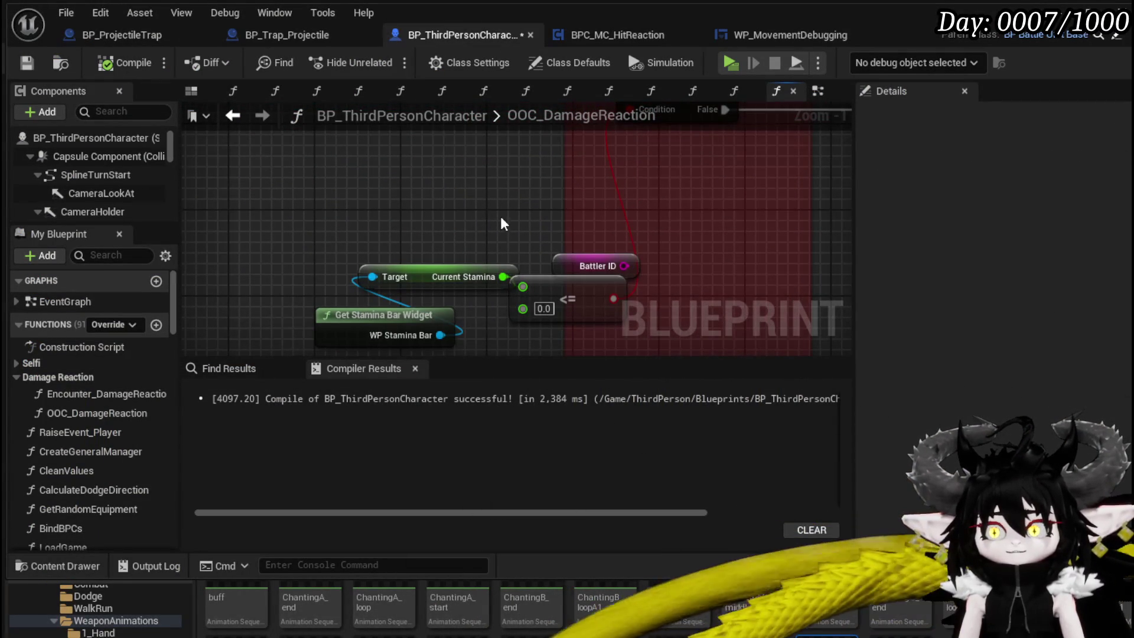
{"action": "left_click_drag", "start_coordinate": [393, 281], "coordinate": [243, 249]}
{"action": "left_click_drag", "start_coordinate": [309, 266], "coordinate": [396, 183]}
{"action": "type", "text": "Red"}
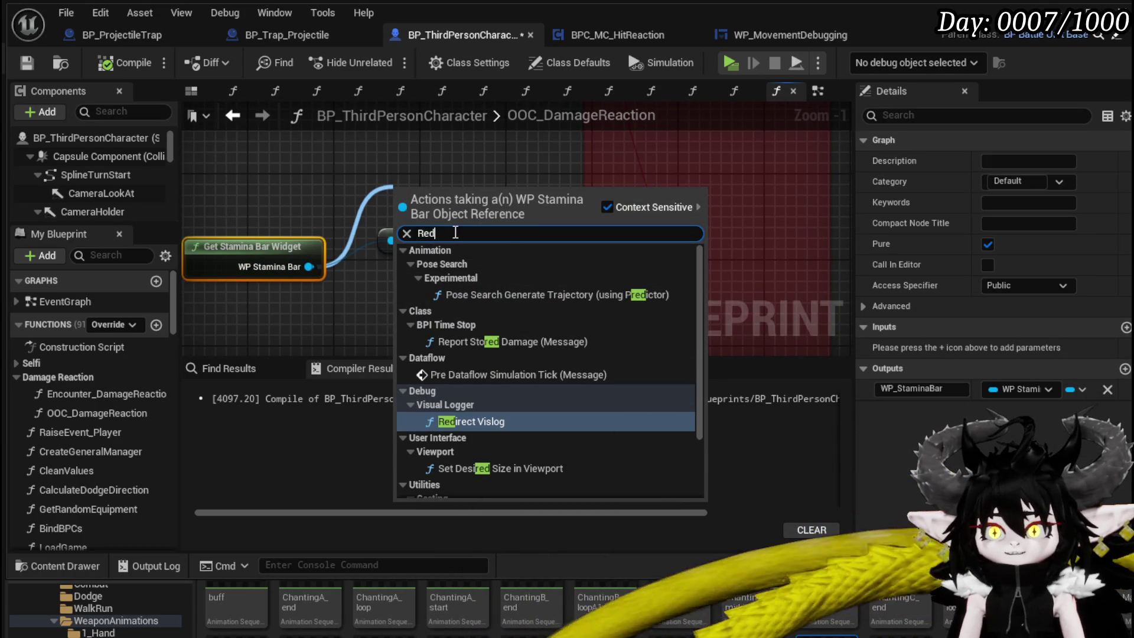
{"action": "type", "text": "Da"}
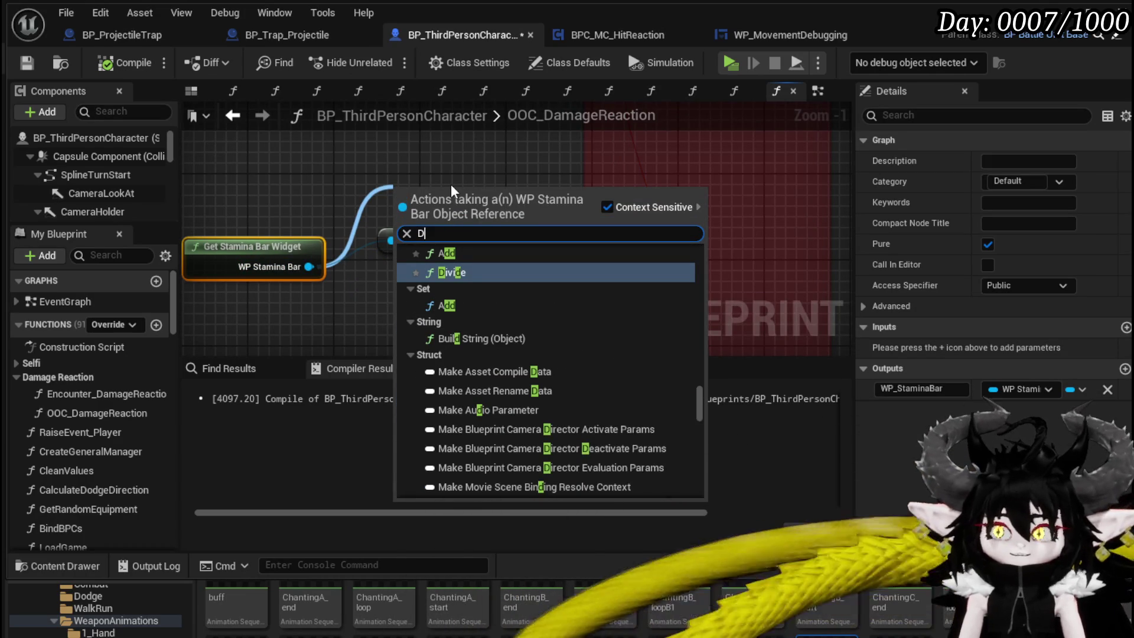
{"action": "key", "text": "Return"}
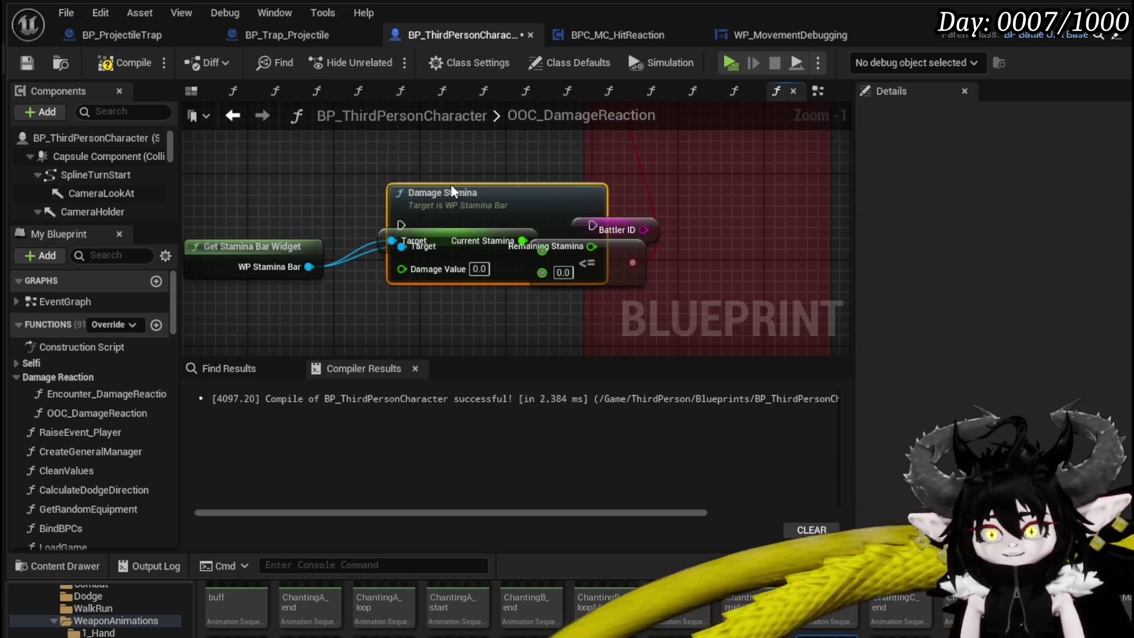
Step: Wire the Blocking exec into Damage Stamina and onward into the Branch
{"action": "scroll", "coordinate": [451, 183], "scroll_direction": "down", "scroll_amount": 3}
{"action": "left_click_drag", "start_coordinate": [489, 281], "coordinate": [450, 209]}
{"action": "scroll", "coordinate": [342, 234], "scroll_direction": "up", "scroll_amount": 3}
{"action": "left_click_drag", "start_coordinate": [221, 237], "coordinate": [624, 238]}
{"action": "mouse_move", "coordinate": [784, 234]}
{"action": "left_mouse_down"}
{"action": "mouse_move", "coordinate": [831, 239]}
{"action": "mouse_move", "coordinate": [810, 236]}
{"action": "left_mouse_up"}
Step: Connect the damage Amount to Damage Stamina's Damage Value input
{"action": "scroll", "coordinate": [652, 198], "scroll_direction": "down", "scroll_amount": 3}
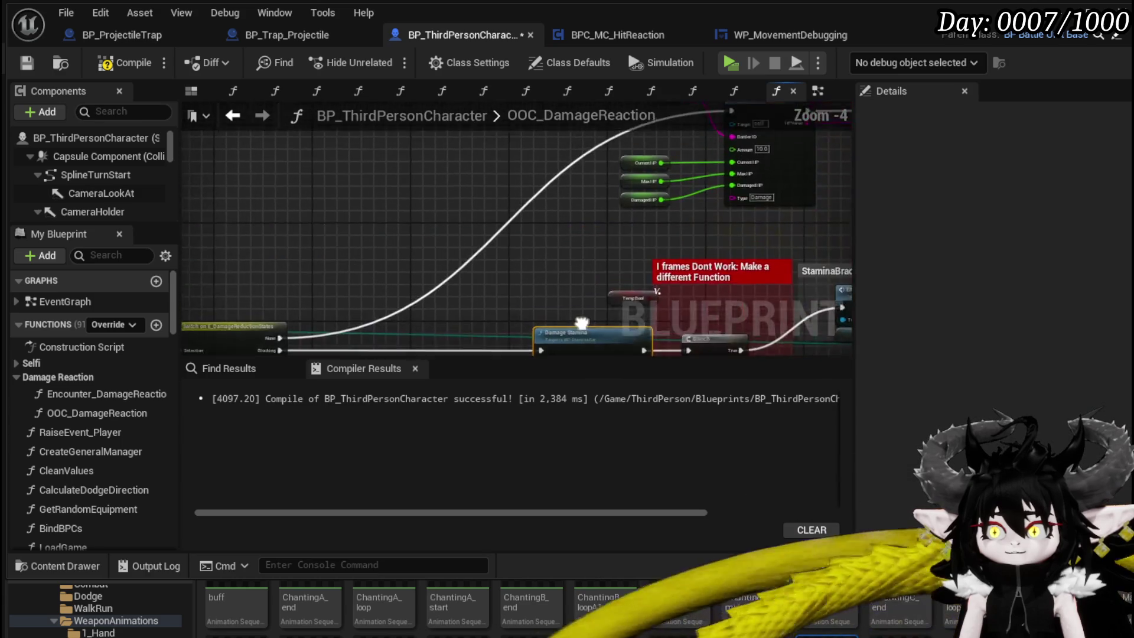
{"action": "scroll", "coordinate": [477, 288], "scroll_direction": "up", "scroll_amount": 3}
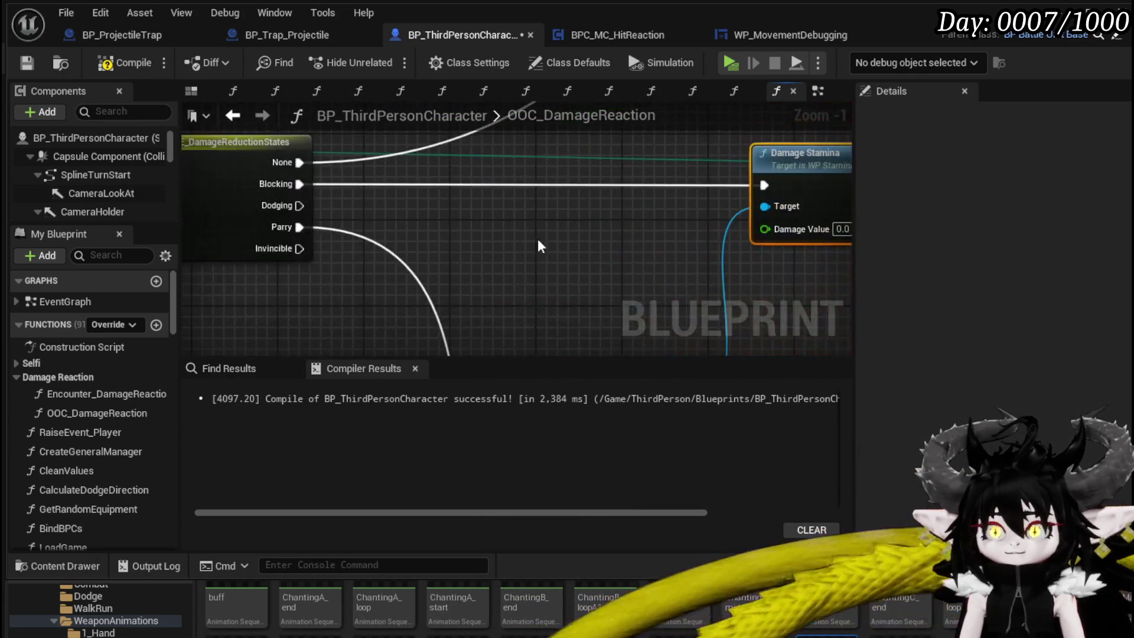
{"action": "scroll", "coordinate": [542, 239], "scroll_direction": "down", "scroll_amount": 2}
{"action": "scroll", "coordinate": [590, 279], "scroll_direction": "down", "scroll_amount": 2}
{"action": "scroll", "coordinate": [378, 237], "scroll_direction": "up", "scroll_amount": 3}
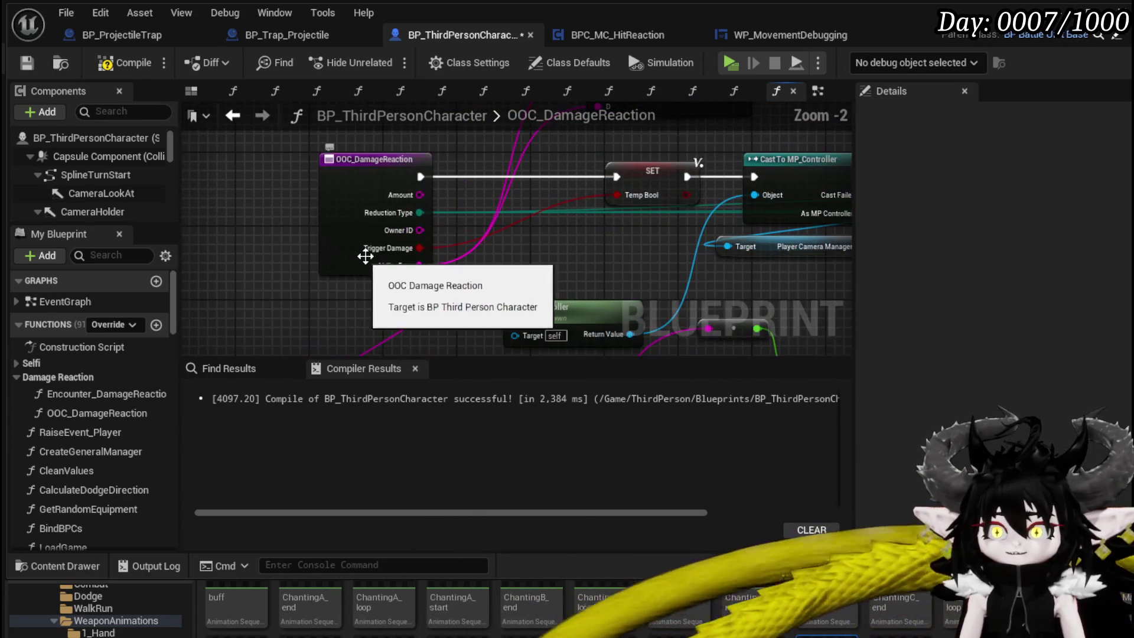
{"action": "mouse_move", "coordinate": [419, 195]}
{"action": "left_mouse_down"}
{"action": "mouse_move", "coordinate": [838, 172]}
{"action": "mouse_move", "coordinate": [450, 261]}
{"action": "mouse_move", "coordinate": [477, 235]}
{"action": "mouse_move", "coordinate": [464, 233]}
{"action": "left_mouse_up"}
Step: Wire the reroute into the HP damage node's Amount, replacing the fixed 10.0
{"action": "scroll", "coordinate": [409, 242], "scroll_direction": "down", "scroll_amount": 4}
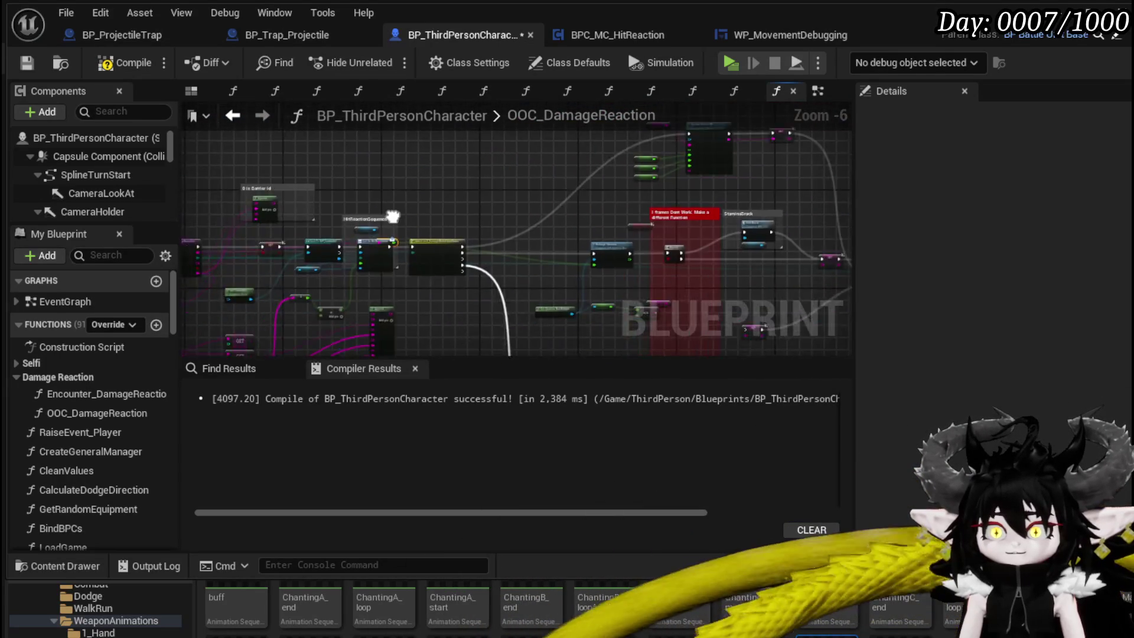
{"action": "scroll", "coordinate": [415, 290], "scroll_direction": "up", "scroll_amount": 3}
{"action": "mouse_move", "coordinate": [415, 289]}
{"action": "left_mouse_down"}
{"action": "mouse_move", "coordinate": [235, 239]}
{"action": "mouse_move", "coordinate": [375, 243]}
{"action": "mouse_move", "coordinate": [236, 255]}
{"action": "mouse_move", "coordinate": [777, 162]}
{"action": "mouse_move", "coordinate": [766, 174]}
{"action": "left_mouse_up"}
{"action": "scroll", "coordinate": [766, 174], "scroll_direction": "down", "scroll_amount": 2}
{"action": "left_click_drag", "start_coordinate": [357, 203], "coordinate": [614, 208]}
Step: Compile and save BP_ThirdPersonCharacter, look over its EventGraph, then bring up BP_Trap_Projectile
{"action": "left_click", "coordinate": [115, 64]}
{"action": "left_click", "coordinate": [24, 63]}
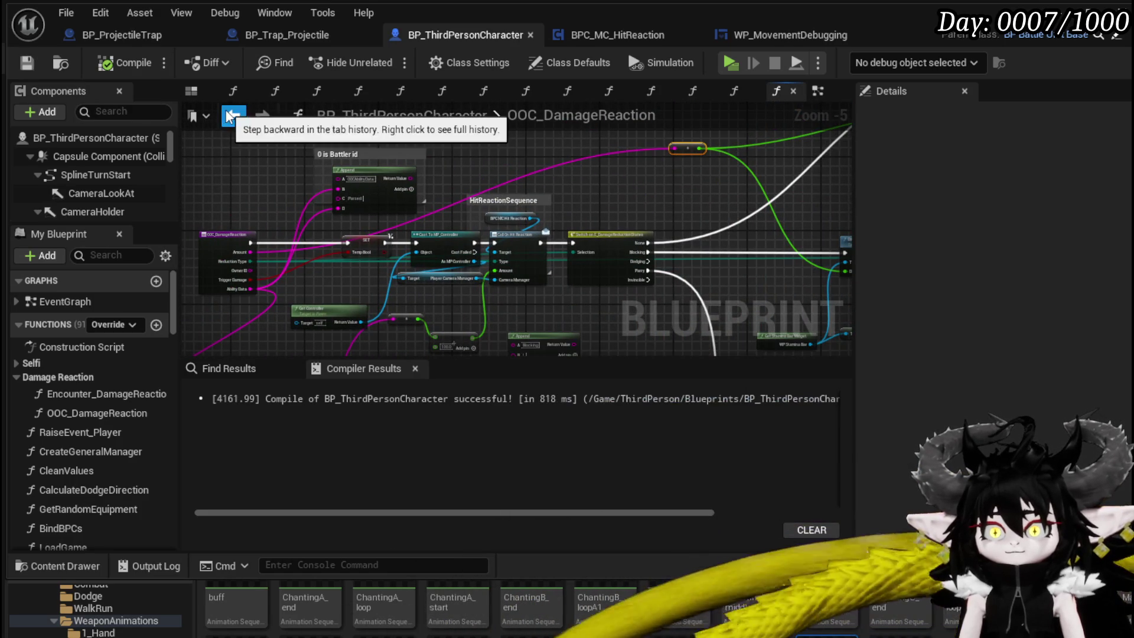
{"action": "left_click", "coordinate": [232, 115]}
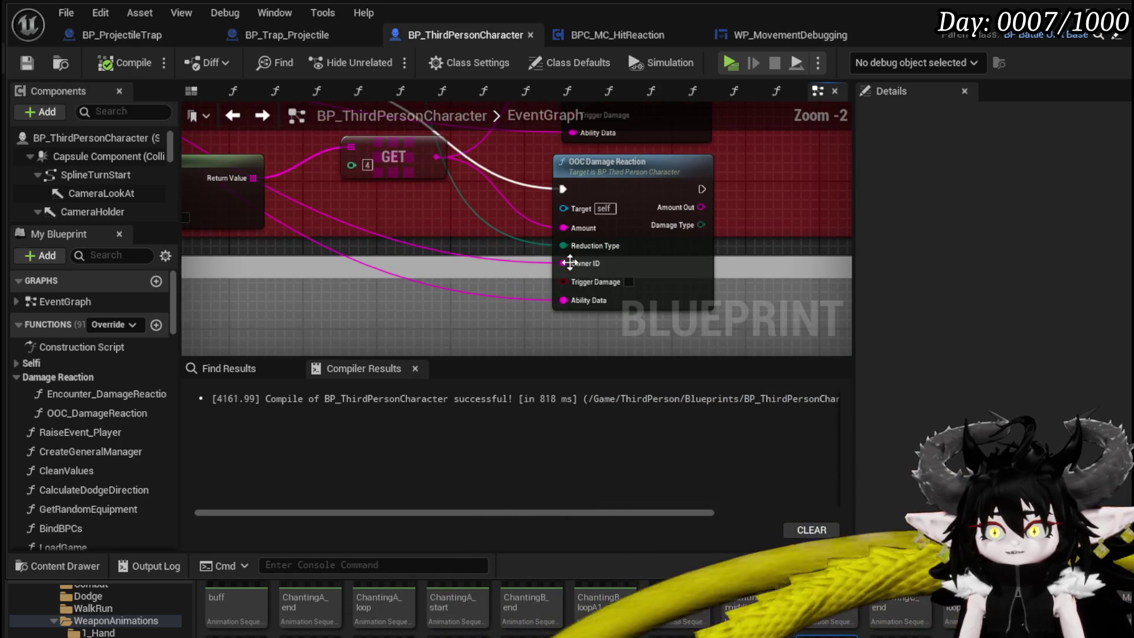
{"action": "left_click_drag", "start_coordinate": [195, 128], "coordinate": [427, 200]}
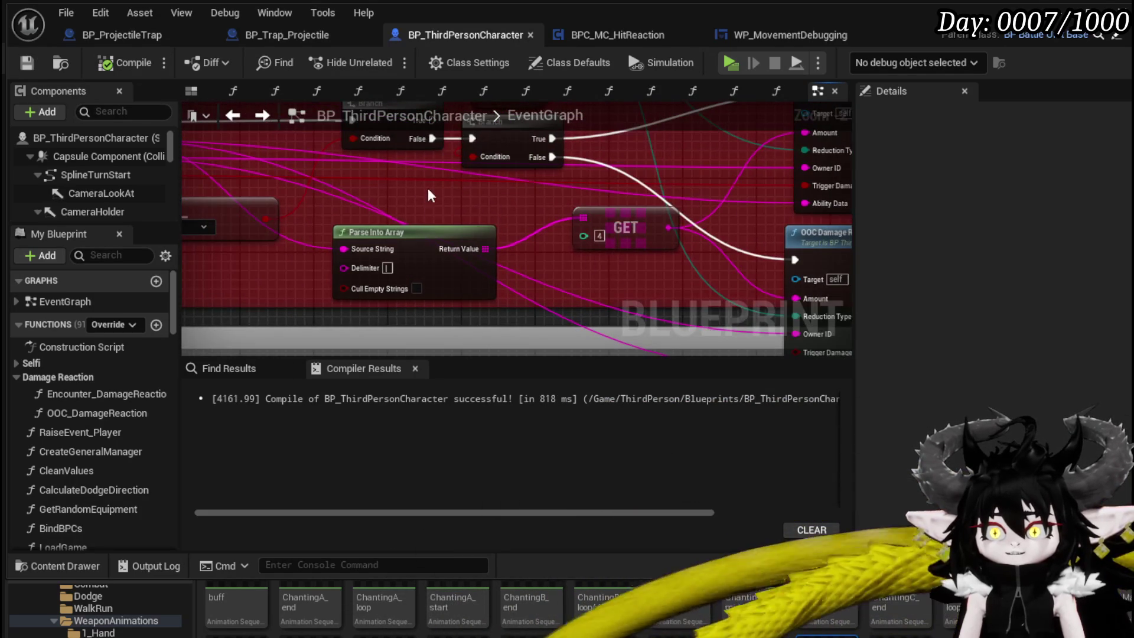
{"action": "mouse_move", "coordinate": [594, 269]}
{"action": "left_mouse_down"}
{"action": "mouse_move", "coordinate": [778, 301]}
{"action": "mouse_move", "coordinate": [446, 222]}
{"action": "left_mouse_up"}
{"action": "left_click_drag", "start_coordinate": [290, 165], "coordinate": [451, 186]}
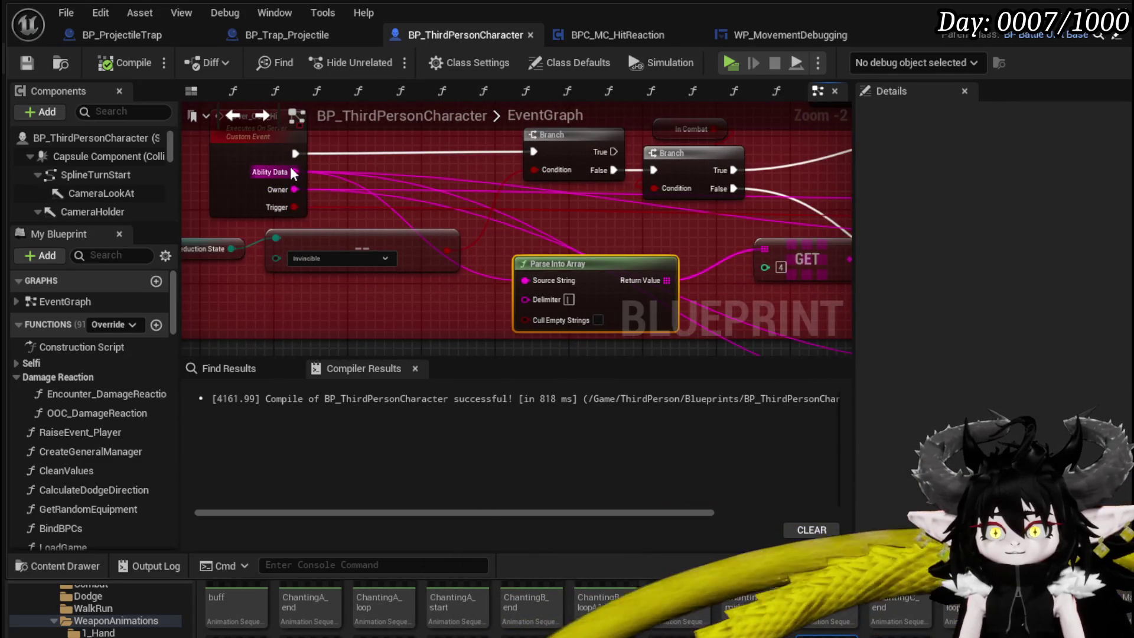
{"action": "left_click_drag", "start_coordinate": [310, 175], "coordinate": [153, 168]}
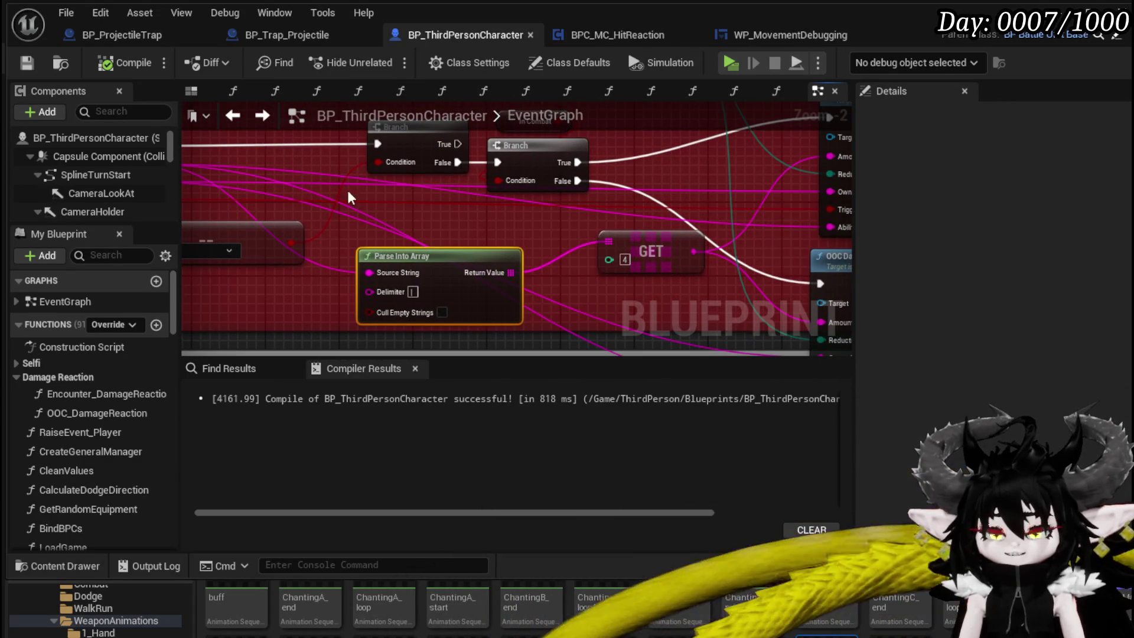
{"action": "left_click", "coordinate": [247, 34]}
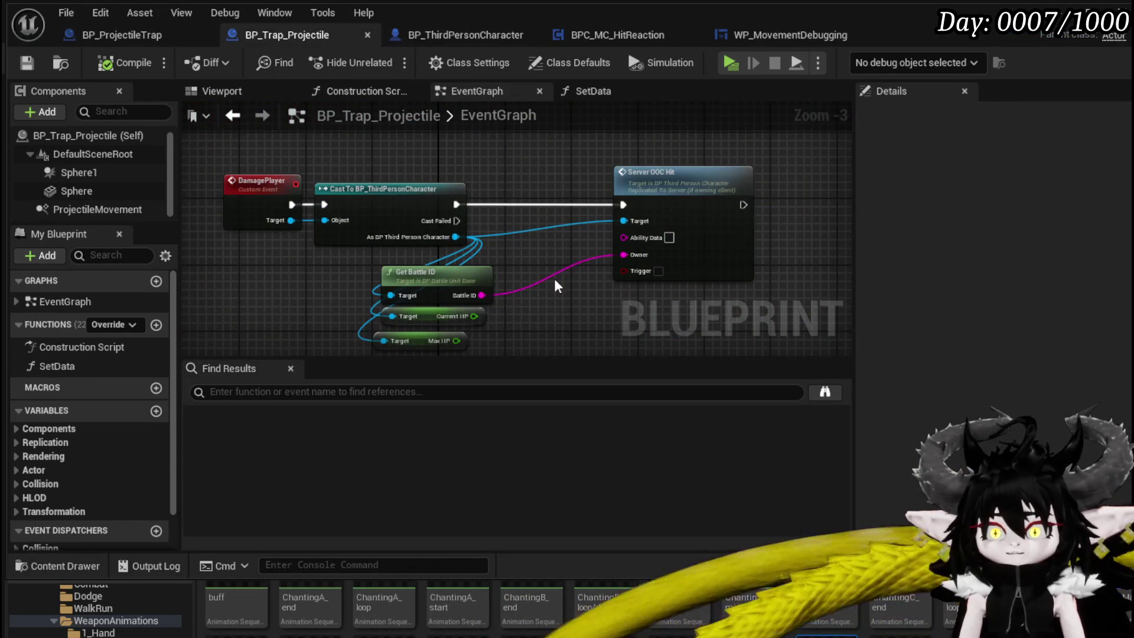
Step: Feed Ability Data from a Make Literal String set to X|X|X|X|15, compile, and bring up the level editor
{"action": "left_click_drag", "start_coordinate": [551, 275], "coordinate": [392, 200]}
{"action": "left_click_drag", "start_coordinate": [488, 173], "coordinate": [469, 282]}
{"action": "type", "text": "Make"}
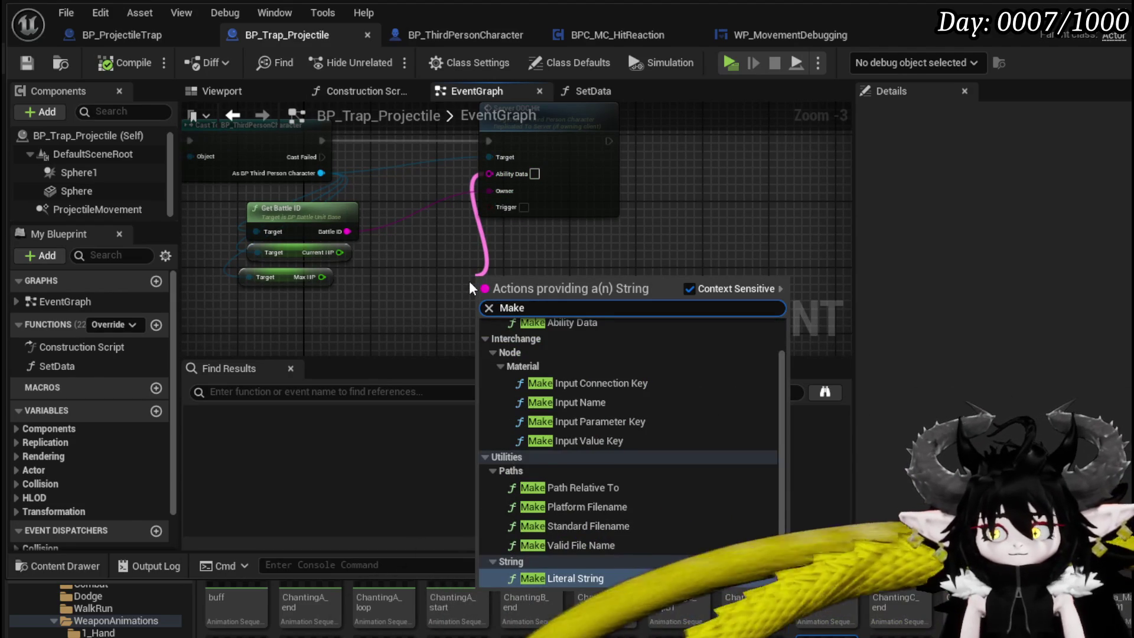
{"action": "key", "text": "Return"}
{"action": "scroll", "coordinate": [511, 306], "scroll_direction": "up", "scroll_amount": 4}
{"action": "type", "text": "X|X"}
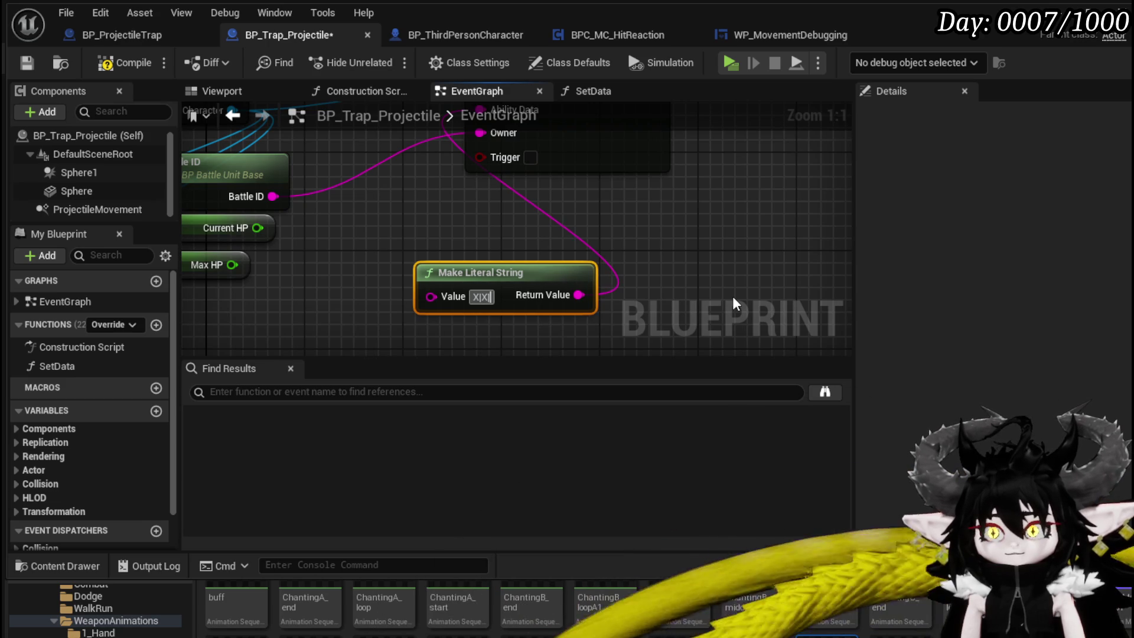
{"action": "type", "text": "|X"}
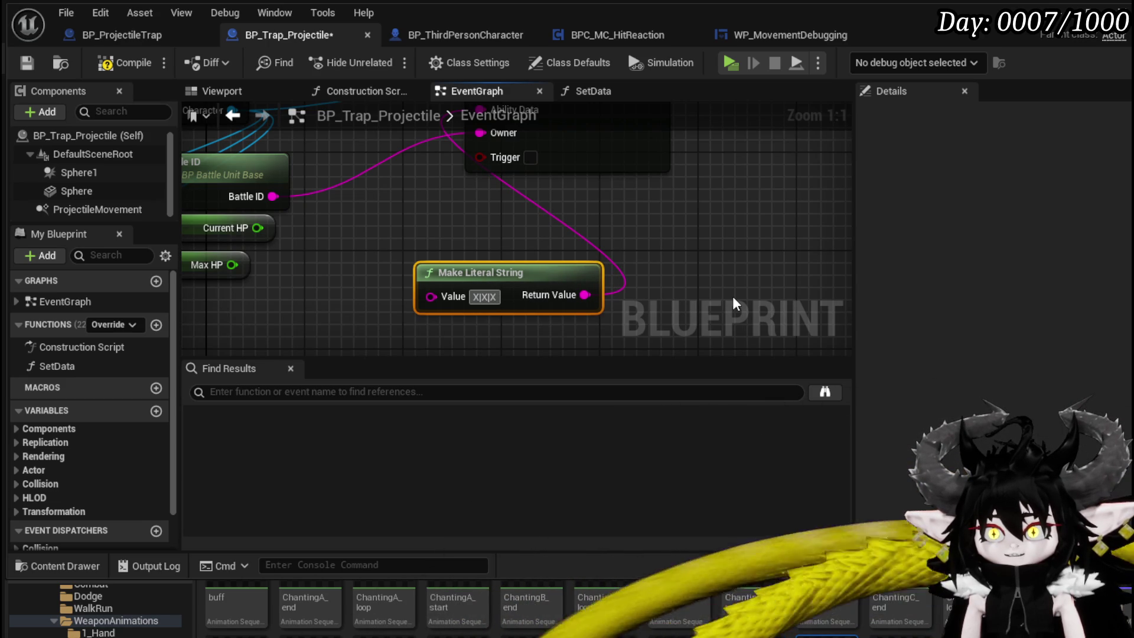
{"action": "type", "text": "|X"}
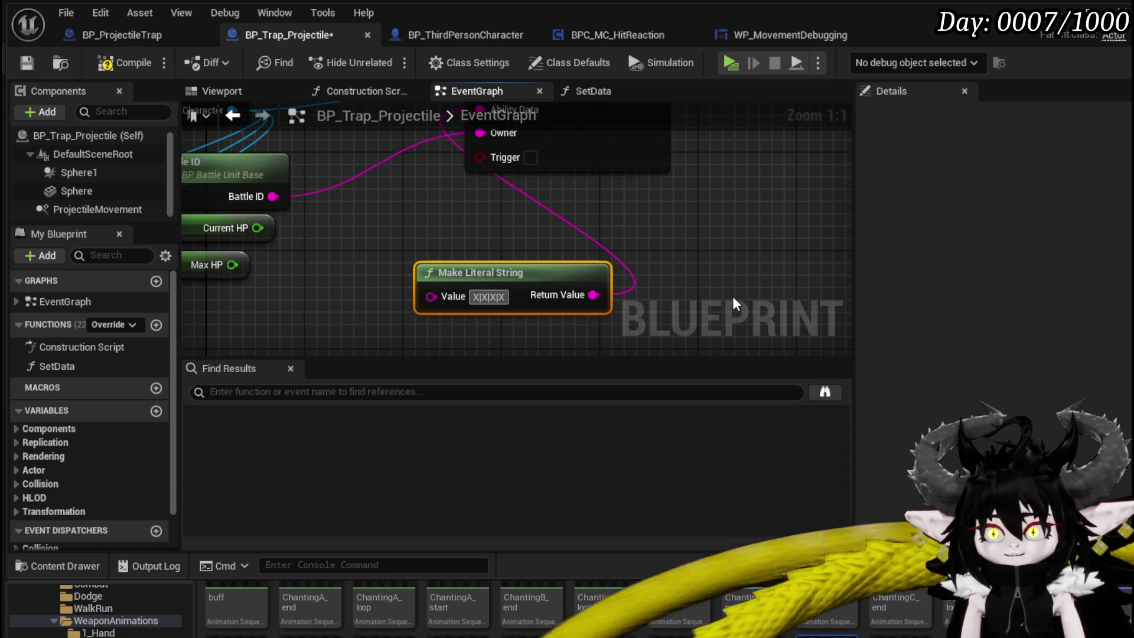
{"action": "type", "text": "|"}
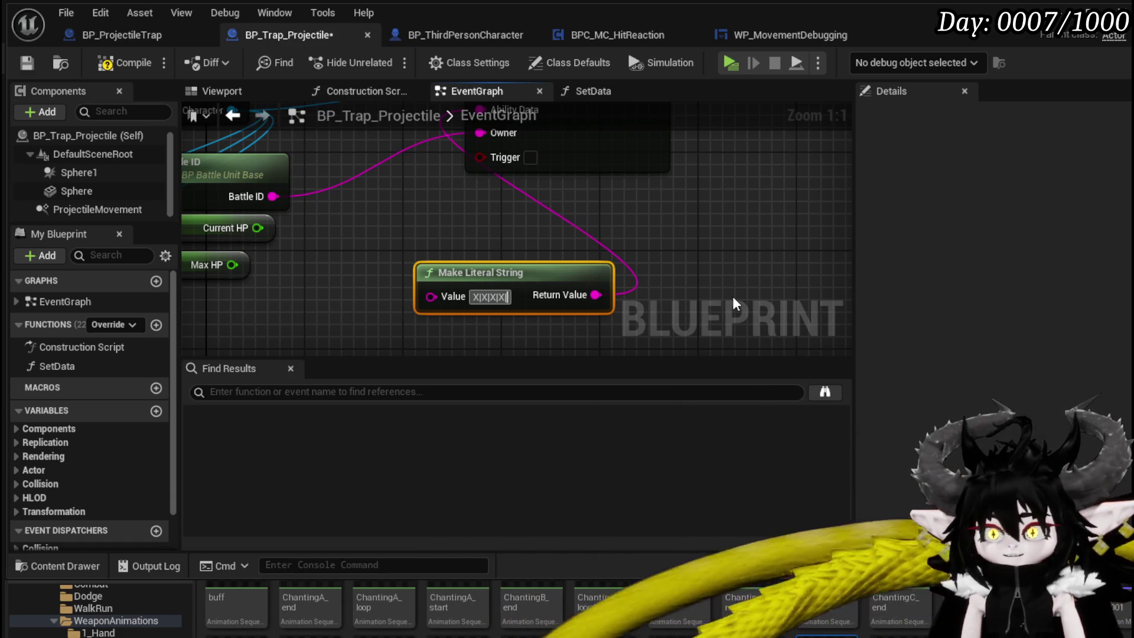
{"action": "type", "text": "1"}
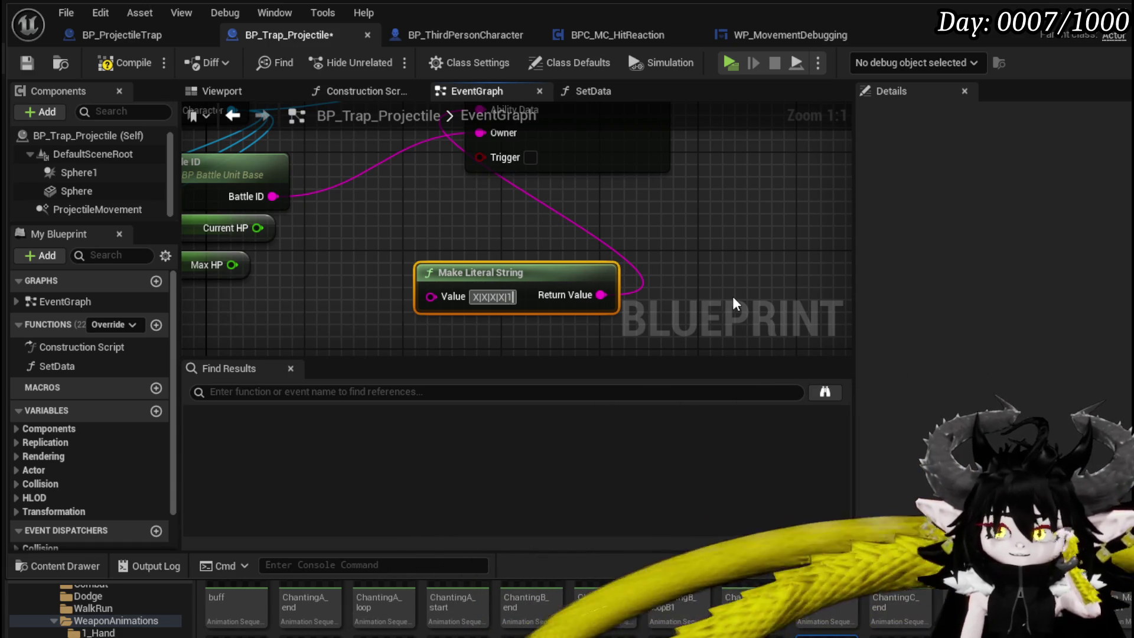
{"action": "type", "text": "5"}
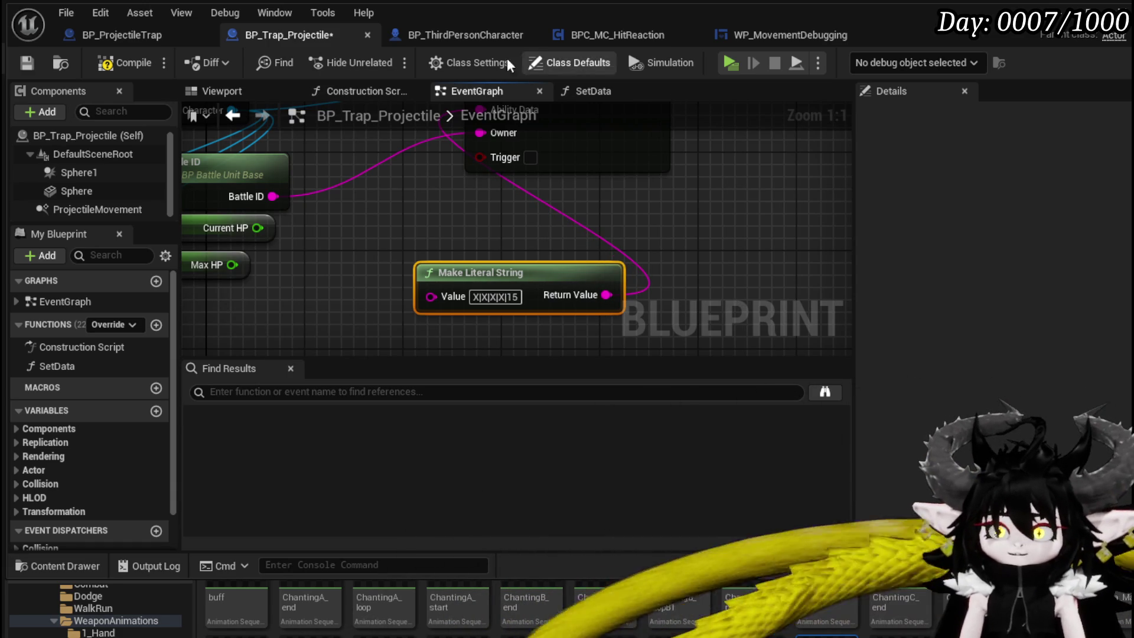
{"action": "left_click", "coordinate": [125, 62]}
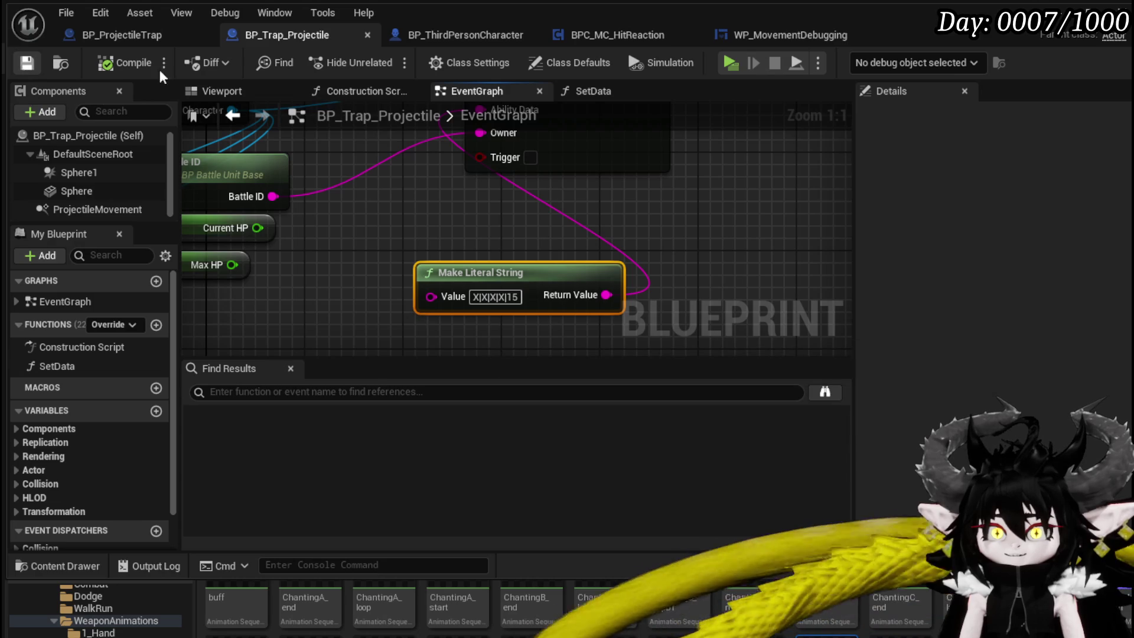
{"action": "left_click", "coordinate": [1118, 8]}
Step: Play-test until the fireball trap drops health from 285 to 270, then save the level
{"action": "left_click", "coordinate": [380, 60]}
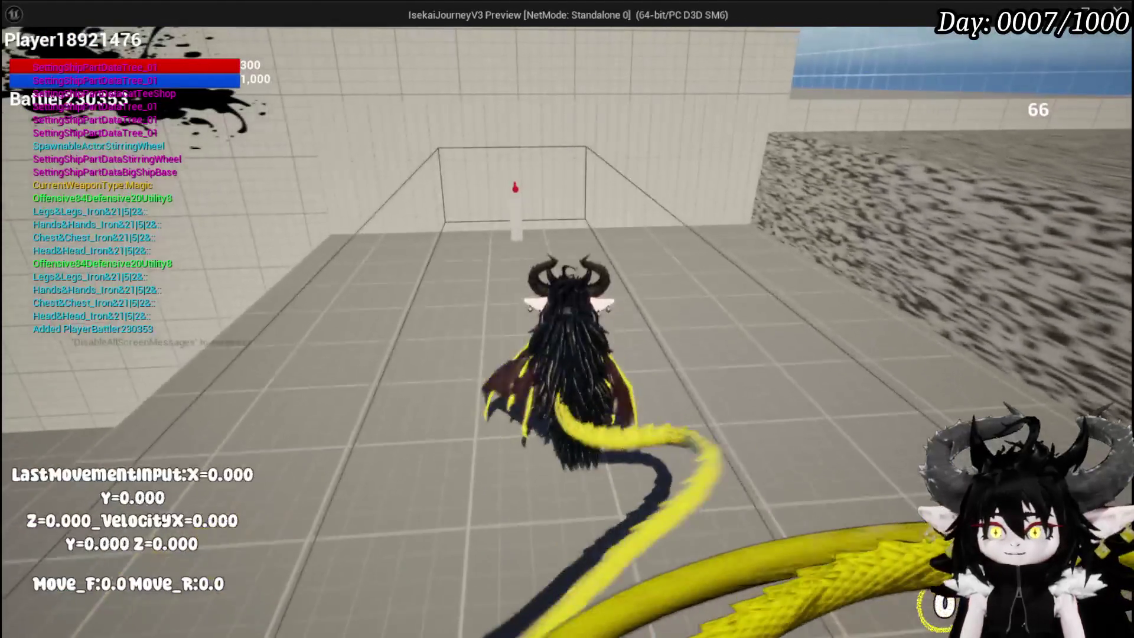
{"action": "left_click", "coordinate": [567, 319]}
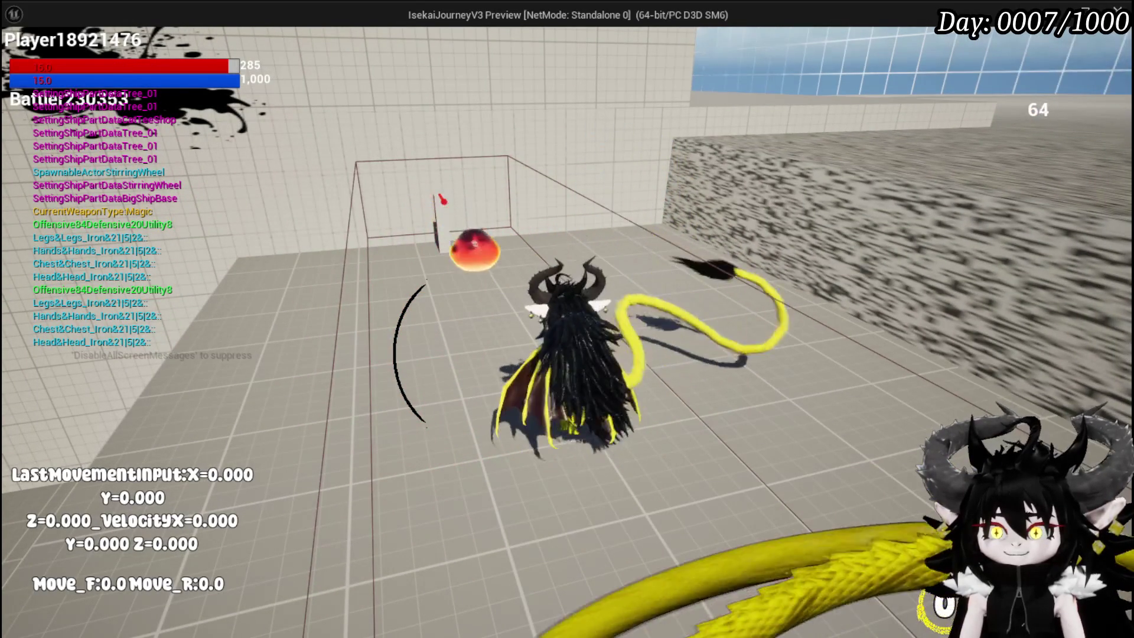
{"action": "key", "text": "a"}
{"action": "key", "text": "space"}
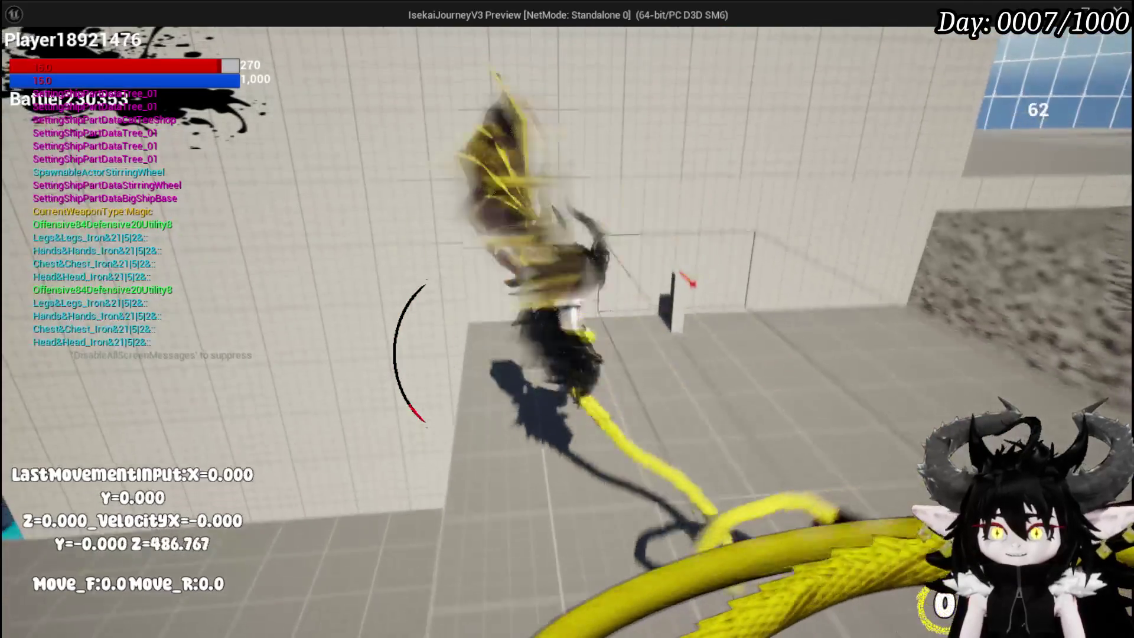
{"action": "key", "text": "s"}
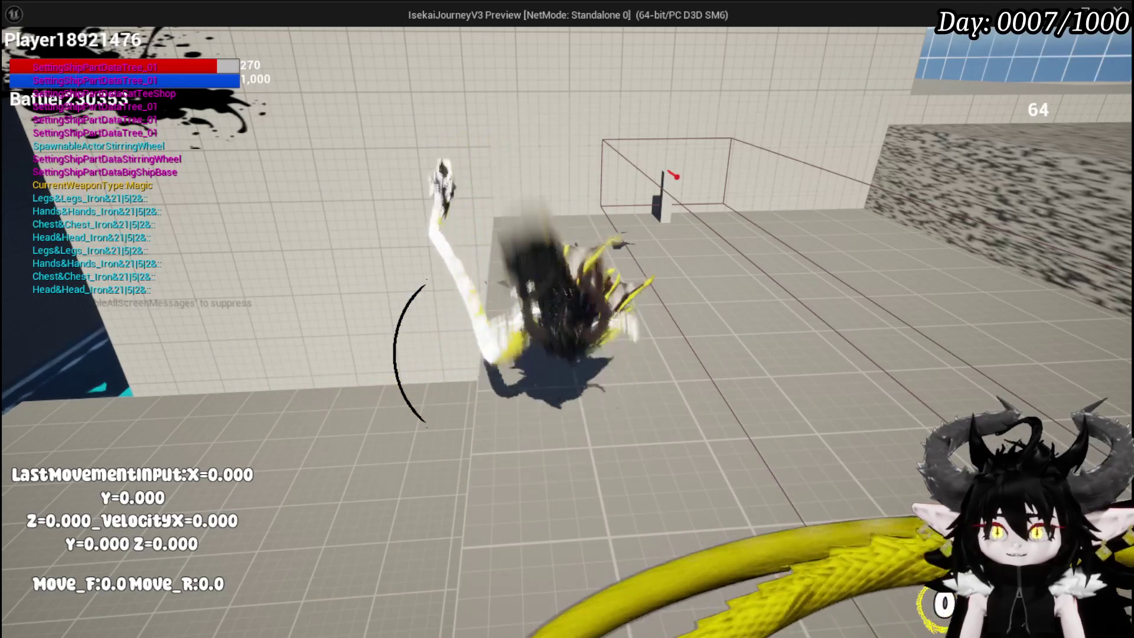
{"action": "key", "text": "w"}
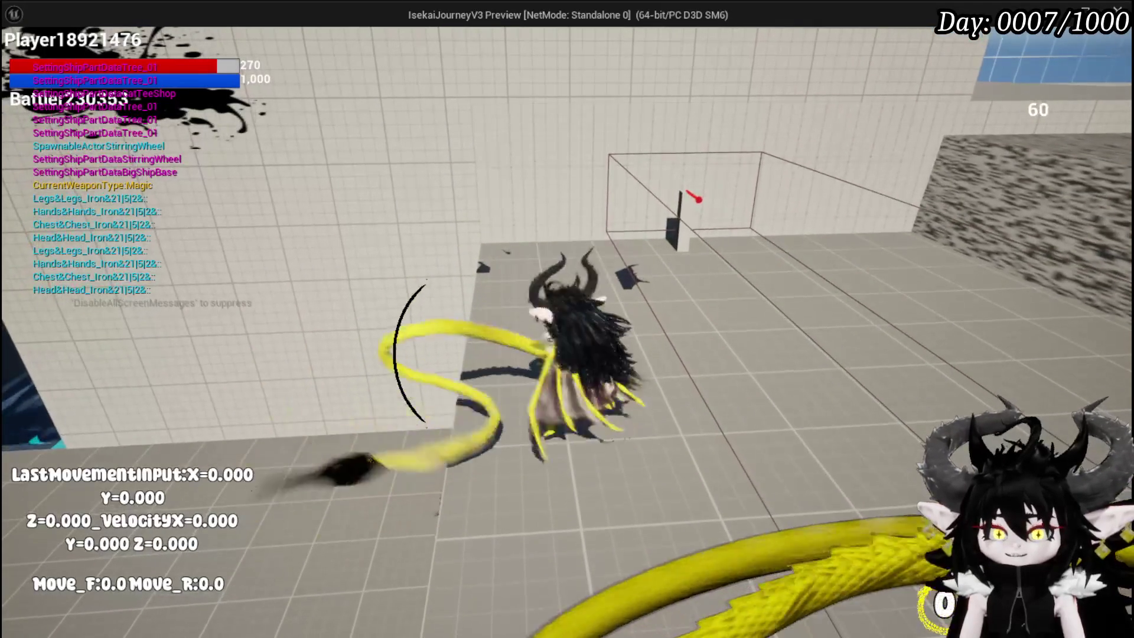
{"action": "key", "text": "Escape"}
{"action": "key", "text": "ctrl+s"}
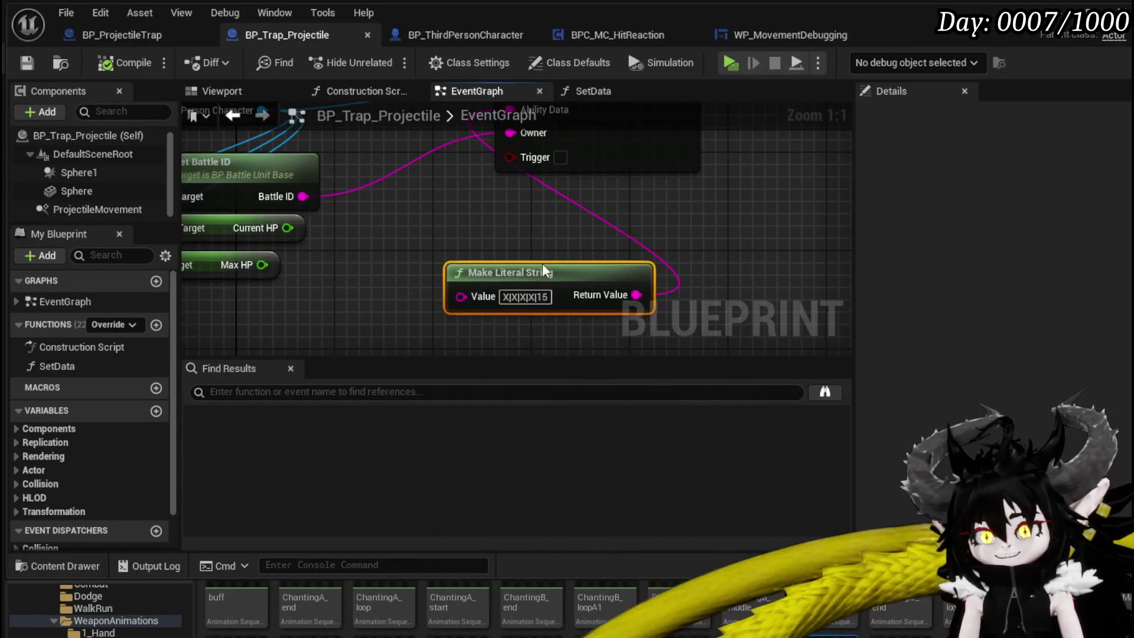
Step: Nudge the Make Literal String node, switch to BP_ThirdPersonCharacter, and close the Blueprint editor window
{"action": "left_click_drag", "start_coordinate": [555, 269], "coordinate": [422, 232]}
{"action": "scroll", "coordinate": [538, 242], "scroll_direction": "down", "scroll_amount": 4}
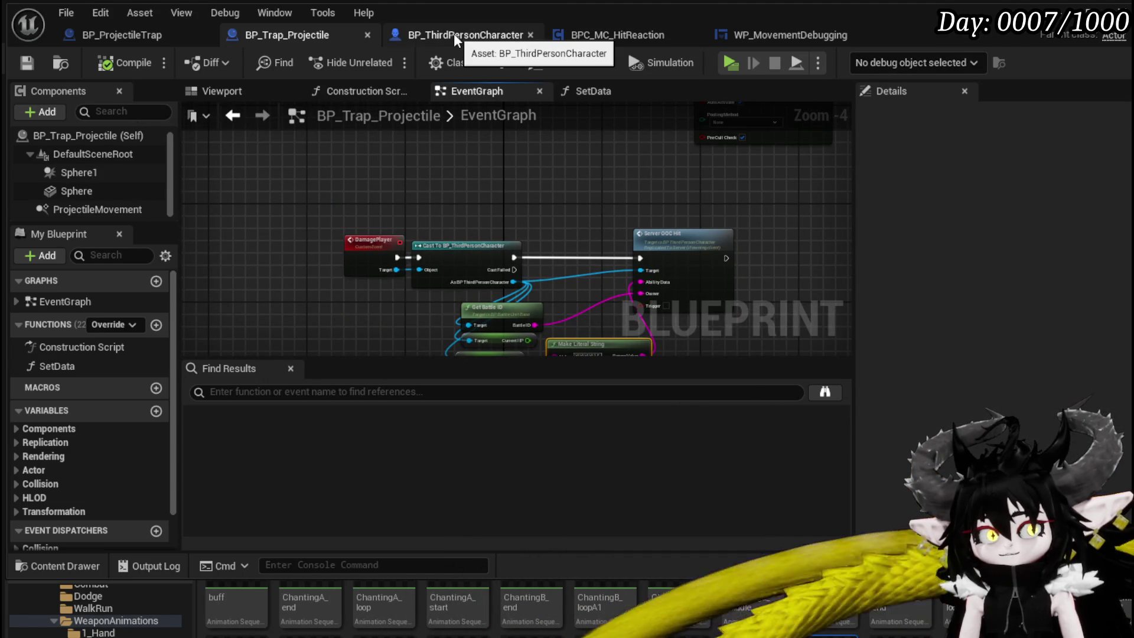
{"action": "left_click", "coordinate": [456, 39]}
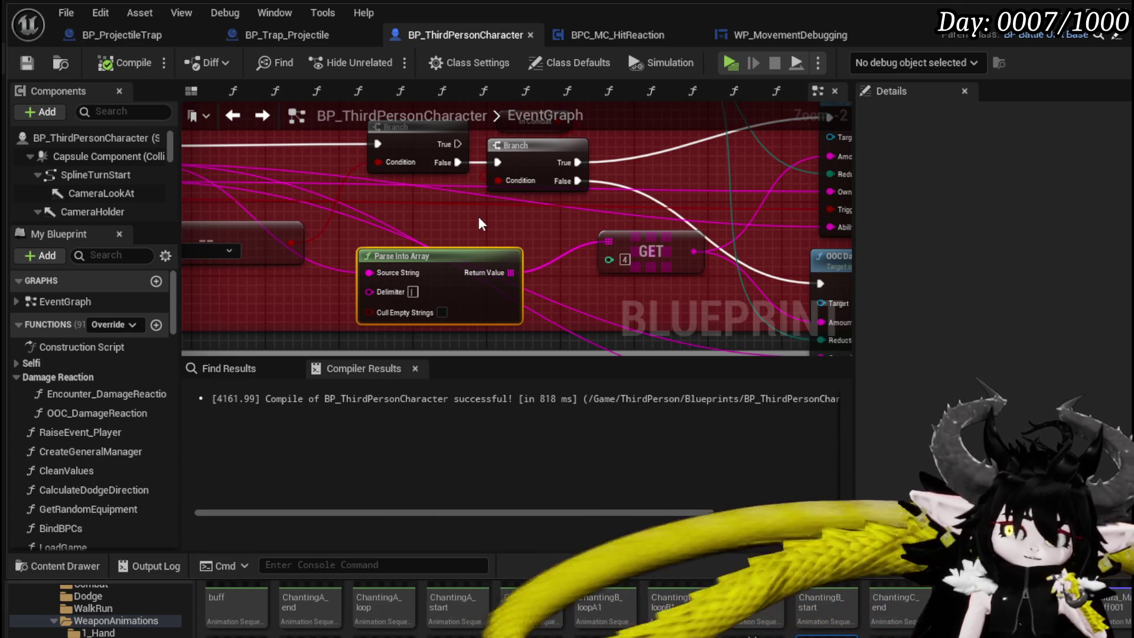
{"action": "left_click", "coordinate": [1088, 35]}
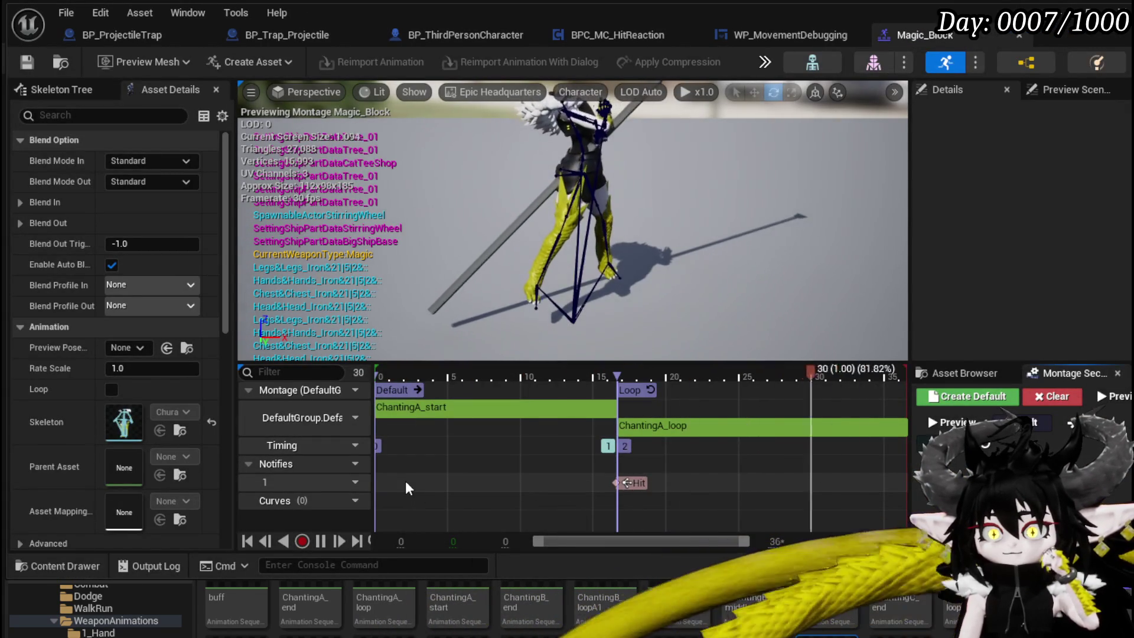
Step: Add a new notify named 'Parry' to the Magic_Block notifies track at 0.15
{"action": "right_click", "coordinate": [402, 481]}
{"action": "mouse_move", "coordinate": [455, 513]}
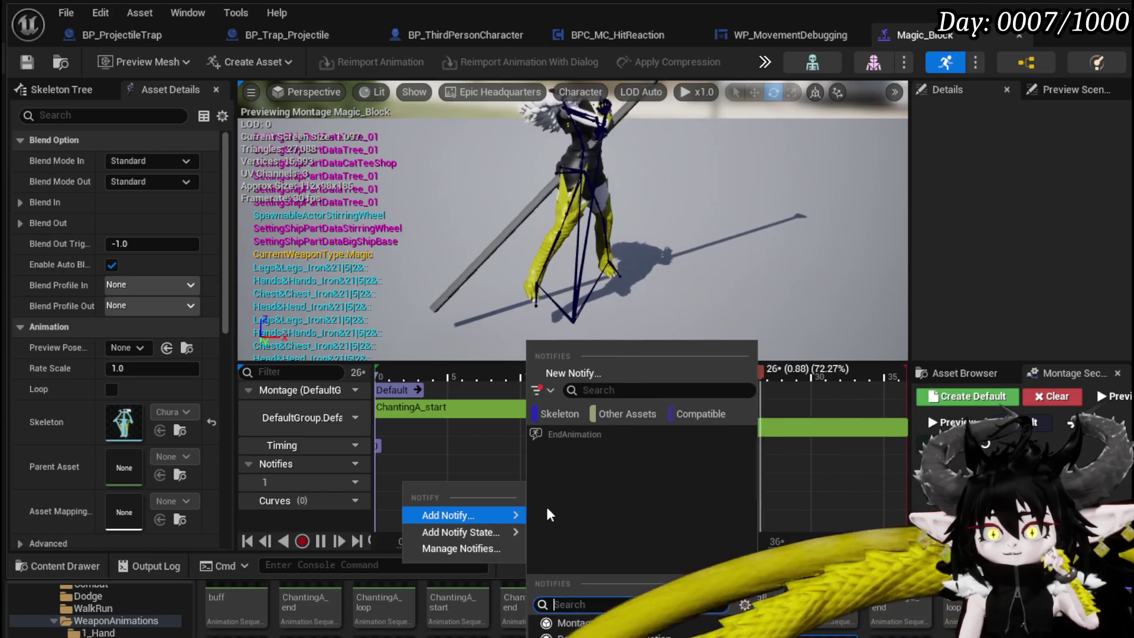
{"action": "left_click", "coordinate": [597, 619]}
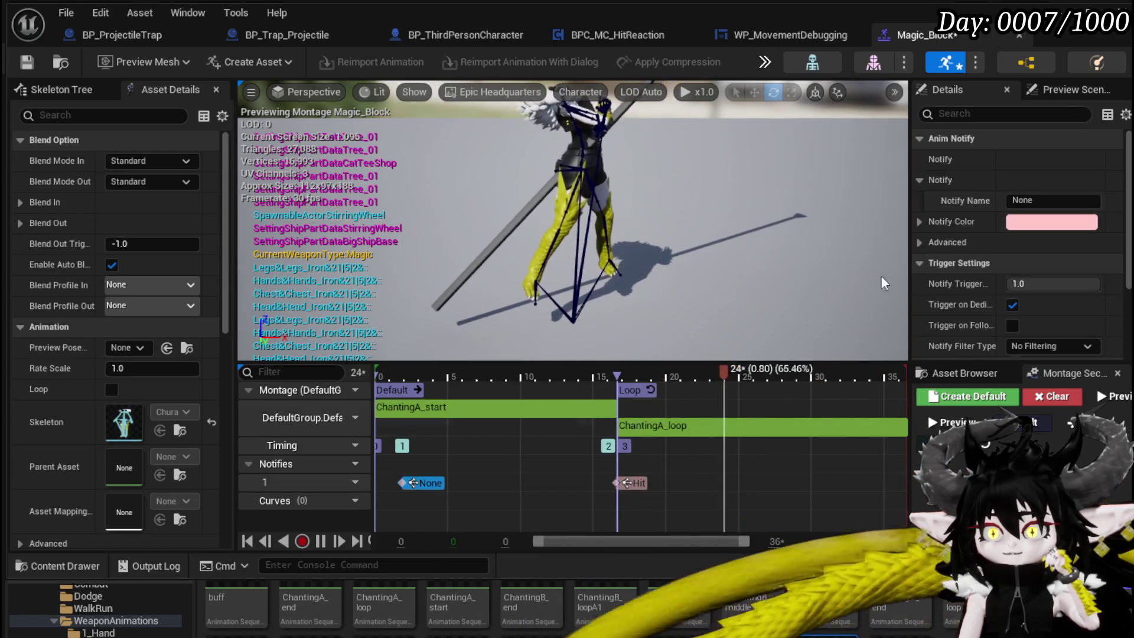
{"action": "left_click", "coordinate": [1021, 201]}
{"action": "type", "text": "Parry"}
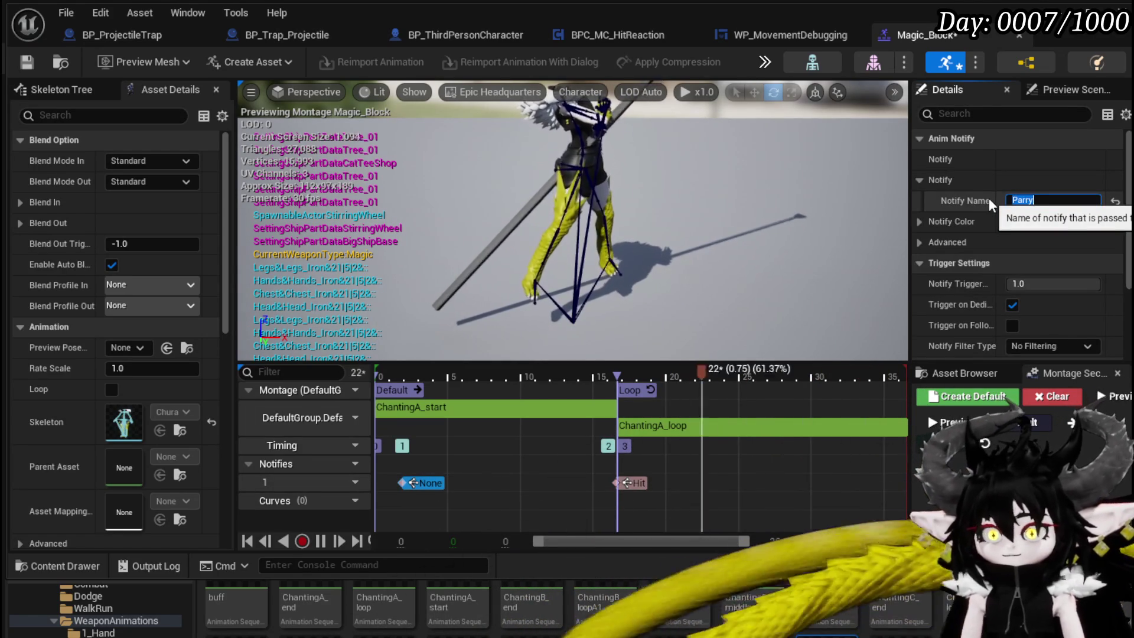
{"action": "mouse_move", "coordinate": [410, 481]}
{"action": "left_mouse_down"}
{"action": "mouse_move", "coordinate": [427, 490]}
{"action": "mouse_move", "coordinate": [415, 482]}
{"action": "mouse_move", "coordinate": [458, 478]}
{"action": "left_mouse_up"}
Step: Move the Hit notify earlier after Parry, save the montage, and scrub frames 4 to 9
{"action": "mouse_move", "coordinate": [633, 483]}
{"action": "left_mouse_down"}
{"action": "mouse_move", "coordinate": [469, 481]}
{"action": "mouse_move", "coordinate": [523, 480]}
{"action": "left_mouse_up"}
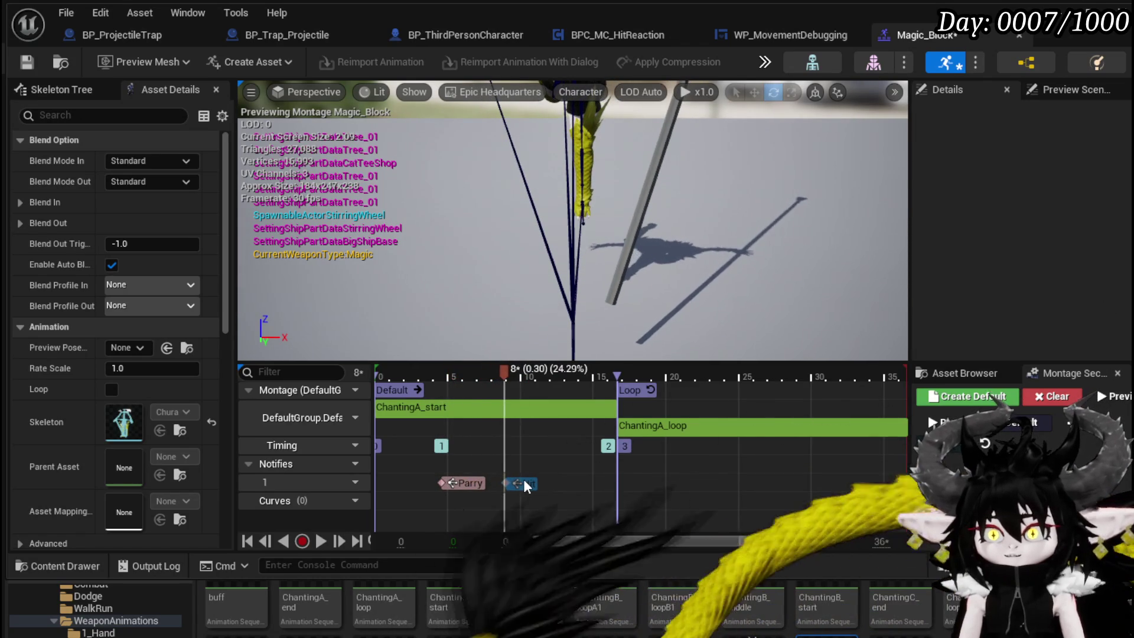
{"action": "left_click", "coordinate": [456, 479]}
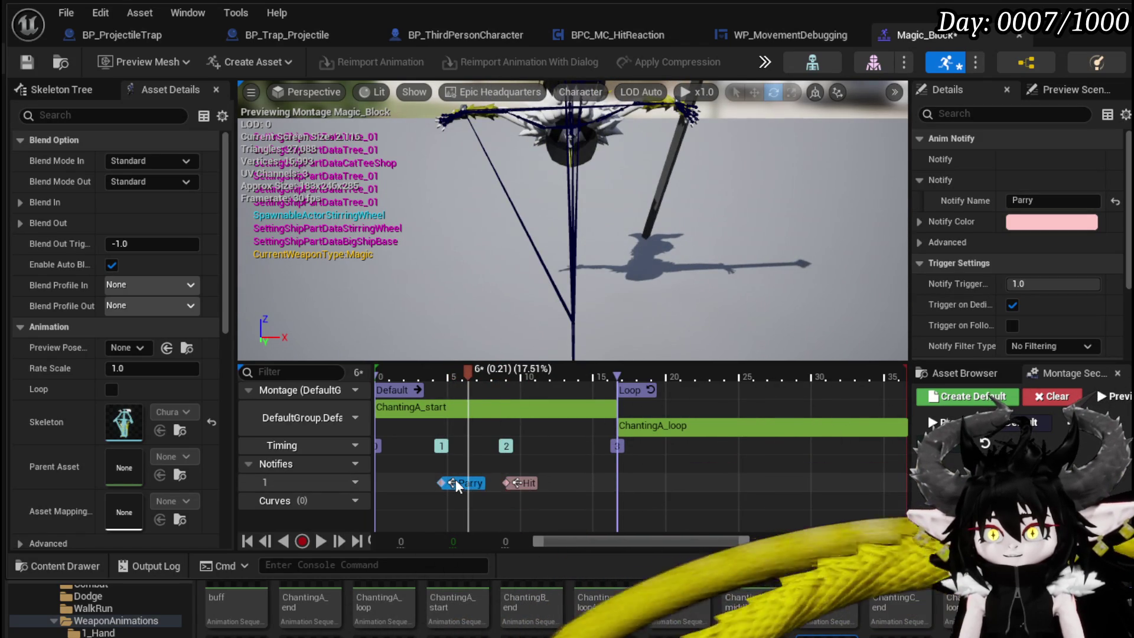
{"action": "left_click_drag", "start_coordinate": [520, 482], "coordinate": [520, 482]}
{"action": "left_click", "coordinate": [520, 481]}
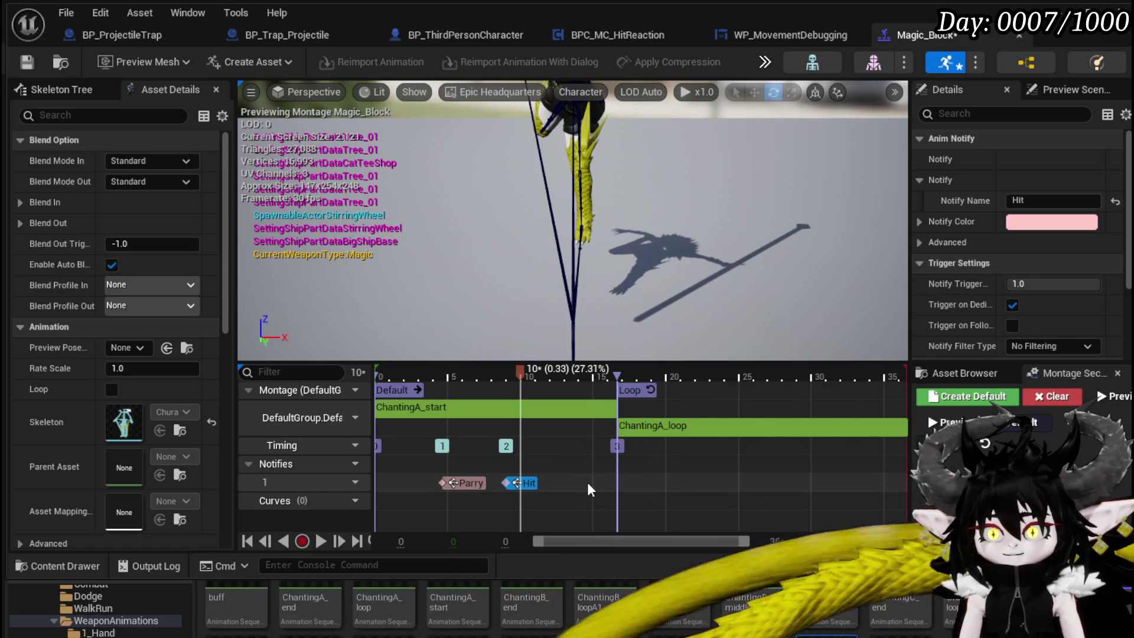
{"action": "left_click", "coordinate": [27, 62]}
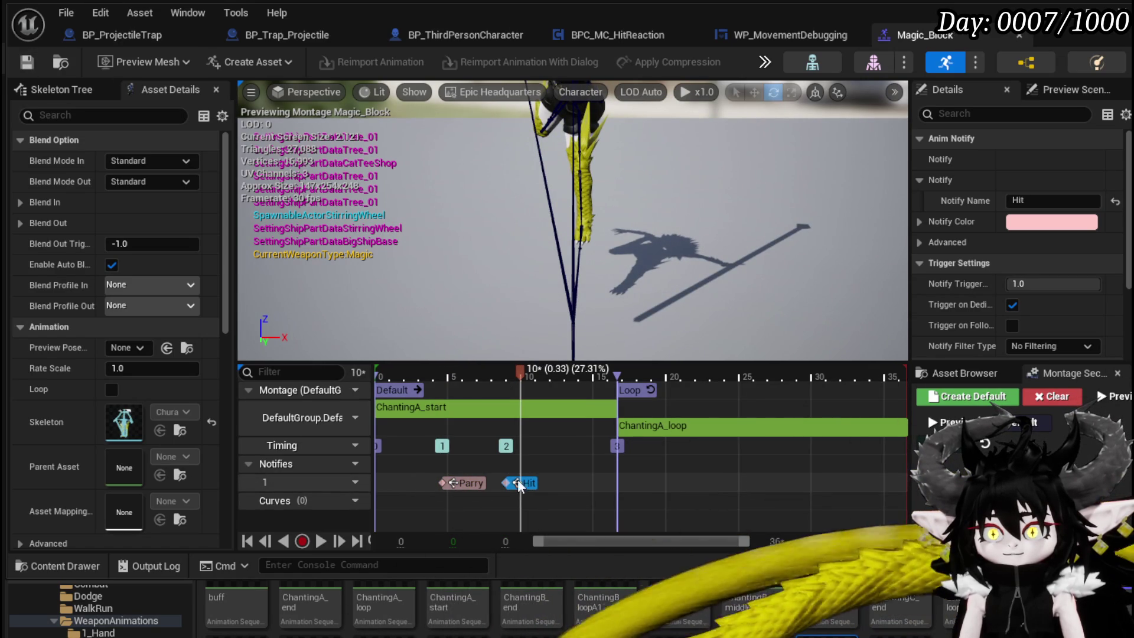
{"action": "left_click", "coordinate": [444, 376]}
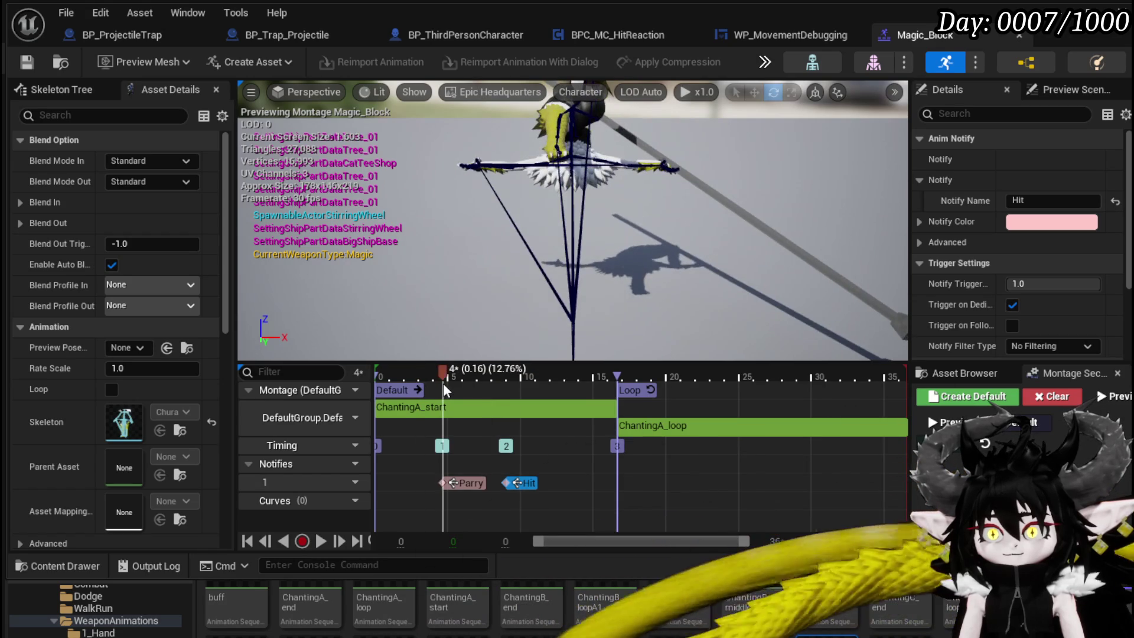
{"action": "key", "text": "Right"}
{"action": "key", "text": "Right"}
{"action": "key", "text": "Right"}
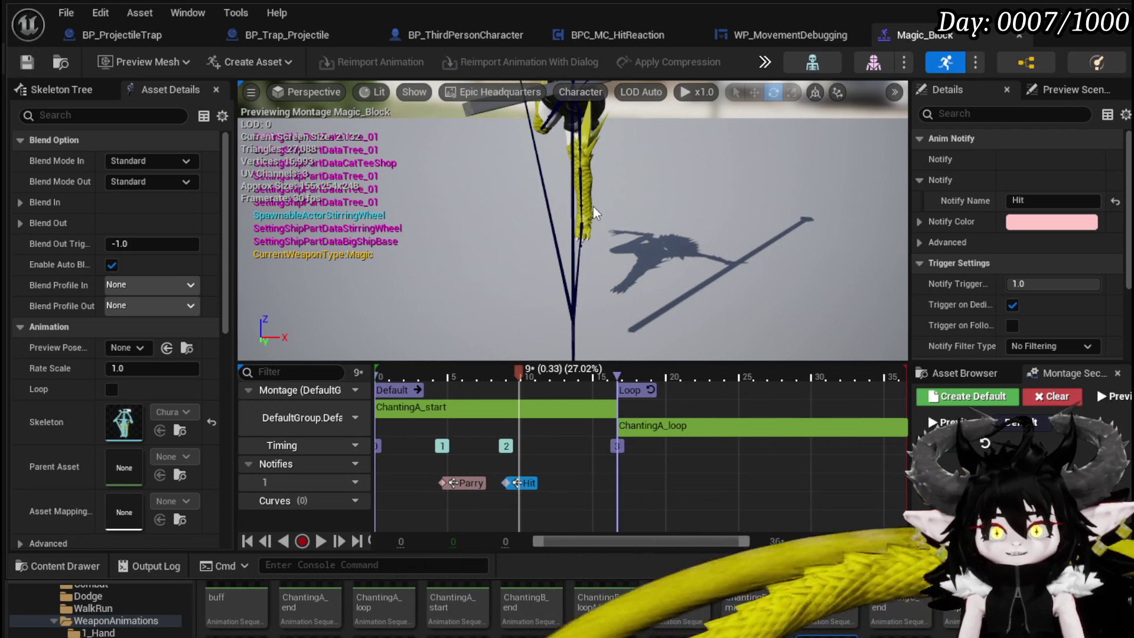
{"action": "left_click", "coordinate": [459, 31]}
Step: Add a second case pin to Switch on Name and name it 'Parry'
{"action": "scroll", "coordinate": [520, 236], "scroll_direction": "down", "scroll_amount": 2}
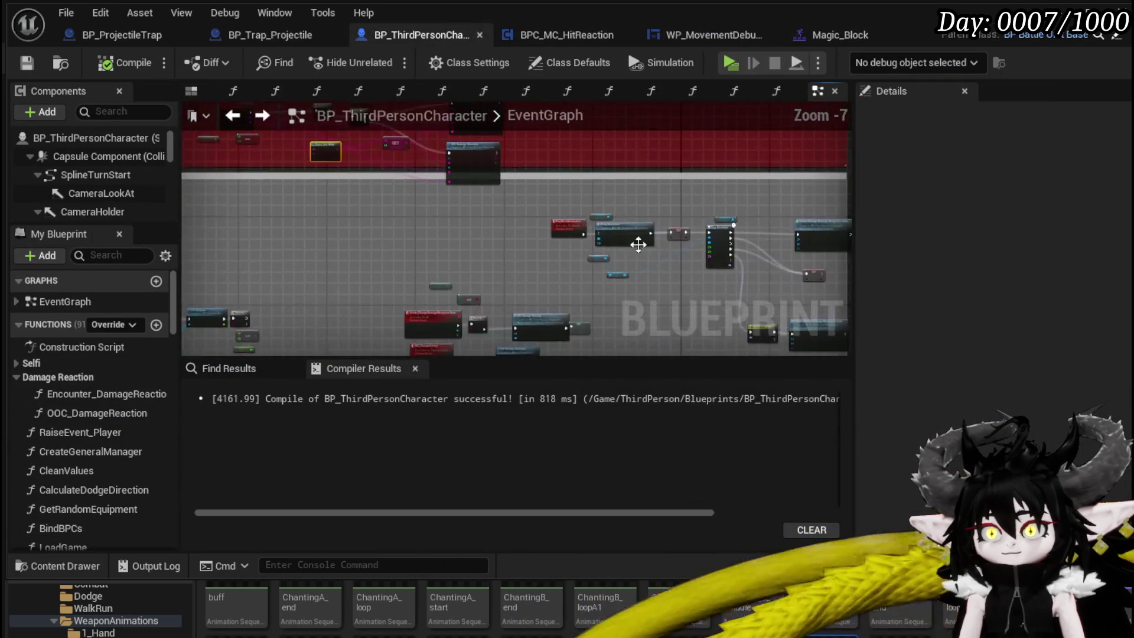
{"action": "scroll", "coordinate": [545, 199], "scroll_direction": "up", "scroll_amount": 5}
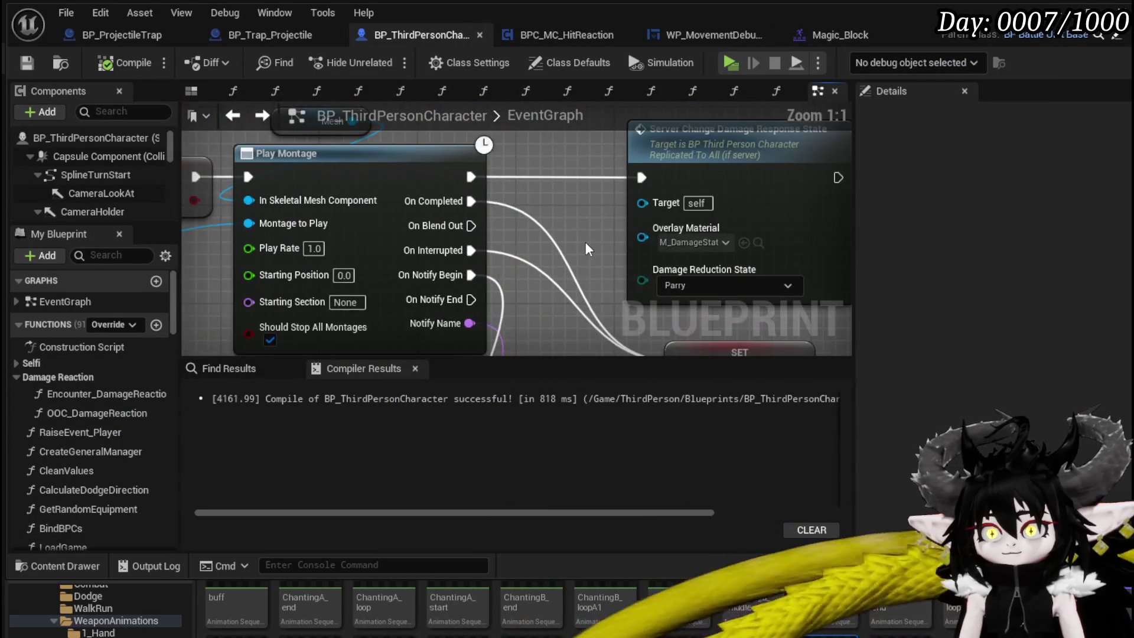
{"action": "scroll", "coordinate": [582, 245], "scroll_direction": "down", "scroll_amount": 3}
{"action": "scroll", "coordinate": [495, 344], "scroll_direction": "up", "scroll_amount": 3}
{"action": "left_click", "coordinate": [479, 344]}
{"action": "left_click", "coordinate": [435, 291]}
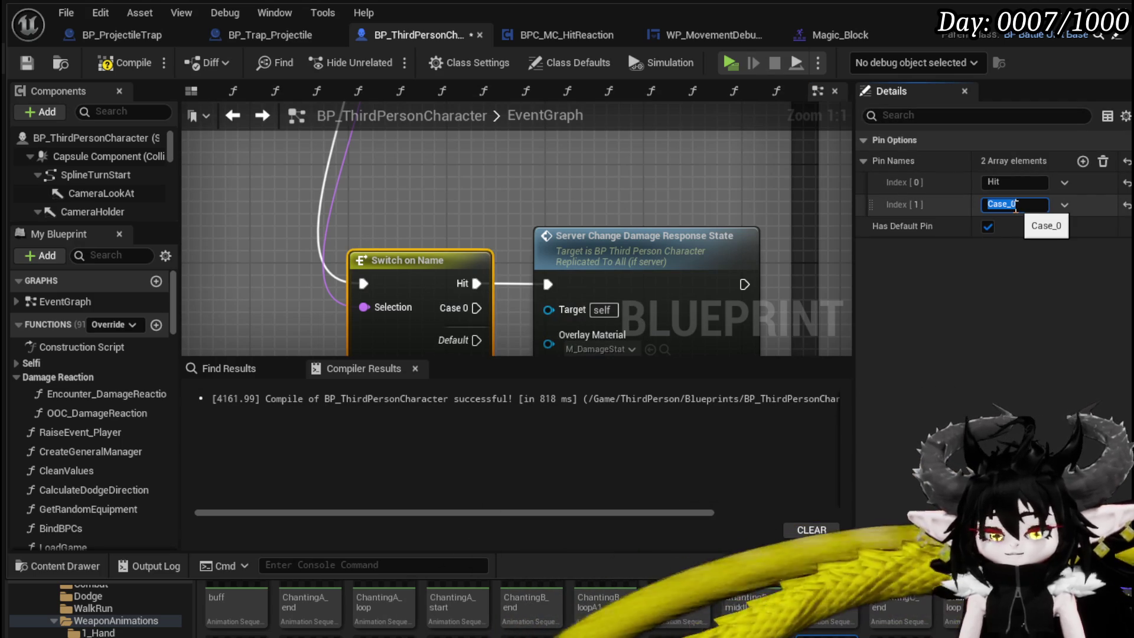
{"action": "type", "text": "Parry"}
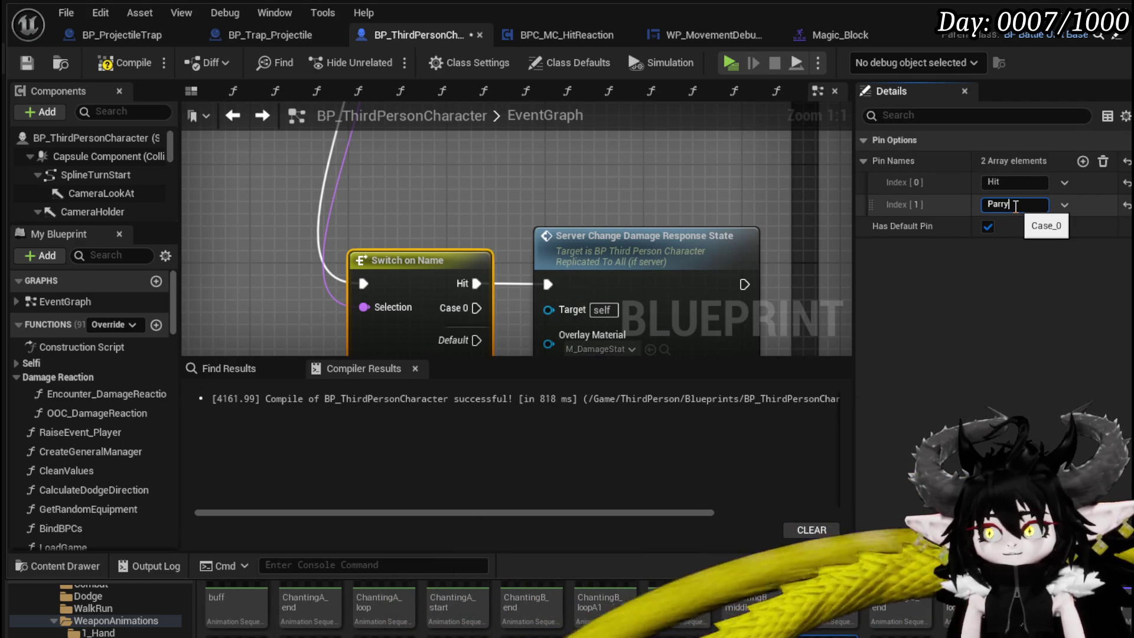
{"action": "key", "text": "Return"}
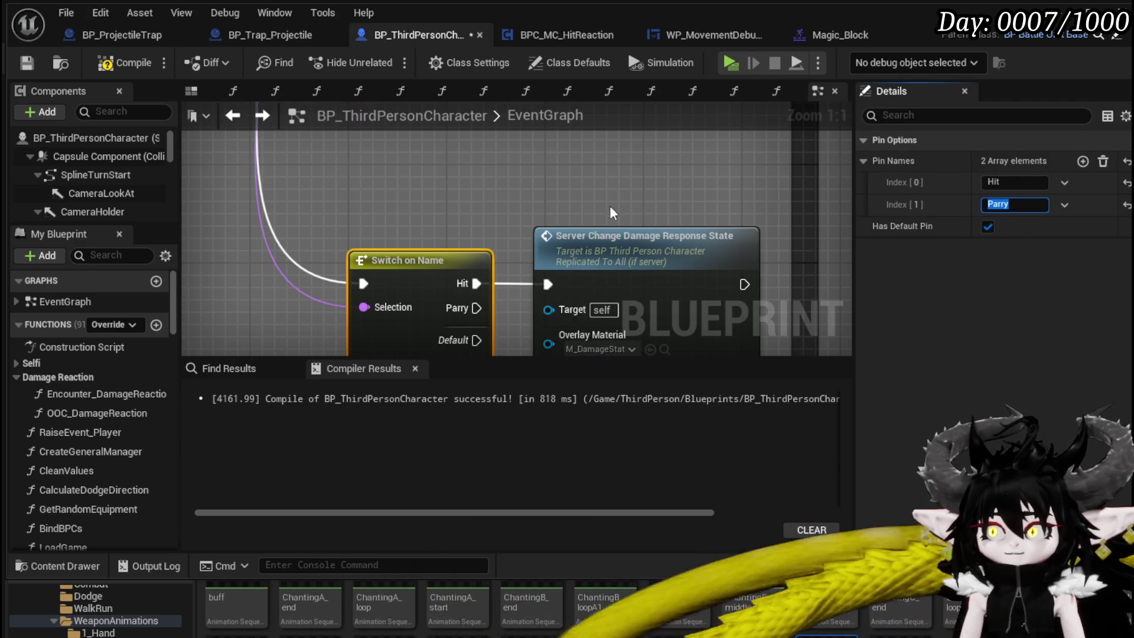
Step: Wire the Parry case to the second Server Change Damage Response State node, then compile and save
{"action": "scroll", "coordinate": [644, 221], "scroll_direction": "down", "scroll_amount": 3}
{"action": "scroll", "coordinate": [522, 290], "scroll_direction": "down", "scroll_amount": 3}
{"action": "scroll", "coordinate": [522, 291], "scroll_direction": "up", "scroll_amount": 3}
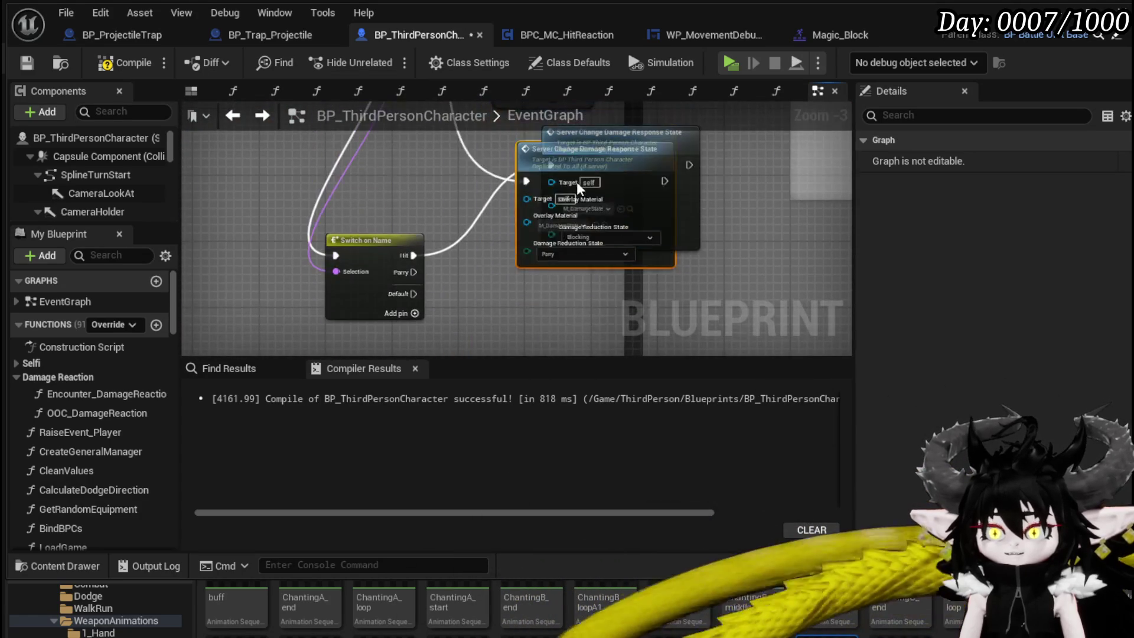
{"action": "mouse_move", "coordinate": [405, 282]}
{"action": "left_mouse_down"}
{"action": "mouse_move", "coordinate": [540, 322]}
{"action": "mouse_move", "coordinate": [542, 305]}
{"action": "left_mouse_up"}
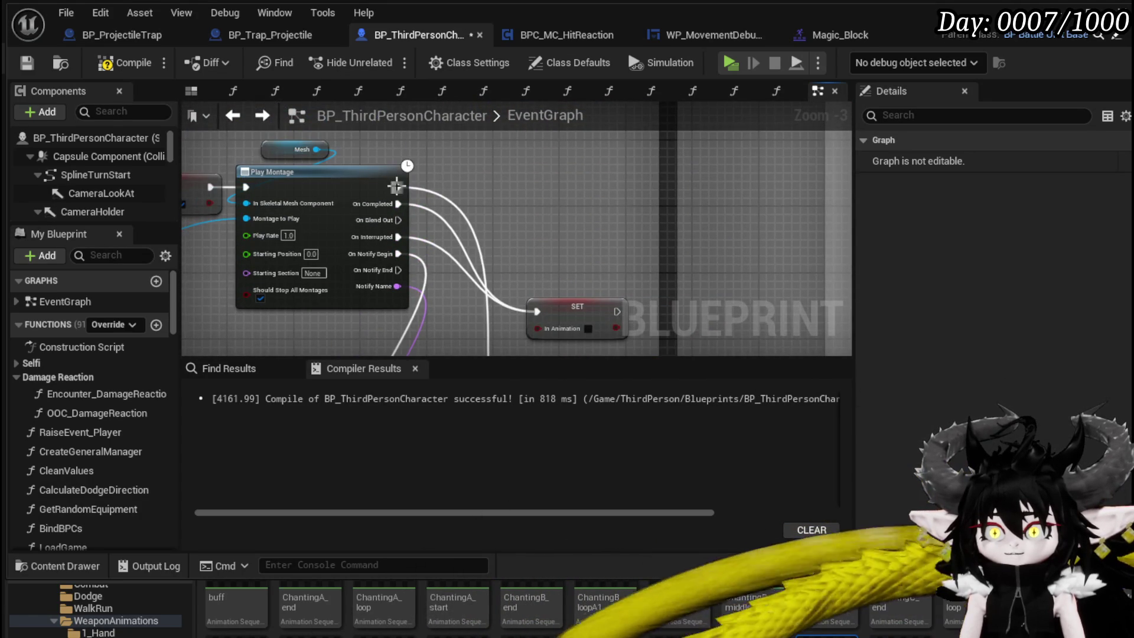
{"action": "scroll", "coordinate": [396, 186], "scroll_direction": "down", "scroll_amount": 3}
{"action": "scroll", "coordinate": [498, 200], "scroll_direction": "up", "scroll_amount": 3}
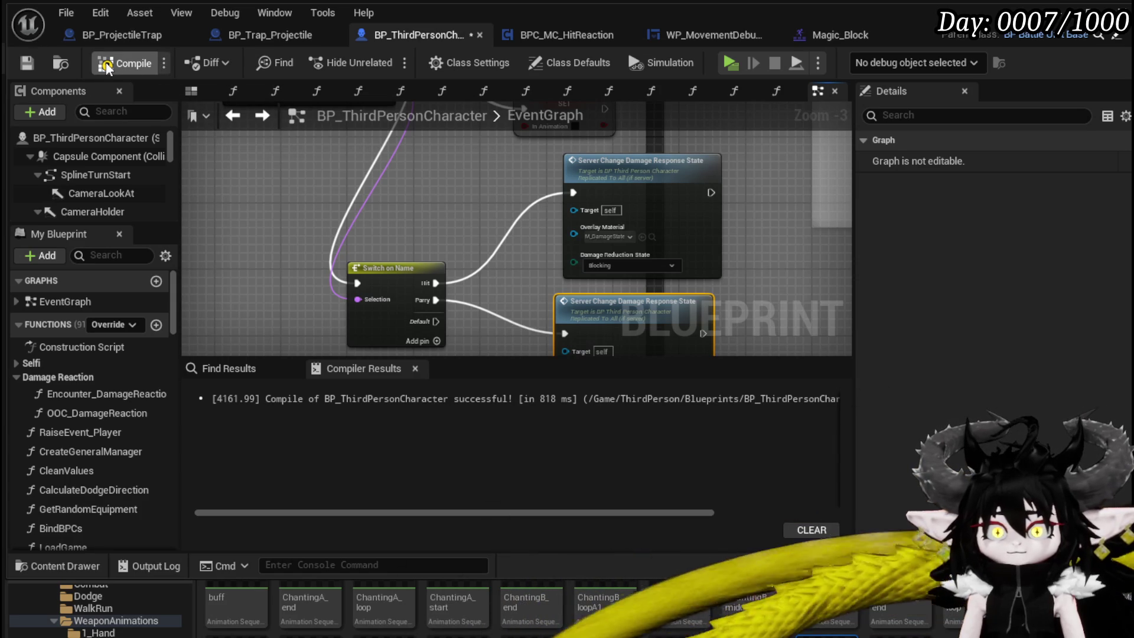
{"action": "left_click", "coordinate": [29, 64]}
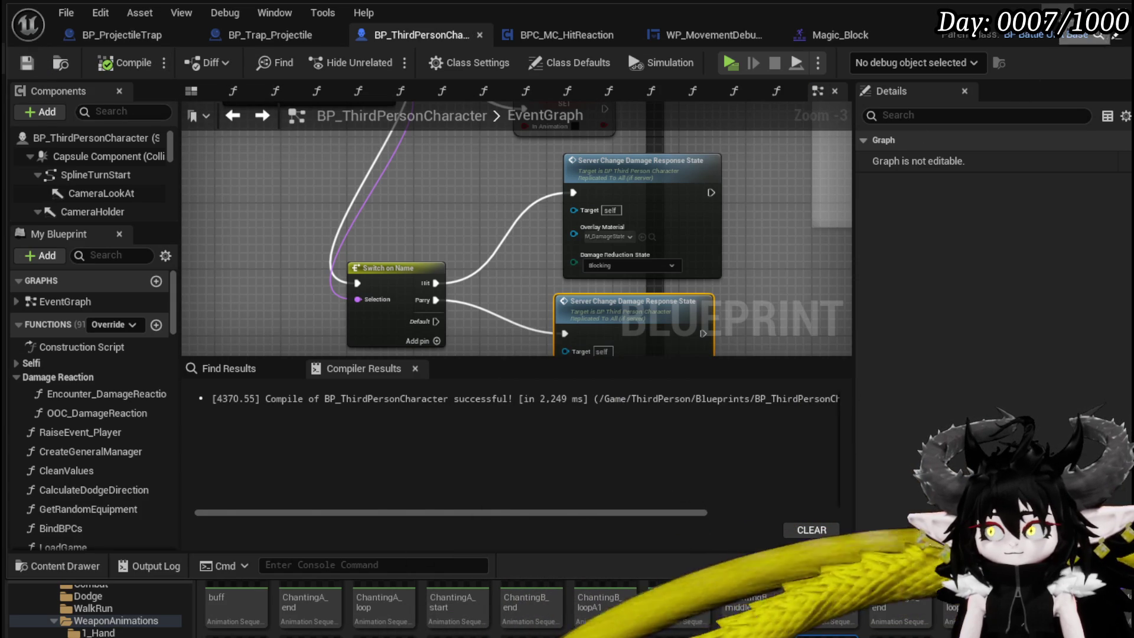
{"action": "key", "text": "alt+p"}
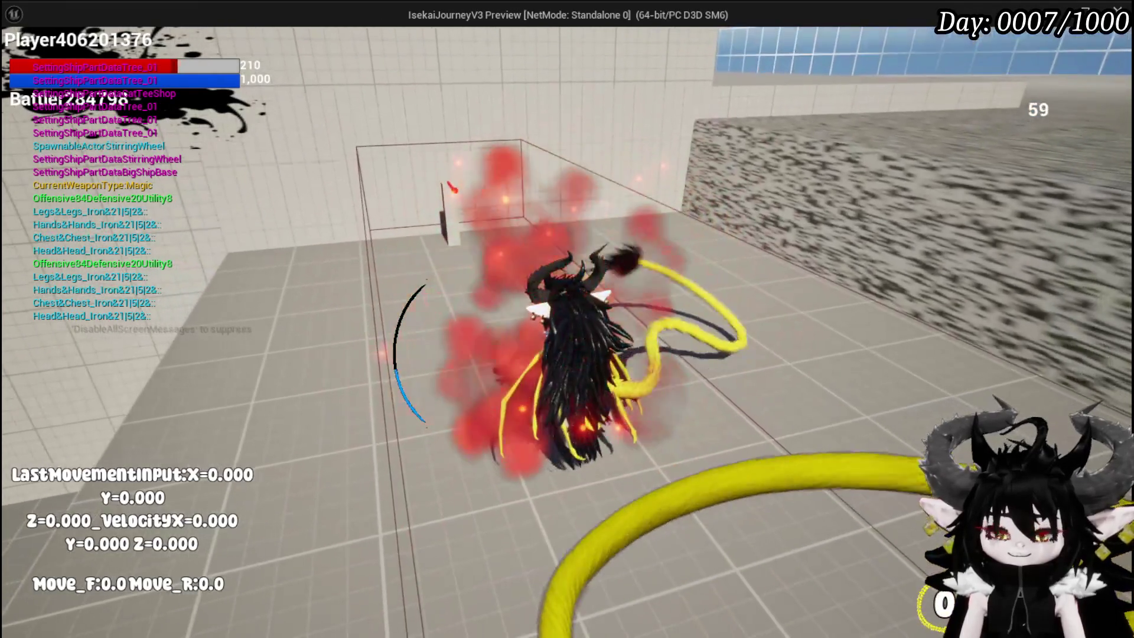
Step: End the play-test, save the level, and return to BP_ThirdPersonCharacter
{"action": "key", "text": "Escape"}
{"action": "left_click", "coordinate": [21, 58]}
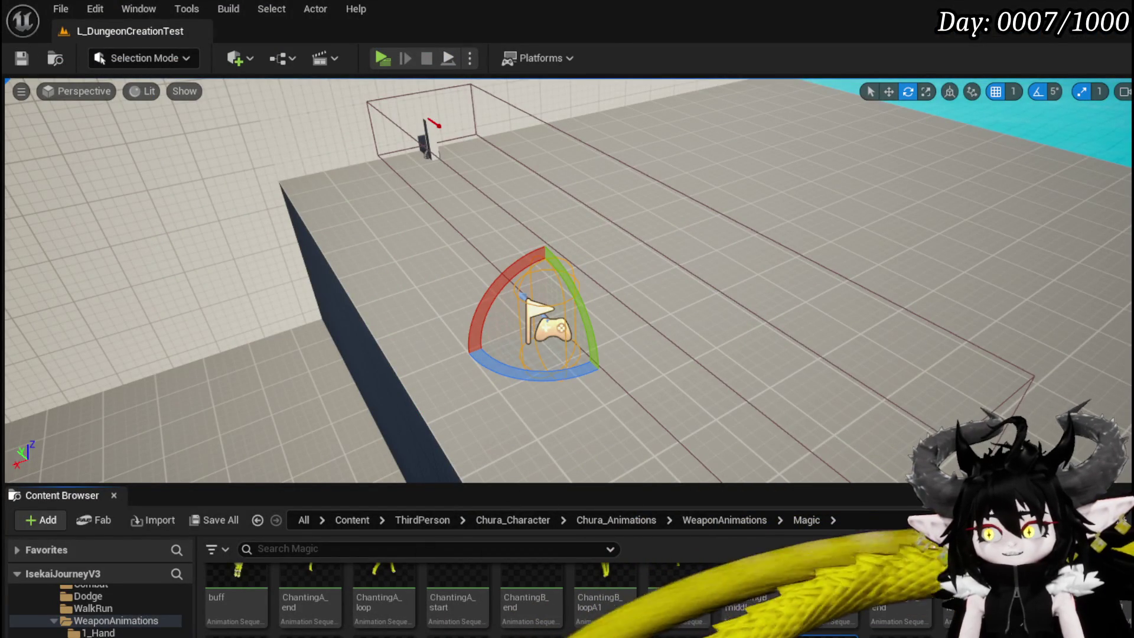
{"action": "key", "text": "alt+Tab"}
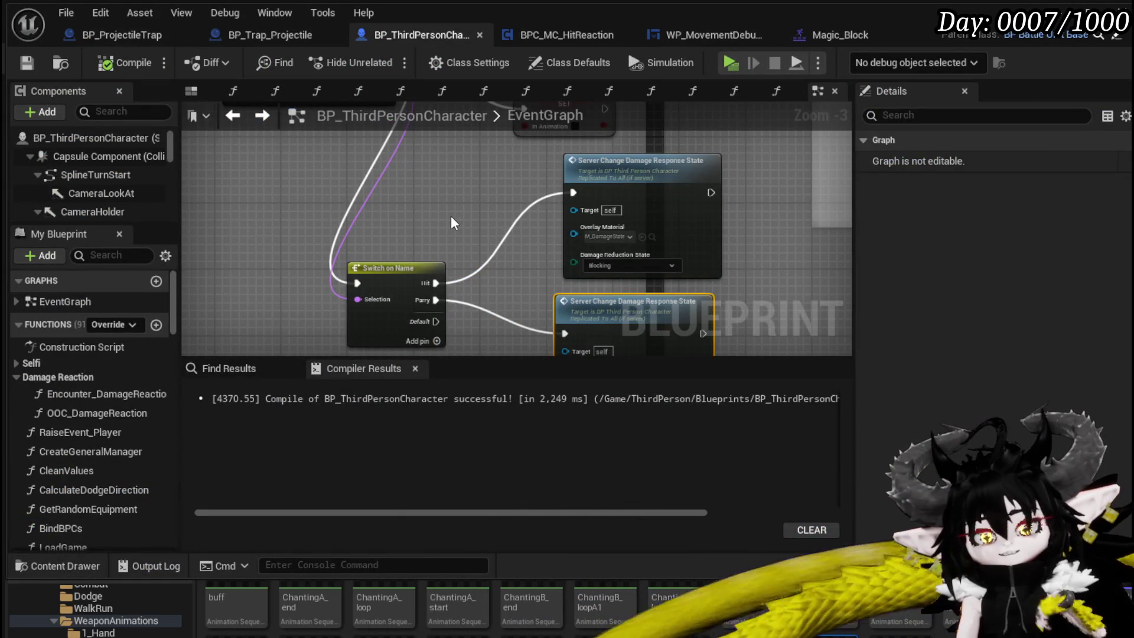
Step: Move the Switch on Name node right and inspect the In Animation variable setter
{"action": "scroll", "coordinate": [401, 264], "scroll_direction": "down", "scroll_amount": 2}
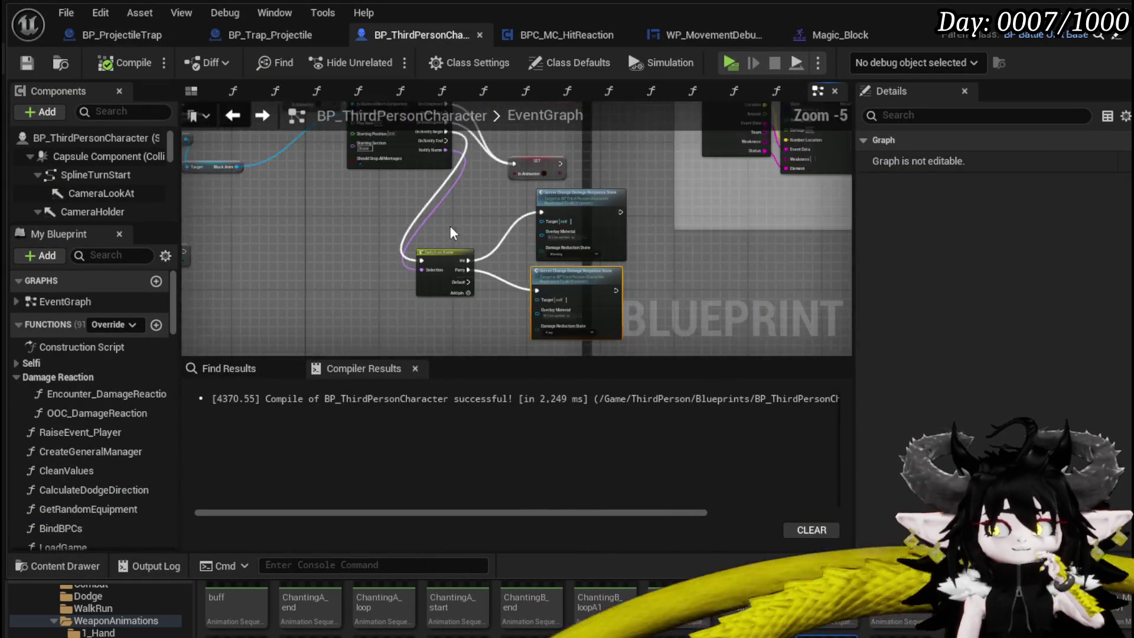
{"action": "left_click_drag", "start_coordinate": [401, 264], "coordinate": [447, 249]}
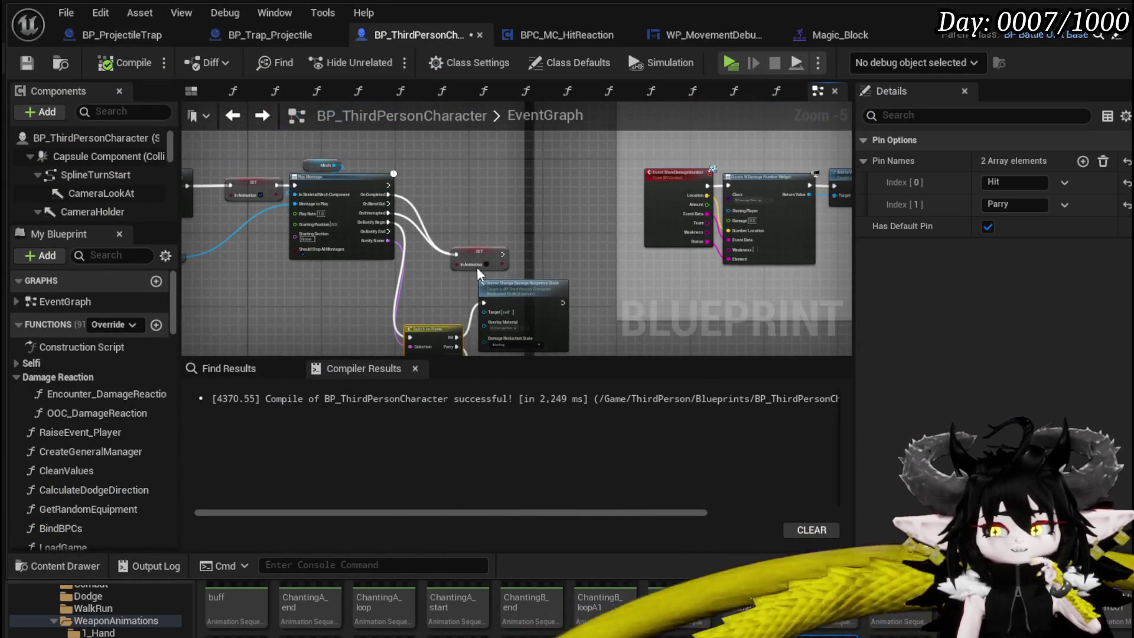
{"action": "left_click", "coordinate": [477, 252]}
{"action": "scroll", "coordinate": [470, 249], "scroll_direction": "down", "scroll_amount": 3}
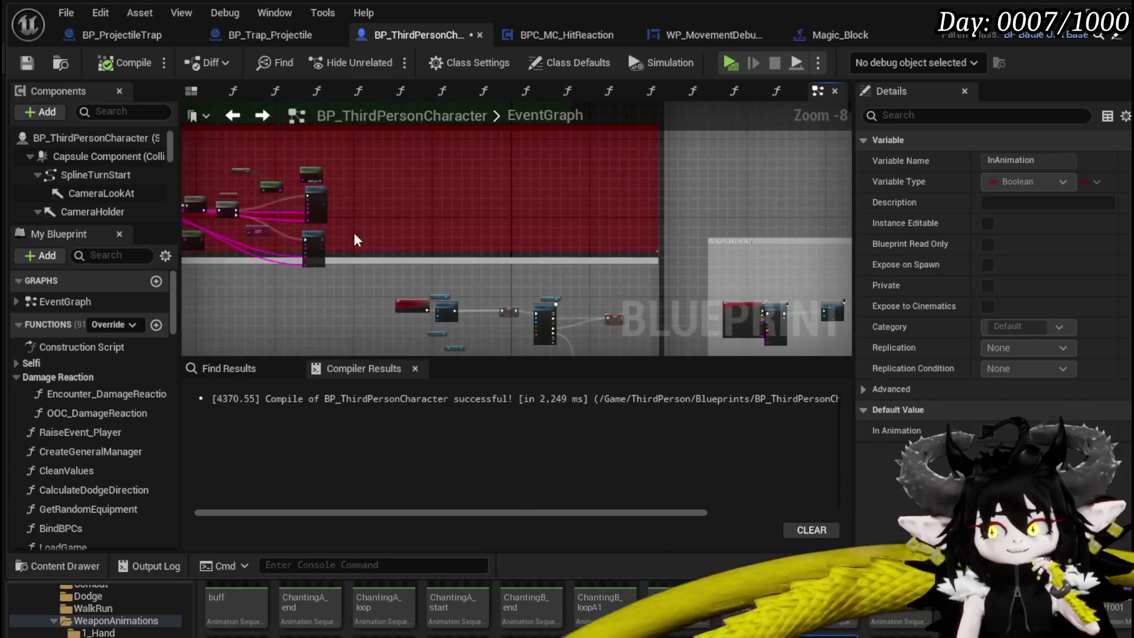
{"action": "scroll", "coordinate": [406, 213], "scroll_direction": "up", "scroll_amount": 3}
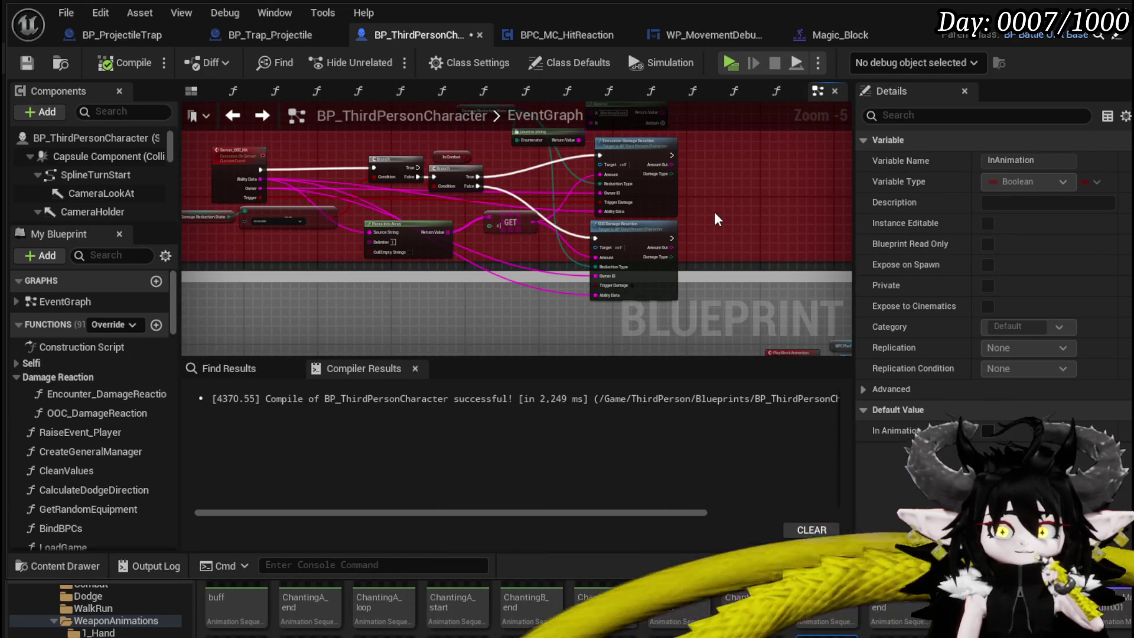
{"action": "scroll", "coordinate": [716, 218], "scroll_direction": "up", "scroll_amount": 2}
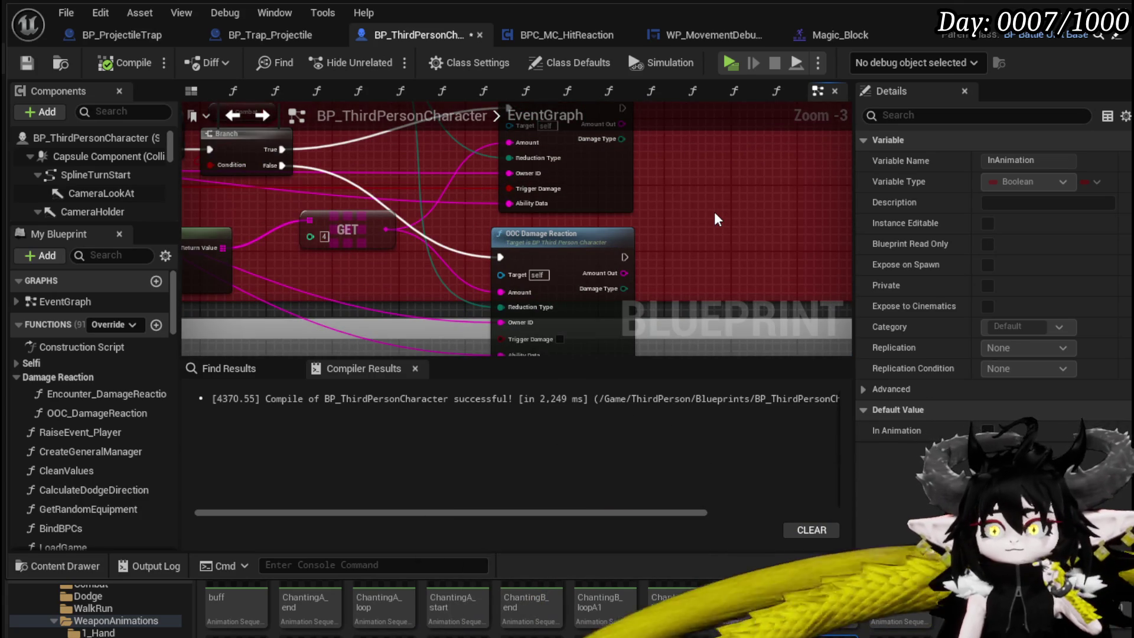
Step: Open the OOC_DamageReaction function to view its 2.5-second Set Timer by Event, then save
{"action": "mouse_move", "coordinate": [330, 289]}
{"action": "left_mouse_down"}
{"action": "mouse_move", "coordinate": [582, 281]}
{"action": "mouse_move", "coordinate": [464, 263]}
{"action": "mouse_move", "coordinate": [406, 281]}
{"action": "mouse_move", "coordinate": [440, 275]}
{"action": "left_mouse_up"}
{"action": "double_click", "coordinate": [685, 223]}
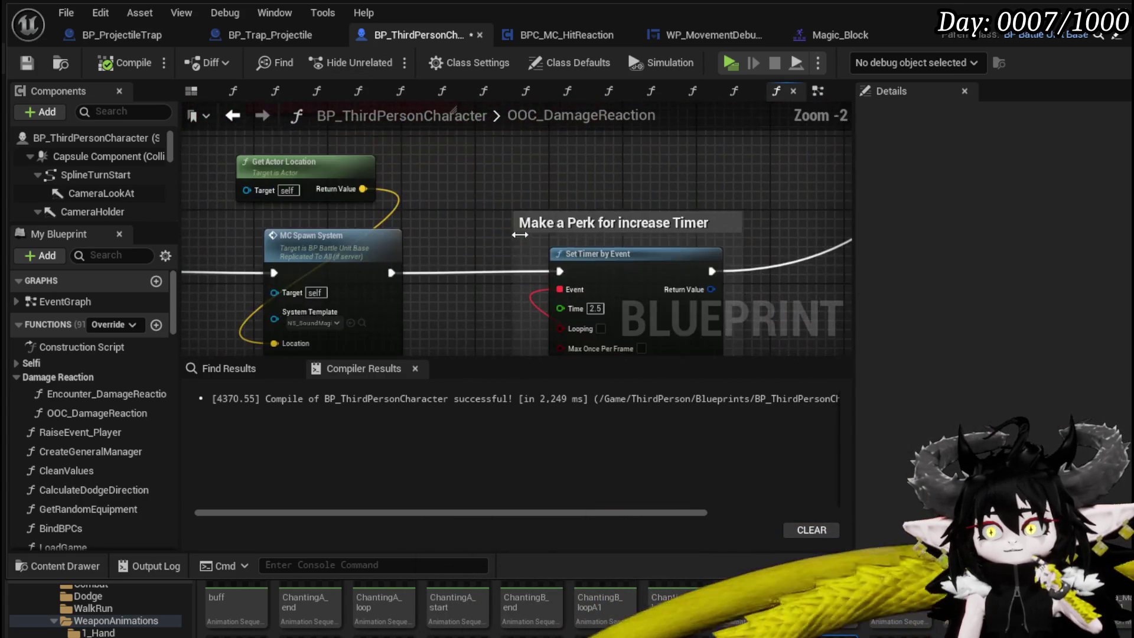
{"action": "left_click_drag", "start_coordinate": [612, 241], "coordinate": [609, 223]}
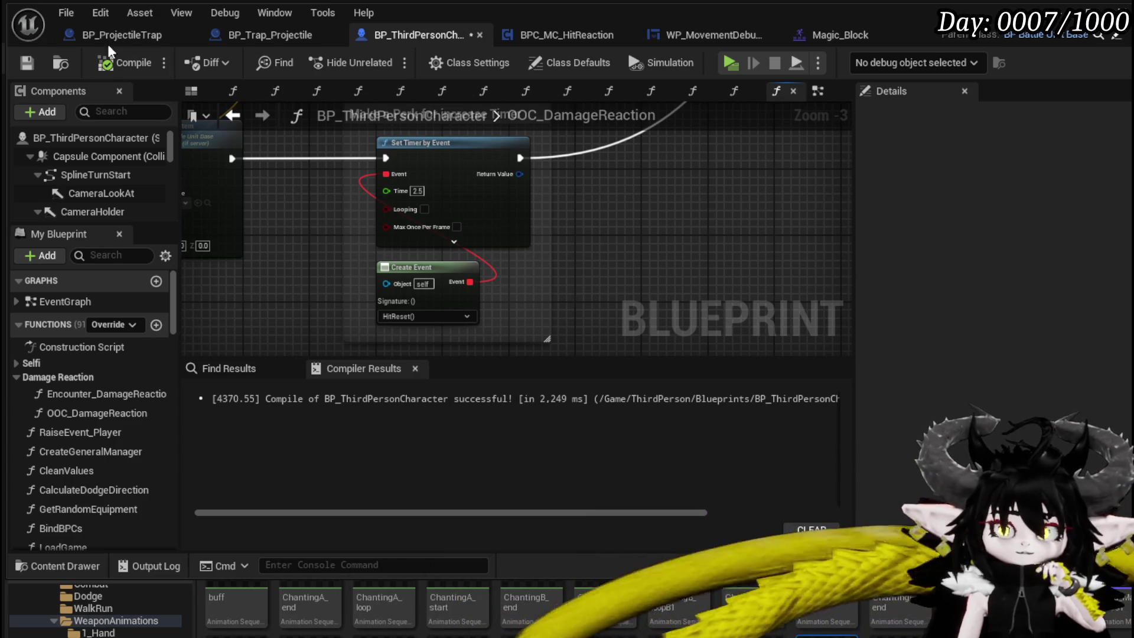
{"action": "left_click", "coordinate": [35, 65]}
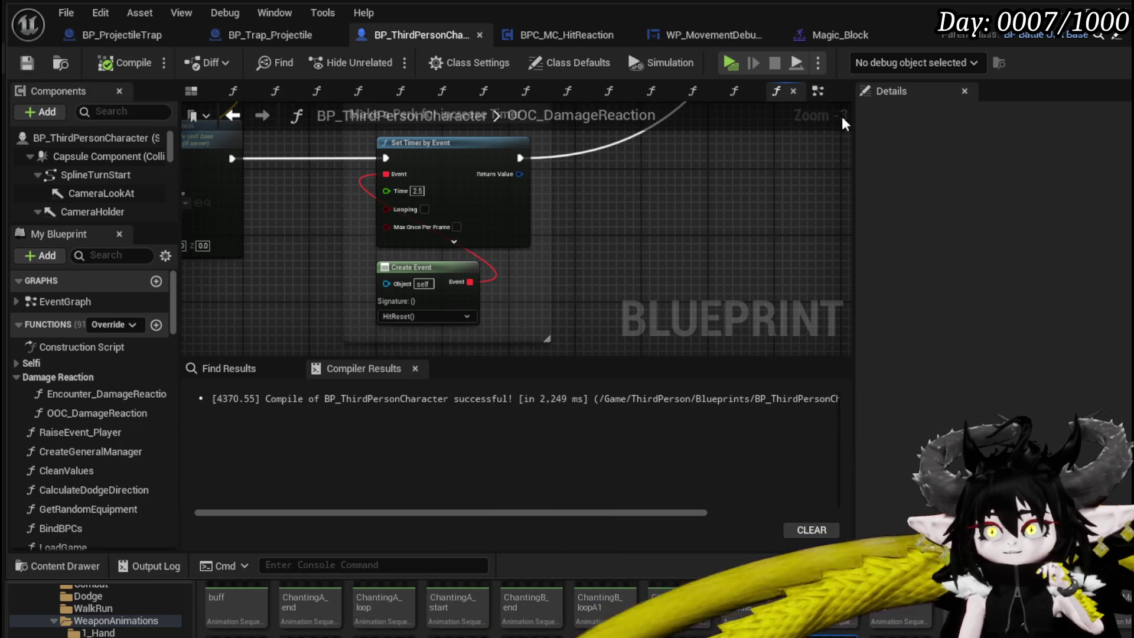
{"action": "left_click", "coordinate": [815, 92]}
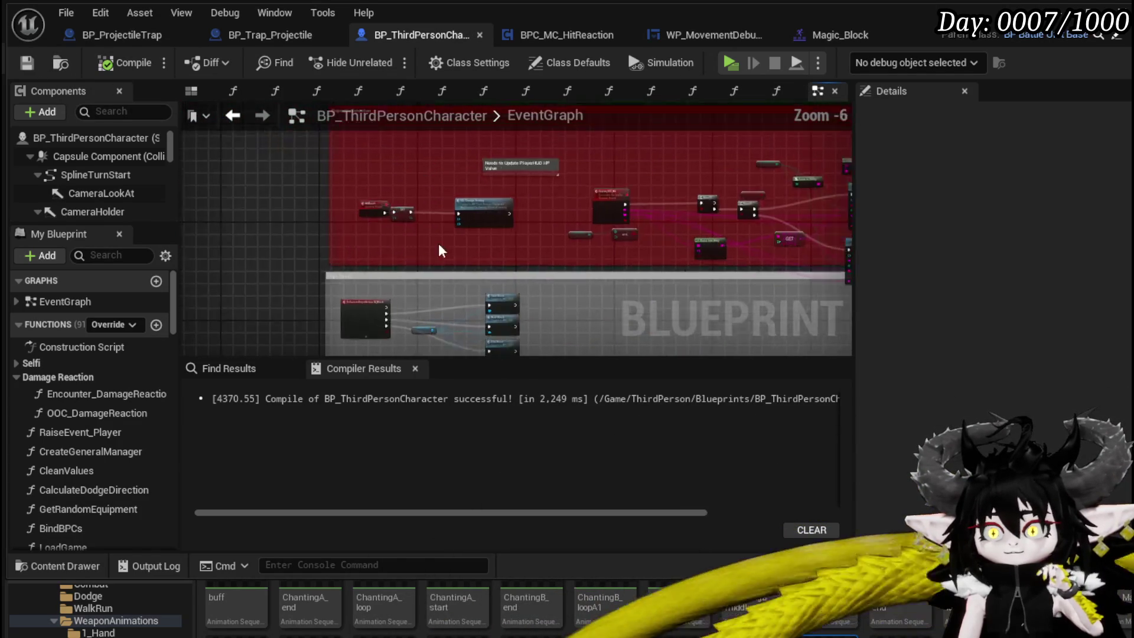
Step: Shift the HitReset event left and remove a stray OOC_DamageReaction call
{"action": "left_click_drag", "start_coordinate": [370, 193], "coordinate": [322, 194]}
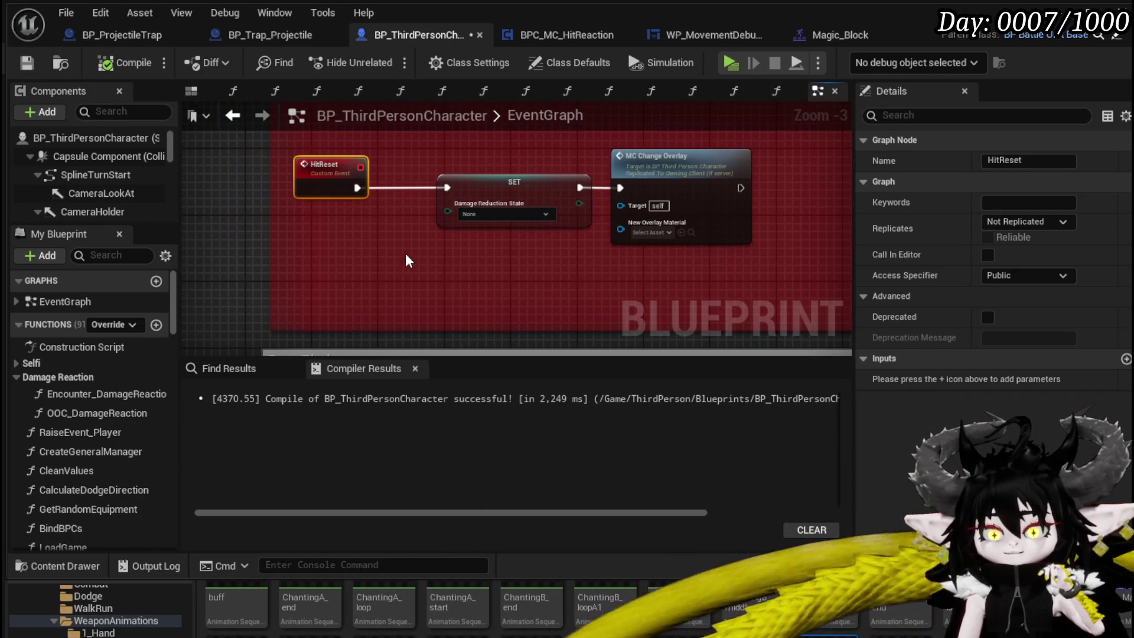
{"action": "mouse_move", "coordinate": [98, 413]}
{"action": "left_mouse_down"}
{"action": "mouse_move", "coordinate": [291, 295]}
{"action": "mouse_move", "coordinate": [298, 265]}
{"action": "left_mouse_up"}
{"action": "left_click", "coordinate": [366, 265]}
{"action": "key", "text": "Delete"}
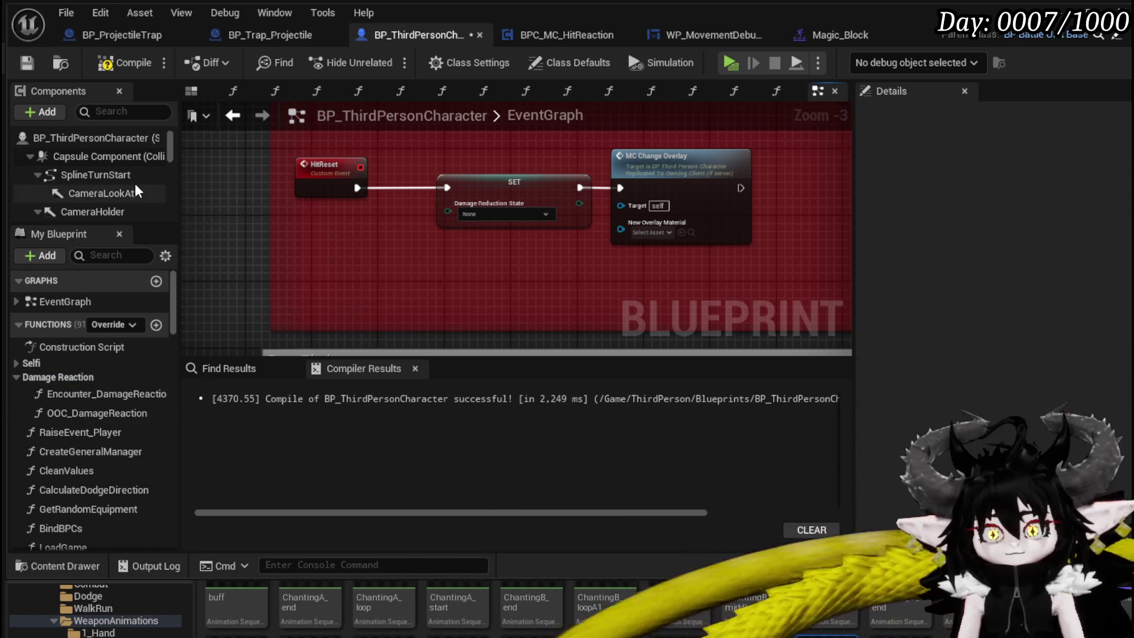
{"action": "scroll", "coordinate": [93, 201], "scroll_direction": "down", "scroll_amount": 10}
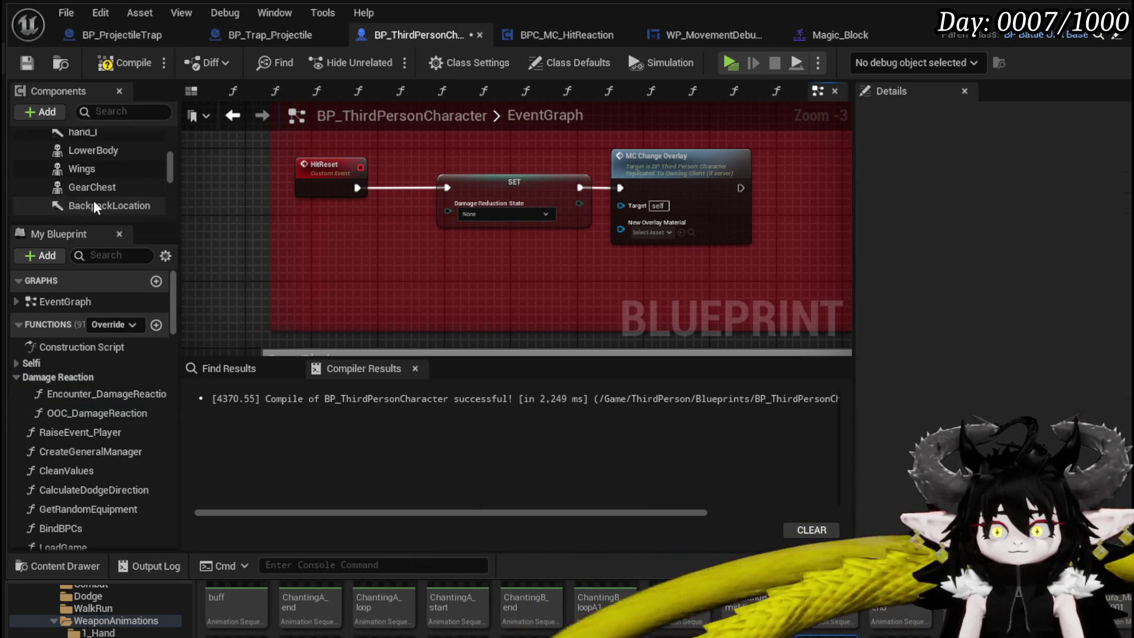
{"action": "scroll", "coordinate": [93, 200], "scroll_direction": "down", "scroll_amount": 4}
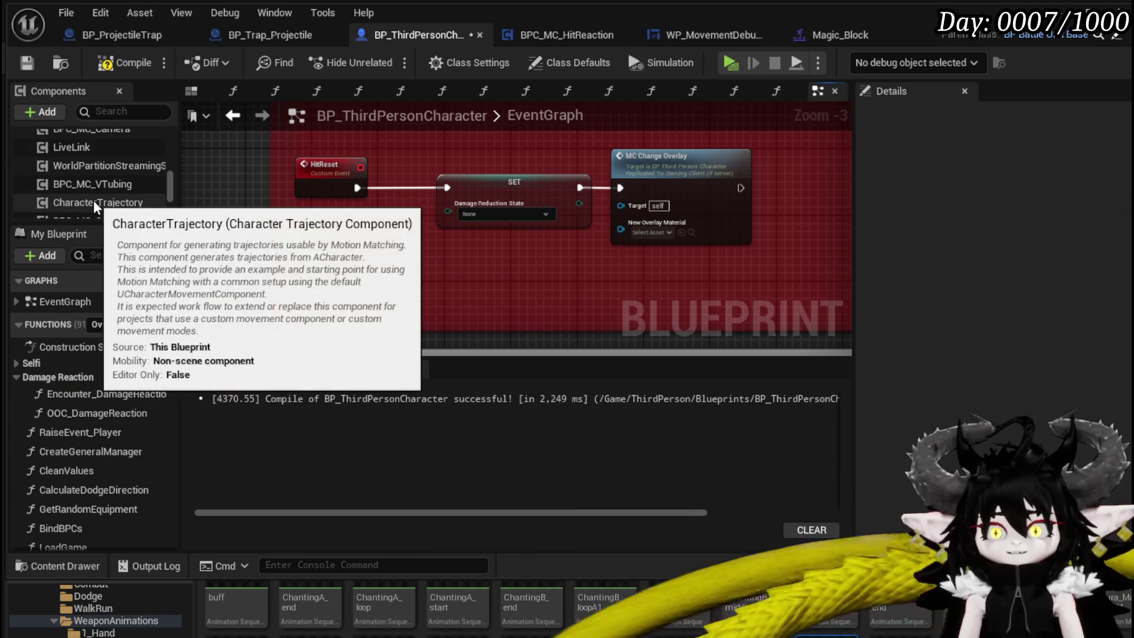
{"action": "scroll", "coordinate": [109, 171], "scroll_direction": "up", "scroll_amount": 2}
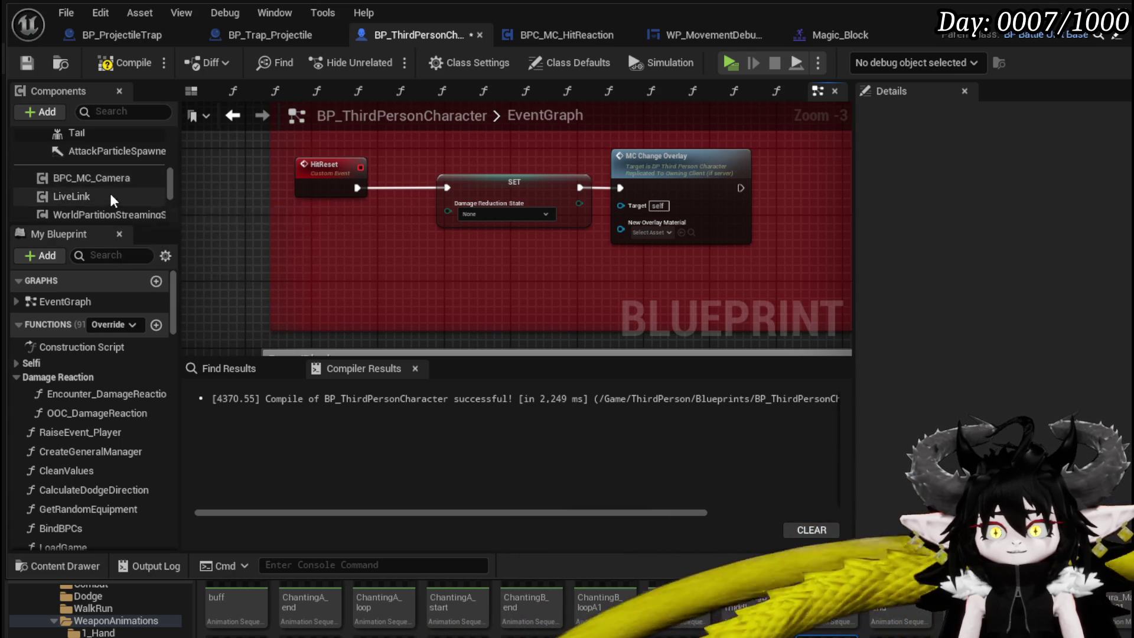
{"action": "scroll", "coordinate": [109, 193], "scroll_direction": "down", "scroll_amount": 2}
{"action": "scroll", "coordinate": [107, 197], "scroll_direction": "down", "scroll_amount": 3}
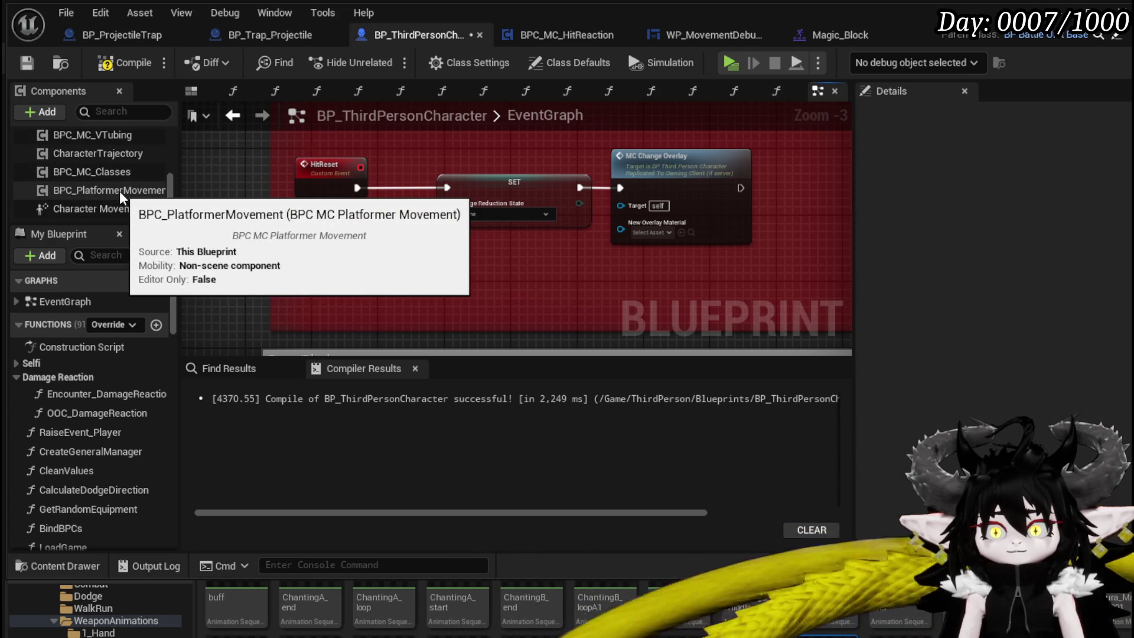
{"action": "scroll", "coordinate": [119, 196], "scroll_direction": "up", "scroll_amount": 1}
{"action": "scroll", "coordinate": [119, 198], "scroll_direction": "down", "scroll_amount": 3}
Step: Add a BPC OOC reference, its Stamina Drain Handle getter, and an Is Timer Active by Handle check
{"action": "left_click_drag", "start_coordinate": [96, 202], "coordinate": [446, 275]}
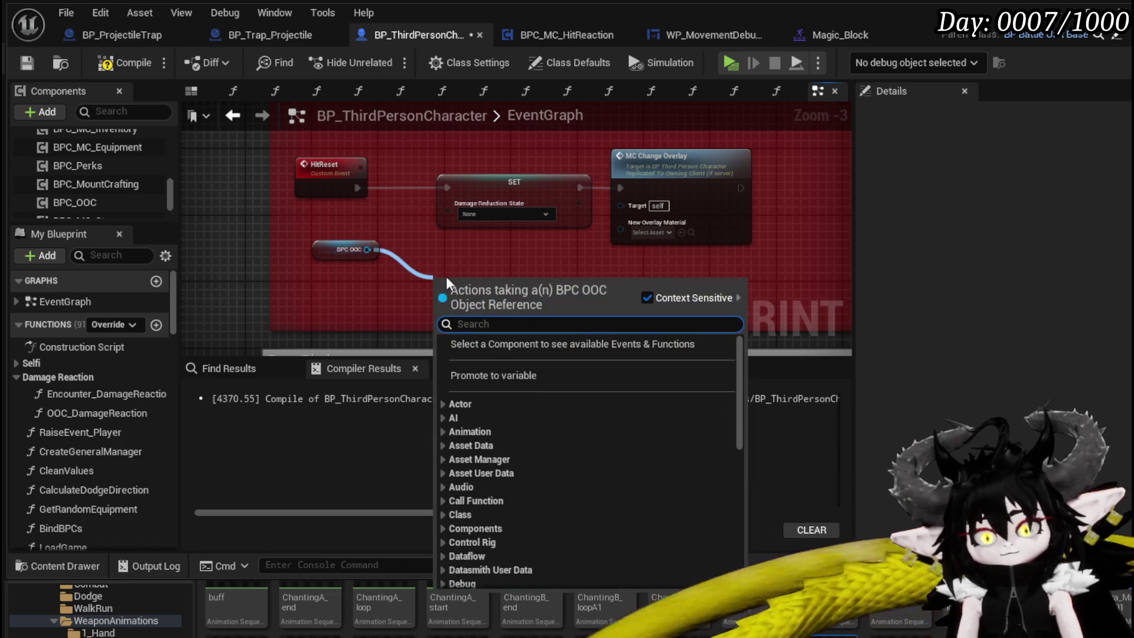
{"action": "type", "text": "St"}
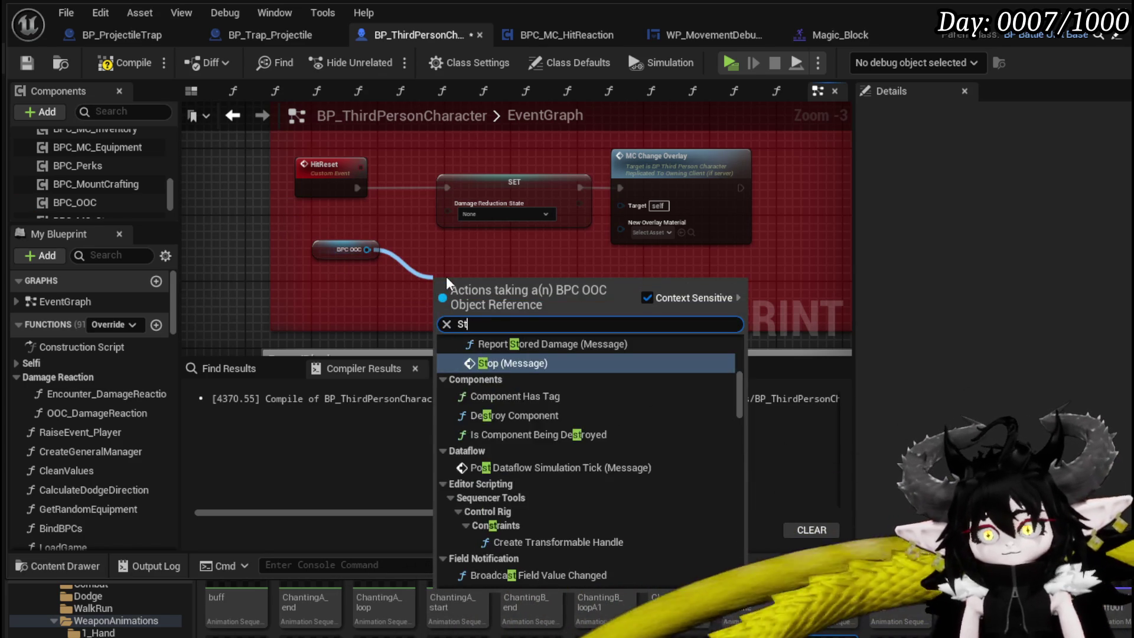
{"action": "type", "text": "amin"}
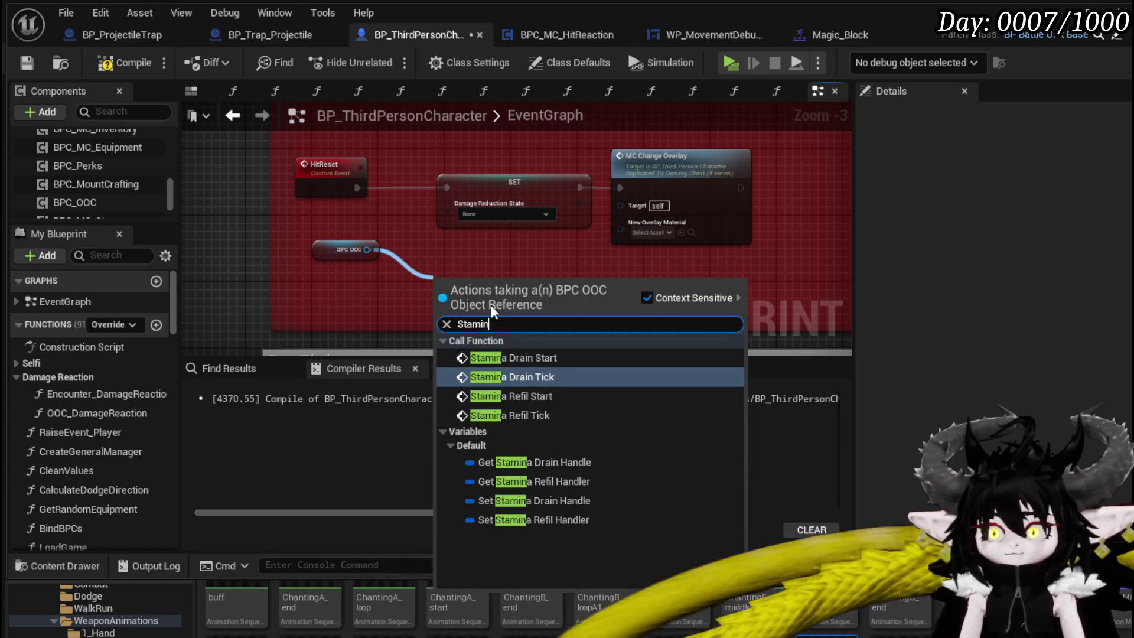
{"action": "left_click", "coordinate": [537, 461]}
{"action": "left_click_drag", "start_coordinate": [551, 283], "coordinate": [601, 285]}
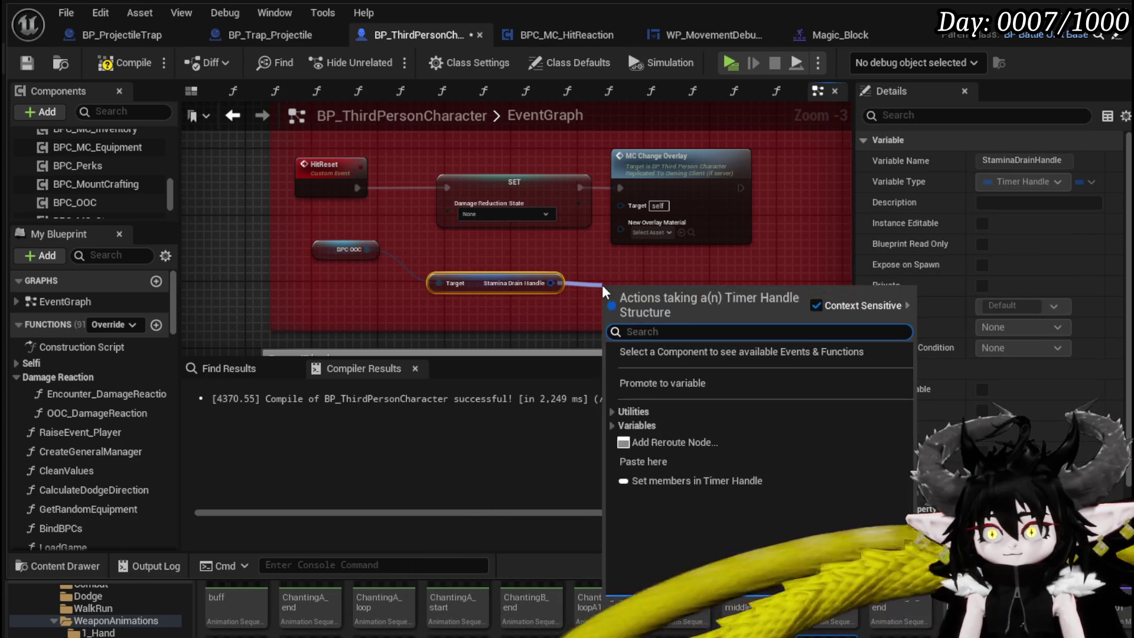
{"action": "type", "text": "ac"}
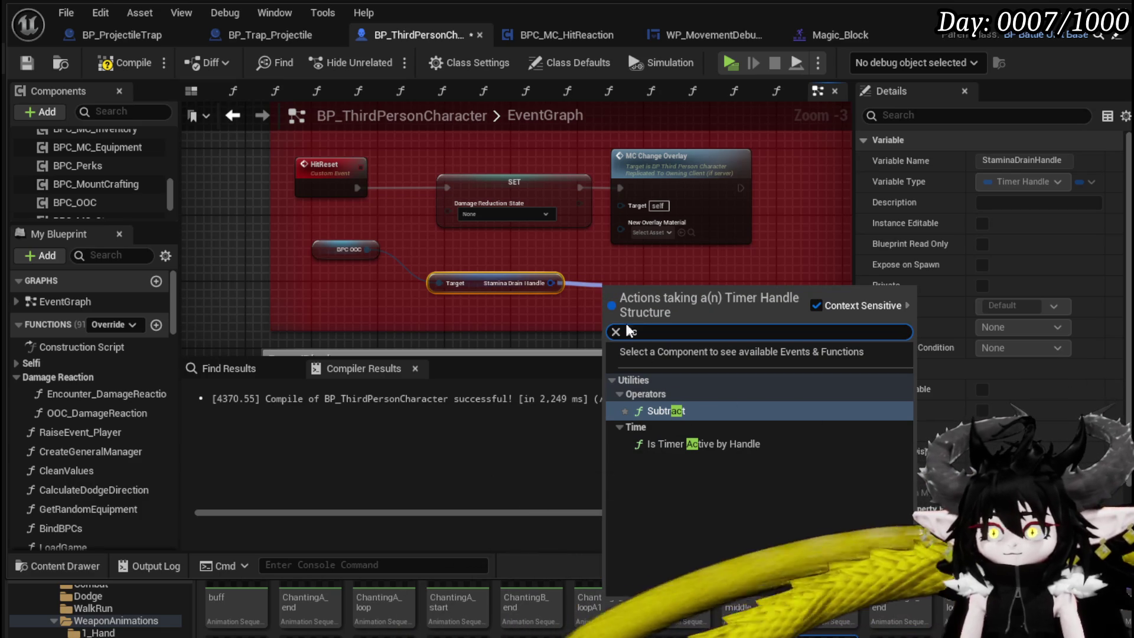
{"action": "left_click", "coordinate": [698, 448]}
{"action": "left_click_drag", "start_coordinate": [634, 290], "coordinate": [592, 248]}
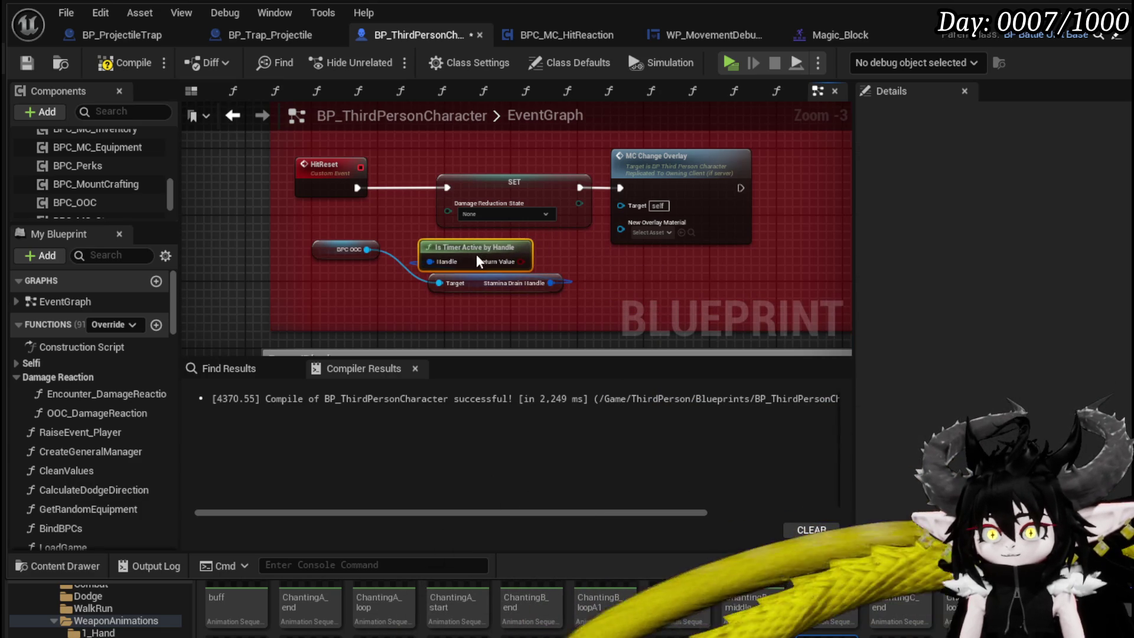
{"action": "left_click_drag", "start_coordinate": [487, 287], "coordinate": [384, 301]}
Step: Insert a Branch after HitReset driven by the timer check, with False wired to SET
{"action": "left_click_drag", "start_coordinate": [522, 261], "coordinate": [570, 271]}
{"action": "mouse_move", "coordinate": [534, 204]}
{"action": "left_mouse_down"}
{"action": "mouse_move", "coordinate": [452, 234]}
{"action": "mouse_move", "coordinate": [542, 218]}
{"action": "left_mouse_up"}
{"action": "left_click_drag", "start_coordinate": [527, 292], "coordinate": [370, 217]}
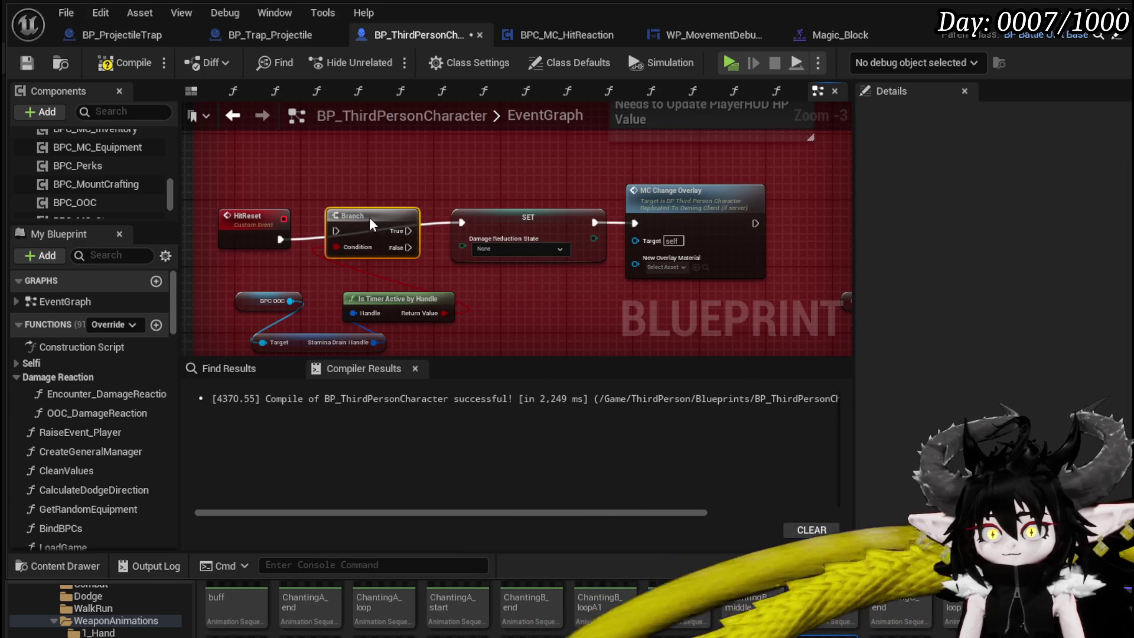
{"action": "left_click_drag", "start_coordinate": [261, 227], "coordinate": [339, 232]}
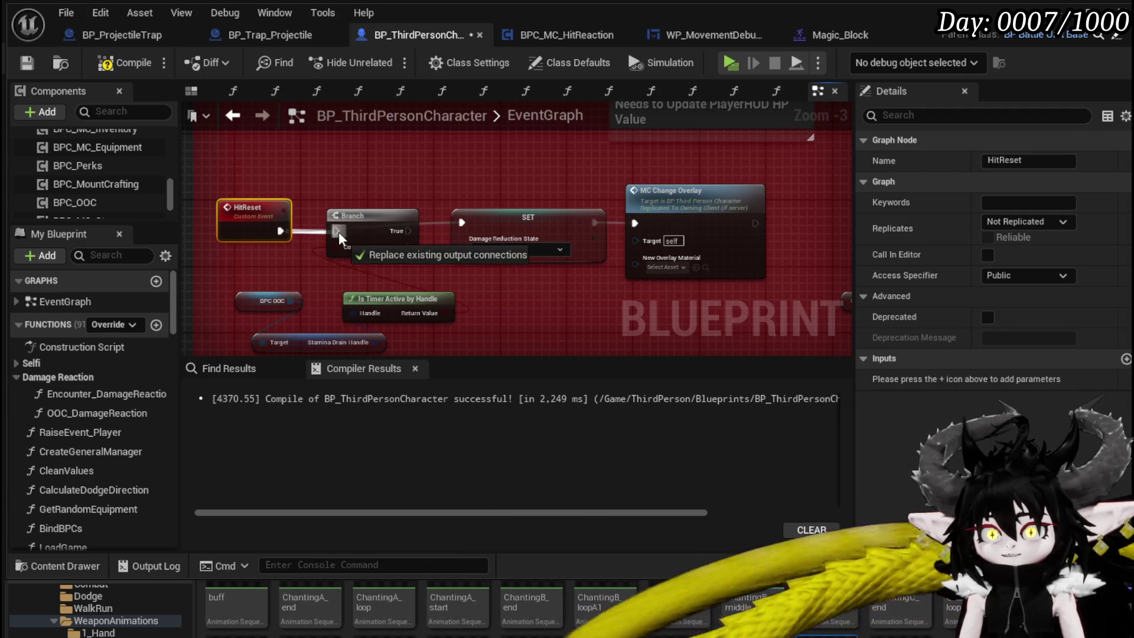
{"action": "left_click_drag", "start_coordinate": [408, 247], "coordinate": [461, 225]}
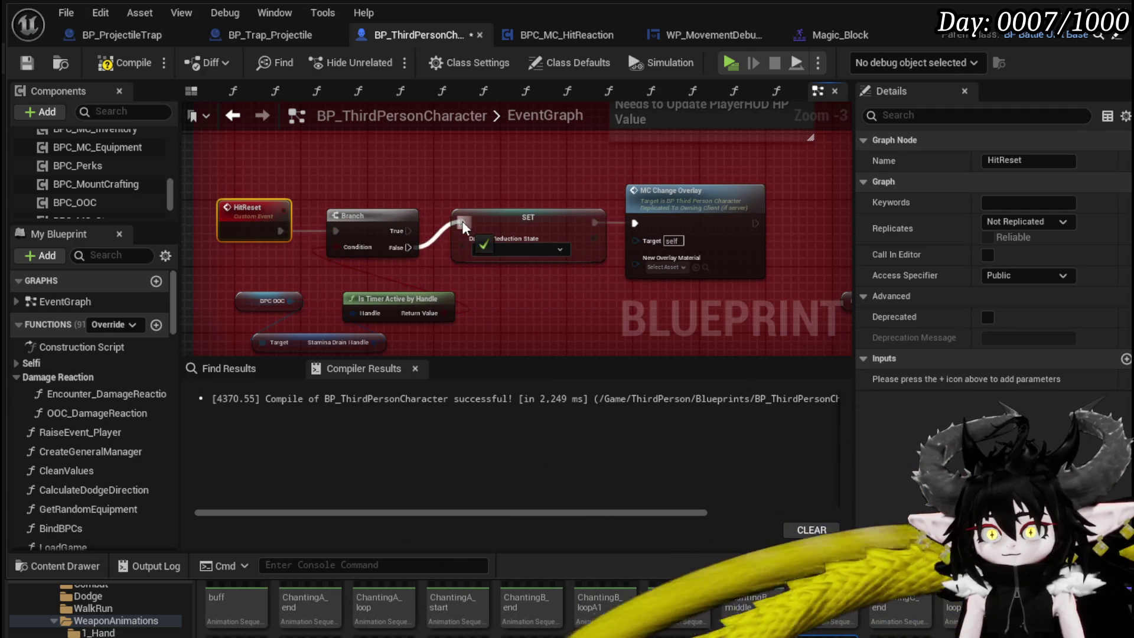
{"action": "mouse_move", "coordinate": [580, 291]}
{"action": "left_mouse_down"}
{"action": "mouse_move", "coordinate": [706, 249]}
{"action": "mouse_move", "coordinate": [714, 307]}
{"action": "left_mouse_up"}
{"action": "left_click_drag", "start_coordinate": [343, 243], "coordinate": [458, 214]}
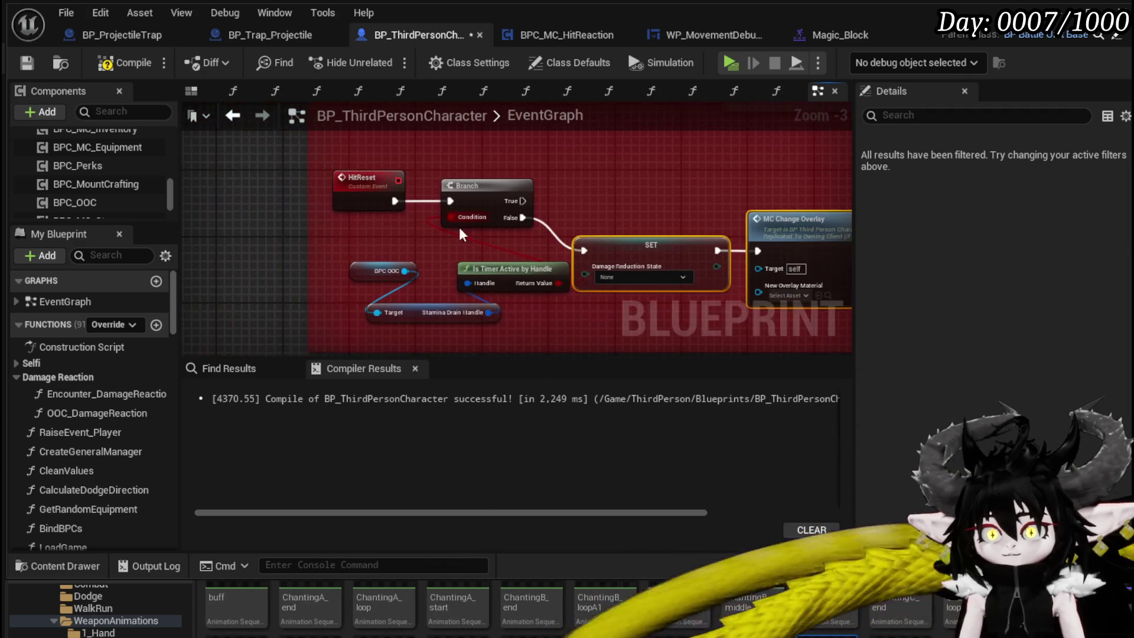
{"action": "left_click_drag", "start_coordinate": [500, 266], "coordinate": [465, 266]}
{"action": "left_click_drag", "start_coordinate": [600, 195], "coordinate": [493, 231]}
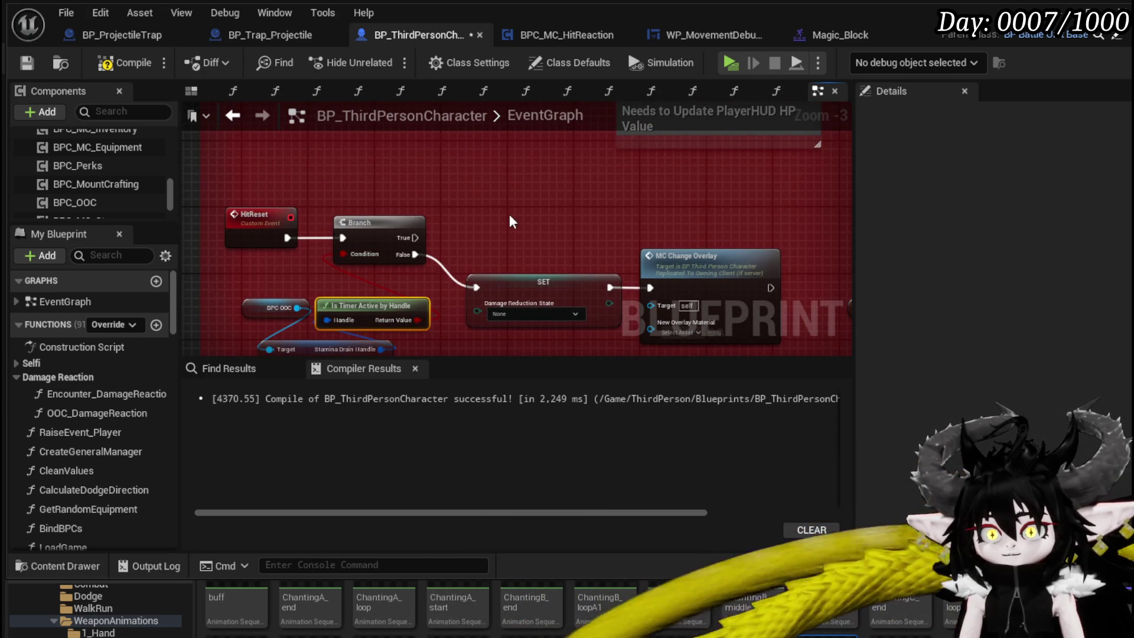
{"action": "left_click", "coordinate": [696, 269]}
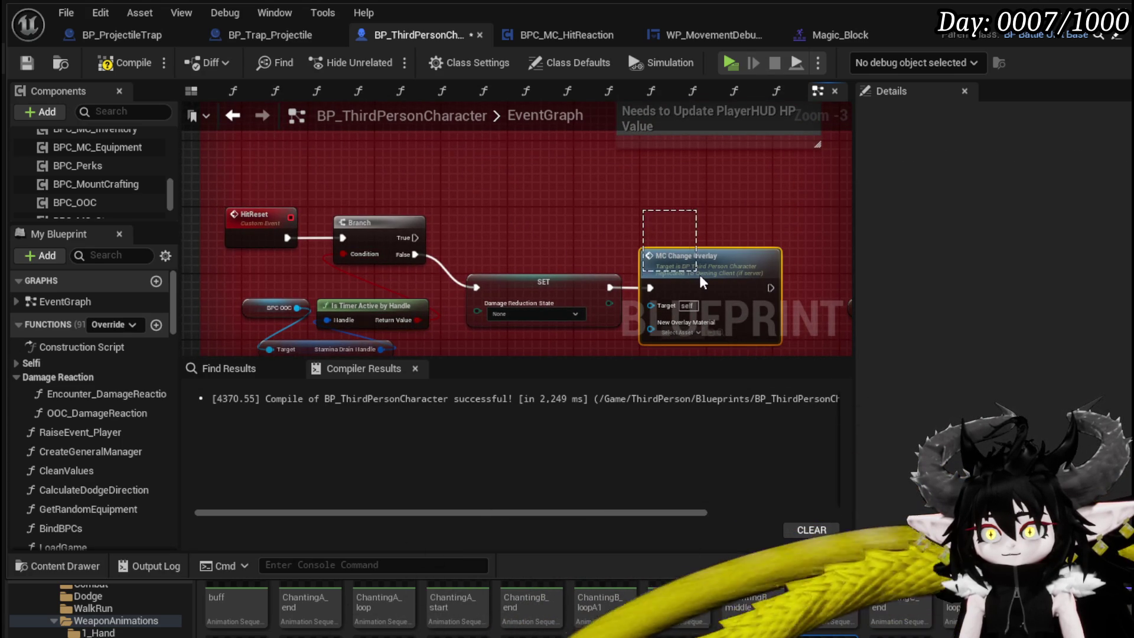
Step: Connect Branch True to a Server Change Damage Response State node set to Blocking
{"action": "left_click", "coordinate": [498, 167]}
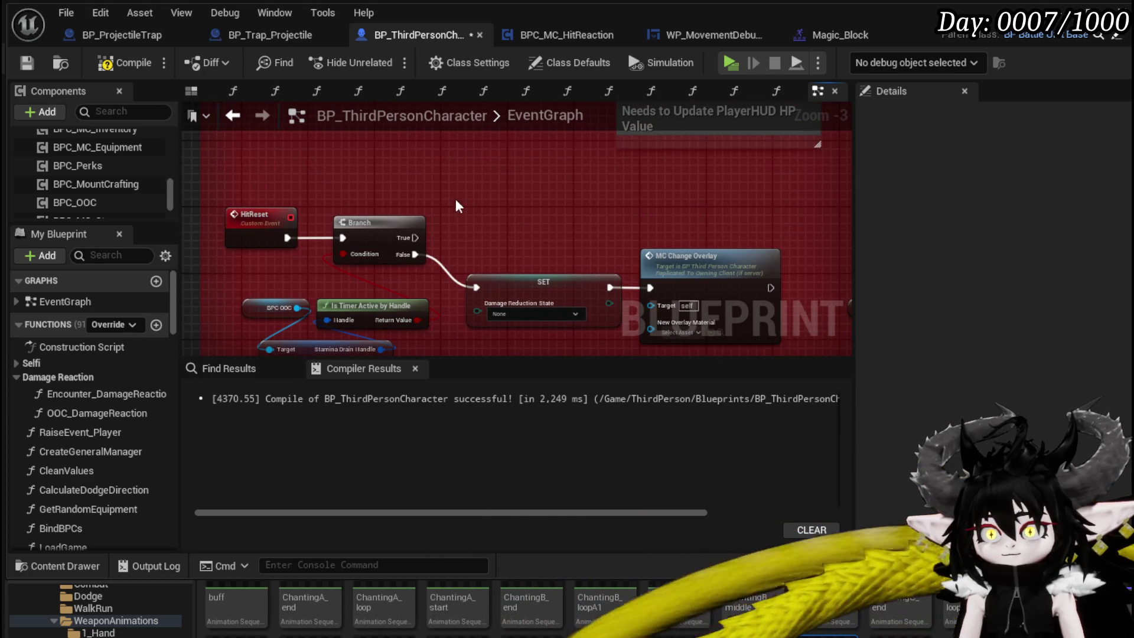
{"action": "right_click", "coordinate": [426, 183]}
{"action": "left_click", "coordinate": [515, 171]}
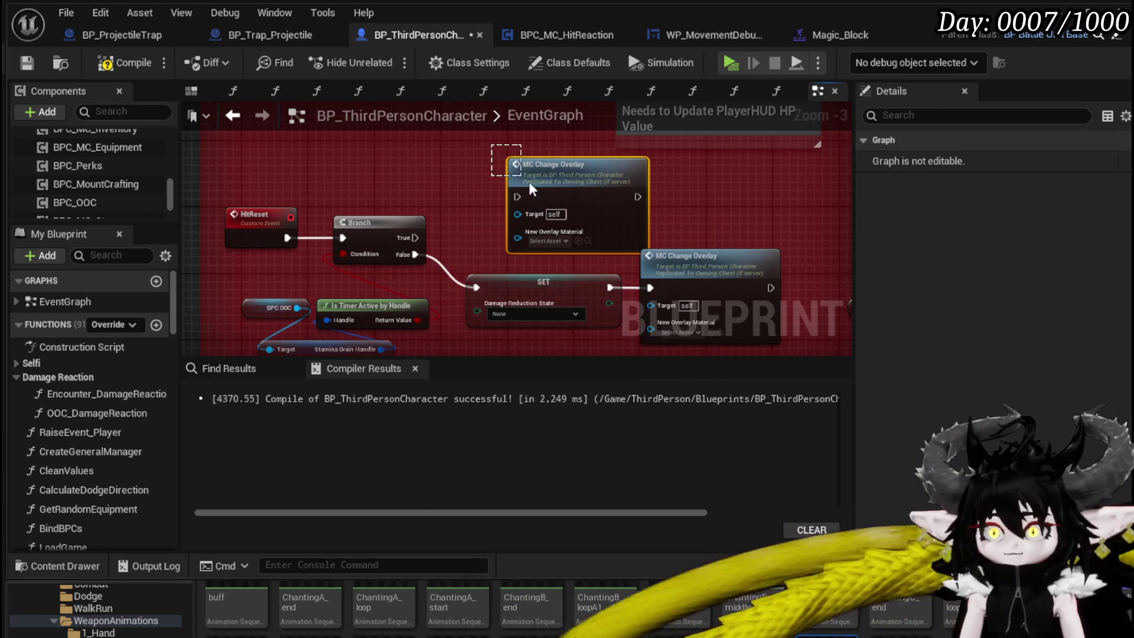
{"action": "scroll", "coordinate": [573, 216], "scroll_direction": "down", "scroll_amount": 4}
{"action": "scroll", "coordinate": [541, 274], "scroll_direction": "up", "scroll_amount": 4}
{"action": "left_click", "coordinate": [589, 246]}
{"action": "scroll", "coordinate": [620, 229], "scroll_direction": "down", "scroll_amount": 3}
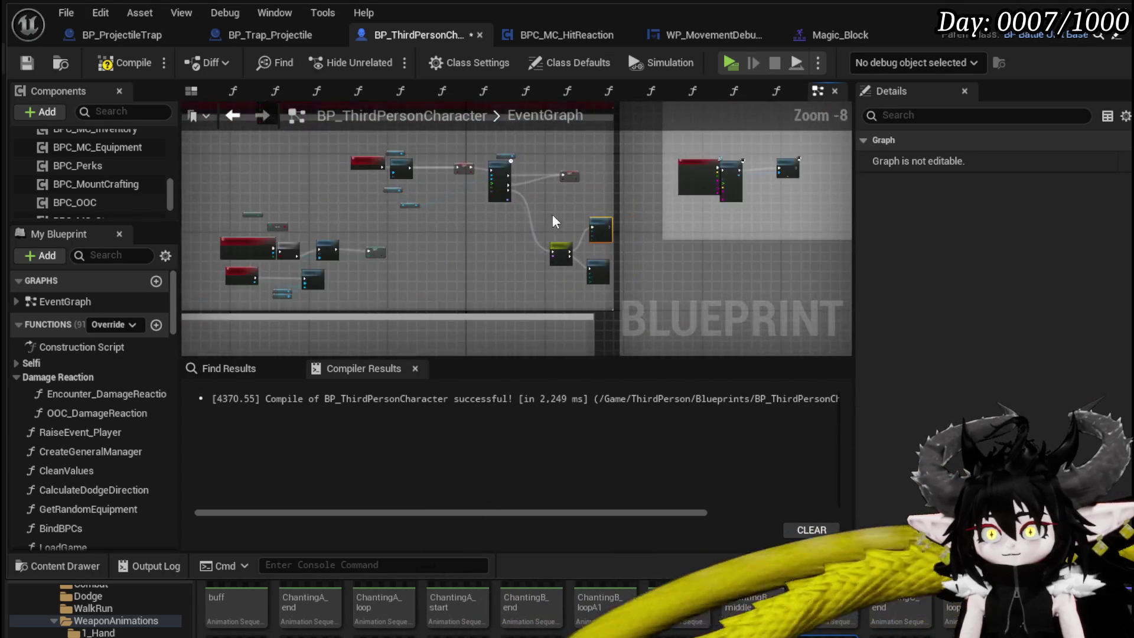
{"action": "scroll", "coordinate": [490, 243], "scroll_direction": "up", "scroll_amount": 2}
{"action": "left_click", "coordinate": [457, 201]}
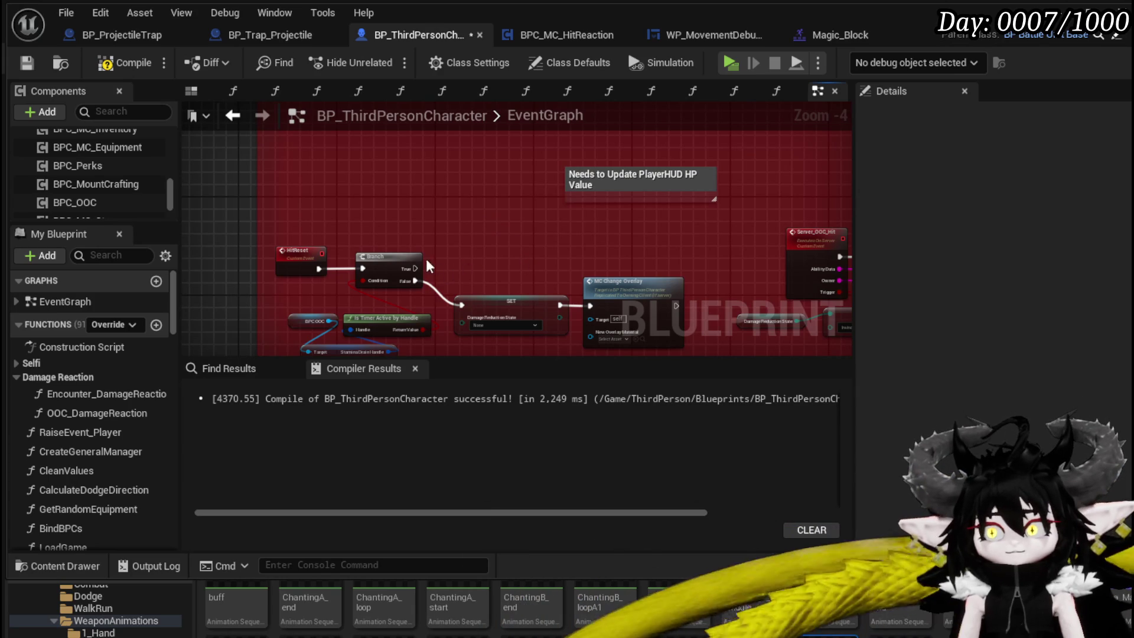
{"action": "key", "text": "ctrl+z"}
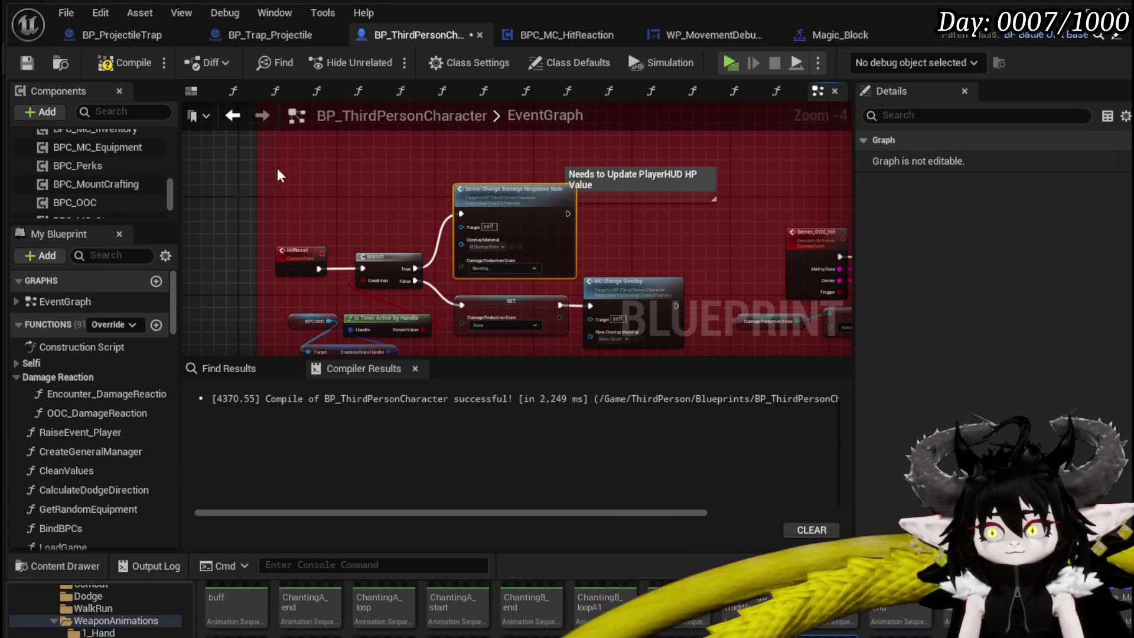
{"action": "left_click", "coordinate": [376, 183]}
{"action": "scroll", "coordinate": [388, 225], "scroll_direction": "up", "scroll_amount": 3}
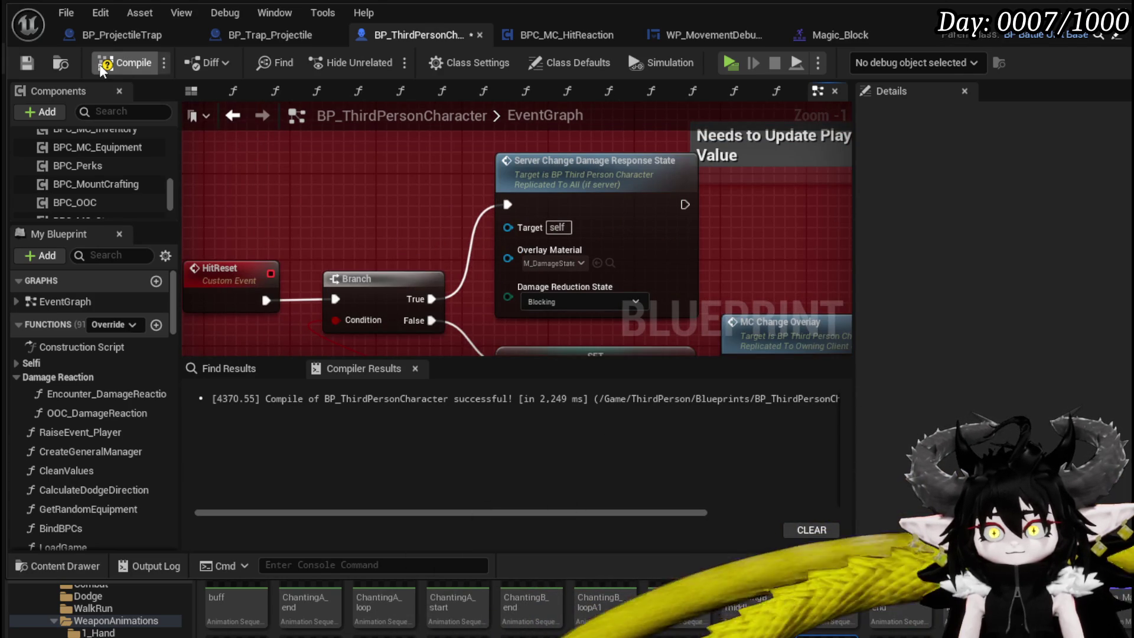
Step: Compile the character Blueprint, play-test a spell cast at the target post, and save the level
{"action": "left_click", "coordinate": [29, 64]}
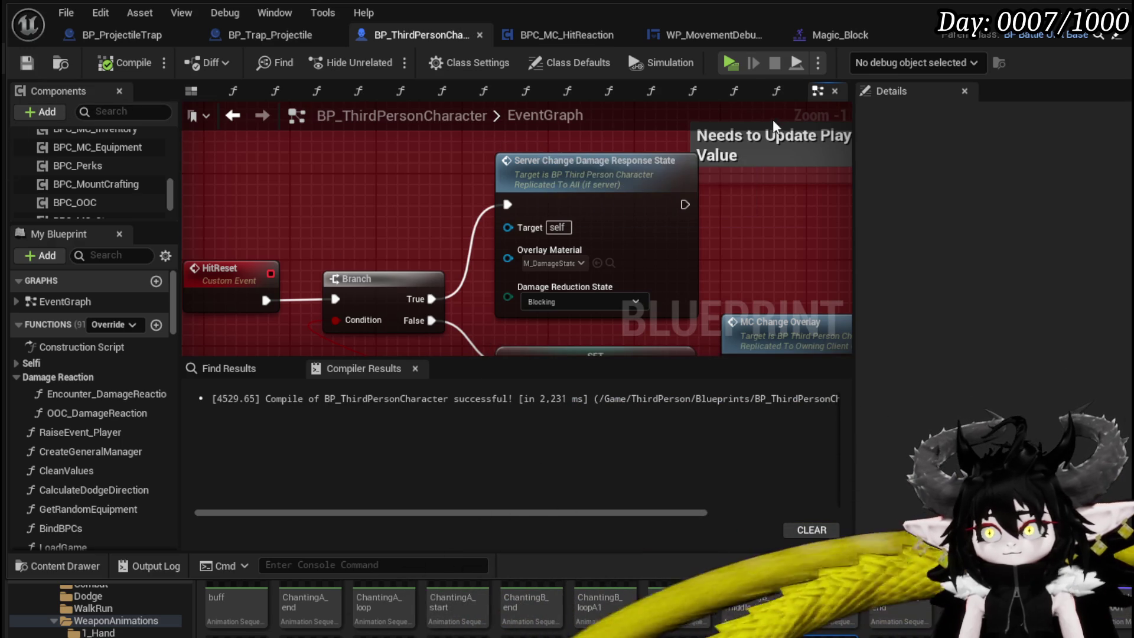
{"action": "key", "text": "alt+Tab"}
{"action": "left_click", "coordinate": [379, 58]}
{"action": "key", "text": "w"}
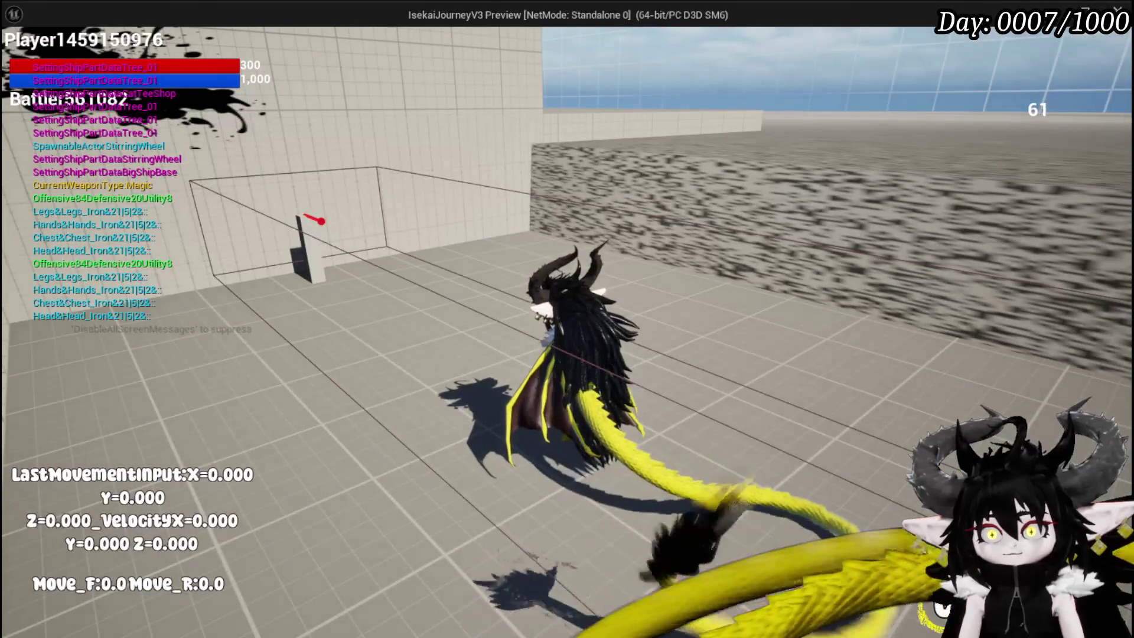
{"action": "left_click", "coordinate": [567, 319]}
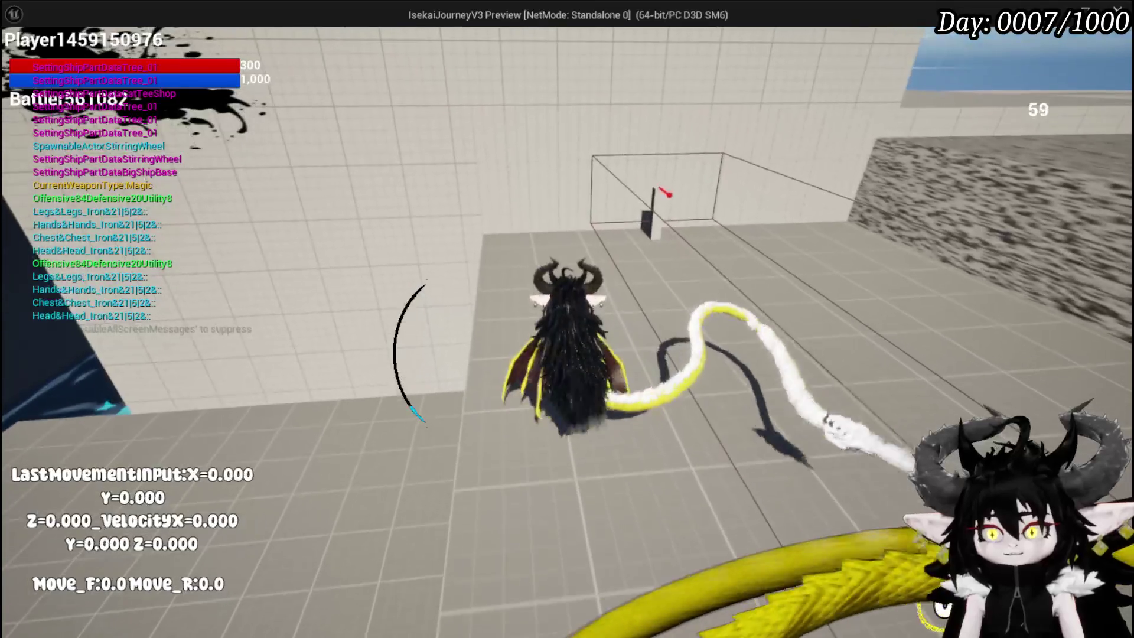
{"action": "key", "text": "alt+Tab"}
{"action": "key", "text": "Escape"}
{"action": "left_click", "coordinate": [21, 58]}
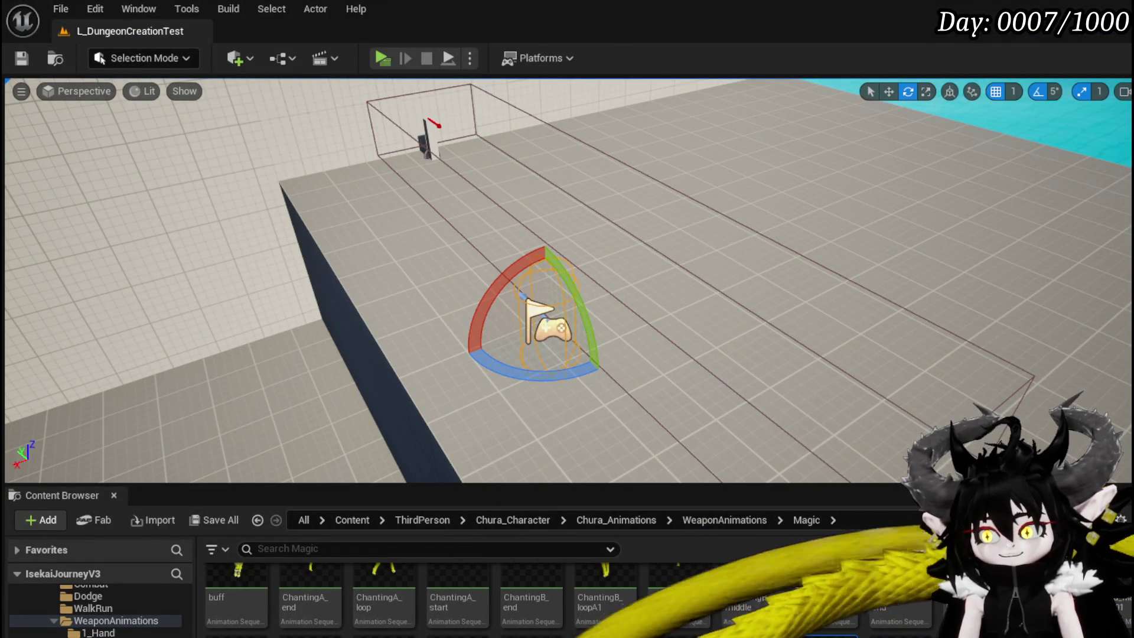
{"action": "key", "text": "alt+Tab"}
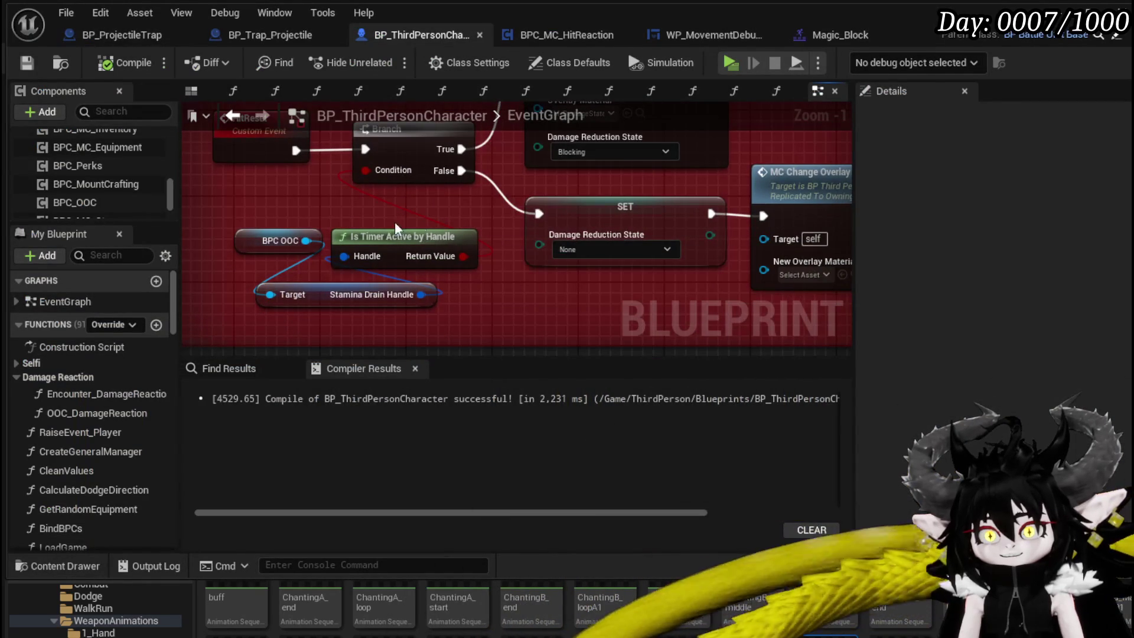
Step: Move the stamina timer nodes left and add a breakpoint on the HitReset event
{"action": "left_click_drag", "start_coordinate": [296, 207], "coordinate": [409, 320]}
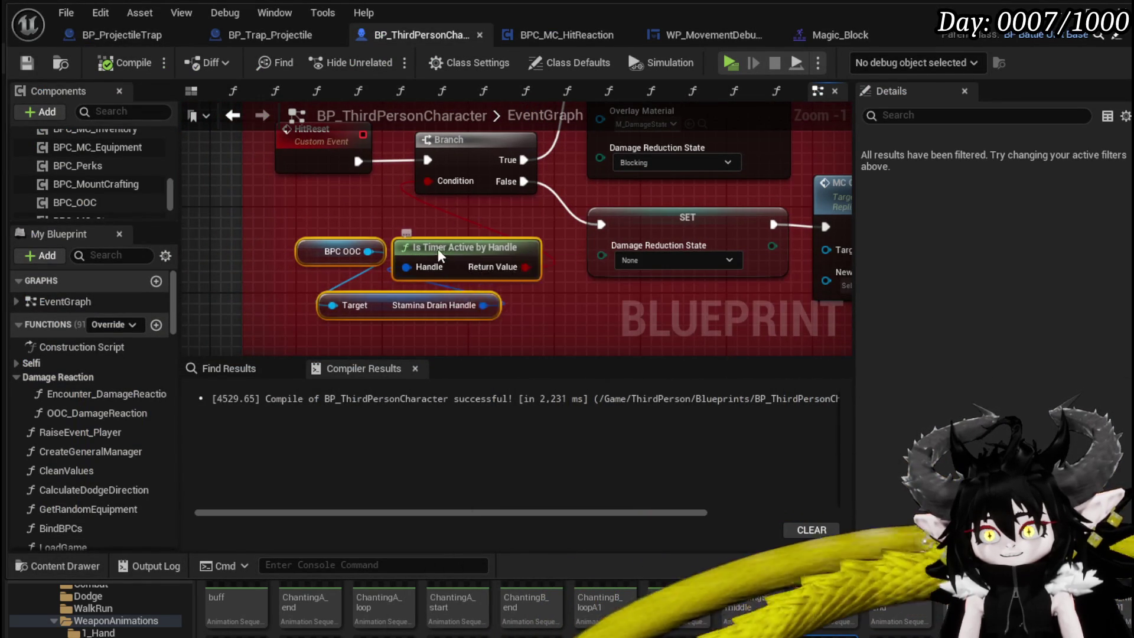
{"action": "left_click_drag", "start_coordinate": [441, 250], "coordinate": [288, 228]}
{"action": "mouse_move", "coordinate": [475, 265]}
{"action": "left_mouse_down"}
{"action": "mouse_move", "coordinate": [201, 277]}
{"action": "mouse_move", "coordinate": [514, 265]}
{"action": "mouse_move", "coordinate": [462, 321]}
{"action": "mouse_move", "coordinate": [473, 304]}
{"action": "mouse_move", "coordinate": [494, 303]}
{"action": "left_mouse_up"}
{"action": "right_click", "coordinate": [338, 197]}
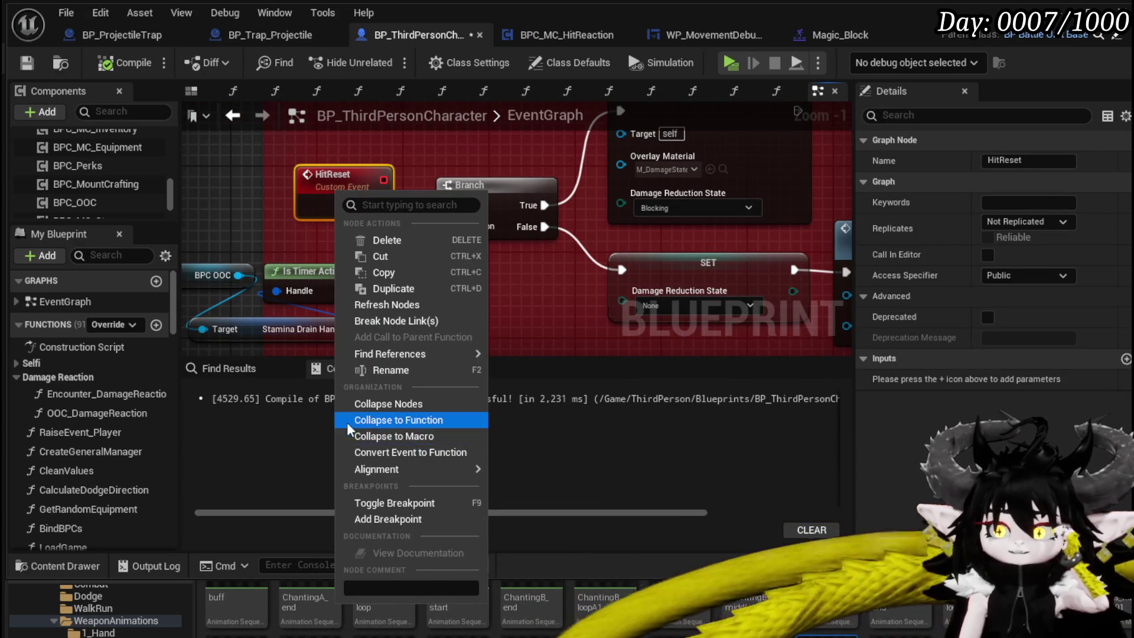
{"action": "left_click", "coordinate": [379, 518]}
{"action": "left_click", "coordinate": [26, 62]}
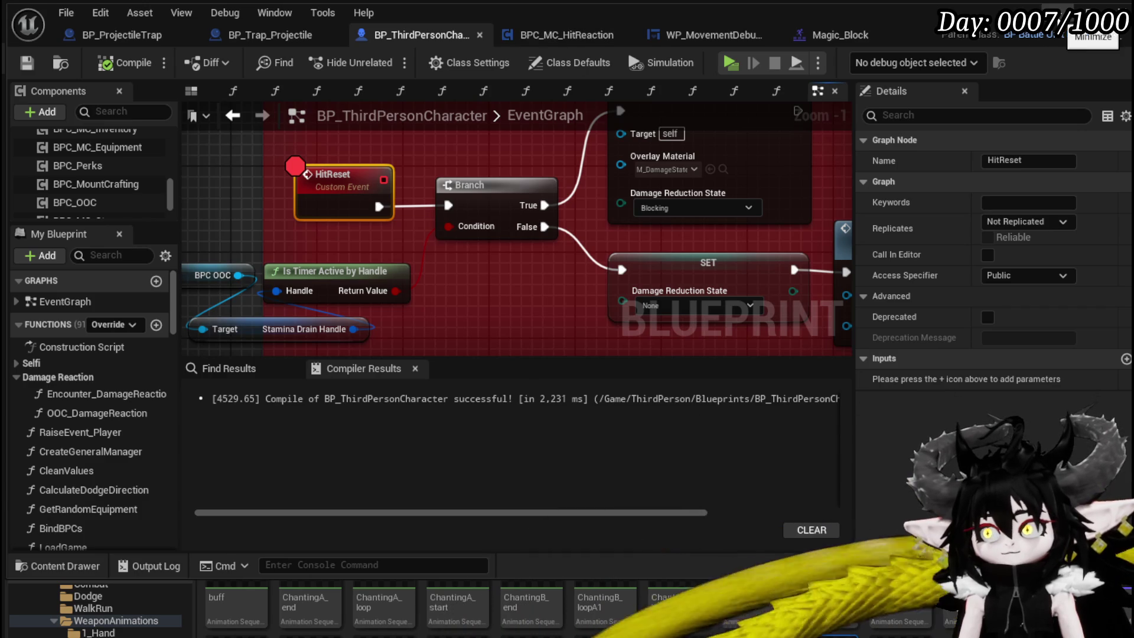
Step: Play-test a spell hit, step from HitReset into Server_ChangeDamageResponseState, then resume
{"action": "left_click", "coordinate": [1082, 18]}
{"action": "key", "text": "d"}
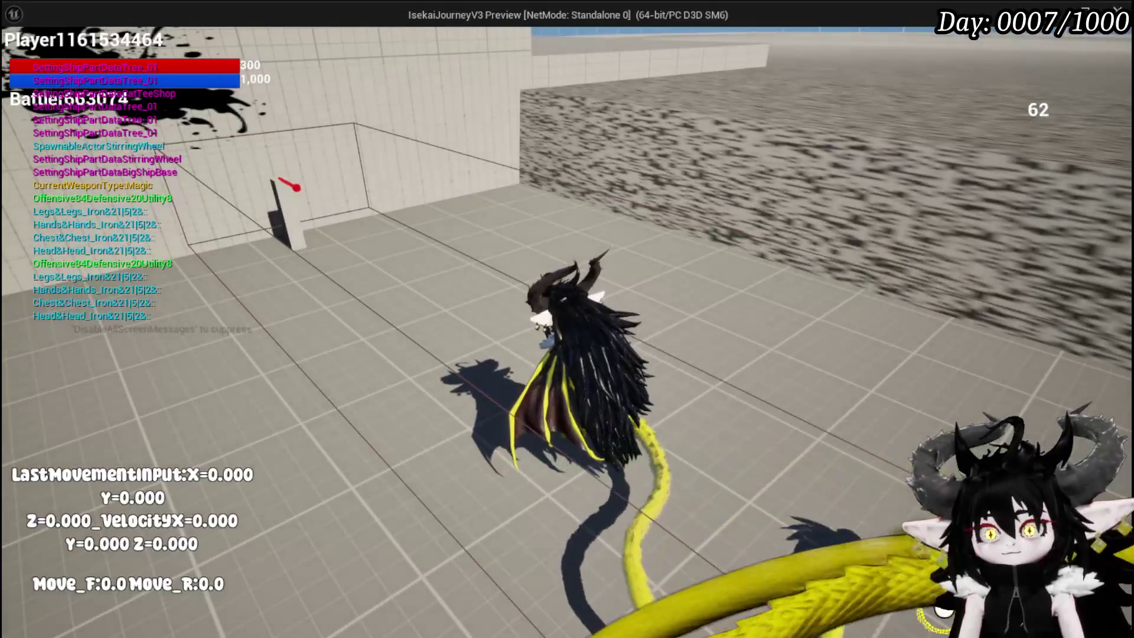
{"action": "left_click", "coordinate": [566, 319]}
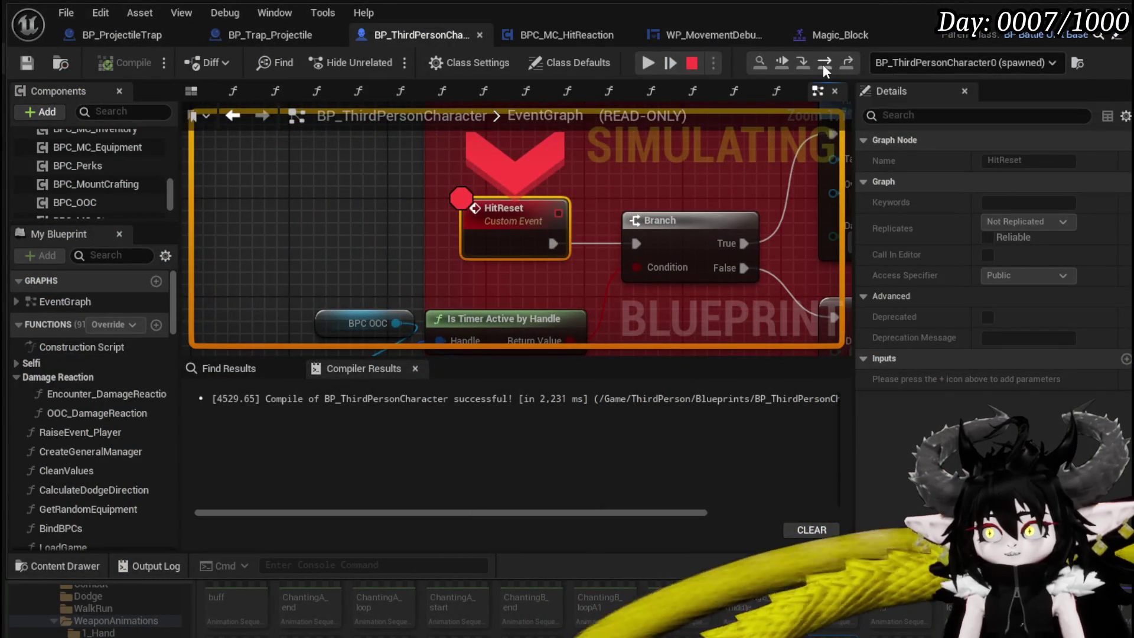
{"action": "left_click", "coordinate": [824, 64]}
{"action": "left_click", "coordinate": [824, 64]}
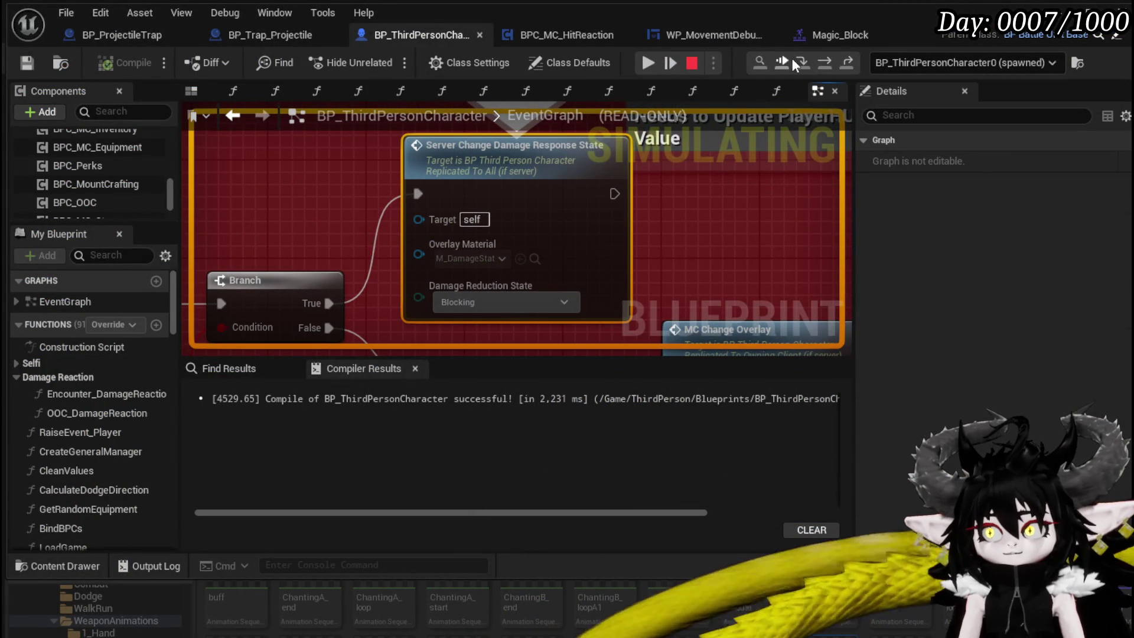
{"action": "left_click", "coordinate": [805, 62]}
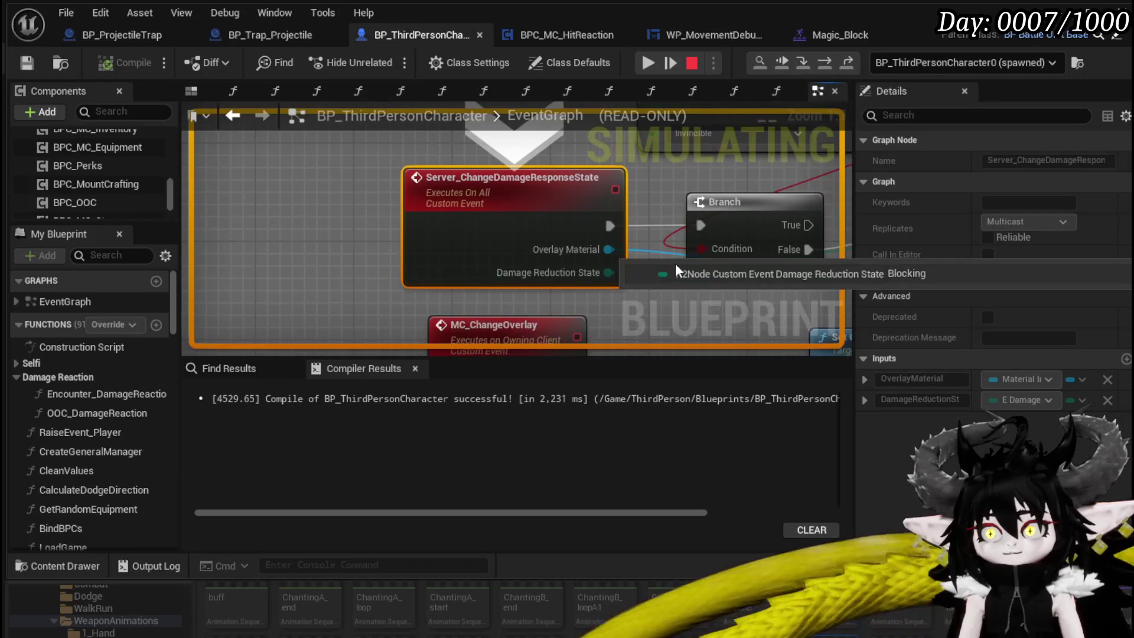
{"action": "left_click", "coordinate": [653, 62]}
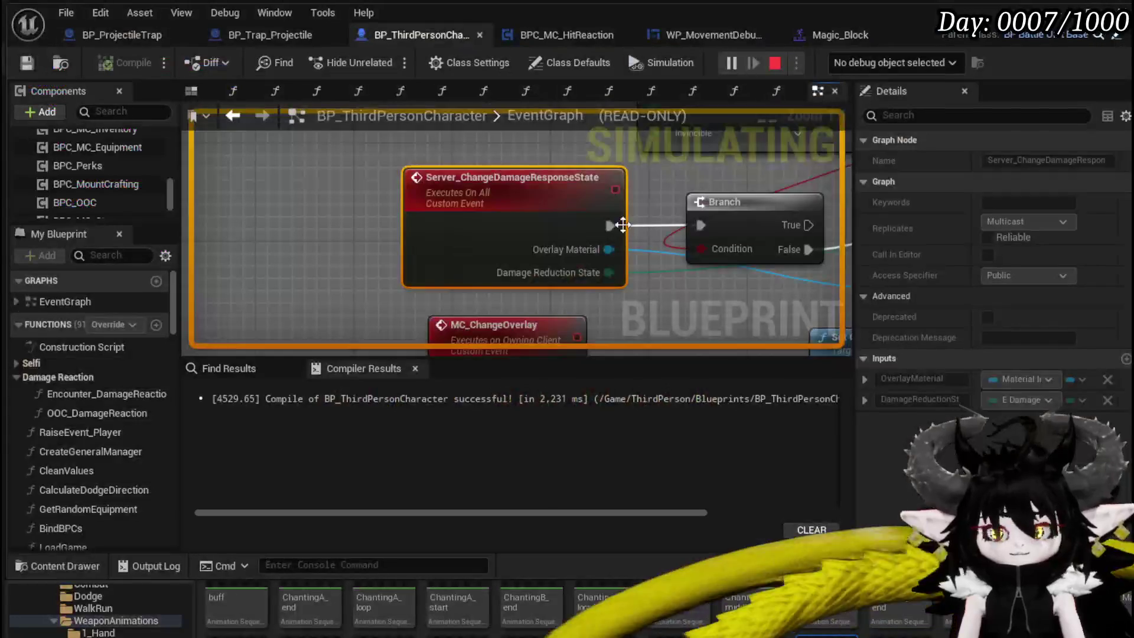
{"action": "scroll", "coordinate": [374, 168], "scroll_direction": "down", "scroll_amount": 2}
{"action": "scroll", "coordinate": [550, 221], "scroll_direction": "up", "scroll_amount": 1}
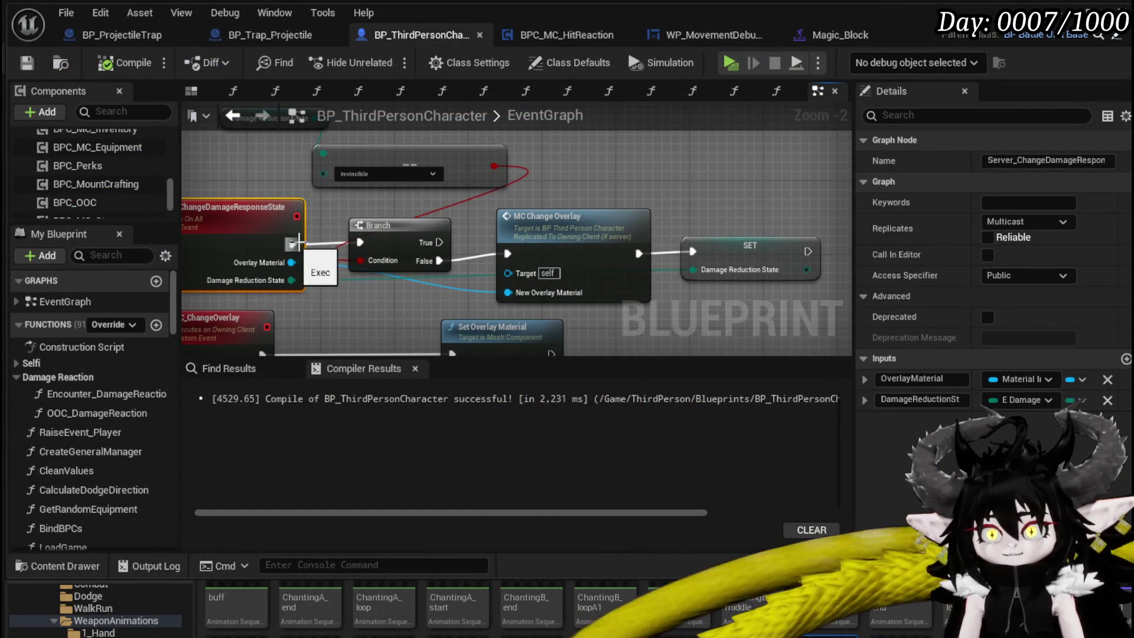
Step: Pan the EventGraph around the HitReset event and pull a wire from its execution output
{"action": "mouse_move", "coordinate": [360, 209]}
{"action": "left_mouse_down"}
{"action": "mouse_move", "coordinate": [416, 199]}
{"action": "mouse_move", "coordinate": [352, 194]}
{"action": "mouse_move", "coordinate": [436, 235]}
{"action": "mouse_move", "coordinate": [478, 275]}
{"action": "mouse_move", "coordinate": [383, 225]}
{"action": "left_mouse_up"}
{"action": "mouse_move", "coordinate": [311, 261]}
{"action": "left_mouse_down"}
{"action": "mouse_move", "coordinate": [328, 271]}
{"action": "mouse_move", "coordinate": [477, 269]}
{"action": "mouse_move", "coordinate": [405, 221]}
{"action": "mouse_move", "coordinate": [434, 214]}
{"action": "mouse_move", "coordinate": [356, 190]}
{"action": "mouse_move", "coordinate": [480, 218]}
{"action": "mouse_move", "coordinate": [345, 224]}
{"action": "left_mouse_up"}
{"action": "mouse_move", "coordinate": [412, 198]}
{"action": "left_mouse_down"}
{"action": "mouse_move", "coordinate": [445, 198]}
{"action": "mouse_move", "coordinate": [364, 236]}
{"action": "mouse_move", "coordinate": [513, 254]}
{"action": "mouse_move", "coordinate": [438, 242]}
{"action": "mouse_move", "coordinate": [552, 203]}
{"action": "mouse_move", "coordinate": [470, 261]}
{"action": "mouse_move", "coordinate": [265, 186]}
{"action": "mouse_move", "coordinate": [530, 276]}
{"action": "mouse_move", "coordinate": [470, 261]}
{"action": "mouse_move", "coordinate": [431, 168]}
{"action": "left_mouse_up"}
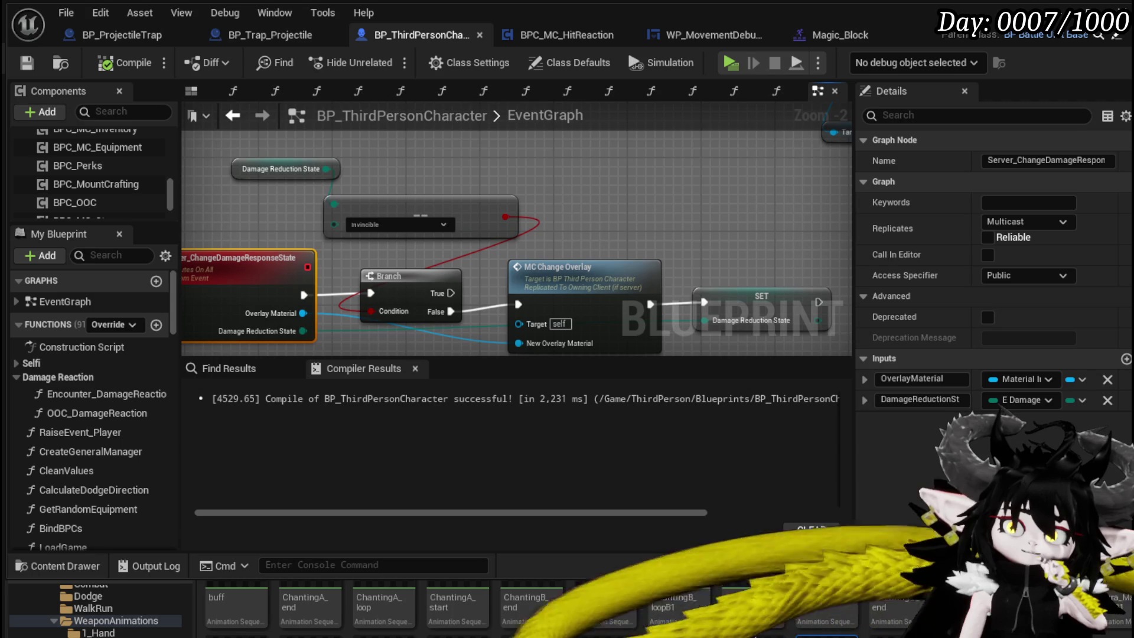
{"action": "mouse_move", "coordinate": [545, 182]}
{"action": "left_mouse_down"}
{"action": "mouse_move", "coordinate": [511, 162]}
{"action": "mouse_move", "coordinate": [625, 277]}
{"action": "left_mouse_up"}
Step: Copy the MC Change Overlay node and paste it beside the HitReset Branch
{"action": "left_click", "coordinate": [544, 253]}
{"action": "scroll", "coordinate": [533, 196], "scroll_direction": "down", "scroll_amount": 1}
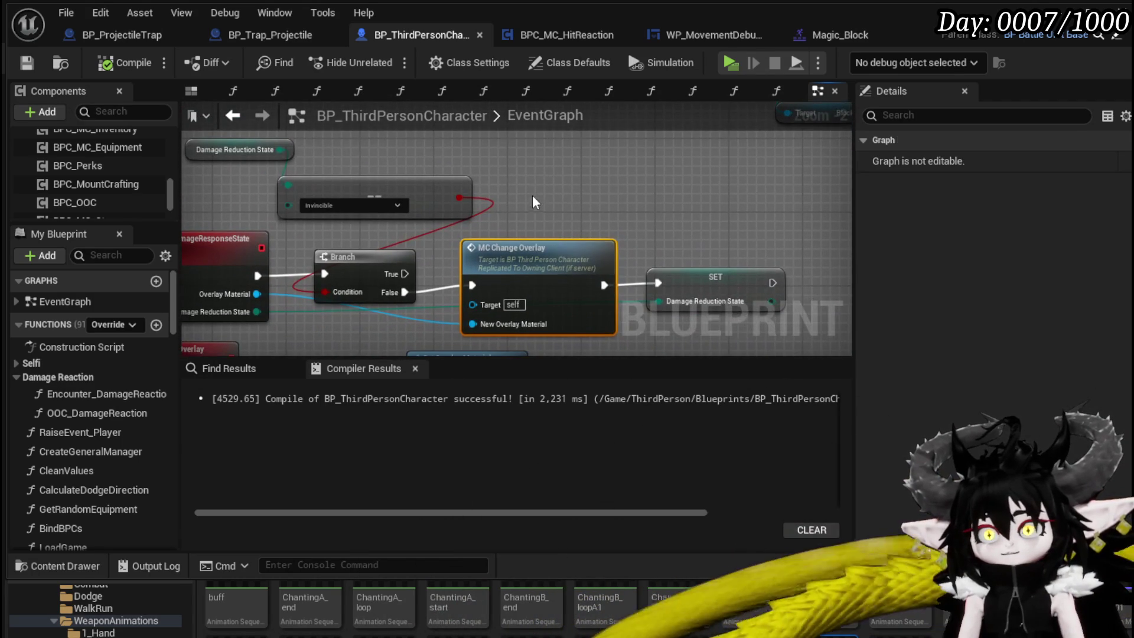
{"action": "scroll", "coordinate": [536, 231], "scroll_direction": "down", "scroll_amount": 1}
{"action": "scroll", "coordinate": [533, 224], "scroll_direction": "down", "scroll_amount": 3}
{"action": "left_click_drag", "start_coordinate": [561, 303], "coordinate": [610, 324]}
{"action": "scroll", "coordinate": [610, 324], "scroll_direction": "up", "scroll_amount": 4}
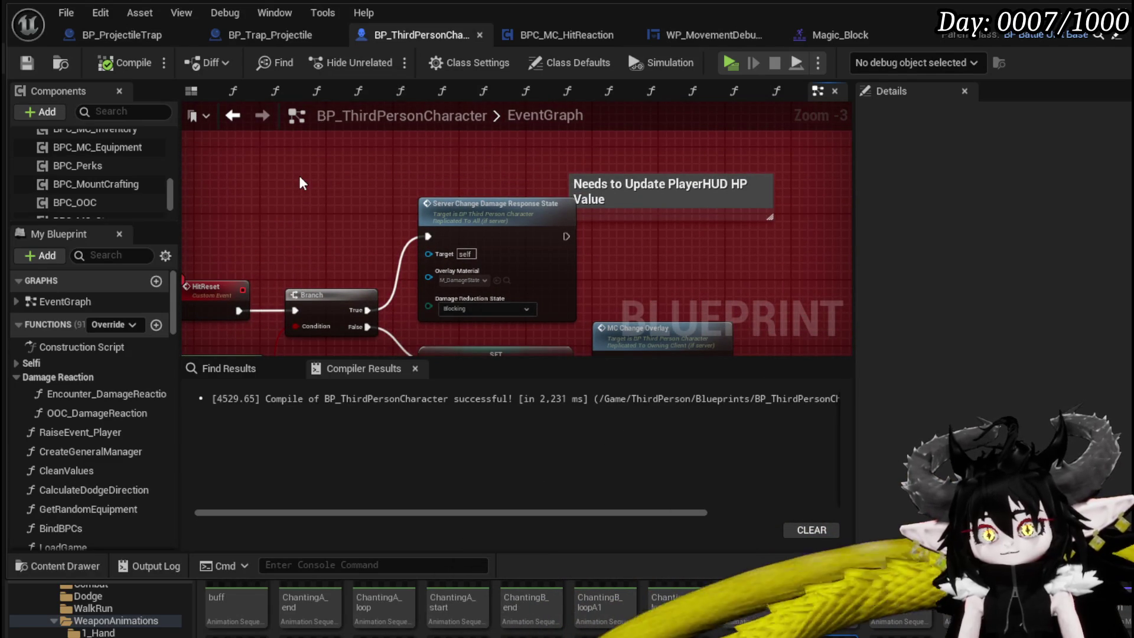
{"action": "key", "text": "ctrl+v"}
Step: Delete the Server Change Damage Response State call and wire the Branch True output into the pasted MC Change Overlay
{"action": "left_click", "coordinate": [484, 208]}
{"action": "key", "text": "Delete"}
{"action": "left_click_drag", "start_coordinate": [349, 200], "coordinate": [467, 208]}
{"action": "mouse_move", "coordinate": [368, 310]}
{"action": "left_mouse_down"}
{"action": "mouse_move", "coordinate": [403, 224]}
{"action": "mouse_move", "coordinate": [421, 219]}
{"action": "left_mouse_up"}
{"action": "scroll", "coordinate": [502, 258], "scroll_direction": "up", "scroll_amount": 2}
{"action": "left_click", "coordinate": [491, 224]}
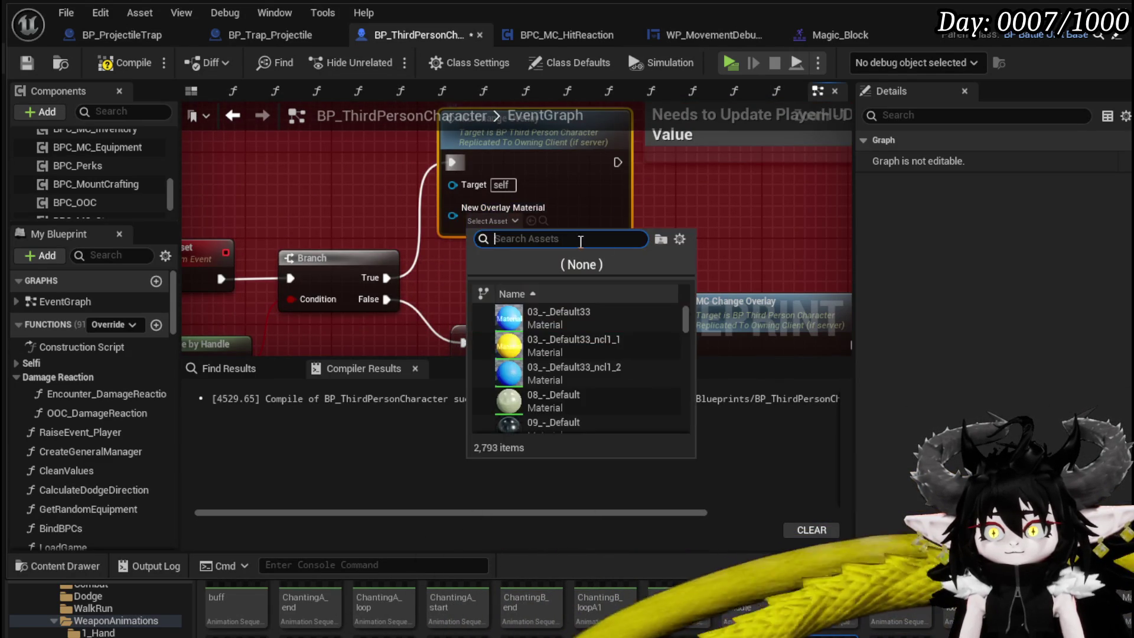
{"action": "left_click", "coordinate": [698, 227]}
{"action": "scroll", "coordinate": [696, 231], "scroll_direction": "down", "scroll_amount": 3}
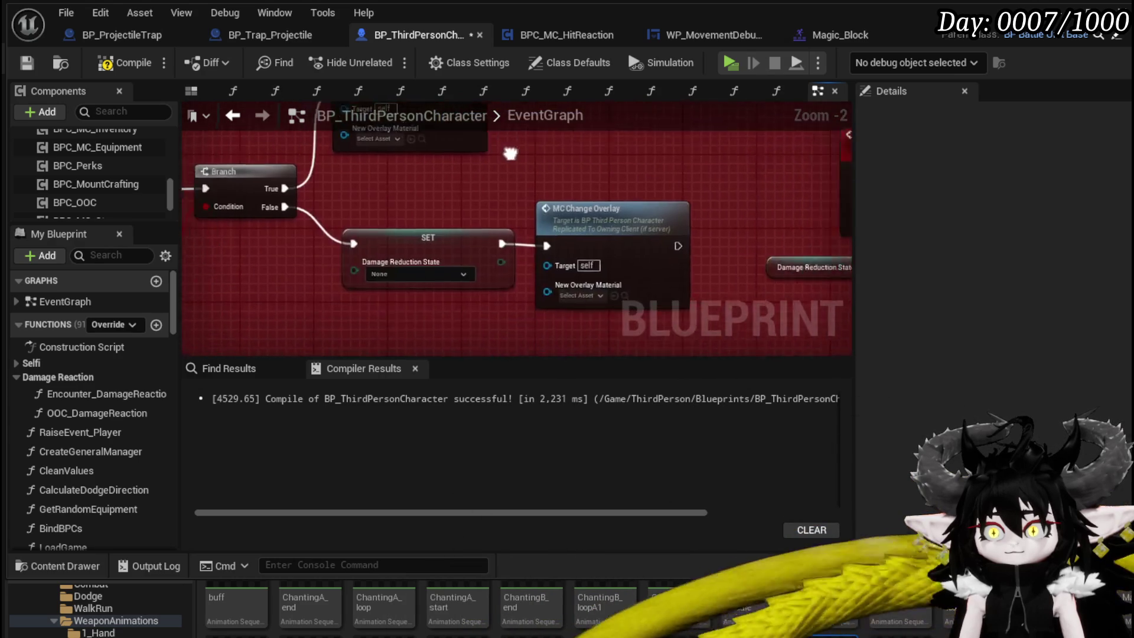
Step: Add a SET Damage Reduction State node after MC Change Overlay, set to Blocking
{"action": "left_click", "coordinate": [495, 236]}
{"action": "left_click_drag", "start_coordinate": [594, 165], "coordinate": [541, 302]}
{"action": "left_click", "coordinate": [547, 249]}
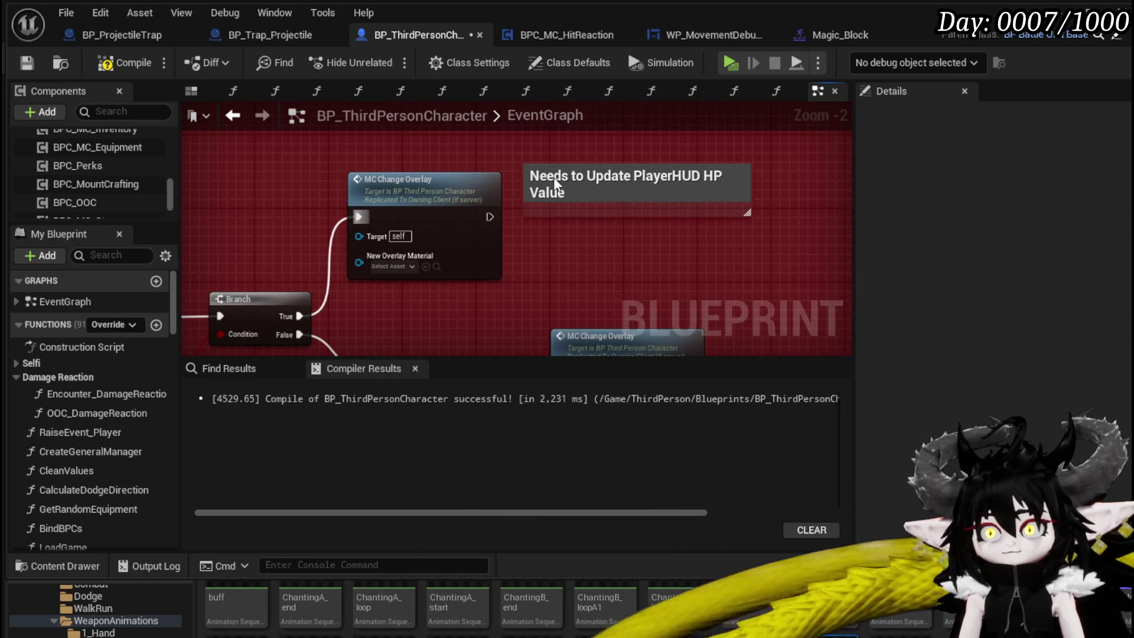
{"action": "key", "text": "ctrl+z"}
{"action": "left_click", "coordinate": [652, 181]}
{"action": "left_click_drag", "start_coordinate": [587, 260], "coordinate": [575, 205]}
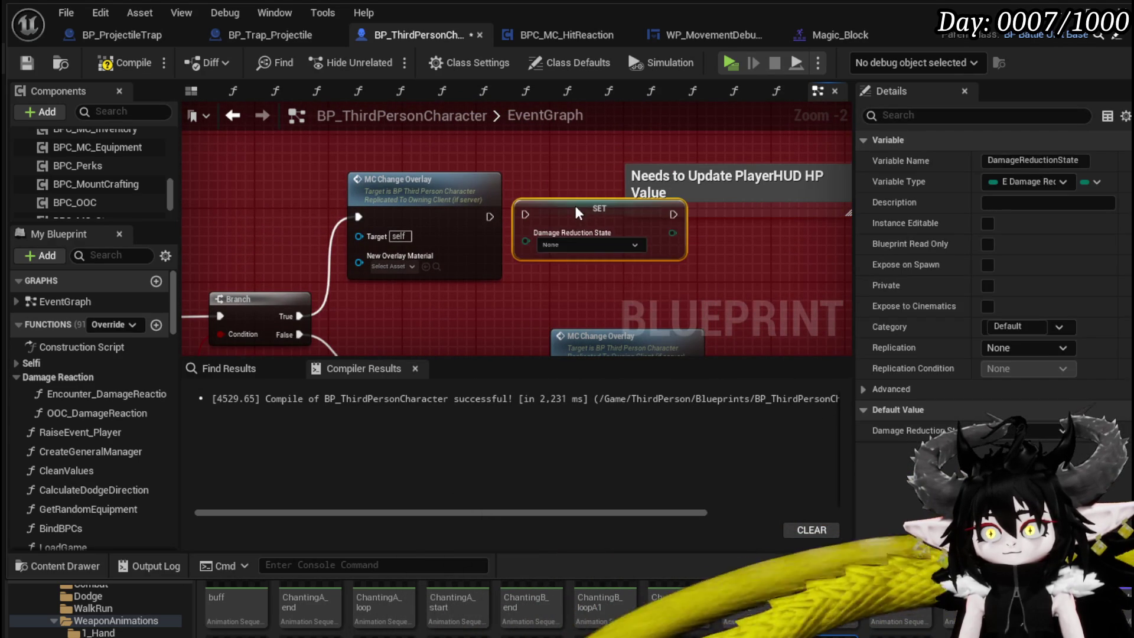
{"action": "left_click_drag", "start_coordinate": [490, 216], "coordinate": [525, 214]}
{"action": "left_click", "coordinate": [556, 245]}
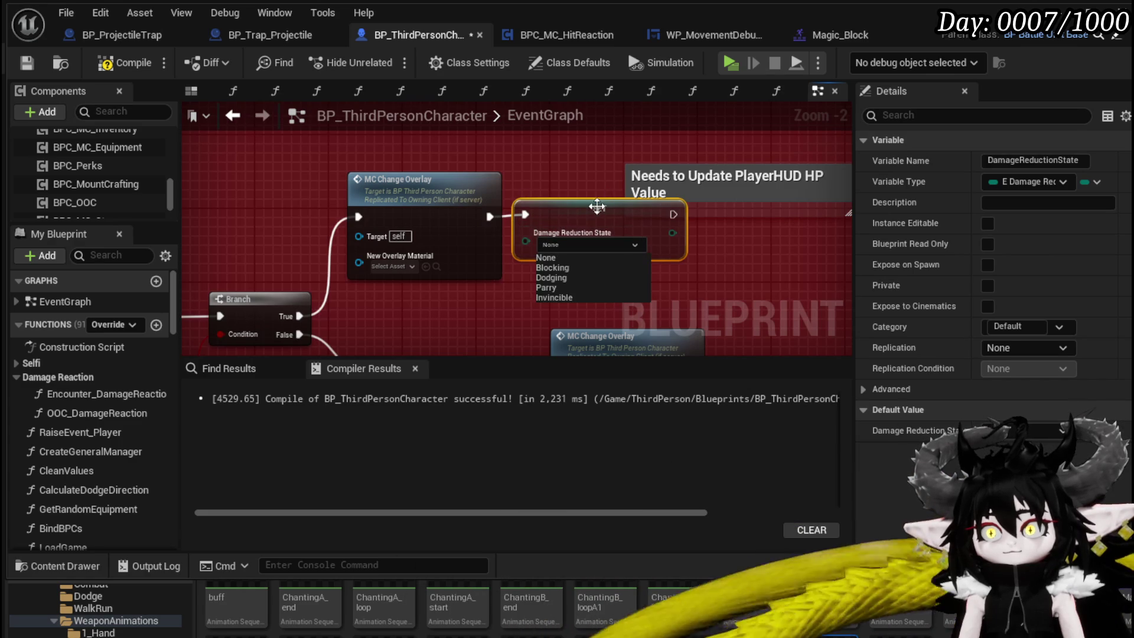
{"action": "left_click", "coordinate": [555, 268]}
Step: Set the overlay node's New Overlay Material to M_DamageStateBlue_Inst
{"action": "scroll", "coordinate": [555, 265], "scroll_direction": "down", "scroll_amount": 2}
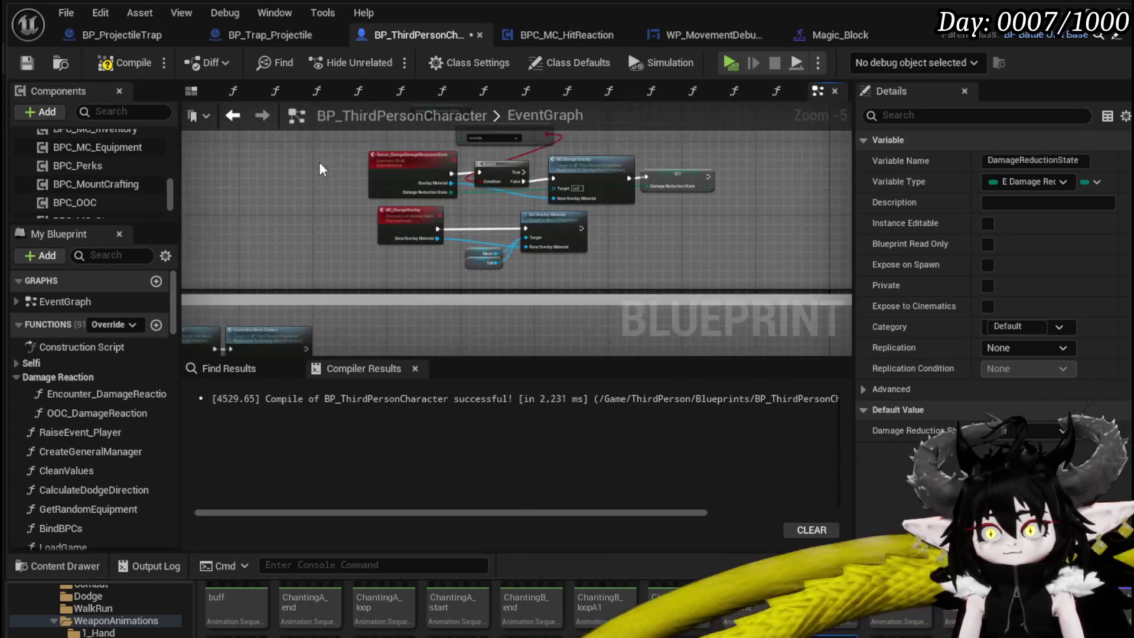
{"action": "scroll", "coordinate": [635, 231], "scroll_direction": "up", "scroll_amount": 3}
{"action": "scroll", "coordinate": [509, 290], "scroll_direction": "down", "scroll_amount": 4}
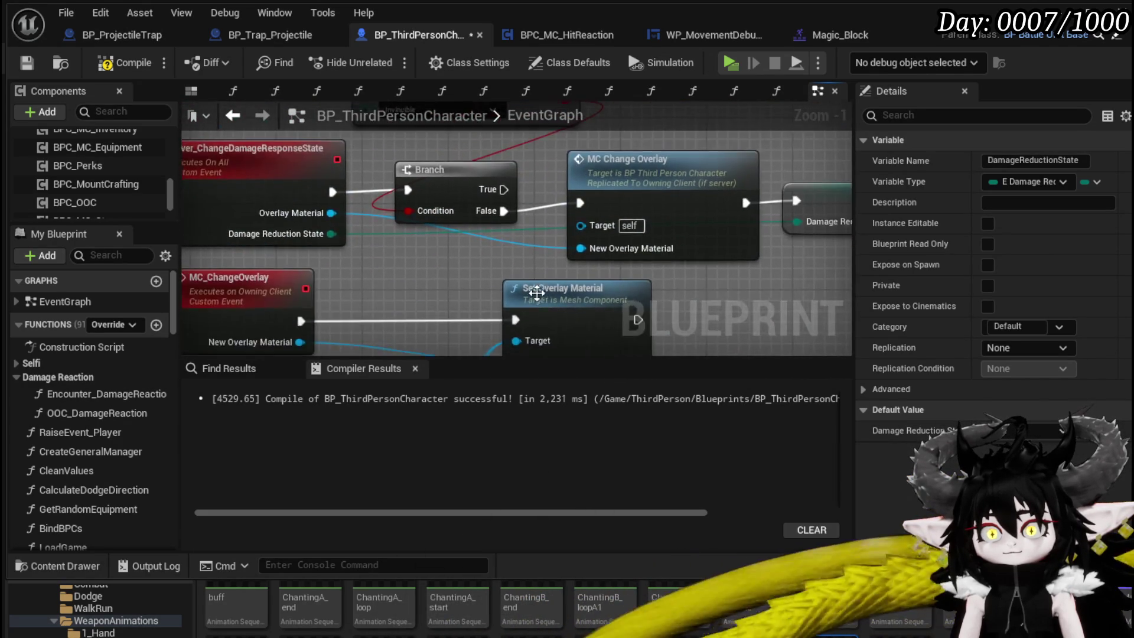
{"action": "left_click_drag", "start_coordinate": [509, 290], "coordinate": [402, 247]}
{"action": "scroll", "coordinate": [645, 244], "scroll_direction": "up", "scroll_amount": 4}
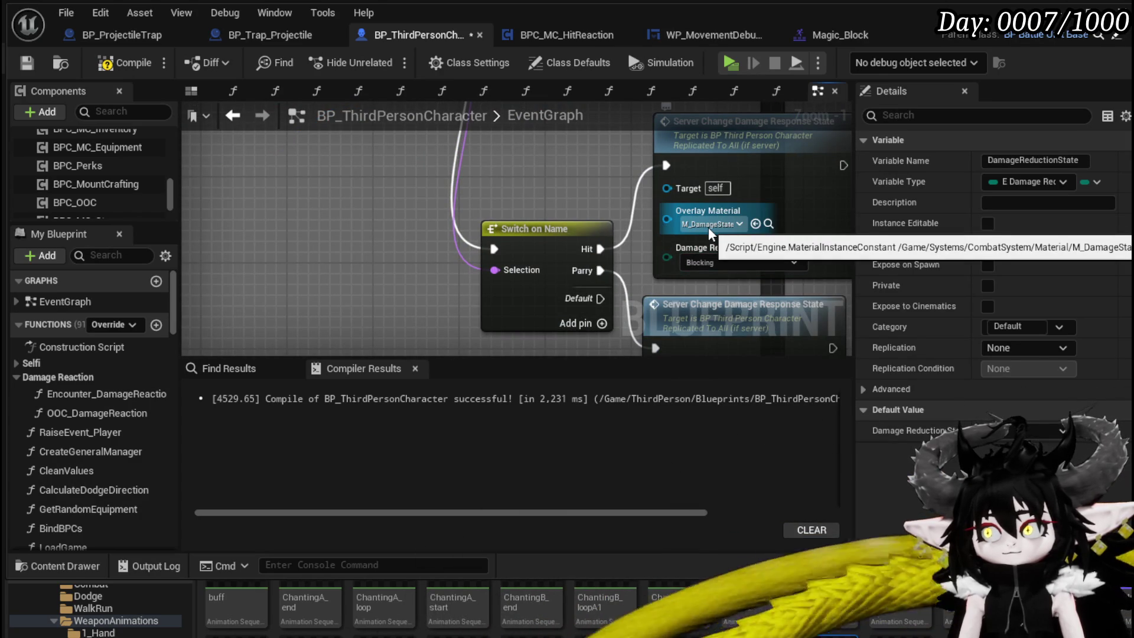
{"action": "scroll", "coordinate": [708, 227], "scroll_direction": "down", "scroll_amount": 5}
{"action": "scroll", "coordinate": [505, 238], "scroll_direction": "up", "scroll_amount": 4}
{"action": "left_click", "coordinate": [548, 249]}
{"action": "type", "text": "D"}
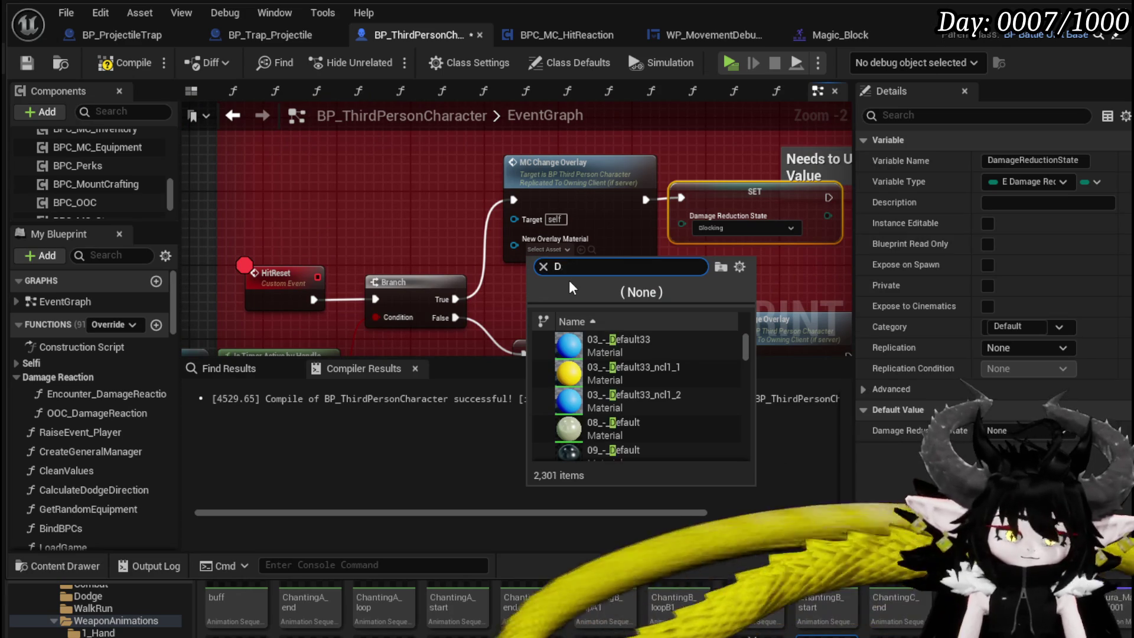
{"action": "type", "text": "amageSta"}
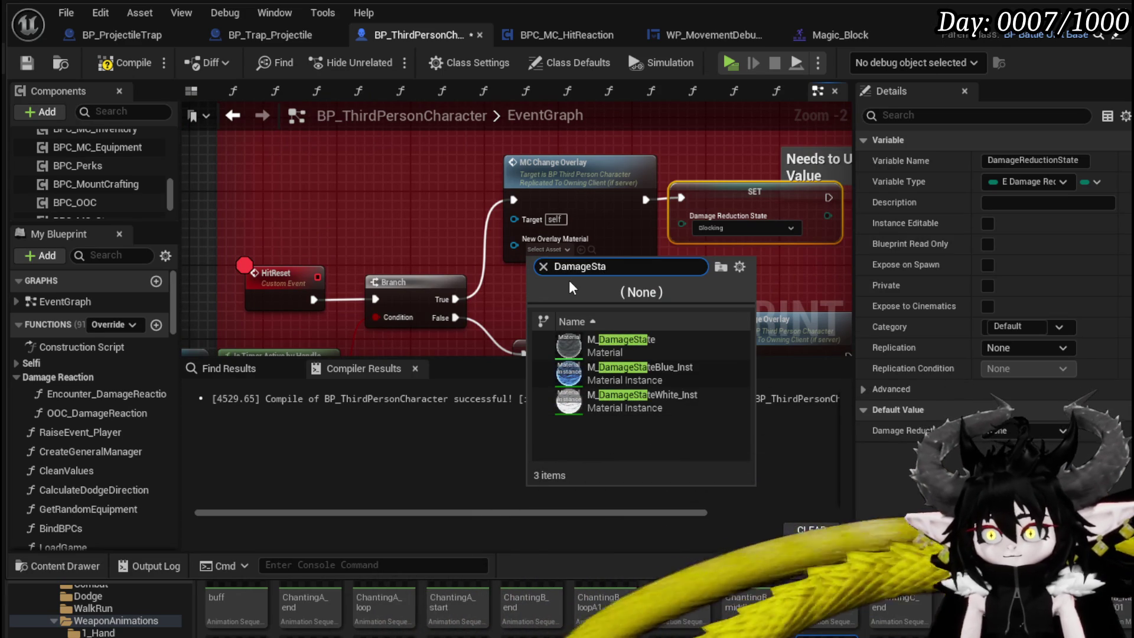
{"action": "left_click", "coordinate": [601, 372]}
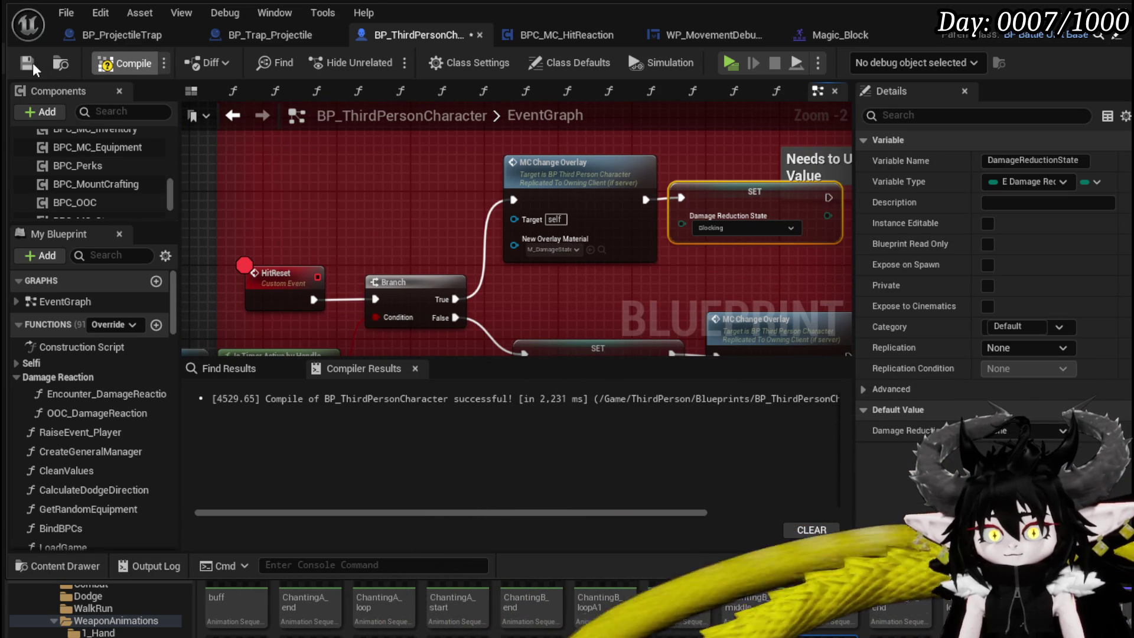
Step: Compile and save the character Blueprint, then minimize the editor
{"action": "left_click", "coordinate": [125, 62]}
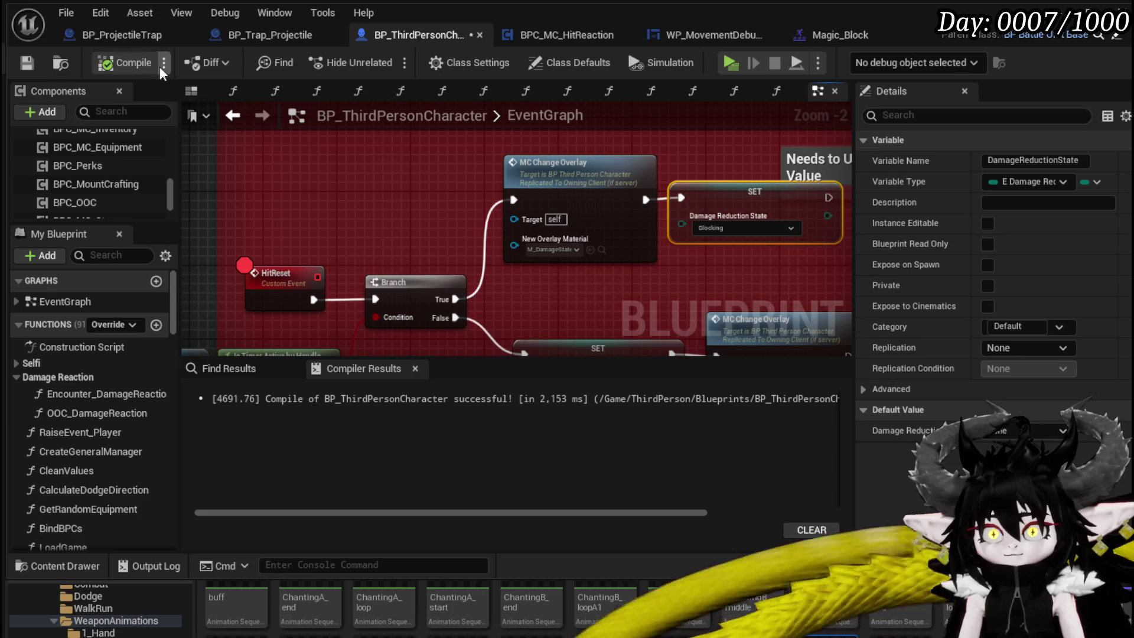
{"action": "left_click", "coordinate": [27, 63]}
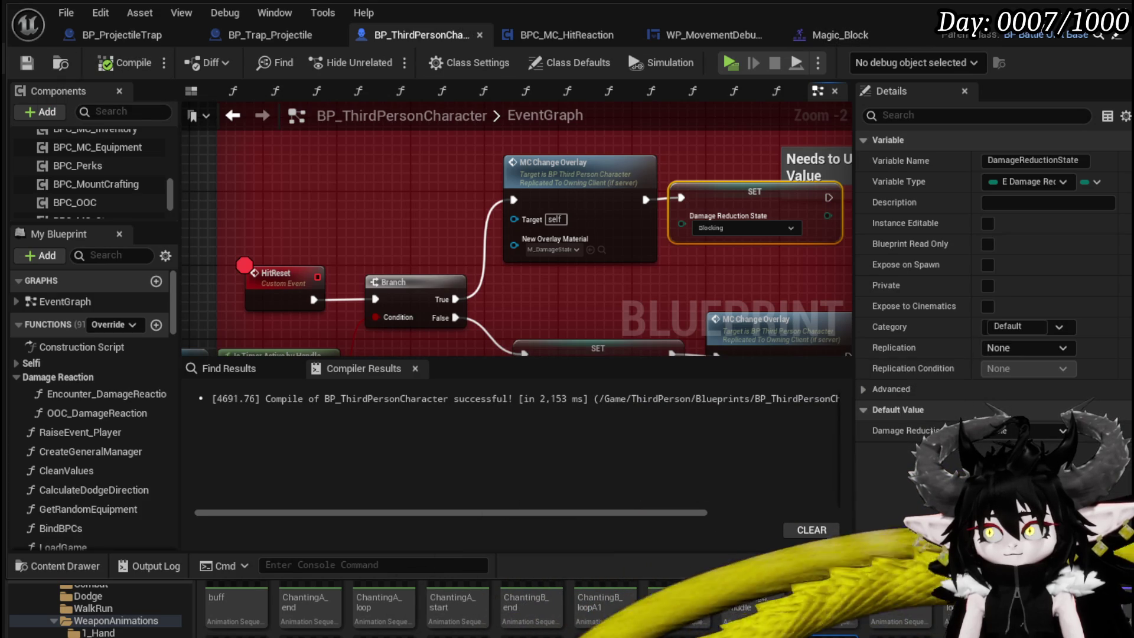
{"action": "left_click", "coordinate": [1071, 13]}
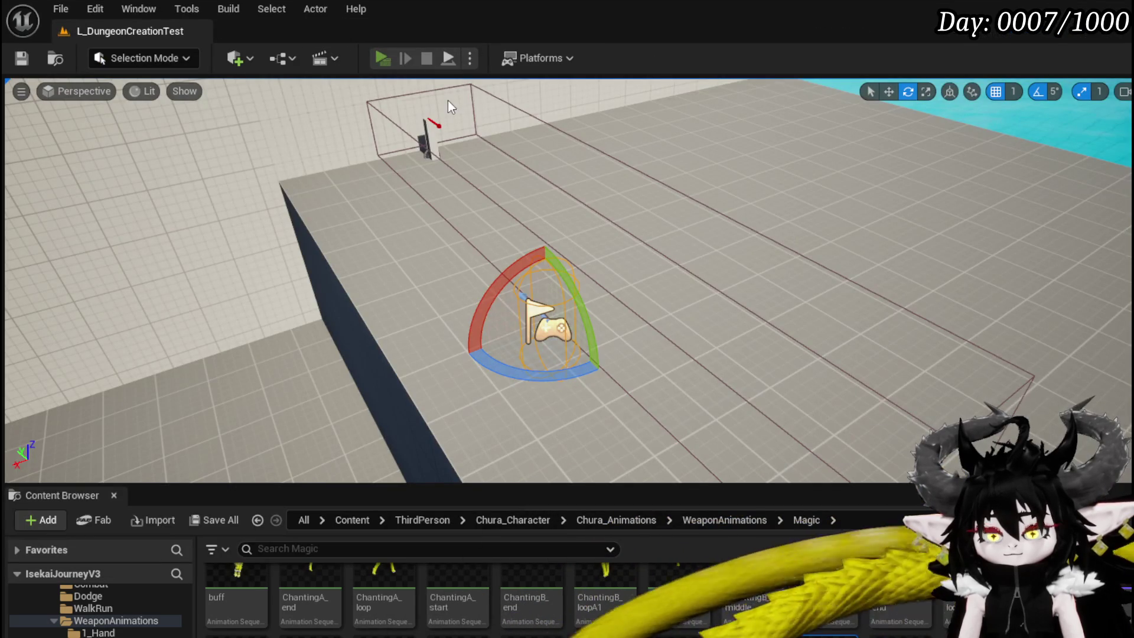
Step: Play-test the level, disable the HitReset breakpoint when it pauses, resume, and end with Esc
{"action": "left_click", "coordinate": [382, 58]}
{"action": "key", "text": "w"}
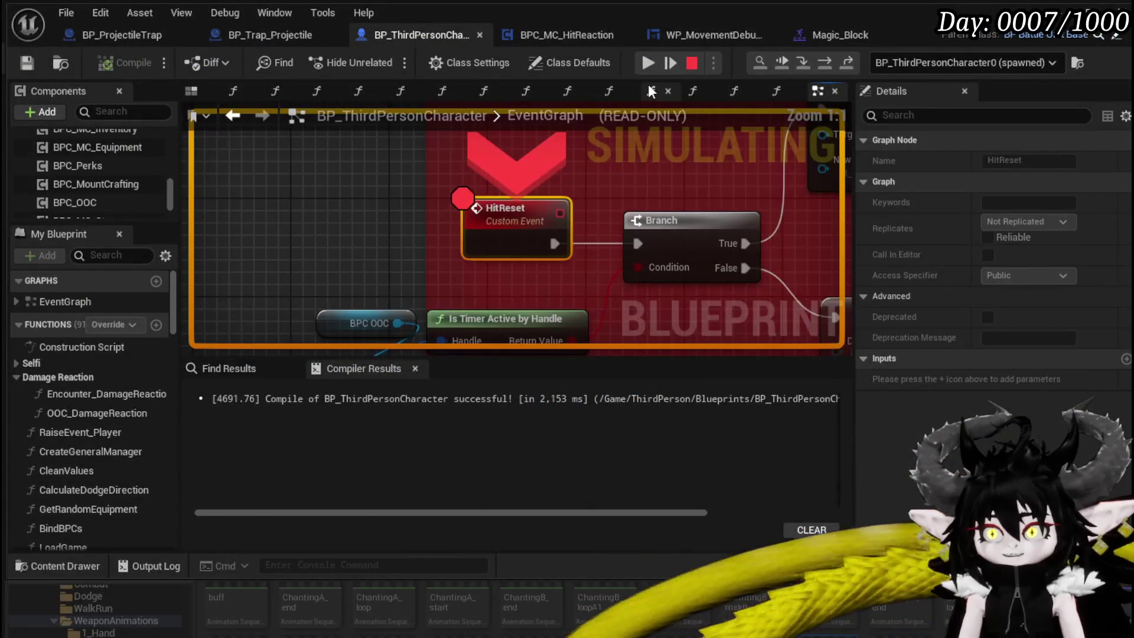
{"action": "right_click", "coordinate": [510, 227]}
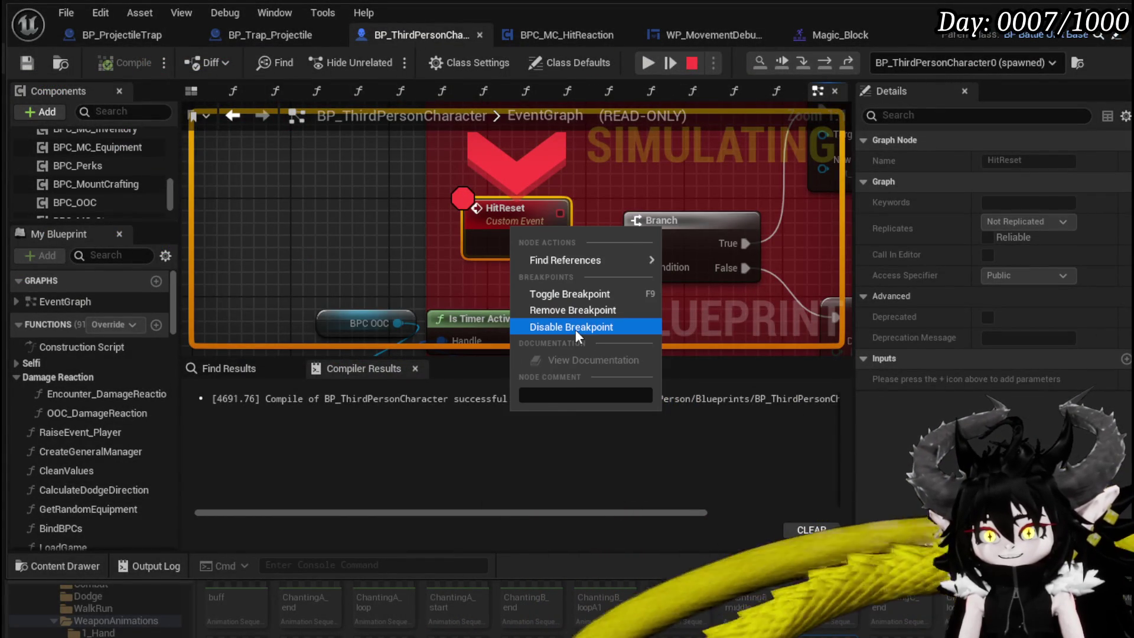
{"action": "left_click", "coordinate": [575, 327]}
{"action": "left_click", "coordinate": [648, 62]}
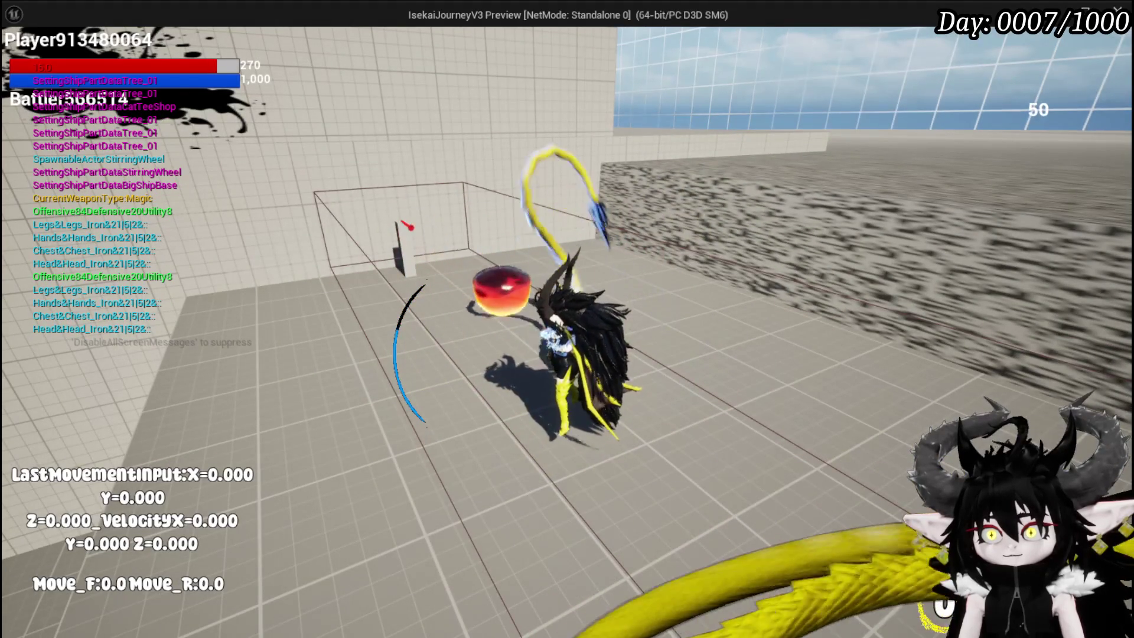
{"action": "key", "text": "Escape"}
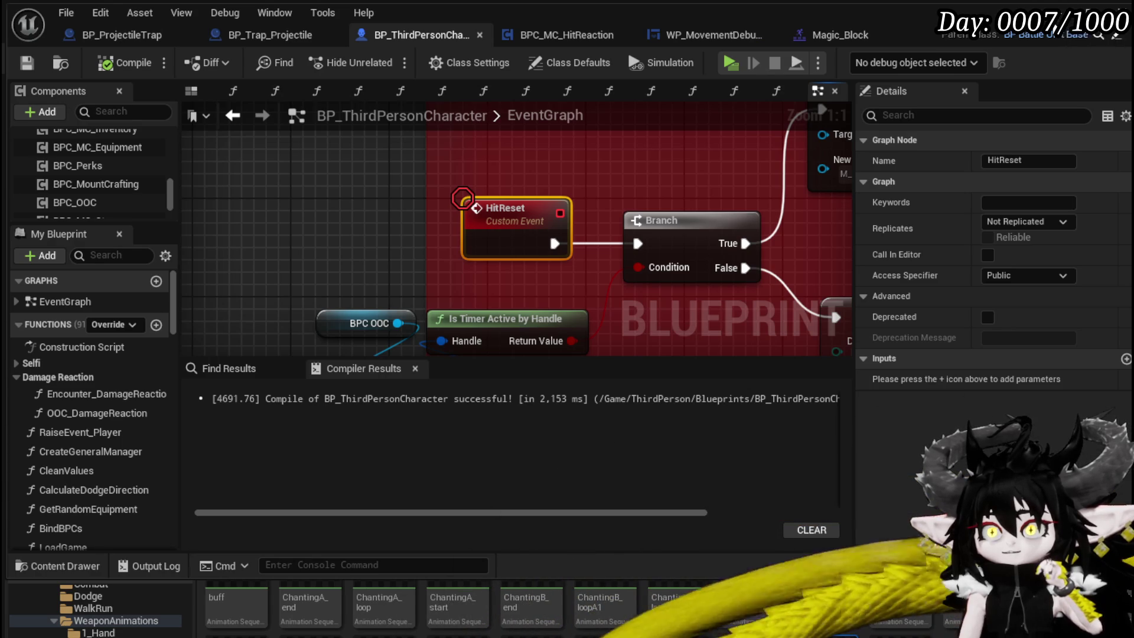
Step: Open the BPC_OOC component Blueprint from the Systems > BPC folder
{"action": "left_click", "coordinate": [1084, 9]}
{"action": "scroll", "coordinate": [108, 620], "scroll_direction": "up", "scroll_amount": 10}
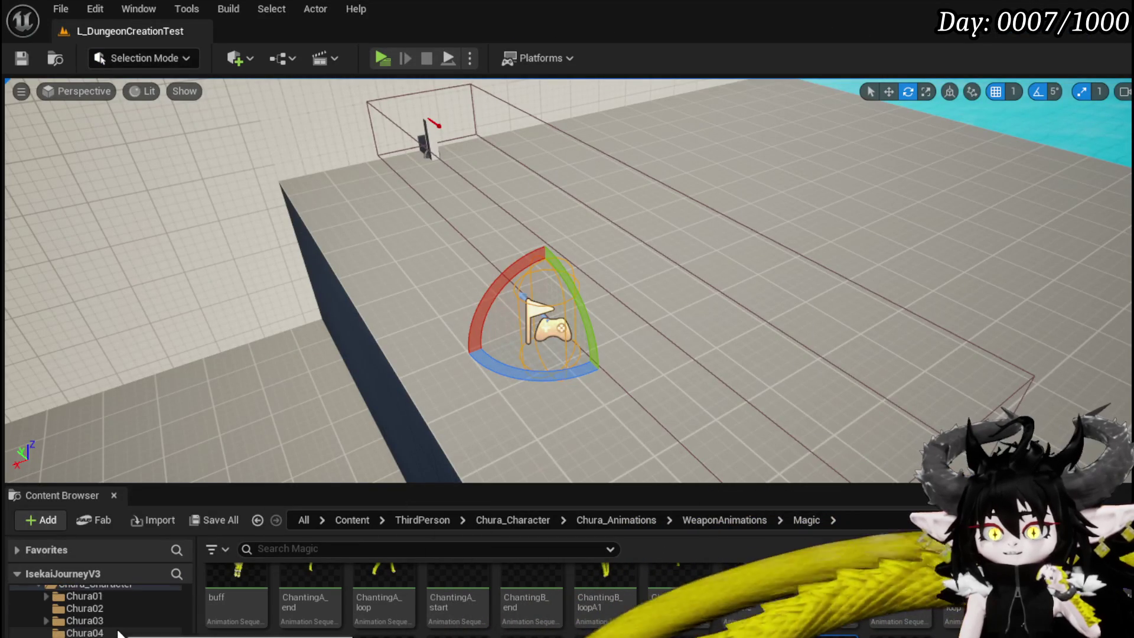
{"action": "scroll", "coordinate": [109, 620], "scroll_direction": "up", "scroll_amount": 5}
{"action": "scroll", "coordinate": [108, 620], "scroll_direction": "up", "scroll_amount": 5}
{"action": "scroll", "coordinate": [106, 632], "scroll_direction": "down", "scroll_amount": 5}
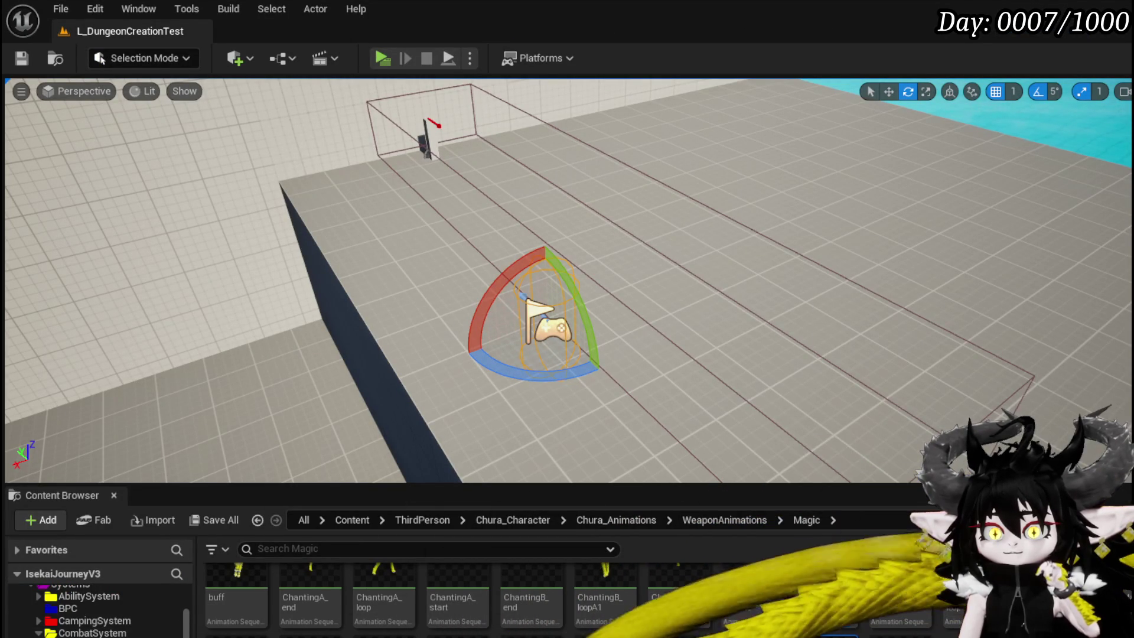
{"action": "left_click", "coordinate": [68, 608]}
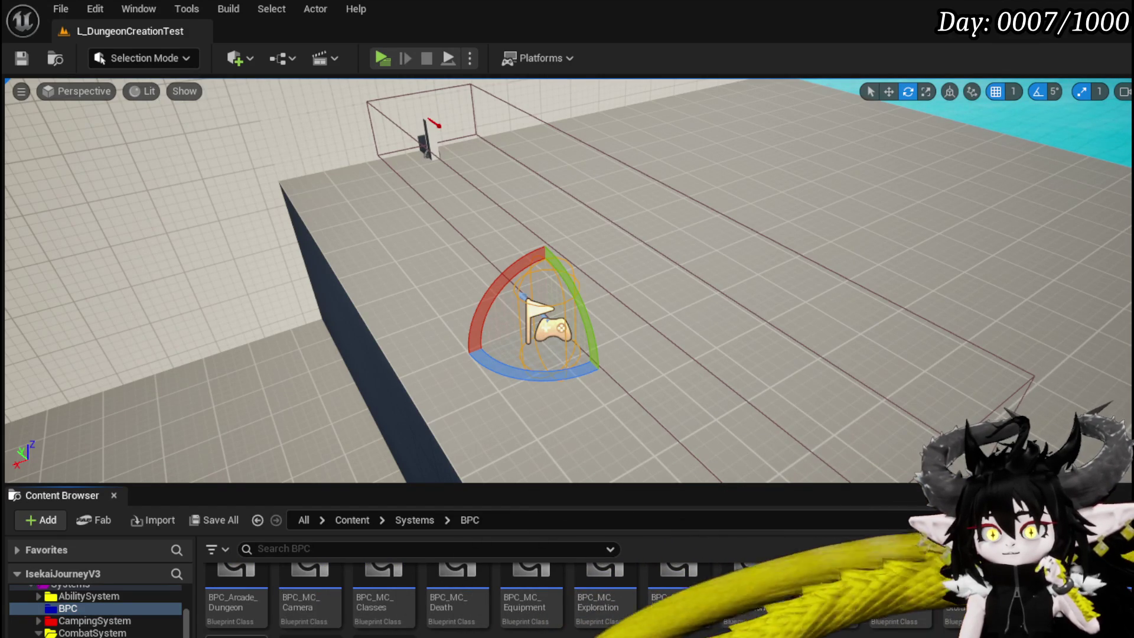
{"action": "double_click", "coordinate": [420, 580]}
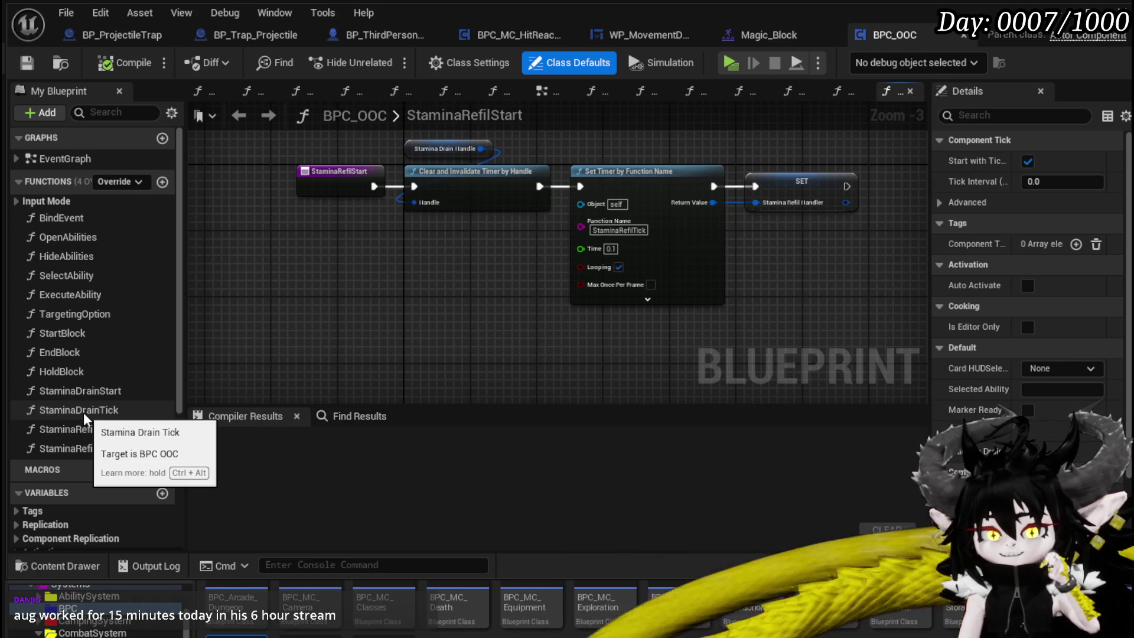
Step: Open the StaminaDrainTick function and move the Depleat Bar node further right
{"action": "double_click", "coordinate": [83, 413]}
{"action": "left_click_drag", "start_coordinate": [466, 238], "coordinate": [678, 236]}
{"action": "left_click_drag", "start_coordinate": [424, 284], "coordinate": [574, 275]}
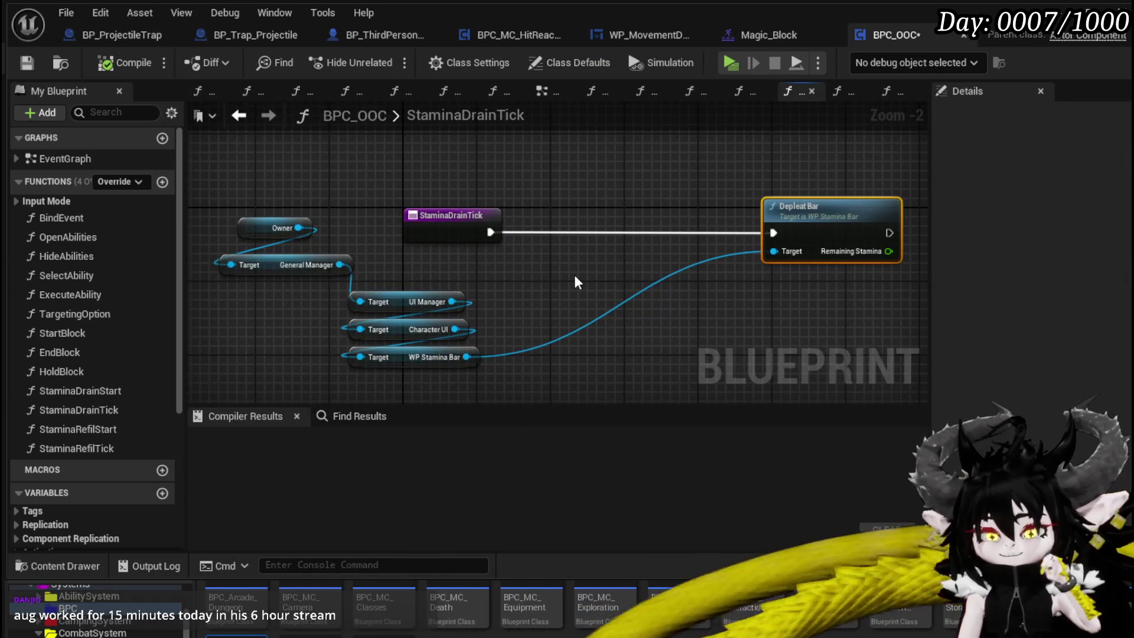
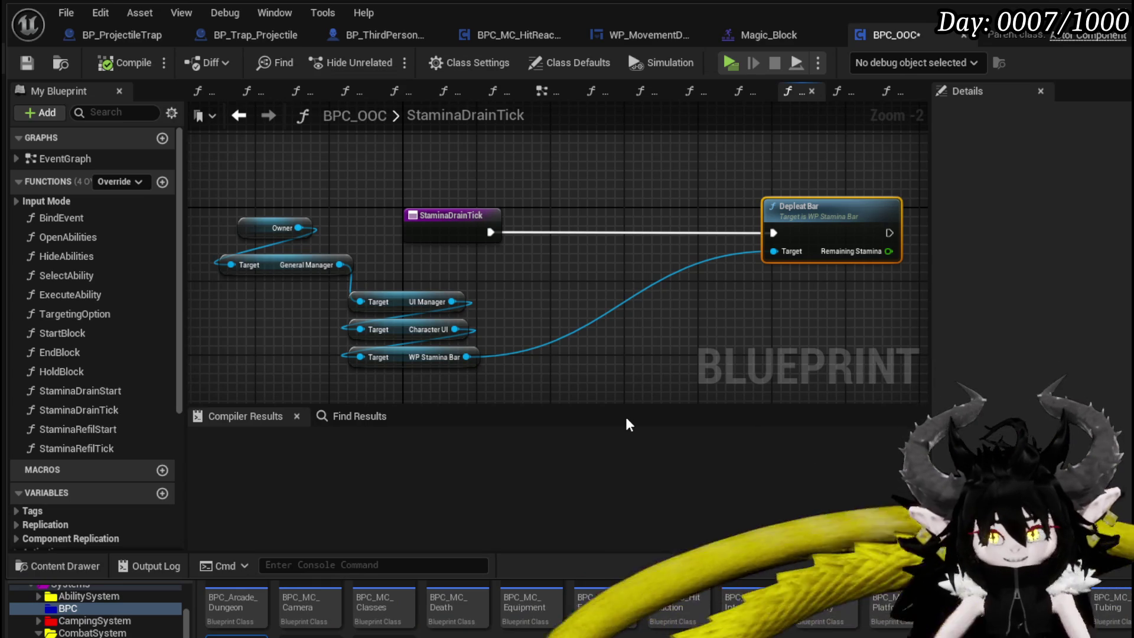
Step: Save BPC_OOC and box-select the StaminaDrainTick getter node chain
{"action": "left_click_drag", "start_coordinate": [227, 150], "coordinate": [168, 146]}
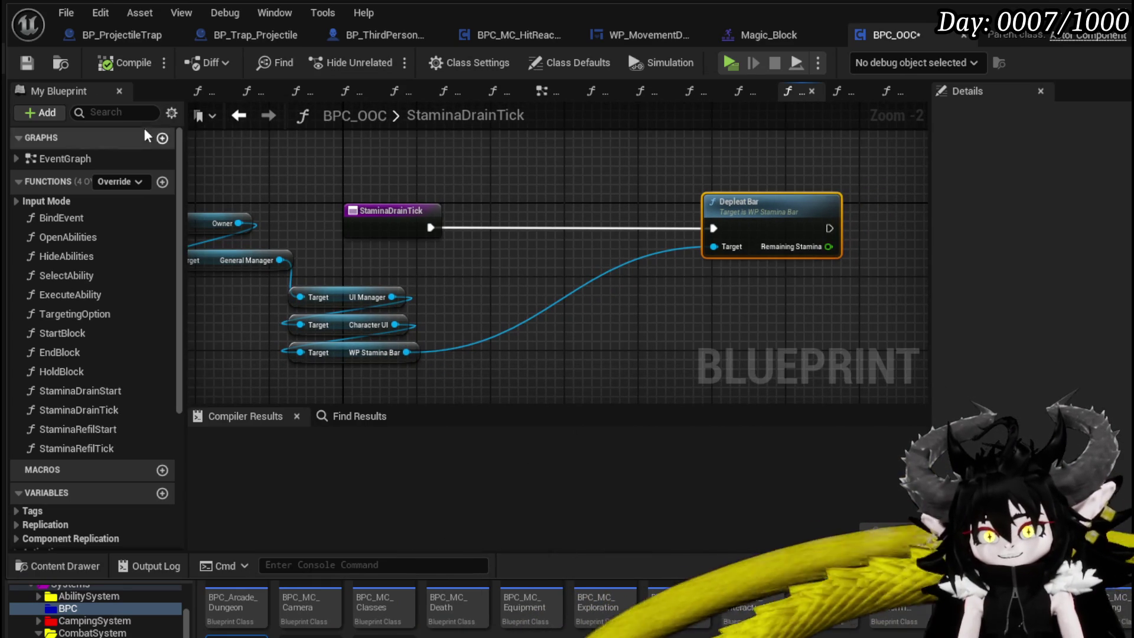
{"action": "key", "text": "ctrl+s"}
{"action": "left_click_drag", "start_coordinate": [380, 304], "coordinate": [507, 281]}
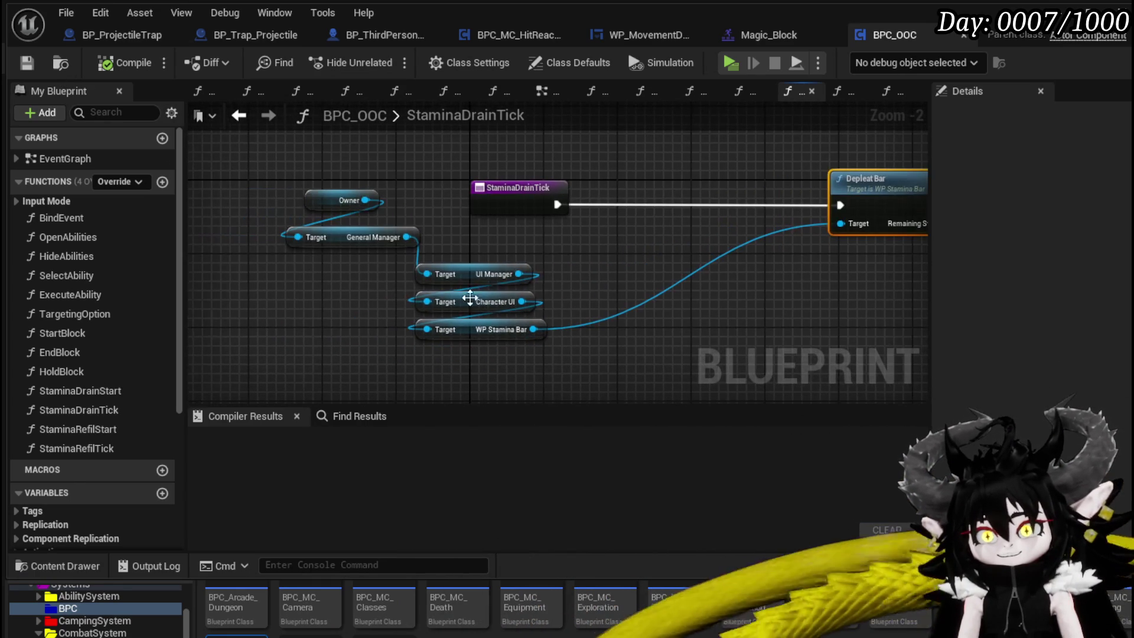
{"action": "left_click_drag", "start_coordinate": [344, 352], "coordinate": [438, 183]}
Step: Reframe the StaminaDrainTick graph and pull a connection from the Owner node
{"action": "left_click_drag", "start_coordinate": [564, 269], "coordinate": [467, 286]}
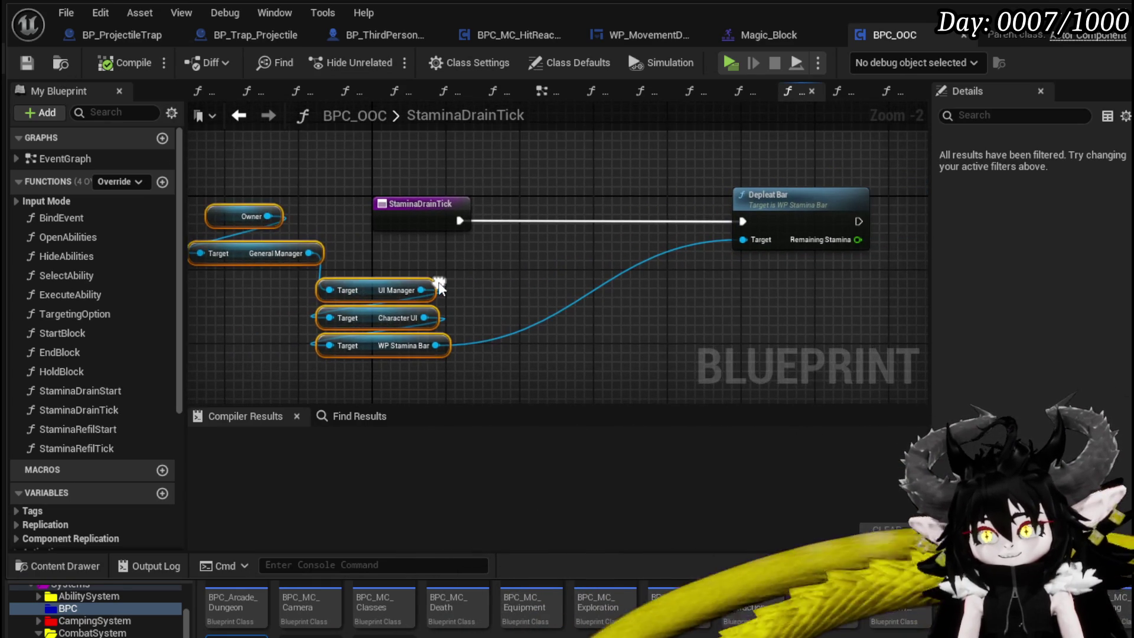
{"action": "left_click", "coordinate": [467, 286]}
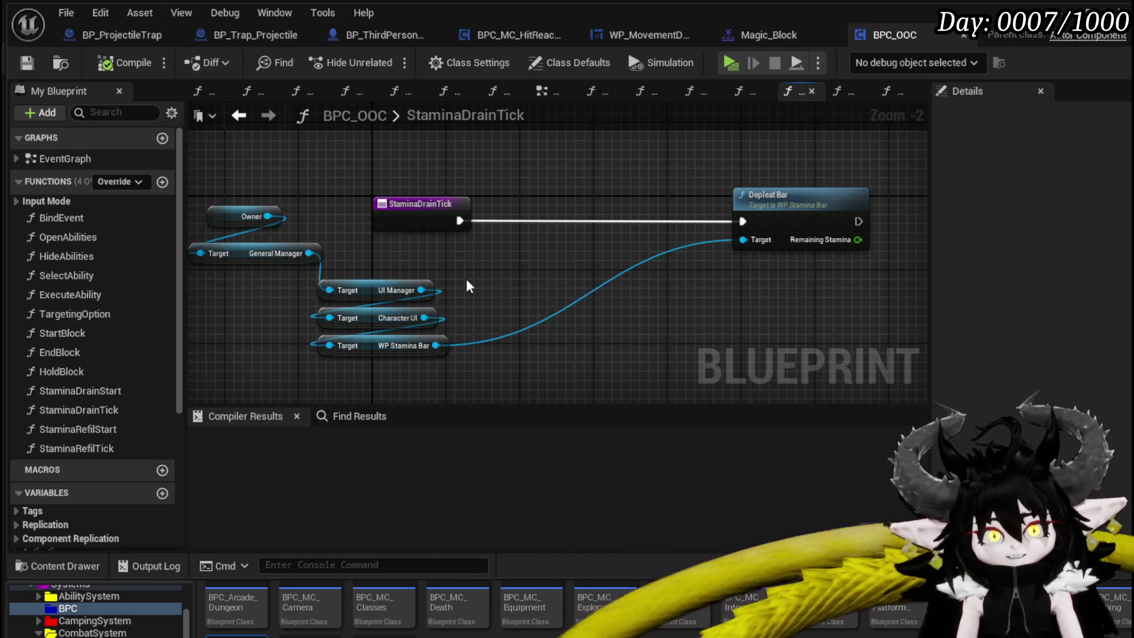
{"action": "scroll", "coordinate": [463, 274], "scroll_direction": "up", "scroll_amount": 2}
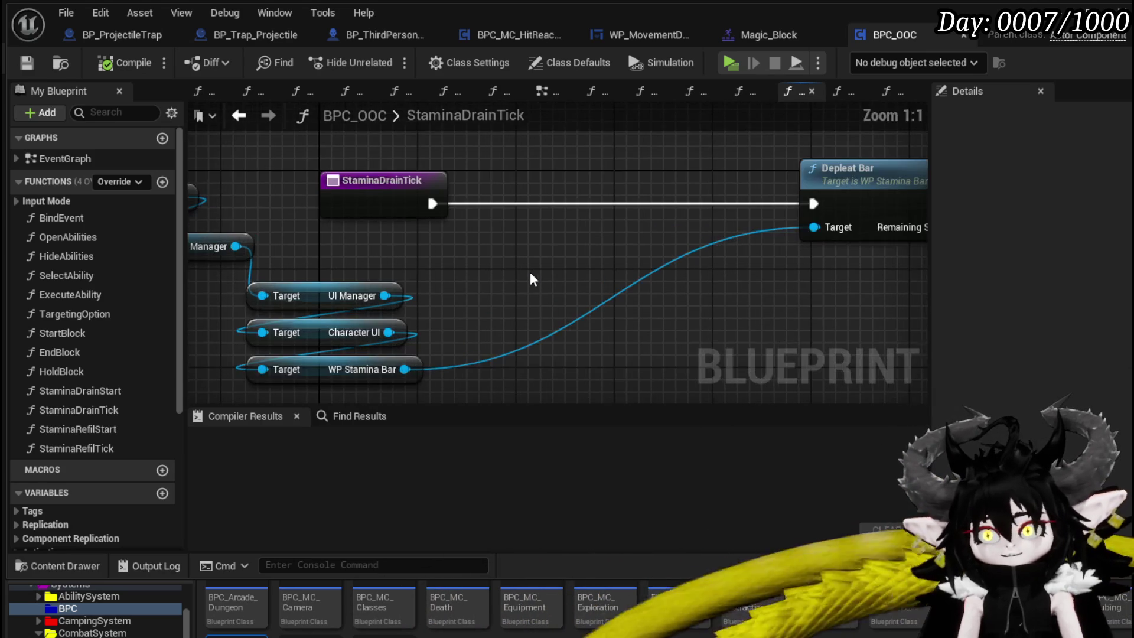
{"action": "scroll", "coordinate": [481, 269], "scroll_direction": "down", "scroll_amount": 2}
{"action": "mouse_move", "coordinate": [472, 272]}
{"action": "left_mouse_down"}
{"action": "mouse_move", "coordinate": [490, 272]}
{"action": "mouse_move", "coordinate": [495, 285]}
{"action": "mouse_move", "coordinate": [503, 274]}
{"action": "left_mouse_up"}
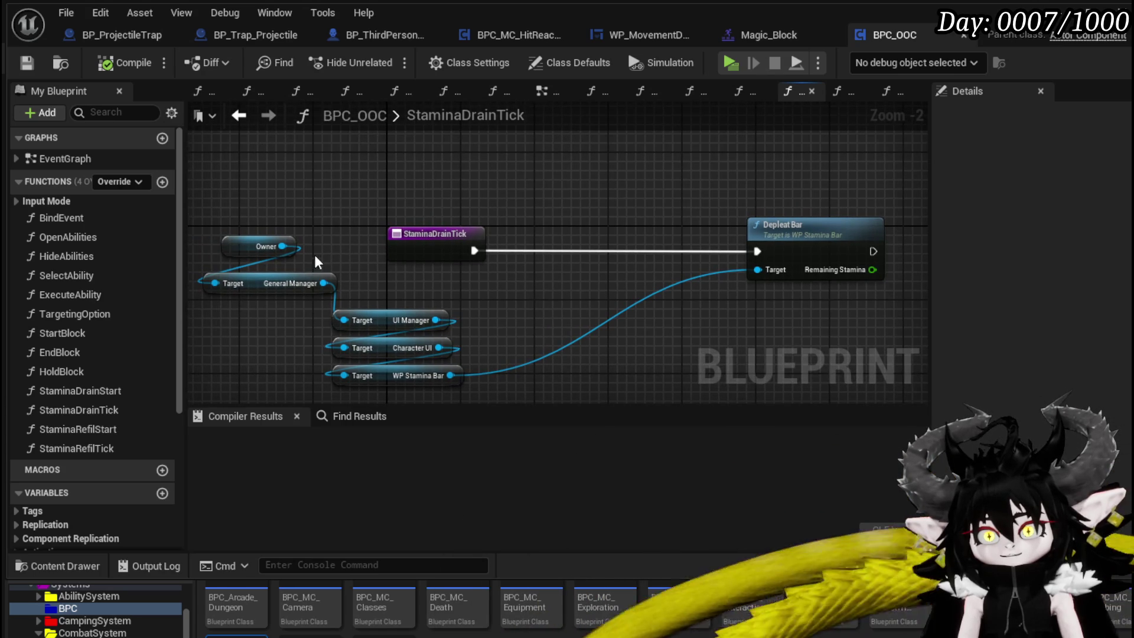
{"action": "left_click_drag", "start_coordinate": [270, 245], "coordinate": [445, 179]}
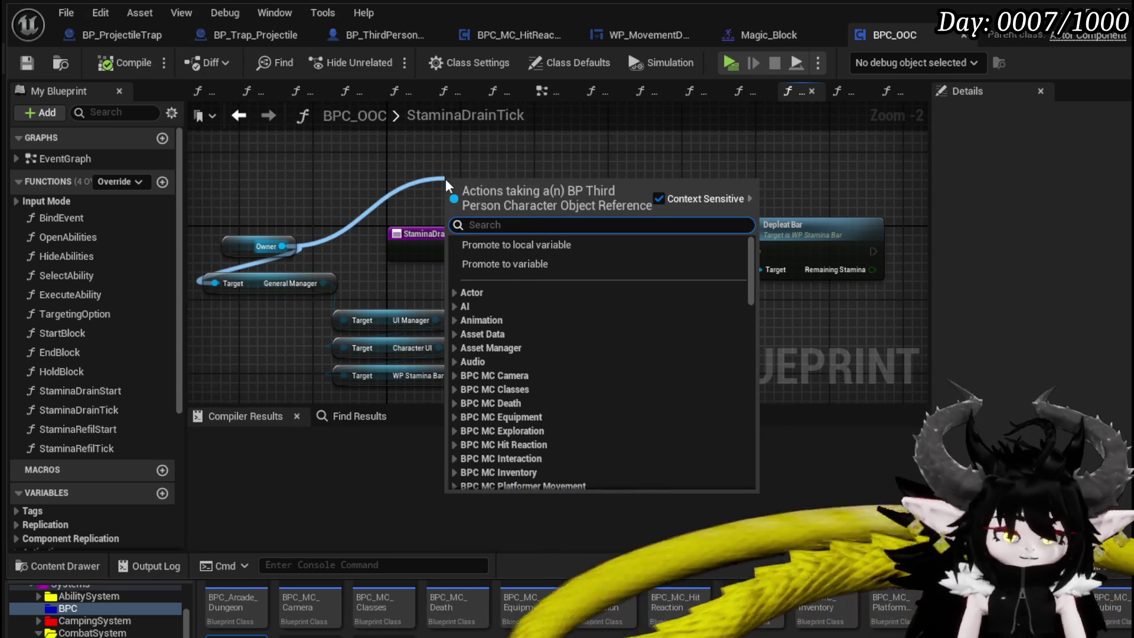
Step: Add Get Damage Reduction State from Owner and an Equal (Enum) check on it
{"action": "type", "text": "Get Damage"}
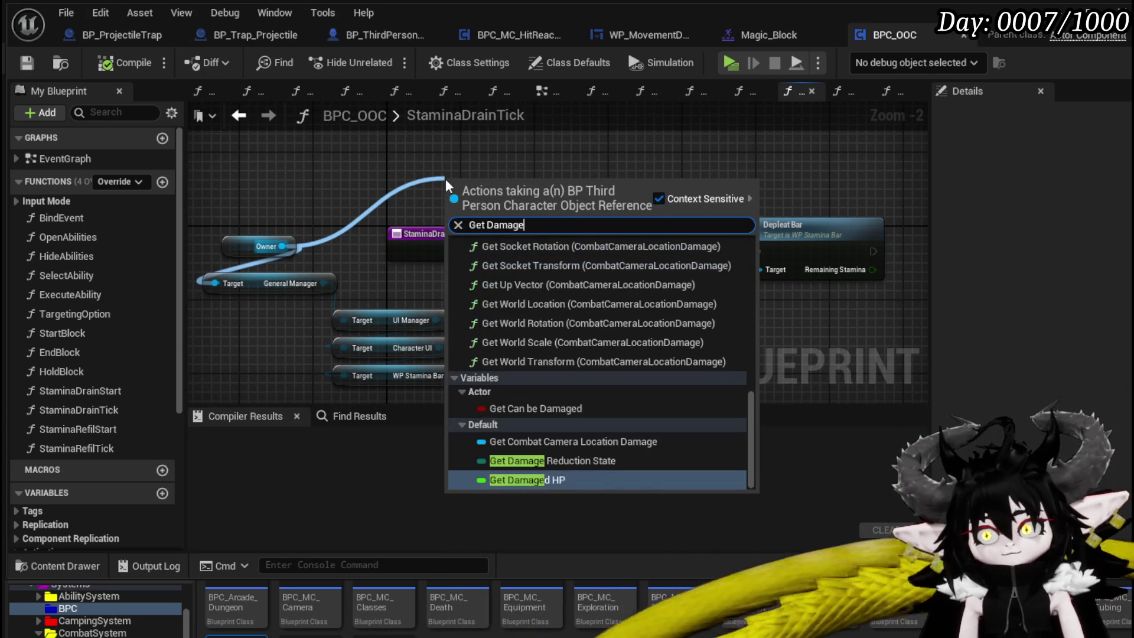
{"action": "left_click", "coordinate": [580, 460]}
{"action": "left_click_drag", "start_coordinate": [588, 182], "coordinate": [593, 226]}
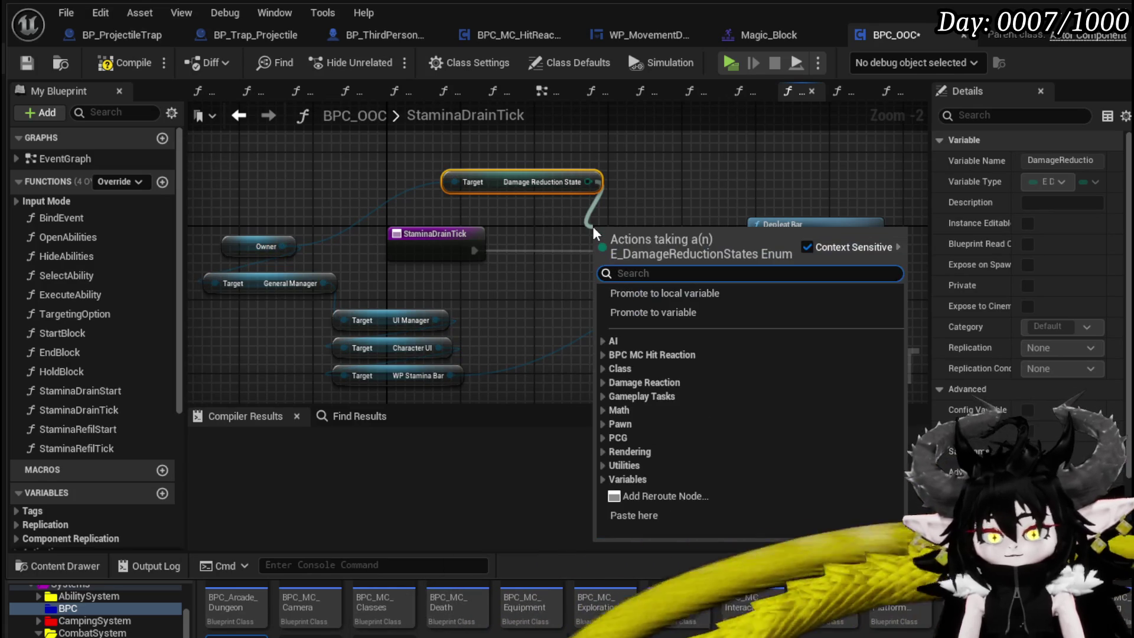
{"action": "type", "text": "Invin"}
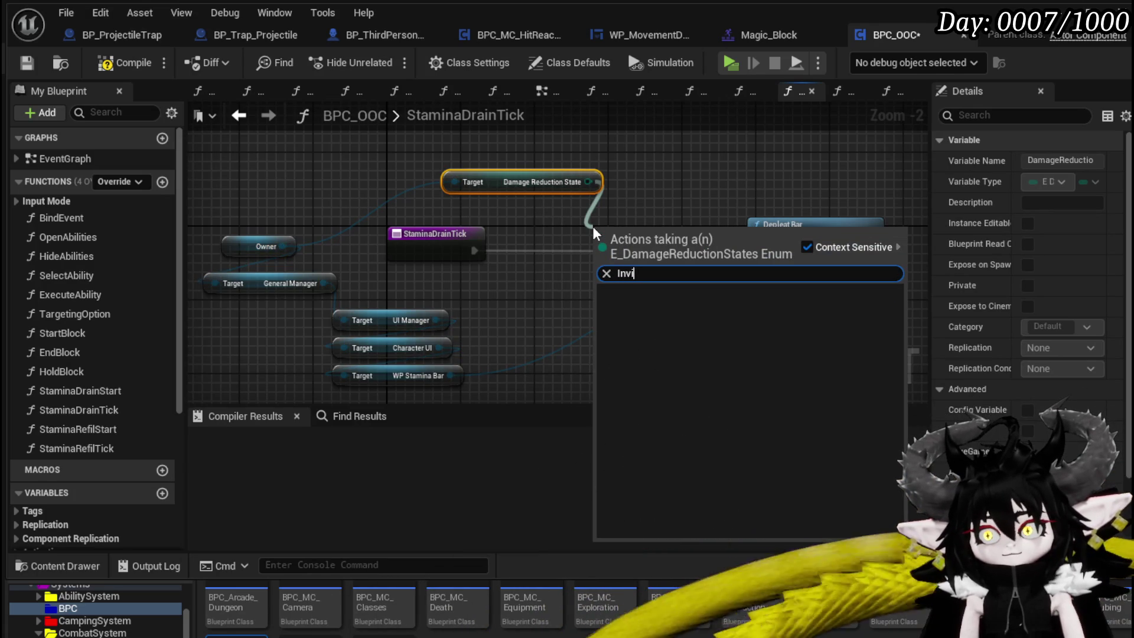
{"action": "key", "text": "BackSpace"}
{"action": "key", "text": "BackSpace"}
{"action": "key", "text": "BackSpace"}
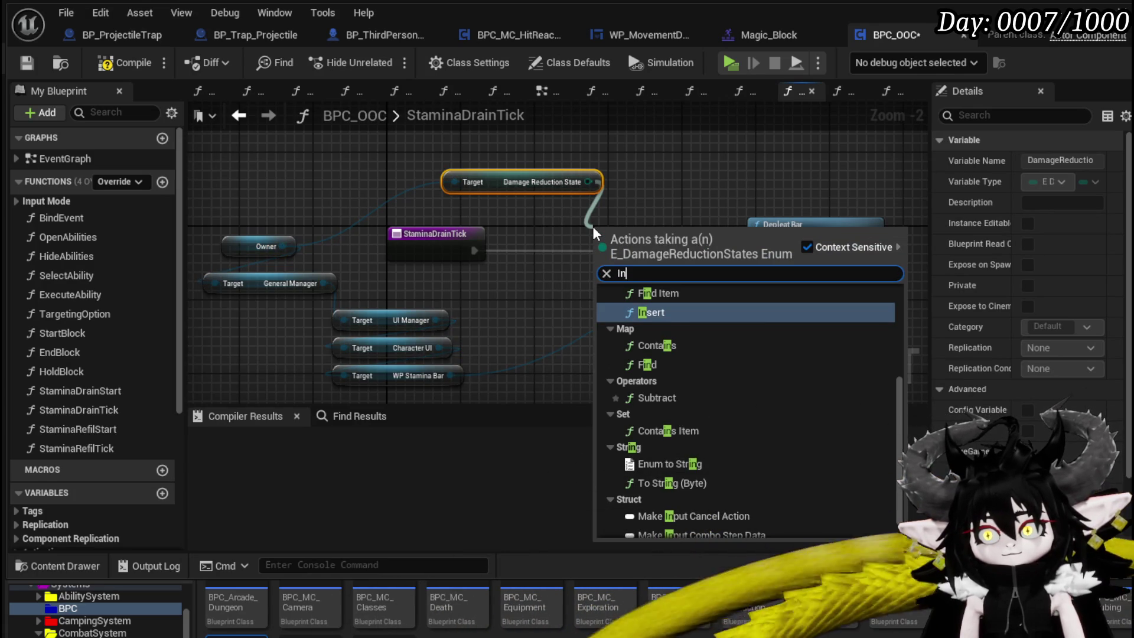
{"action": "key", "text": "BackSpace"}
{"action": "key", "text": "BackSpace"}
{"action": "type", "text": "=="}
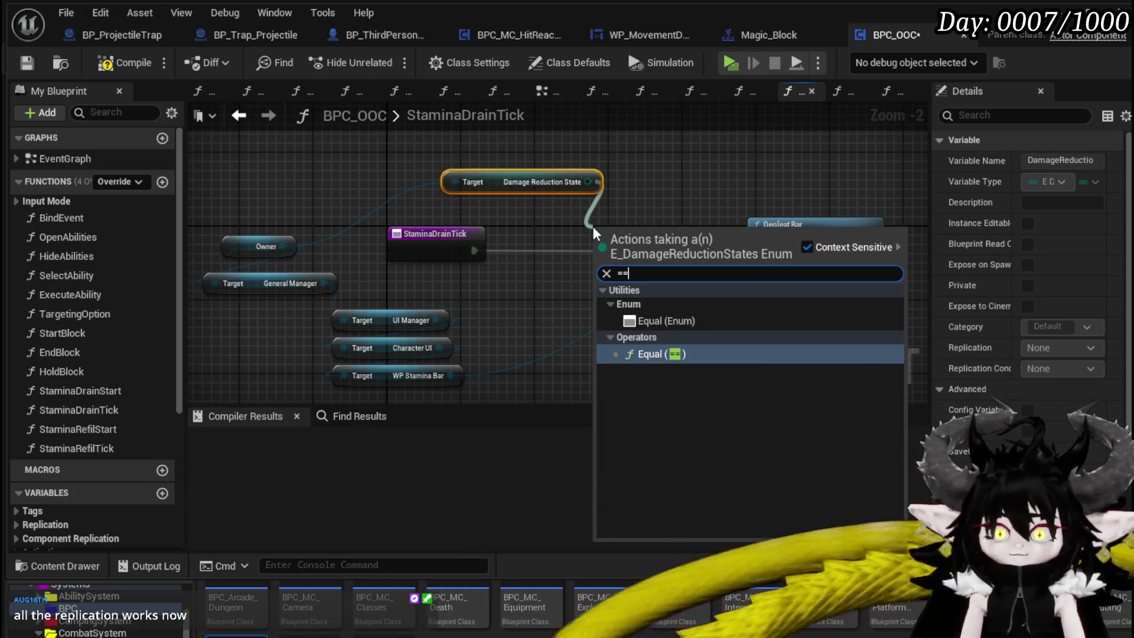
{"action": "left_click", "coordinate": [666, 320]}
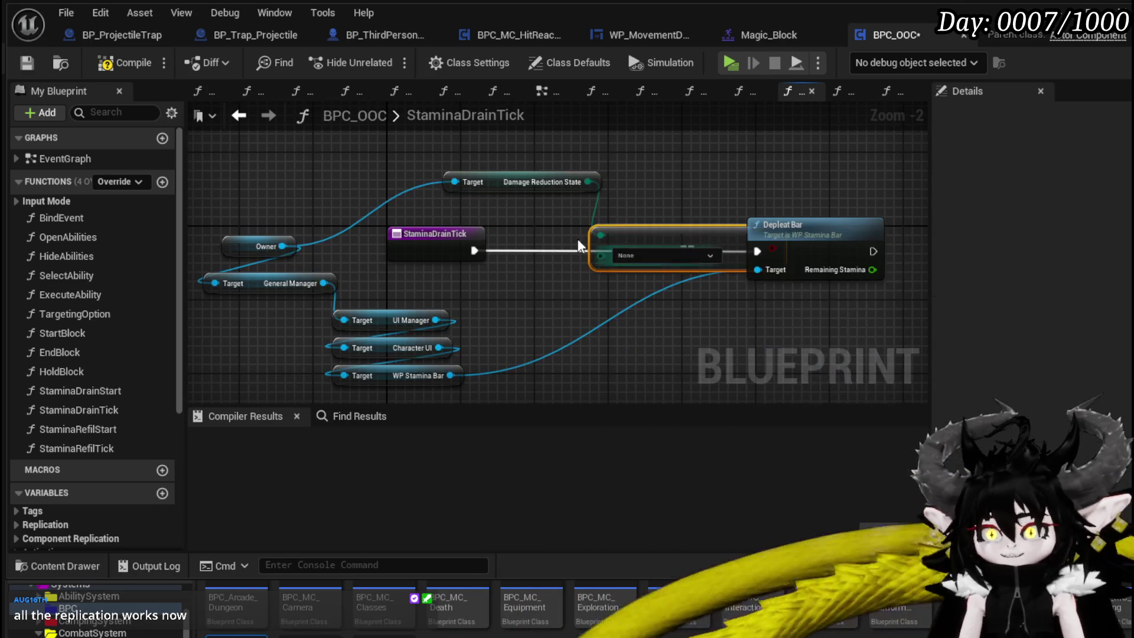
Step: Add a Branch driven by the equality result and route StaminaDrainTick's execution into it
{"action": "scroll", "coordinate": [607, 259], "scroll_direction": "up", "scroll_amount": 1}
{"action": "left_click", "coordinate": [629, 257]}
{"action": "mouse_move", "coordinate": [653, 236]}
{"action": "left_mouse_down"}
{"action": "mouse_move", "coordinate": [544, 301]}
{"action": "mouse_move", "coordinate": [501, 312]}
{"action": "left_mouse_up"}
{"action": "mouse_move", "coordinate": [652, 313]}
{"action": "left_mouse_down"}
{"action": "mouse_move", "coordinate": [679, 311]}
{"action": "mouse_move", "coordinate": [617, 263]}
{"action": "left_mouse_up"}
{"action": "left_click", "coordinate": [649, 283]}
{"action": "left_click_drag", "start_coordinate": [653, 224], "coordinate": [607, 228]}
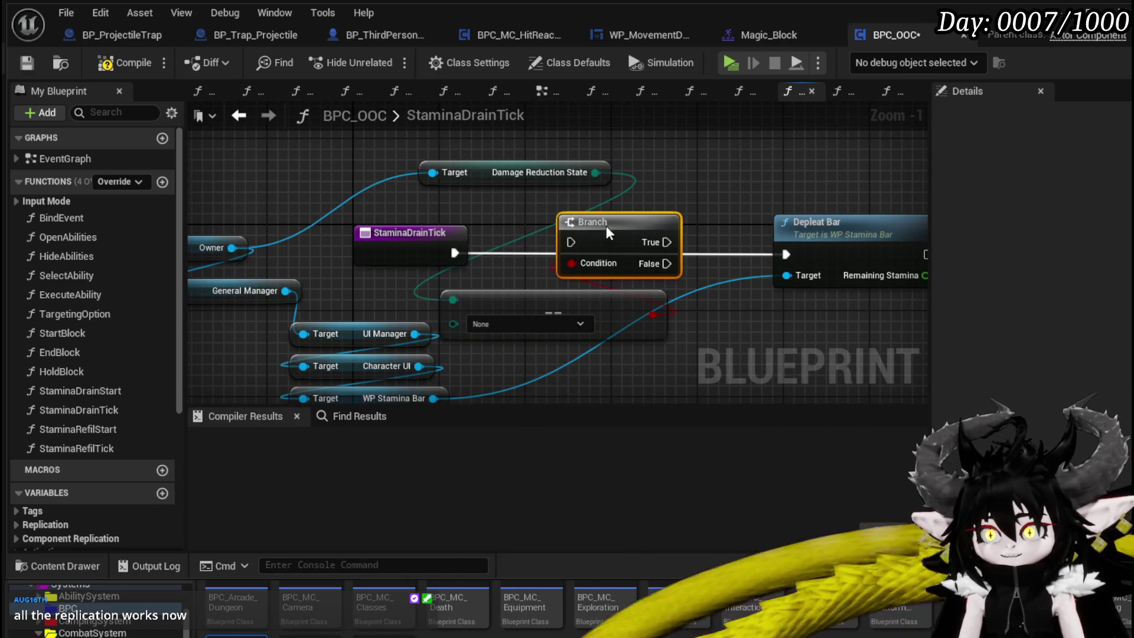
{"action": "left_click", "coordinate": [426, 240]}
{"action": "mouse_move", "coordinate": [455, 252]}
{"action": "left_mouse_down"}
{"action": "mouse_move", "coordinate": [581, 244]}
{"action": "mouse_move", "coordinate": [570, 242]}
{"action": "left_mouse_up"}
Step: Wire the Branch's False output to Depleat Bar and compare the state against Invincible
{"action": "left_click_drag", "start_coordinate": [683, 240], "coordinate": [748, 180]}
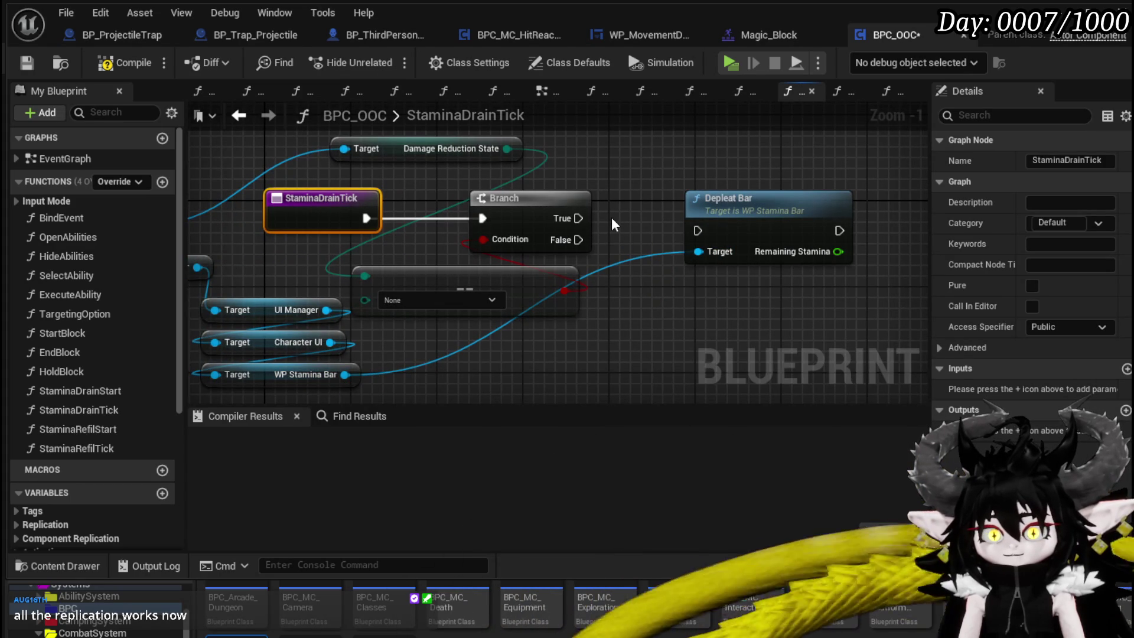
{"action": "left_click_drag", "start_coordinate": [715, 227], "coordinate": [743, 246]}
{"action": "mouse_move", "coordinate": [578, 239]}
{"action": "left_mouse_down"}
{"action": "mouse_move", "coordinate": [650, 260]}
{"action": "mouse_move", "coordinate": [774, 230]}
{"action": "mouse_move", "coordinate": [775, 241]}
{"action": "left_mouse_up"}
{"action": "left_click", "coordinate": [451, 302]}
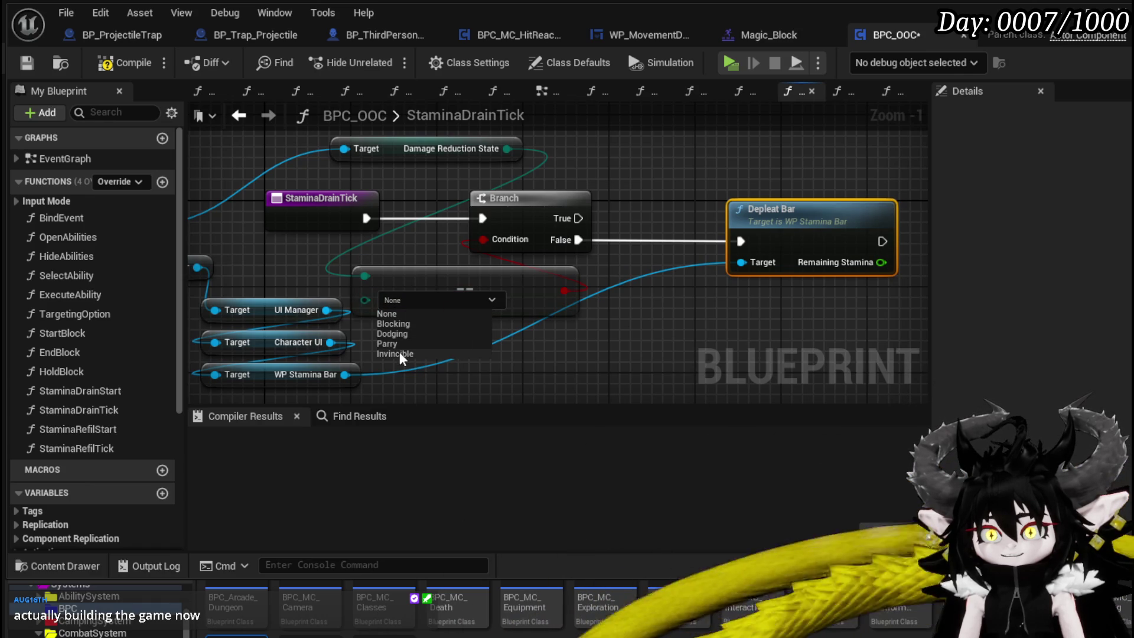
{"action": "left_click", "coordinate": [399, 353]}
Step: Tidy the layout of the comparison, getter, General Manager and Owner nodes
{"action": "left_click_drag", "start_coordinate": [533, 300], "coordinate": [596, 299]}
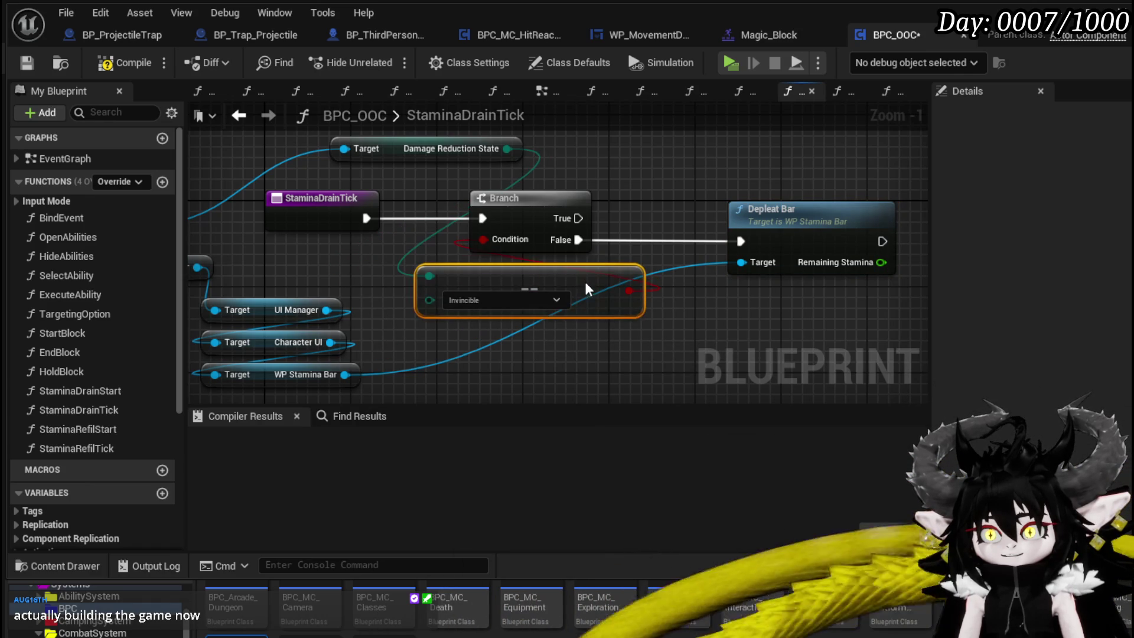
{"action": "mouse_move", "coordinate": [455, 255]}
{"action": "left_mouse_down"}
{"action": "mouse_move", "coordinate": [608, 193]}
{"action": "mouse_move", "coordinate": [475, 320]}
{"action": "left_mouse_up"}
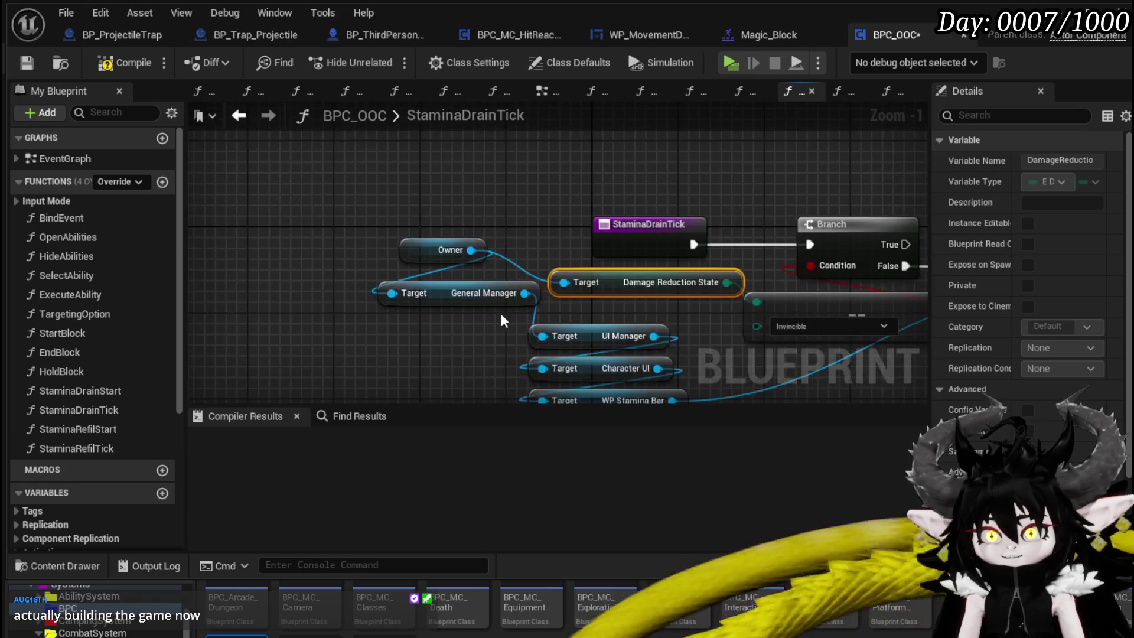
{"action": "left_click_drag", "start_coordinate": [335, 326], "coordinate": [512, 160]}
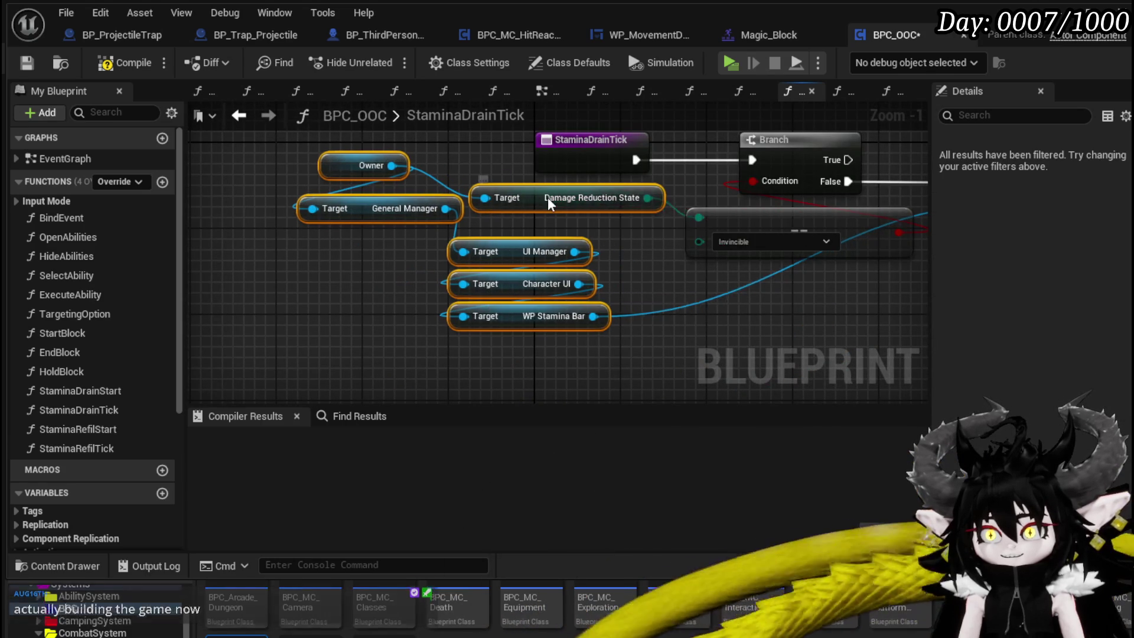
{"action": "left_click_drag", "start_coordinate": [548, 196], "coordinate": [526, 218]}
{"action": "left_click", "coordinate": [615, 270]}
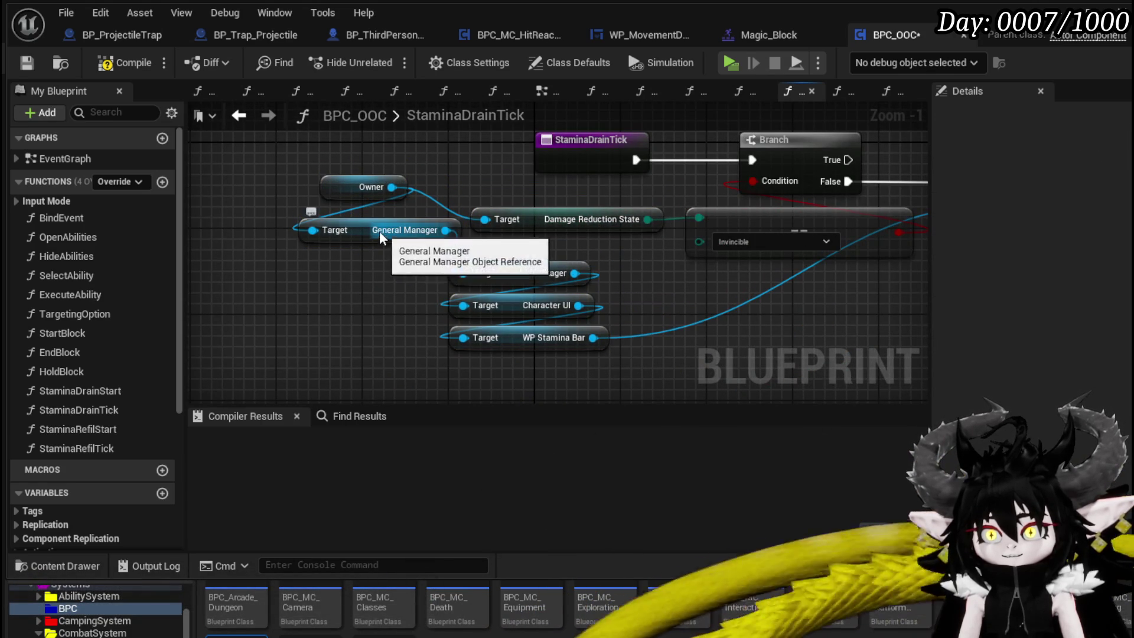
{"action": "left_click_drag", "start_coordinate": [384, 233], "coordinate": [363, 265]}
{"action": "mouse_move", "coordinate": [343, 194]}
{"action": "left_mouse_down"}
{"action": "mouse_move", "coordinate": [269, 227]}
{"action": "mouse_move", "coordinate": [218, 220]}
{"action": "left_mouse_up"}
{"action": "left_click", "coordinate": [357, 183]}
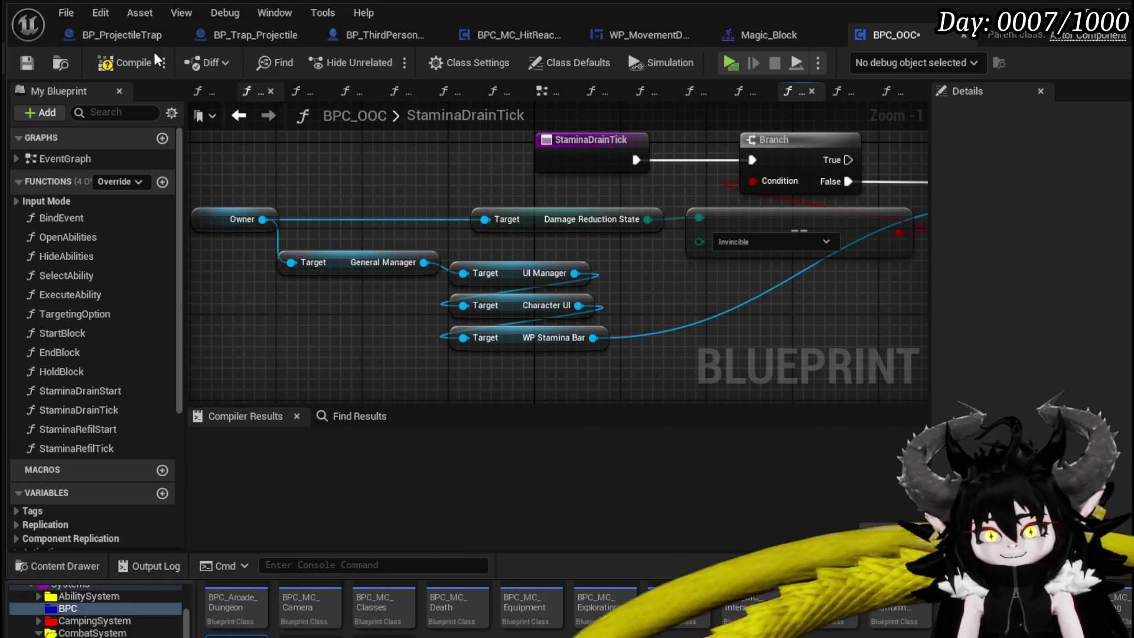
Step: Compile and save BPC_OOC, then launch a play test of the level
{"action": "left_click", "coordinate": [21, 62]}
{"action": "left_click_drag", "start_coordinate": [352, 174], "coordinate": [301, 203]}
{"action": "scroll", "coordinate": [300, 203], "scroll_direction": "down", "scroll_amount": 2}
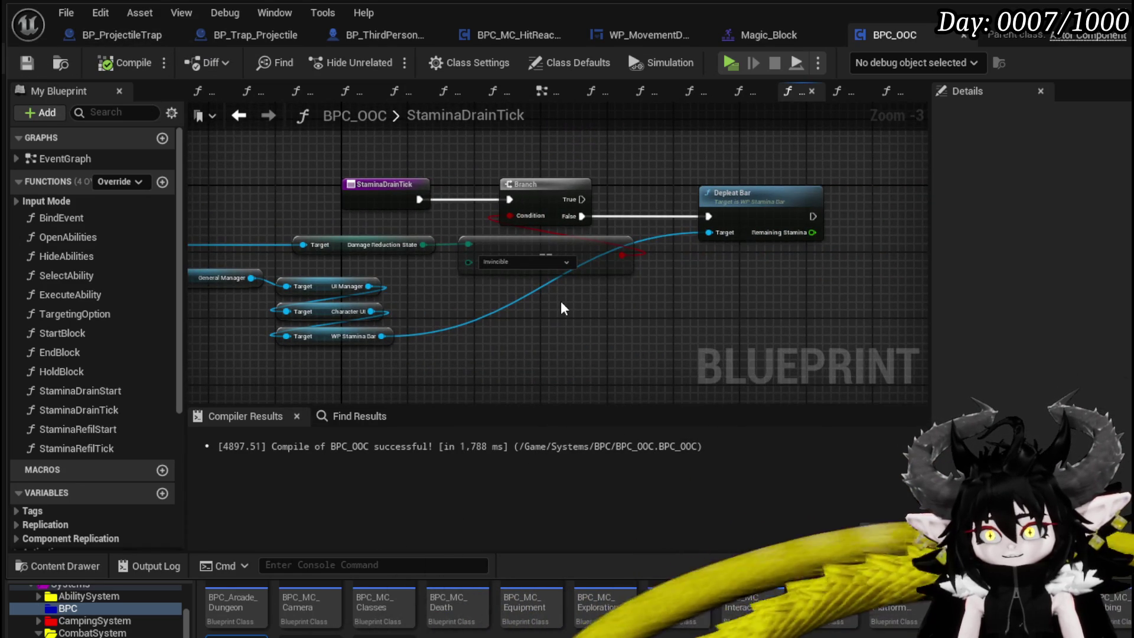
{"action": "left_click_drag", "start_coordinate": [561, 307], "coordinate": [529, 319]}
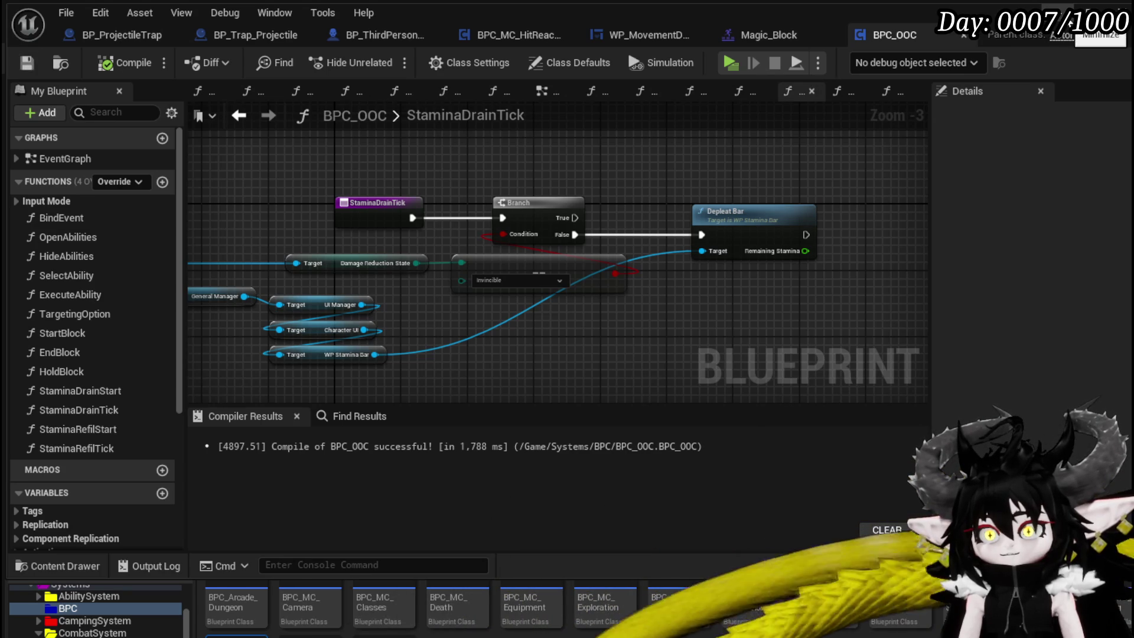
{"action": "left_click", "coordinate": [1080, 8]}
{"action": "left_click", "coordinate": [376, 58]}
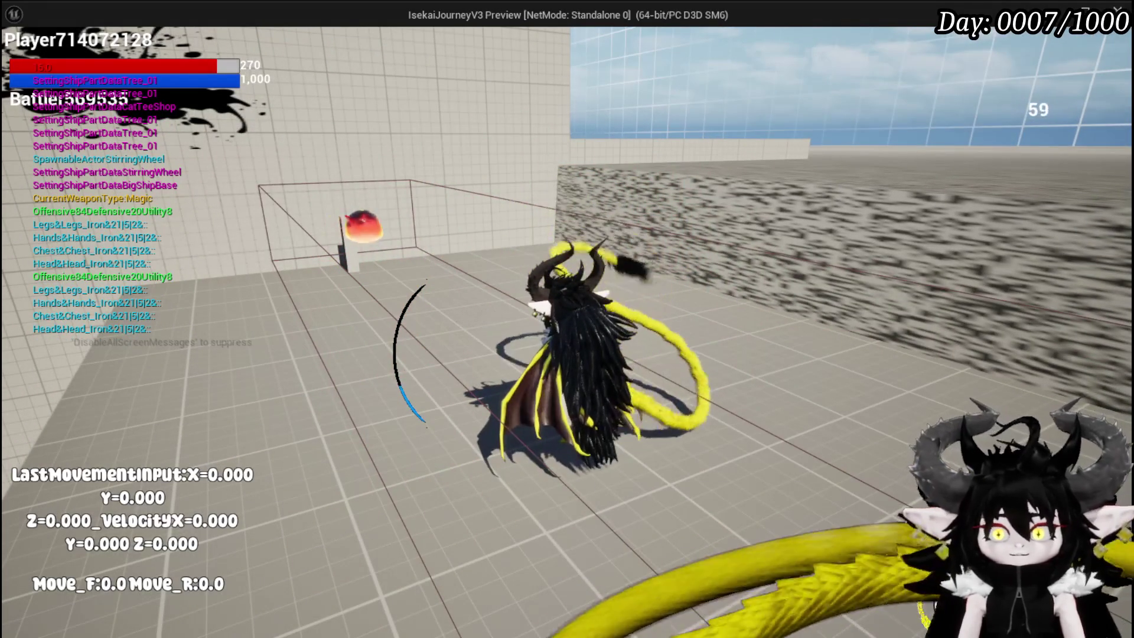
Step: Stop the play test and save the L_DungeonCreationTest level
{"action": "key", "text": "Escape"}
{"action": "left_click", "coordinate": [23, 66]}
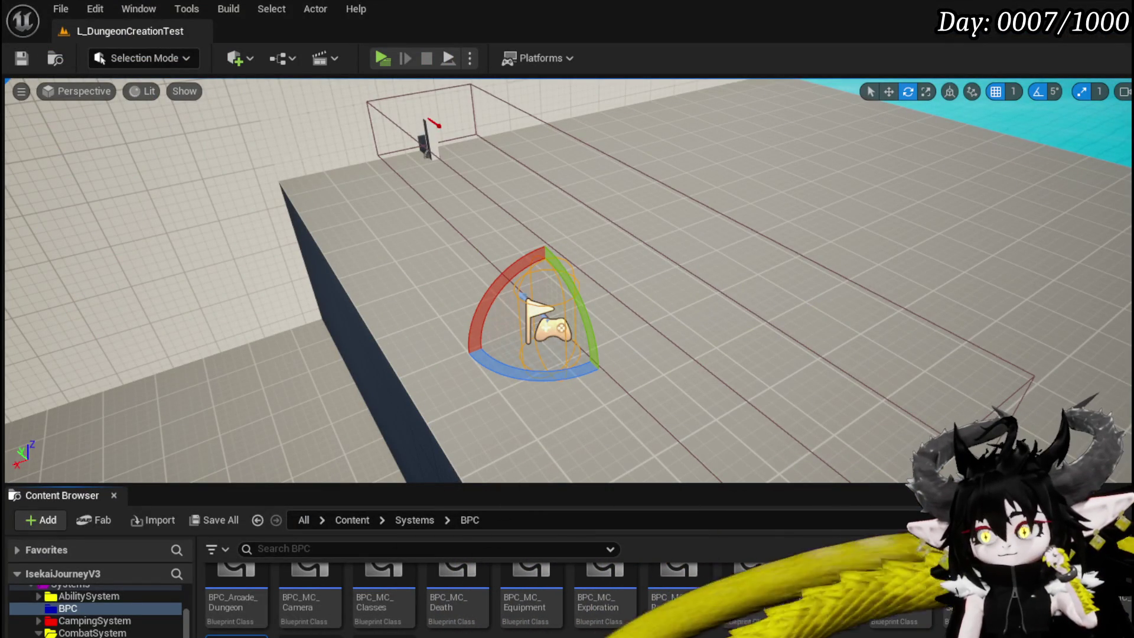
Step: Switch back to the BPC_OOC Blueprint editor window with Alt+Tab
{"action": "key", "text": "alt+Tab"}
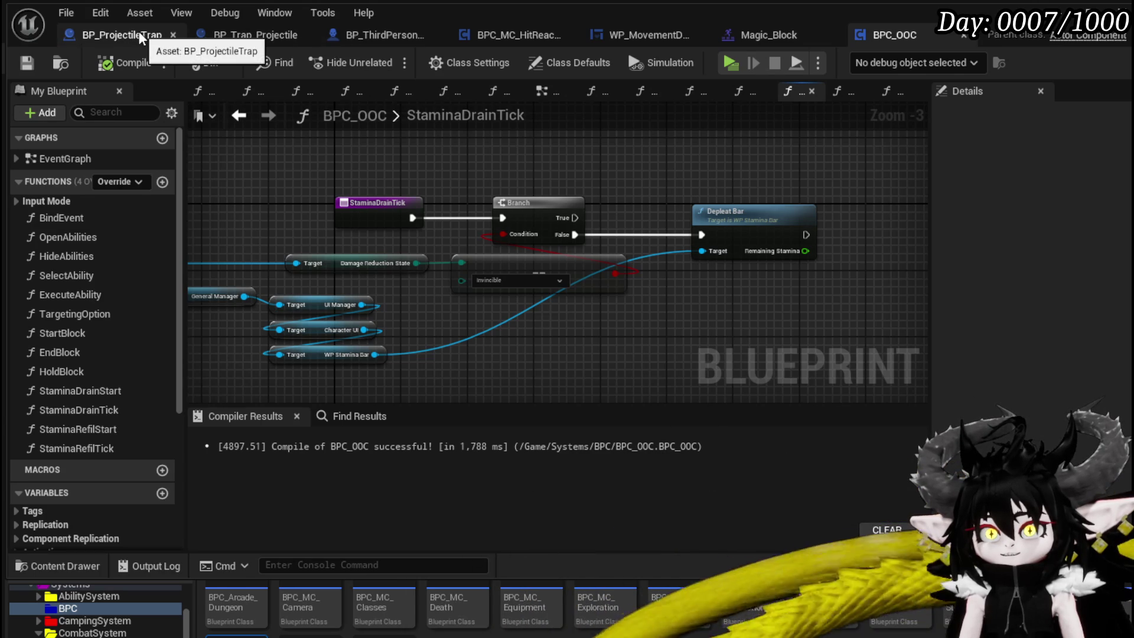
Step: Change BP_Trap_Projectile's literal string from X|X|X|X|15 to X|X|X|X|50 and compile
{"action": "left_click", "coordinate": [219, 34]}
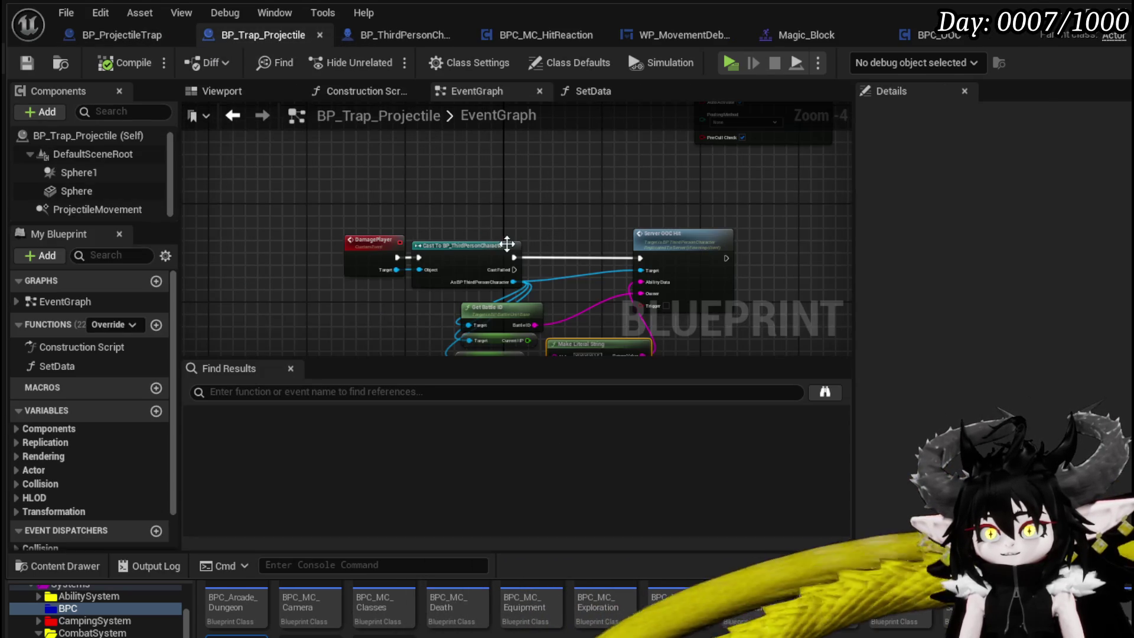
{"action": "scroll", "coordinate": [504, 239], "scroll_direction": "up", "scroll_amount": 5}
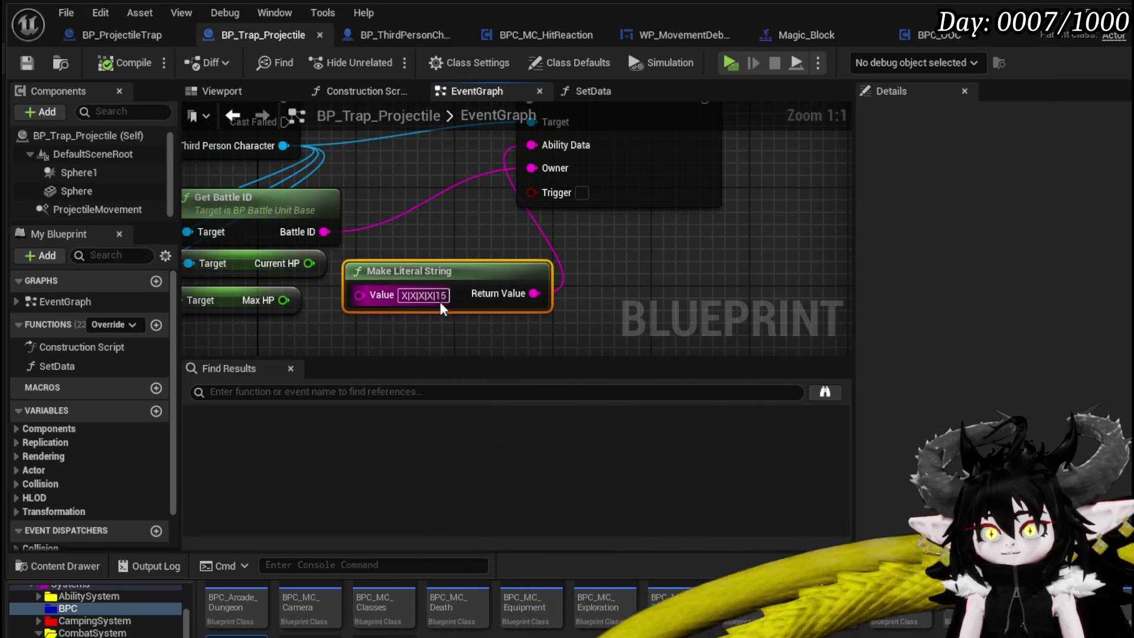
{"action": "double_click", "coordinate": [441, 296]}
{"action": "type", "text": "50"}
{"action": "left_click", "coordinate": [644, 296]}
{"action": "left_click", "coordinate": [28, 63]}
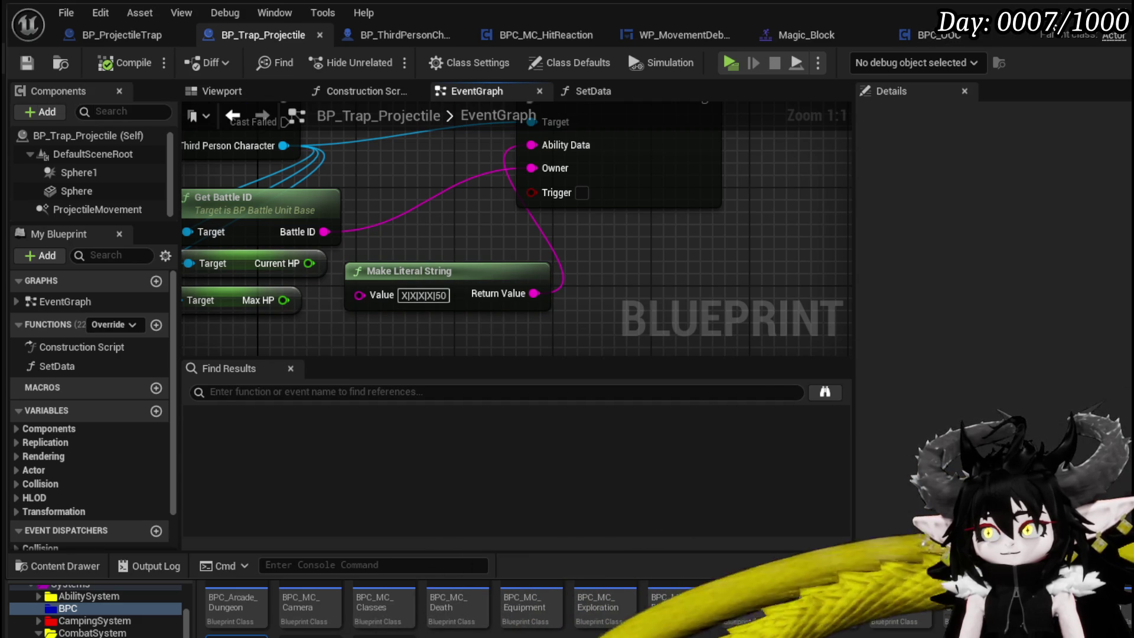
{"action": "key", "text": "alt+Tab"}
Step: Play-test the level, running and attacking slimes with slashes and fireballs
{"action": "left_click", "coordinate": [381, 58]}
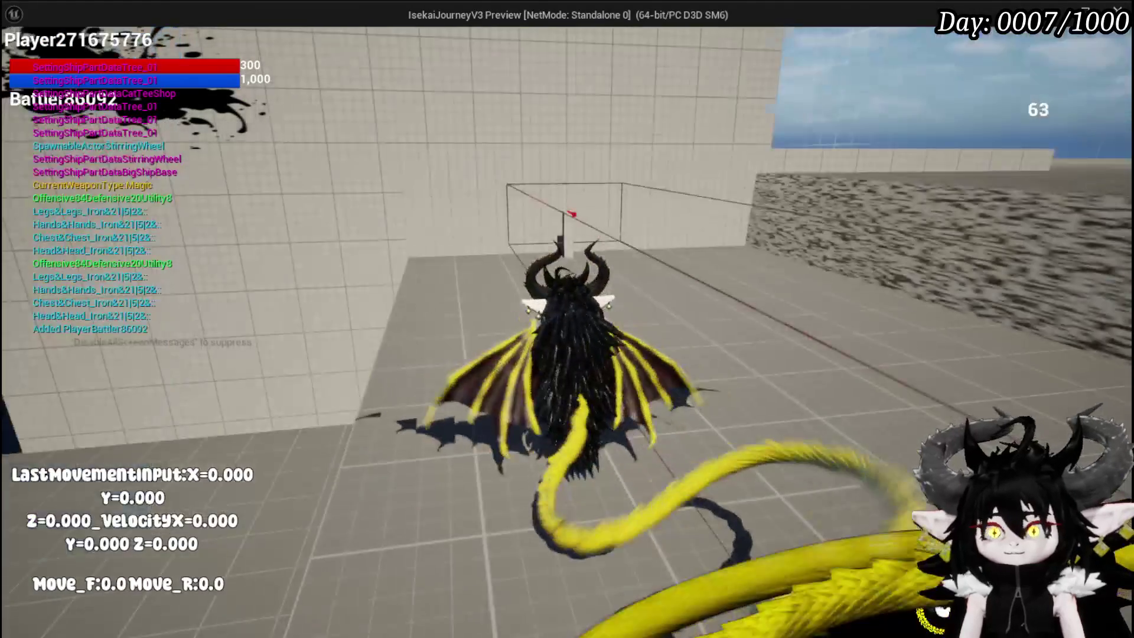
{"action": "key", "text": "w"}
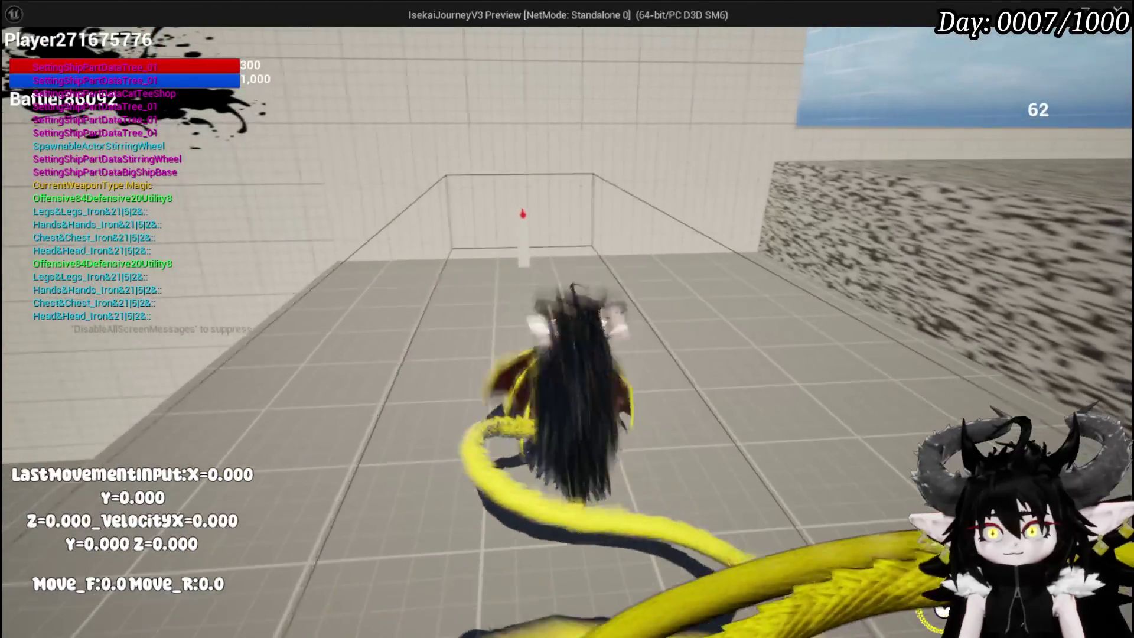
{"action": "left_click", "coordinate": [567, 319]}
{"action": "left_click", "coordinate": [567, 319]}
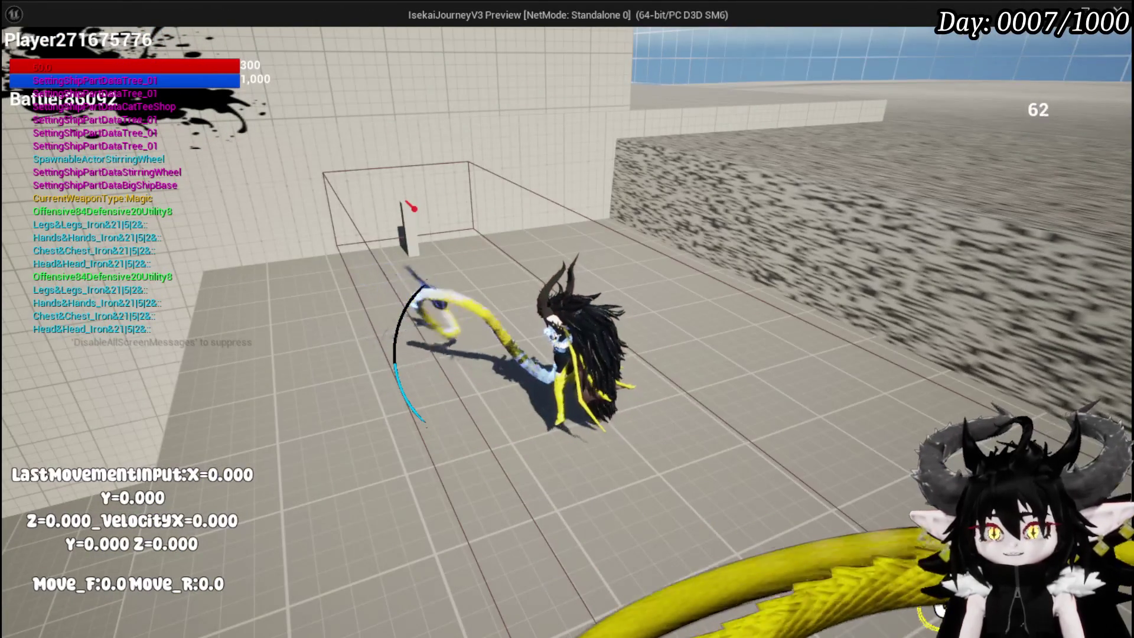
{"action": "left_click", "coordinate": [567, 319]}
{"action": "left_click", "coordinate": [567, 318]}
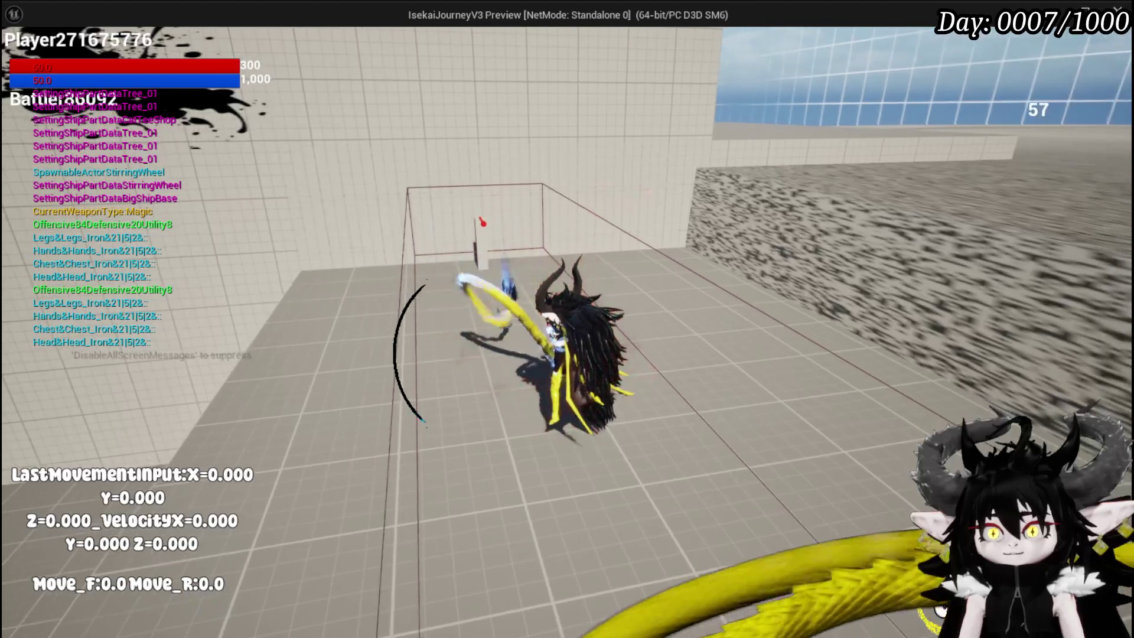
{"action": "left_click", "coordinate": [567, 318]}
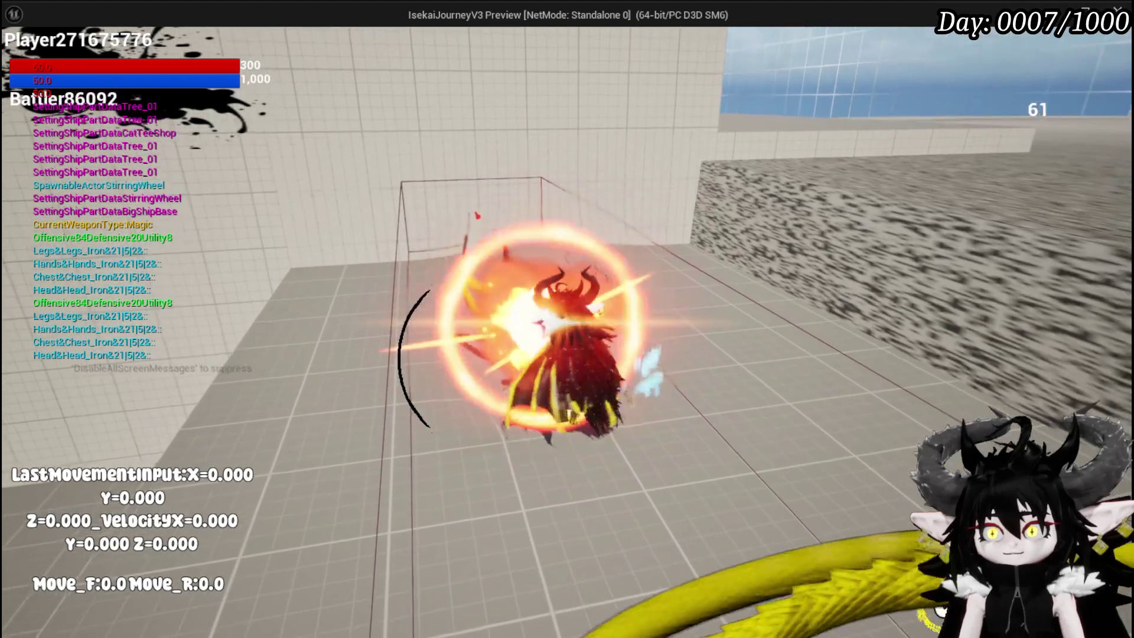
{"action": "key", "text": "a"}
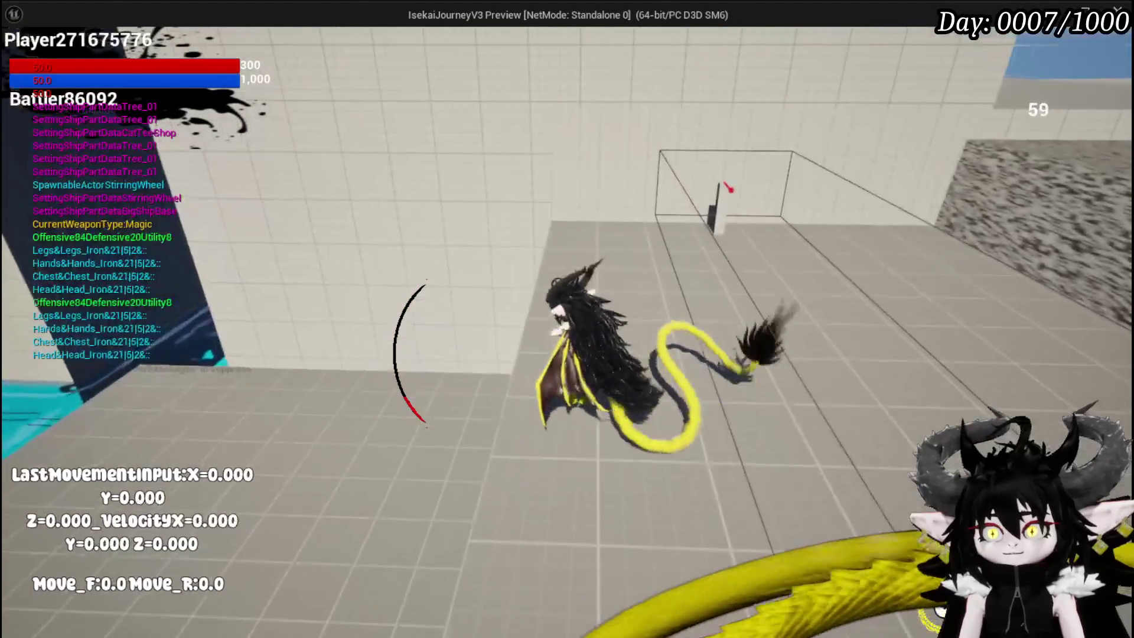
{"action": "left_click", "coordinate": [567, 319]}
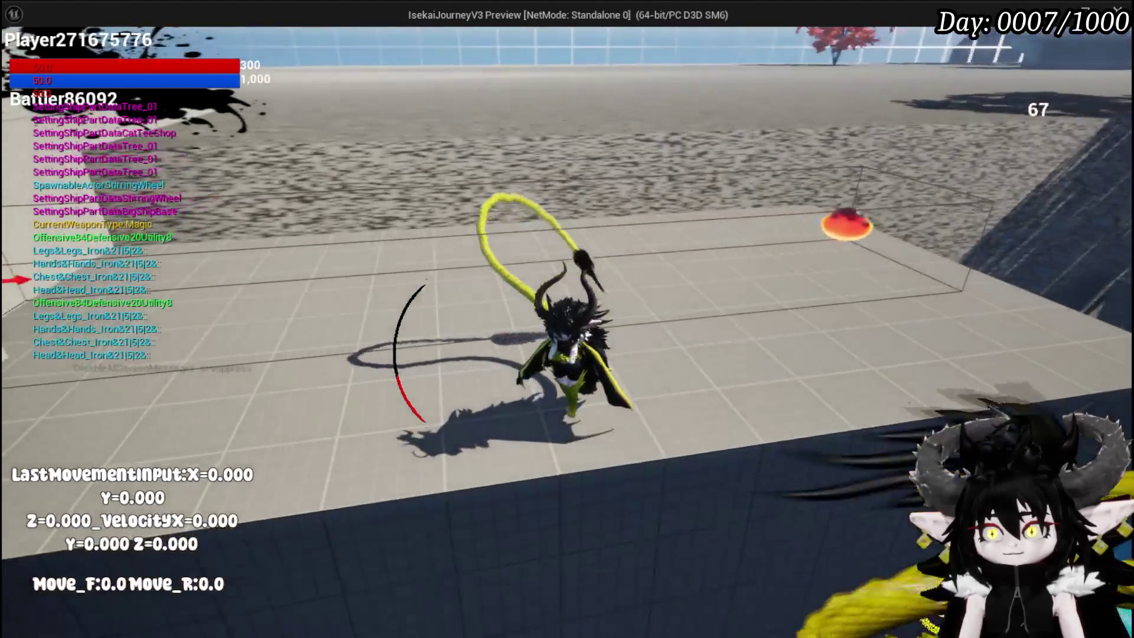
{"action": "left_click", "coordinate": [567, 319]}
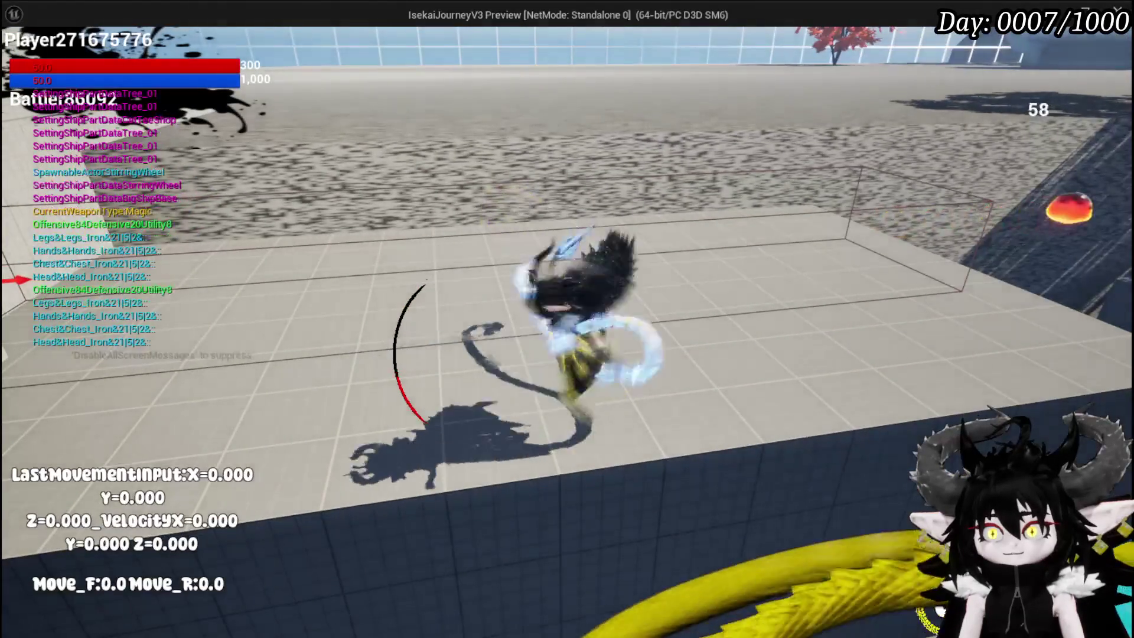
{"action": "left_click", "coordinate": [567, 319]}
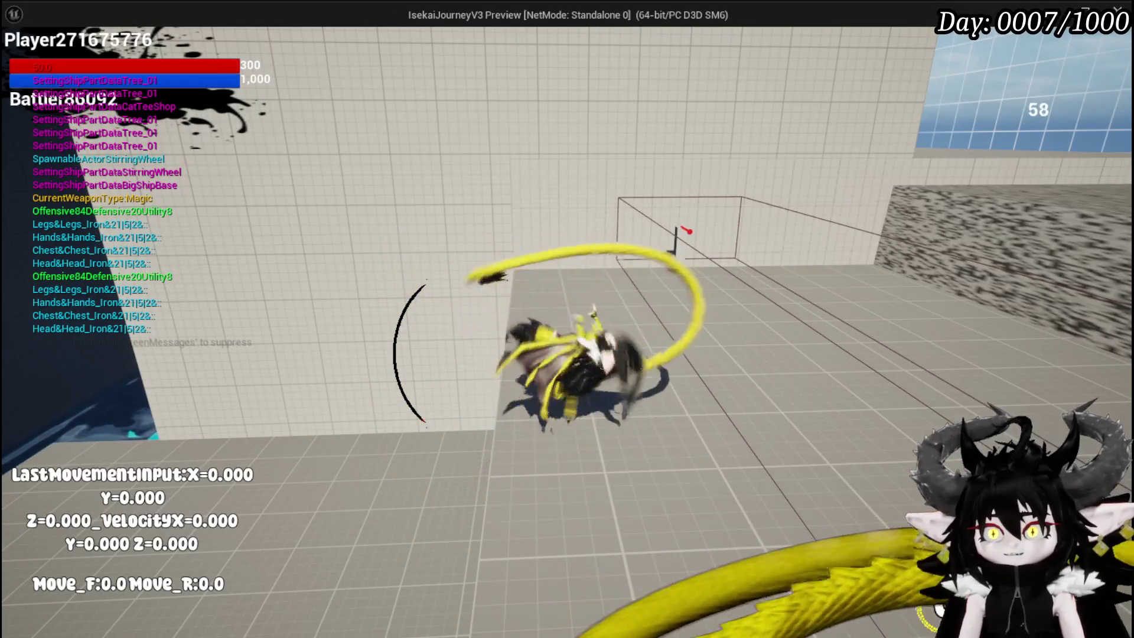
Step: End the play session, save the dungeon test level, and return to the Blueprints
{"action": "key", "text": "Escape"}
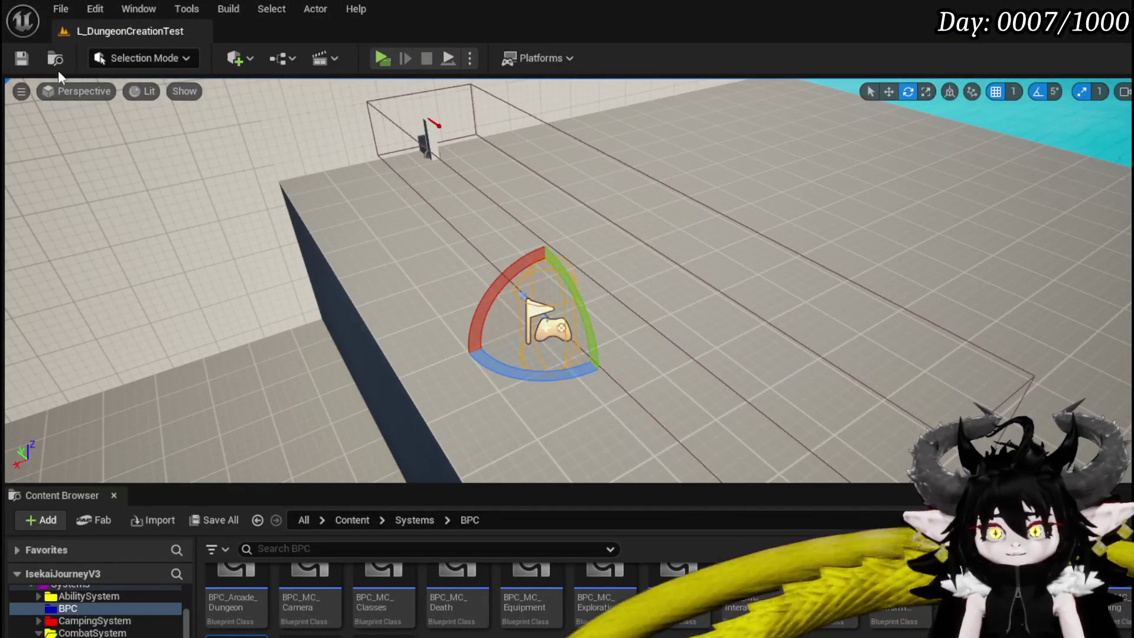
{"action": "left_click", "coordinate": [24, 58]}
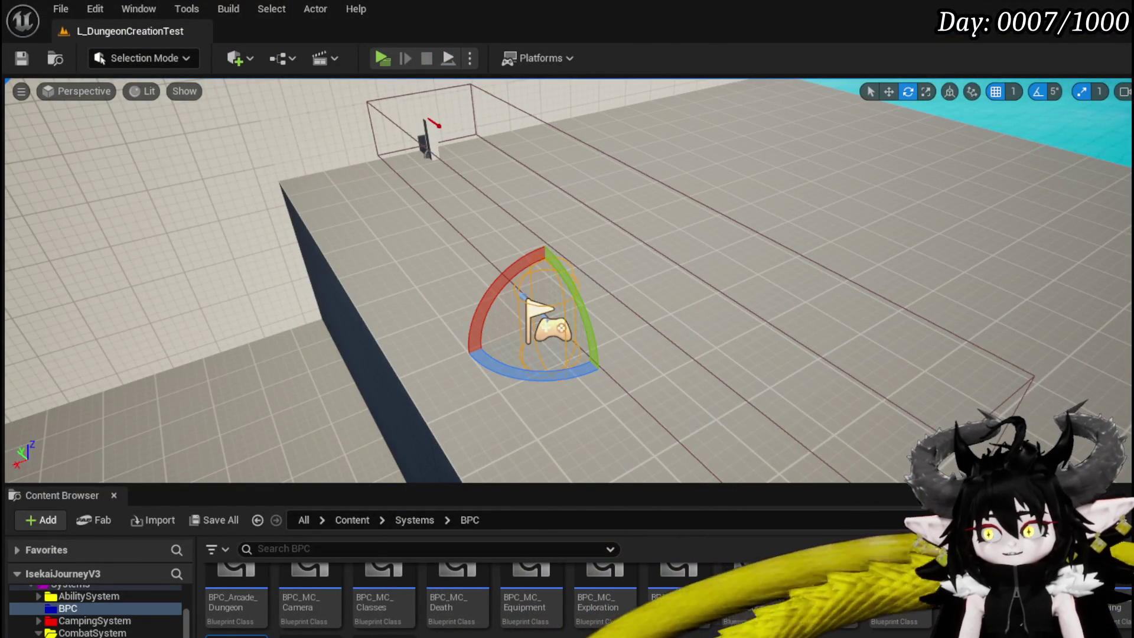
{"action": "key", "text": "alt+Tab"}
{"action": "scroll", "coordinate": [577, 342], "scroll_direction": "down", "scroll_amount": 2}
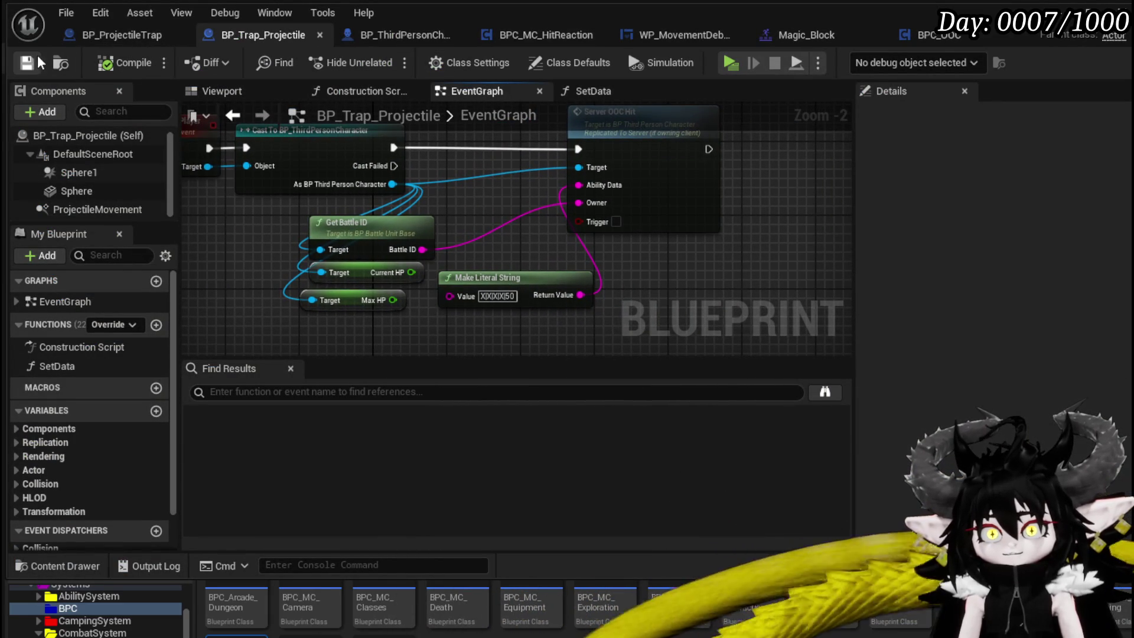
{"action": "left_click", "coordinate": [374, 38]}
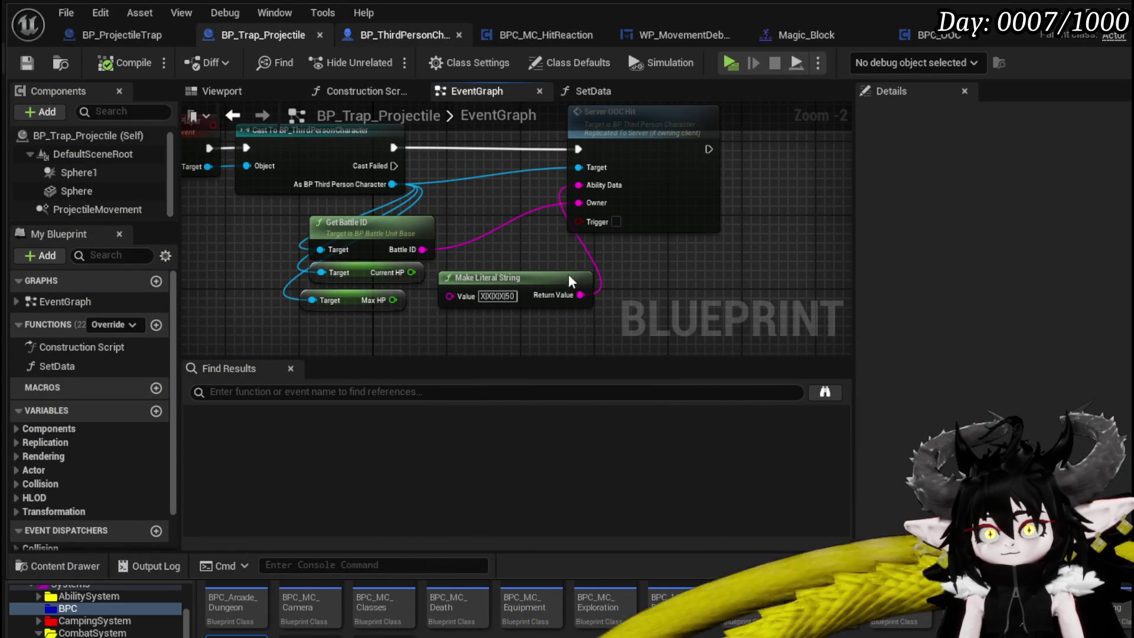
Step: Move Switch on Name left, the damage-response node right, and place a GetStaminaBarWidget call
{"action": "scroll", "coordinate": [564, 293], "scroll_direction": "down", "scroll_amount": 3}
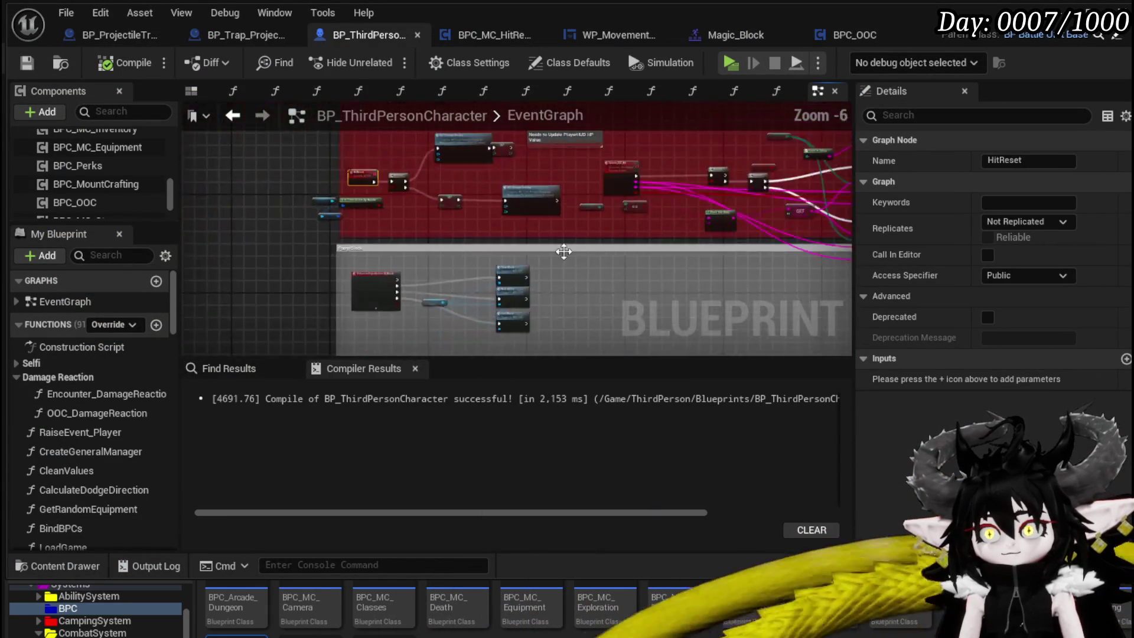
{"action": "scroll", "coordinate": [431, 230], "scroll_direction": "up", "scroll_amount": 6}
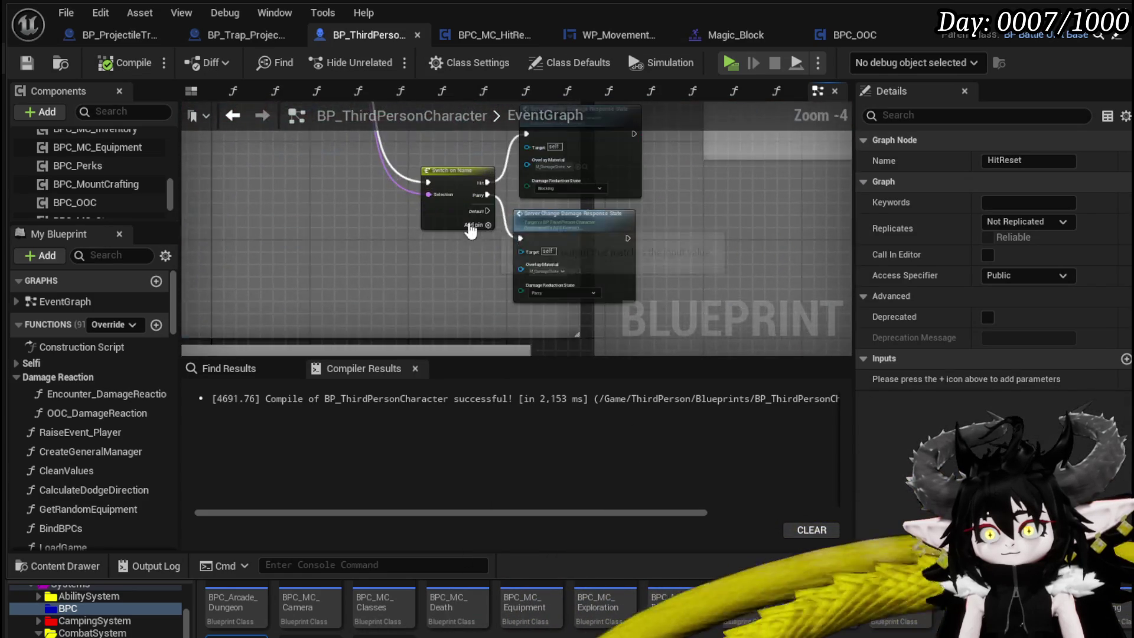
{"action": "left_click_drag", "start_coordinate": [431, 193], "coordinate": [291, 201]}
{"action": "mouse_move", "coordinate": [590, 187]}
{"action": "left_mouse_down"}
{"action": "mouse_move", "coordinate": [642, 186]}
{"action": "mouse_move", "coordinate": [535, 144]}
{"action": "mouse_move", "coordinate": [774, 196]}
{"action": "mouse_move", "coordinate": [370, 160]}
{"action": "mouse_move", "coordinate": [254, 278]}
{"action": "mouse_move", "coordinate": [189, 177]}
{"action": "mouse_move", "coordinate": [373, 21]}
{"action": "mouse_move", "coordinate": [495, 179]}
{"action": "mouse_move", "coordinate": [751, 328]}
{"action": "mouse_move", "coordinate": [401, 219]}
{"action": "mouse_move", "coordinate": [513, 298]}
{"action": "mouse_move", "coordinate": [484, 196]}
{"action": "mouse_move", "coordinate": [495, 263]}
{"action": "mouse_move", "coordinate": [596, 189]}
{"action": "mouse_move", "coordinate": [561, 189]}
{"action": "mouse_move", "coordinate": [704, 190]}
{"action": "left_mouse_up"}
{"action": "scroll", "coordinate": [541, 207], "scroll_direction": "up", "scroll_amount": 1}
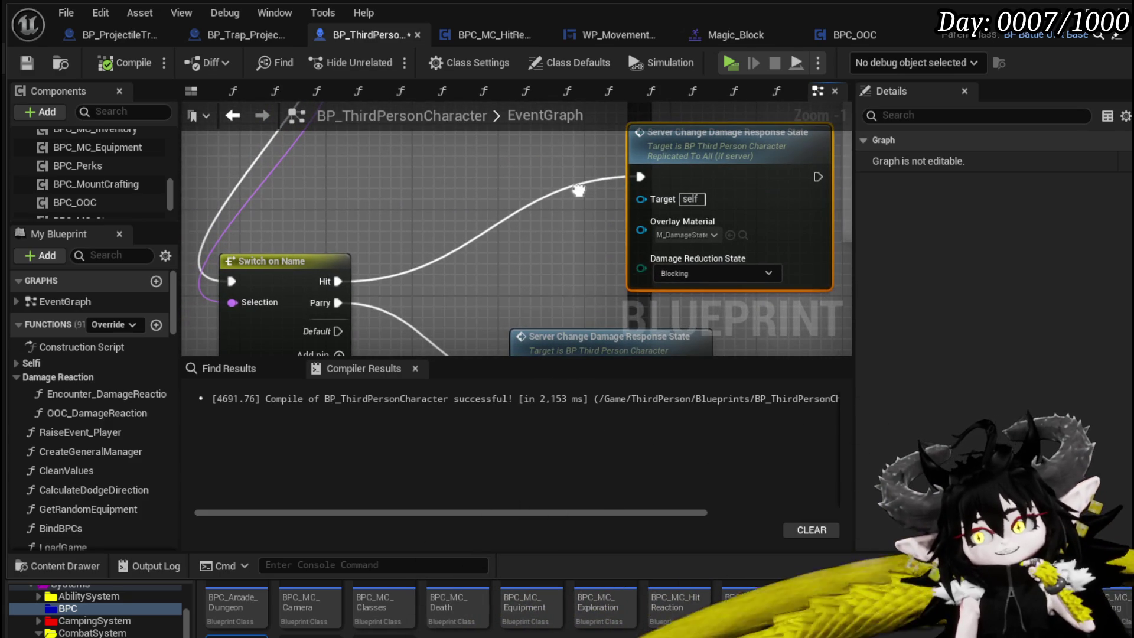
{"action": "scroll", "coordinate": [579, 189], "scroll_direction": "down", "scroll_amount": 3}
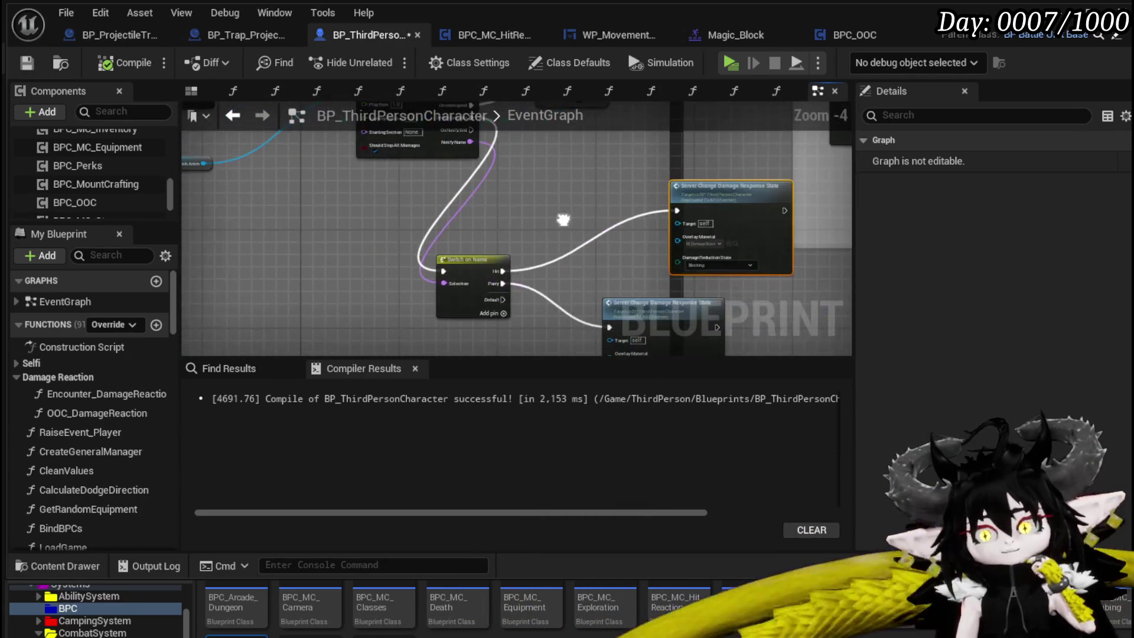
{"action": "mouse_move", "coordinate": [484, 224]}
{"action": "left_mouse_down"}
{"action": "mouse_move", "coordinate": [289, 284]}
{"action": "mouse_move", "coordinate": [555, 231]}
{"action": "mouse_move", "coordinate": [363, 226]}
{"action": "left_mouse_up"}
{"action": "scroll", "coordinate": [91, 407], "scroll_direction": "down", "scroll_amount": 5}
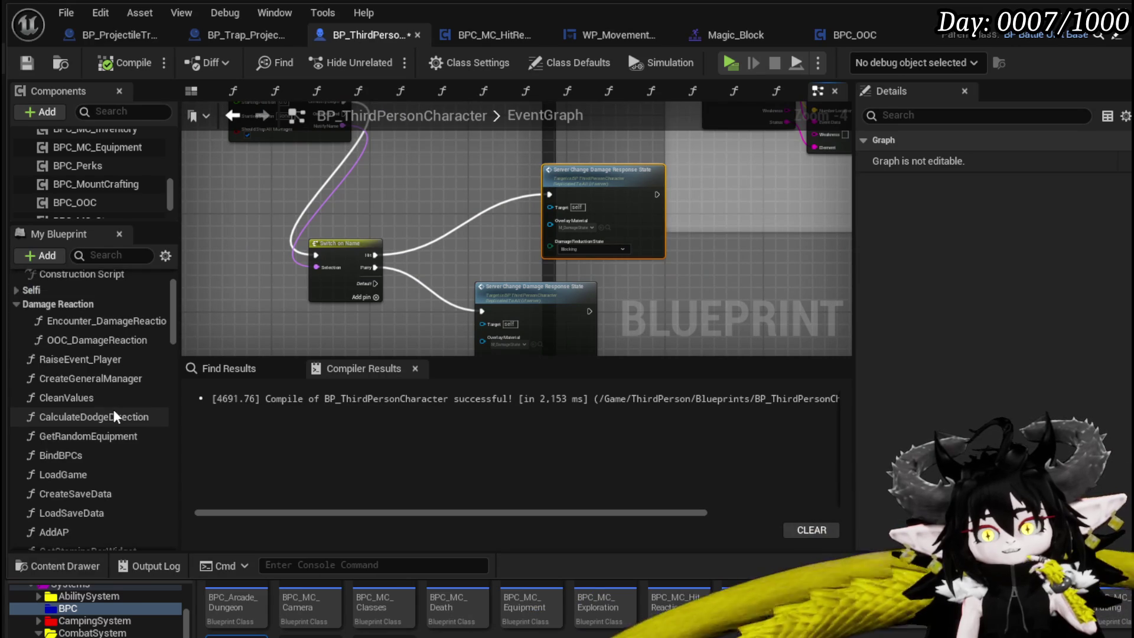
{"action": "mouse_move", "coordinate": [89, 476]}
{"action": "left_mouse_down"}
{"action": "mouse_move", "coordinate": [186, 444]}
{"action": "mouse_move", "coordinate": [364, 182]}
{"action": "left_mouse_up"}
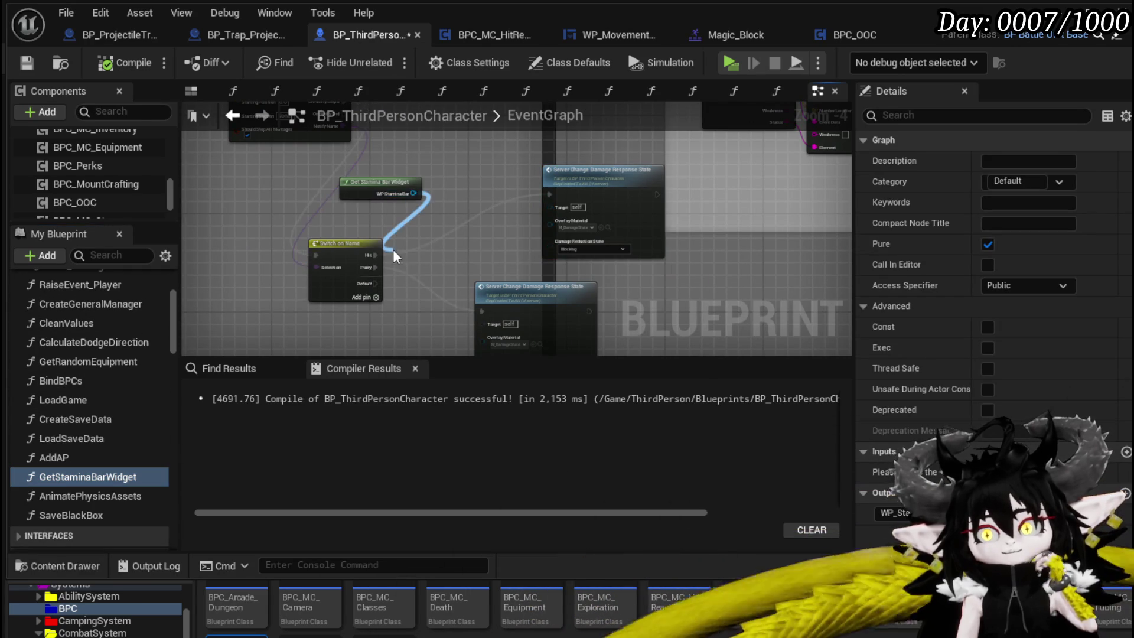
Step: Add a Get Overcharge node from the stamina bar widget
{"action": "left_click_drag", "start_coordinate": [392, 250], "coordinate": [392, 254]}
{"action": "type", "text": "cu"}
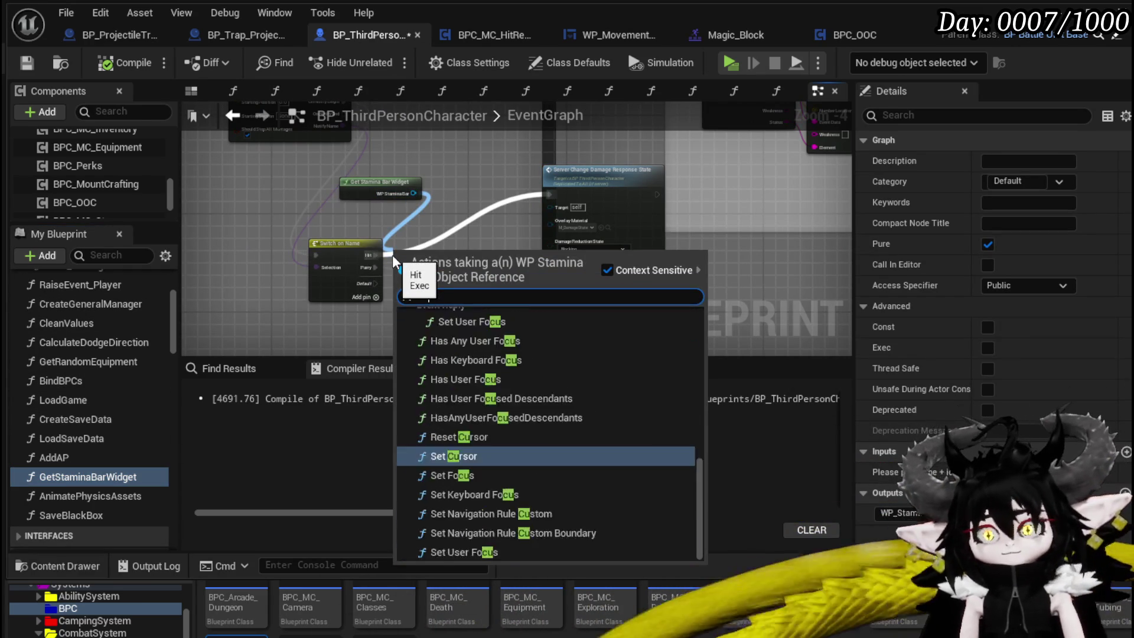
{"action": "key", "text": "BackSpace"}
{"action": "key", "text": "BackSpace"}
{"action": "type", "text": "over"}
{"action": "key", "text": "Return"}
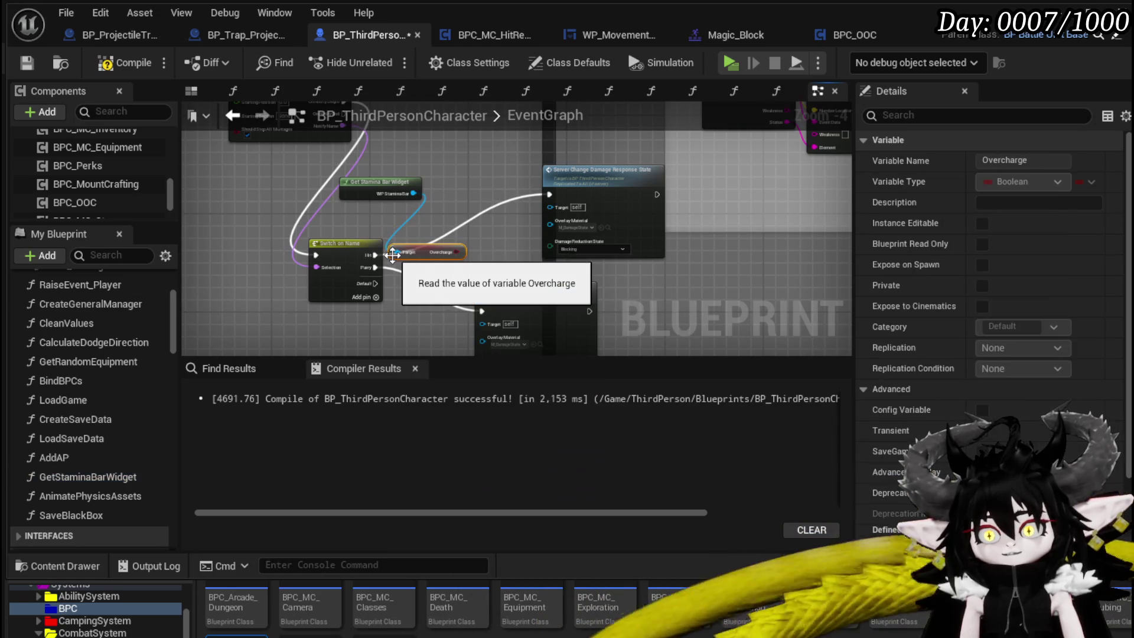
{"action": "scroll", "coordinate": [392, 255], "scroll_direction": "up", "scroll_amount": 3}
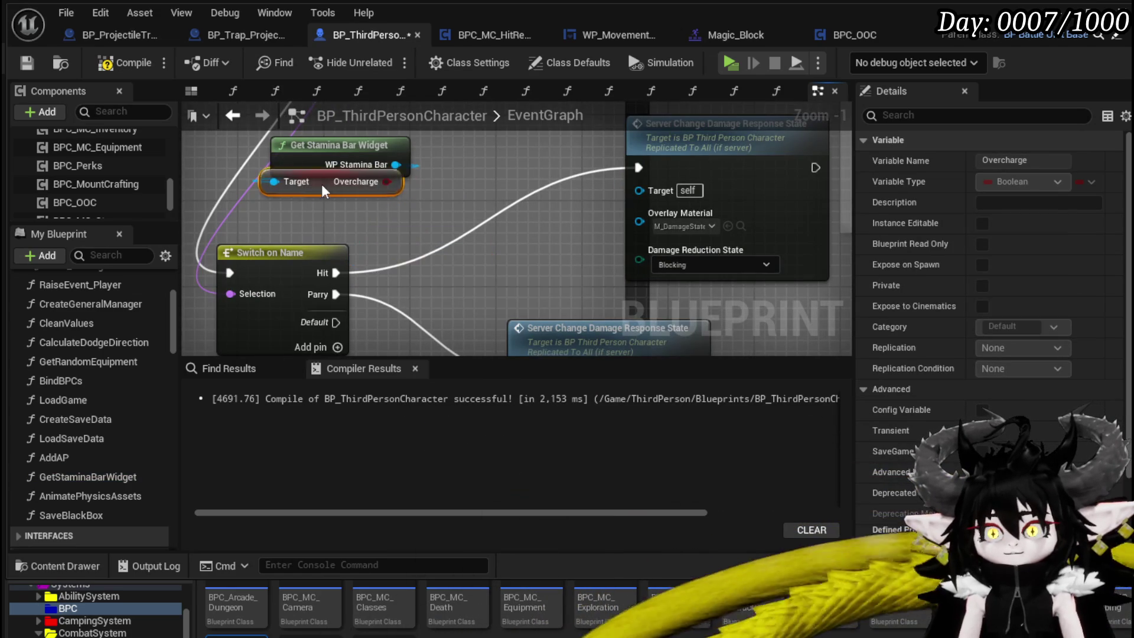
Step: Create a Branch on Overcharge ahead of the damage-response node and save the Blueprint
{"action": "mouse_move", "coordinate": [407, 203]}
{"action": "left_mouse_down"}
{"action": "mouse_move", "coordinate": [455, 154]}
{"action": "mouse_move", "coordinate": [469, 206]}
{"action": "mouse_move", "coordinate": [452, 190]}
{"action": "mouse_move", "coordinate": [493, 267]}
{"action": "left_mouse_up"}
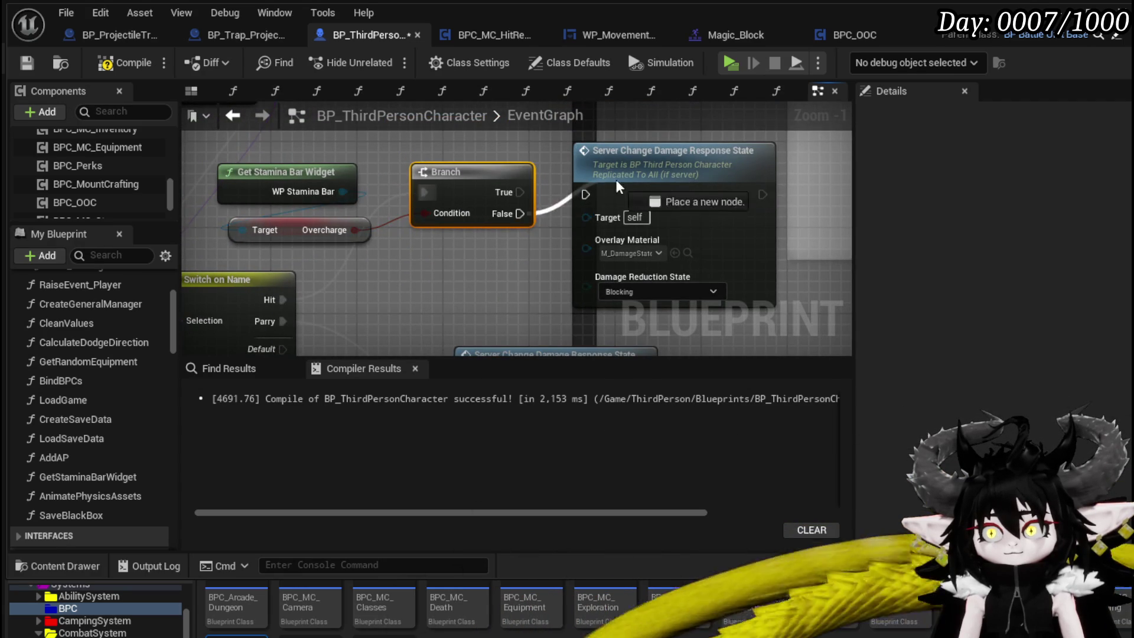
{"action": "mouse_move", "coordinate": [648, 181]}
{"action": "left_mouse_down"}
{"action": "mouse_move", "coordinate": [654, 200]}
{"action": "mouse_move", "coordinate": [679, 203]}
{"action": "left_mouse_up"}
{"action": "left_click_drag", "start_coordinate": [477, 183], "coordinate": [510, 194]}
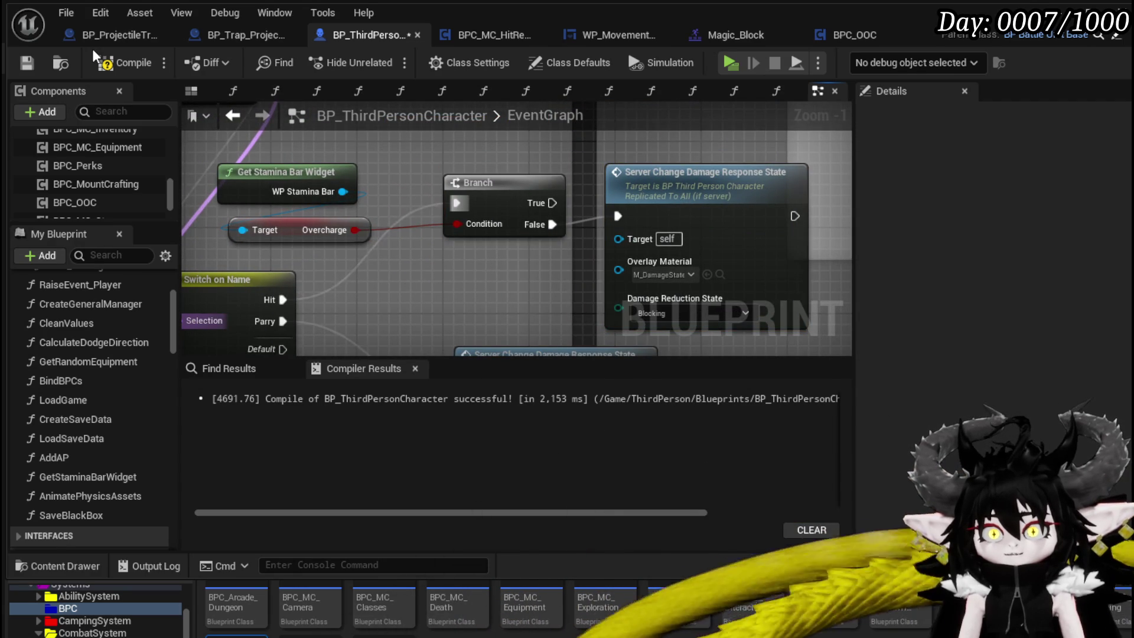
{"action": "left_click", "coordinate": [26, 64]}
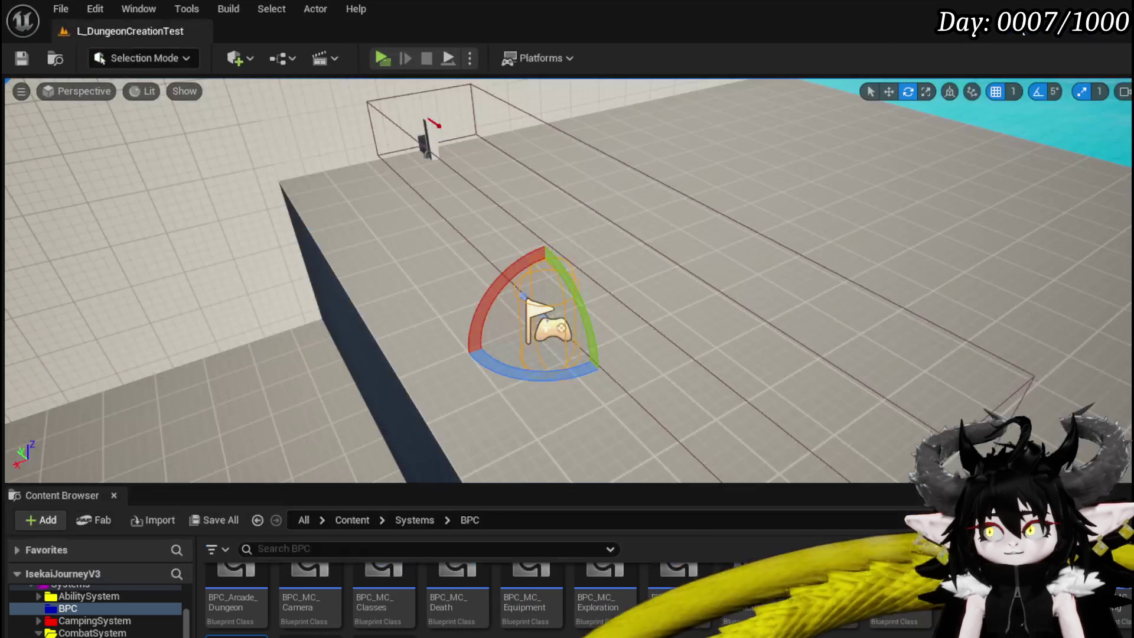
{"action": "left_click", "coordinate": [380, 58]}
{"action": "key", "text": "w"}
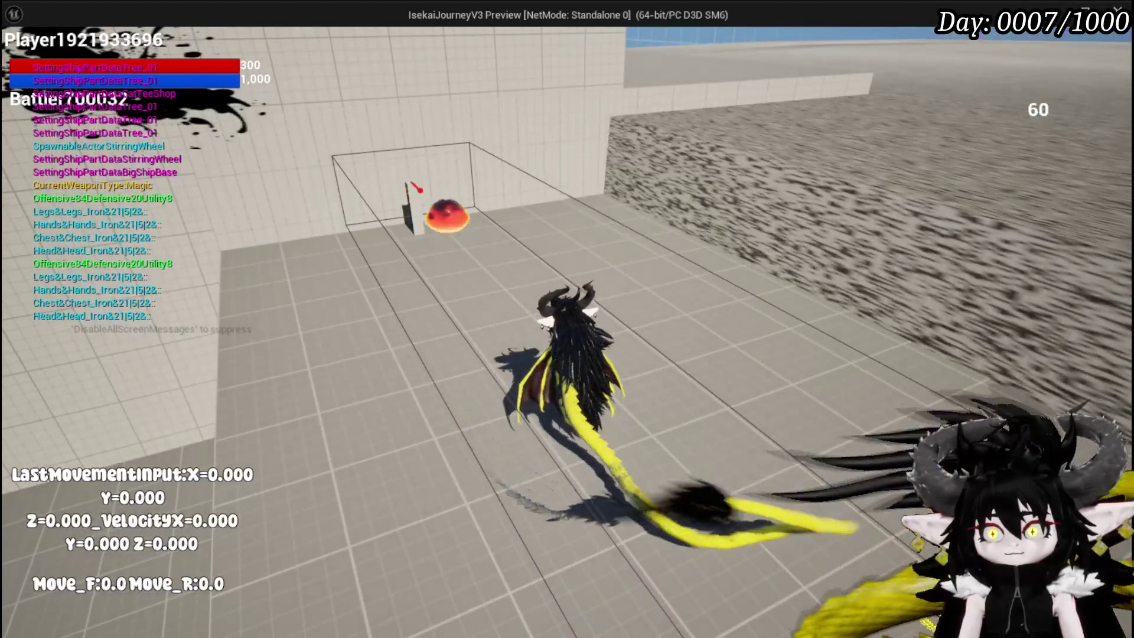
{"action": "left_click", "coordinate": [567, 319]}
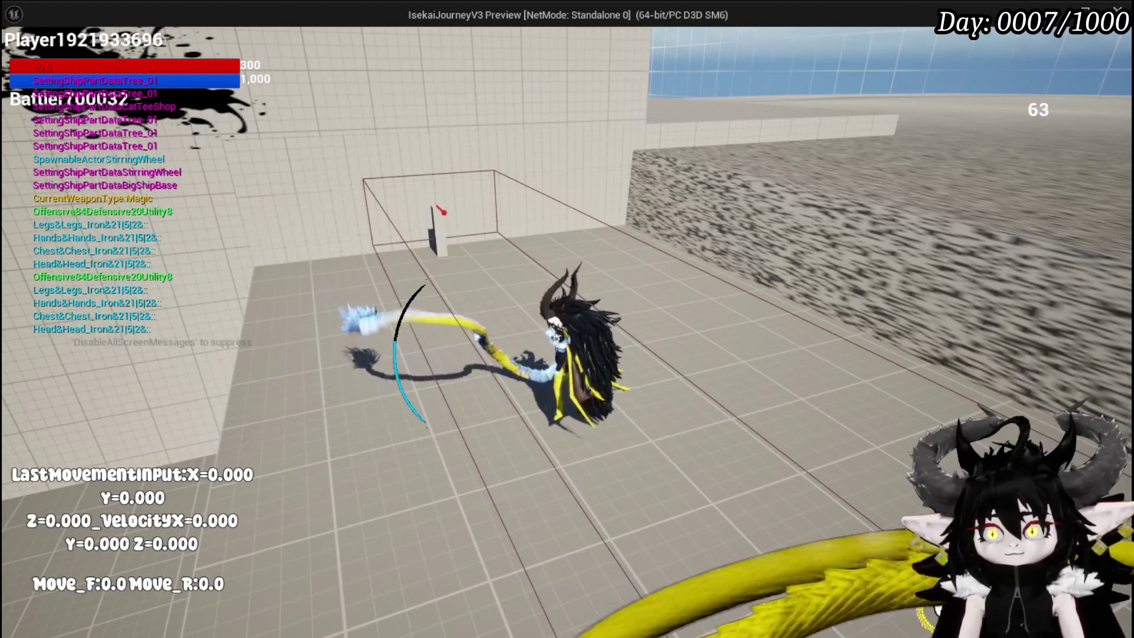
{"action": "left_click", "coordinate": [567, 319]}
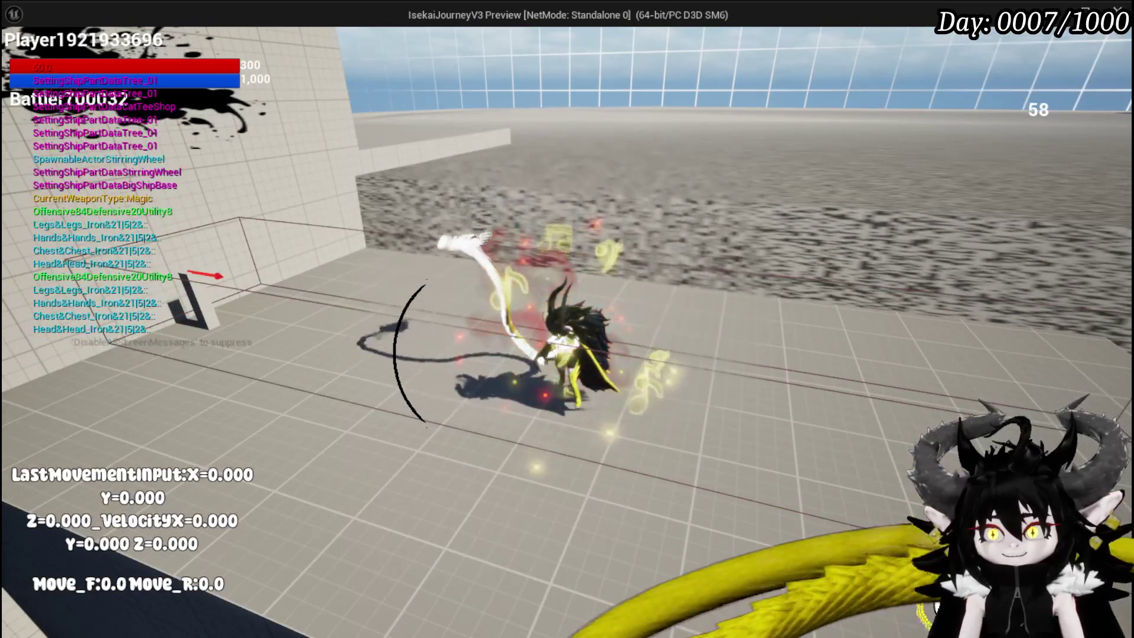
{"action": "key", "text": "Escape"}
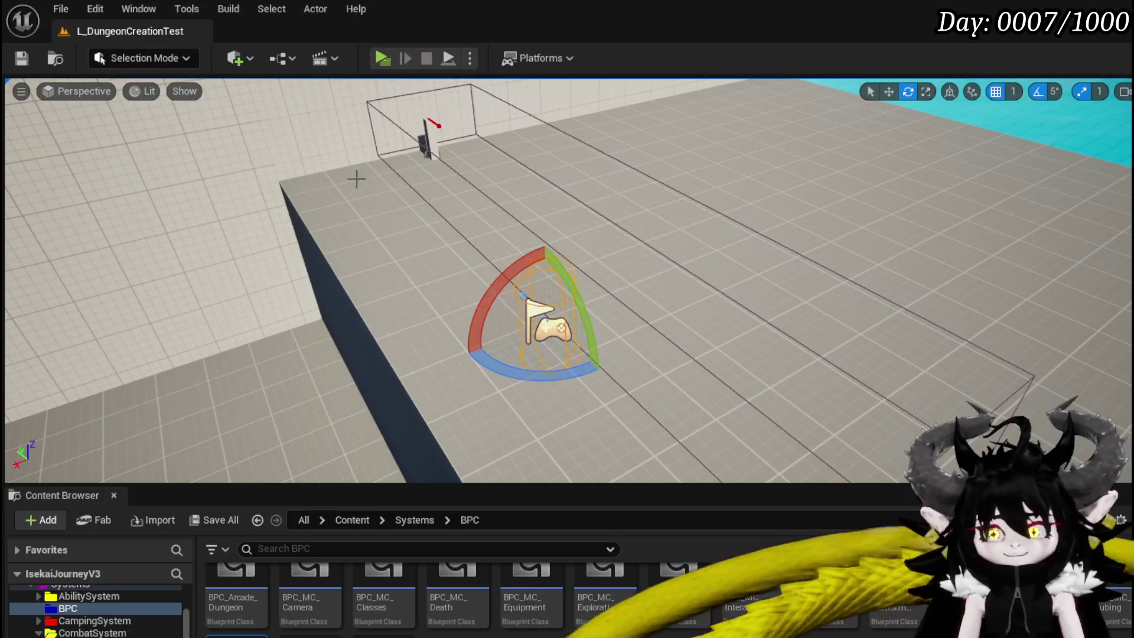
{"action": "left_click", "coordinate": [30, 54]}
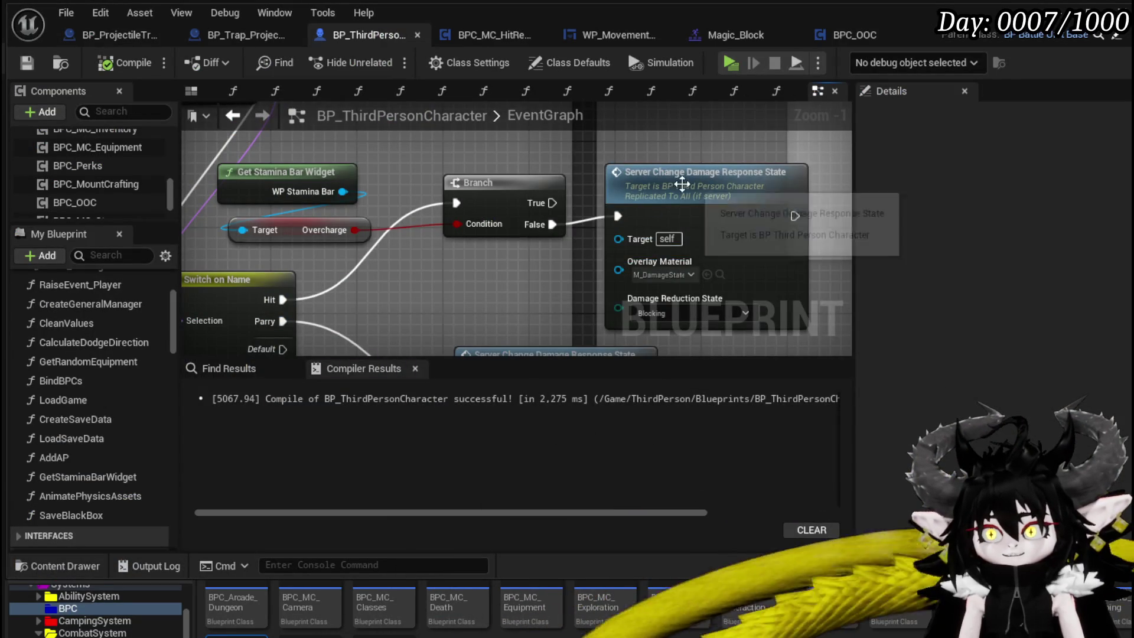
Step: Rearrange the Branch and damage-response nodes to make room after the Branch
{"action": "mouse_move", "coordinate": [679, 177]}
{"action": "left_mouse_down"}
{"action": "mouse_move", "coordinate": [724, 233]}
{"action": "mouse_move", "coordinate": [785, 273]}
{"action": "left_mouse_up"}
{"action": "mouse_move", "coordinate": [509, 242]}
{"action": "left_mouse_down"}
{"action": "mouse_move", "coordinate": [480, 202]}
{"action": "mouse_move", "coordinate": [594, 180]}
{"action": "left_mouse_up"}
{"action": "key", "text": "Escape"}
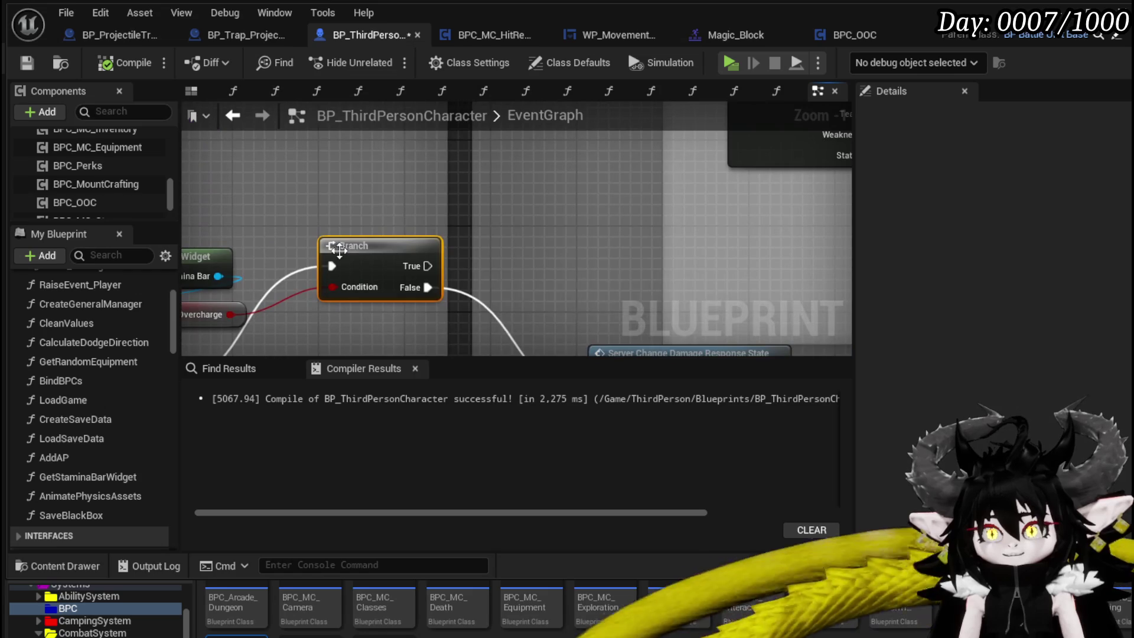
{"action": "left_click_drag", "start_coordinate": [426, 267], "coordinate": [587, 216]}
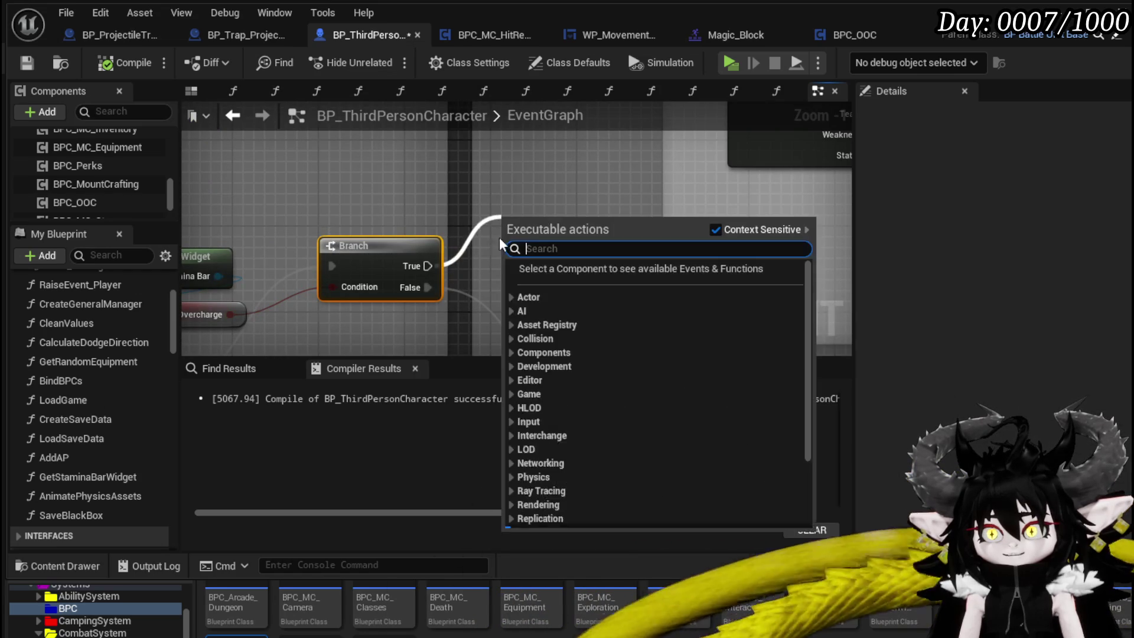
{"action": "key", "text": "Escape"}
{"action": "scroll", "coordinate": [408, 203], "scroll_direction": "down", "scroll_amount": 5}
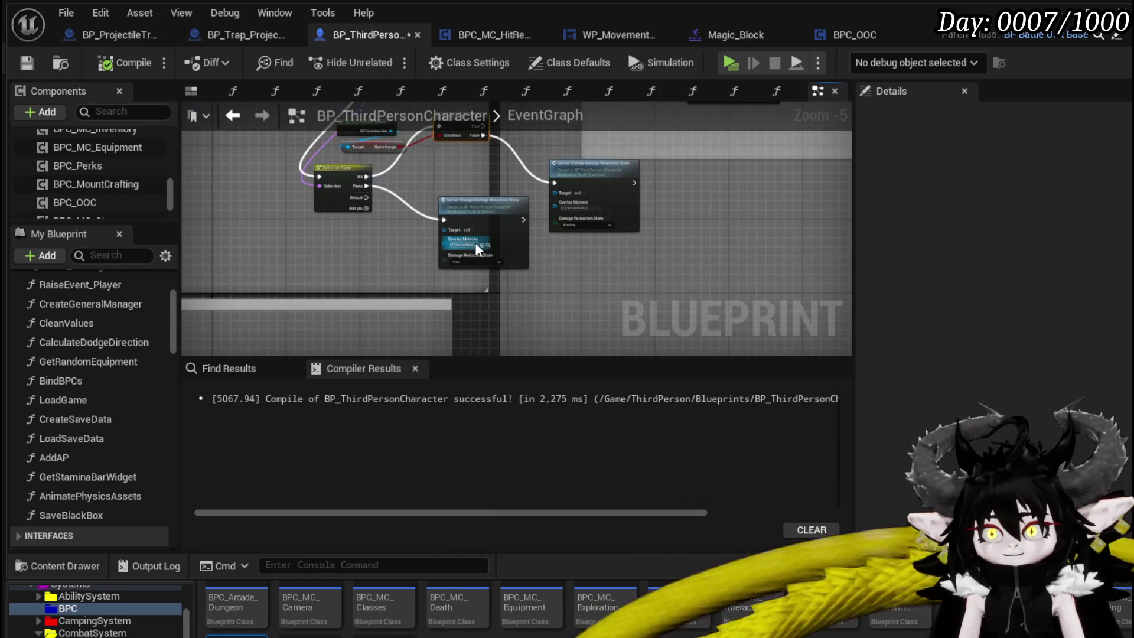
{"action": "left_click_drag", "start_coordinate": [485, 209], "coordinate": [348, 237]}
{"action": "mouse_move", "coordinate": [578, 177]}
{"action": "left_mouse_down"}
{"action": "mouse_move", "coordinate": [481, 178]}
{"action": "mouse_move", "coordinate": [458, 307]}
{"action": "mouse_move", "coordinate": [620, 248]}
{"action": "mouse_move", "coordinate": [897, 200]}
{"action": "left_mouse_up"}
Step: Add Server Change Damage Response State on the Branch's True output, leaving overlay material unset
{"action": "scroll", "coordinate": [476, 281], "scroll_direction": "up", "scroll_amount": 4}
{"action": "mouse_move", "coordinate": [482, 273]}
{"action": "left_mouse_down"}
{"action": "mouse_move", "coordinate": [580, 355]}
{"action": "mouse_move", "coordinate": [749, 290]}
{"action": "mouse_move", "coordinate": [847, 329]}
{"action": "mouse_move", "coordinate": [487, 341]}
{"action": "mouse_move", "coordinate": [356, 218]}
{"action": "mouse_move", "coordinate": [444, 259]}
{"action": "left_mouse_up"}
{"action": "scroll", "coordinate": [355, 218], "scroll_direction": "down", "scroll_amount": 1}
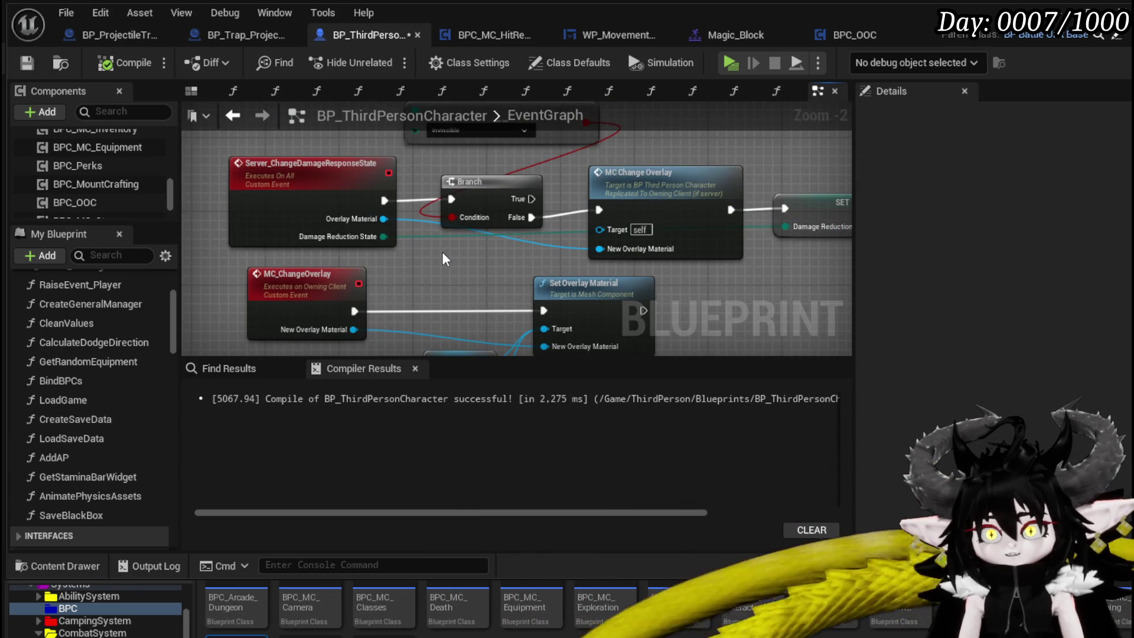
{"action": "scroll", "coordinate": [444, 259], "scroll_direction": "down", "scroll_amount": 2}
{"action": "mouse_move", "coordinate": [601, 249]}
{"action": "left_mouse_down"}
{"action": "mouse_move", "coordinate": [531, 236]}
{"action": "mouse_move", "coordinate": [520, 248]}
{"action": "left_mouse_up"}
{"action": "scroll", "coordinate": [520, 248], "scroll_direction": "up", "scroll_amount": 3}
{"action": "mouse_move", "coordinate": [471, 171]}
{"action": "left_mouse_down"}
{"action": "mouse_move", "coordinate": [460, 260]}
{"action": "mouse_move", "coordinate": [527, 201]}
{"action": "left_mouse_up"}
{"action": "type", "text": "Server da"}
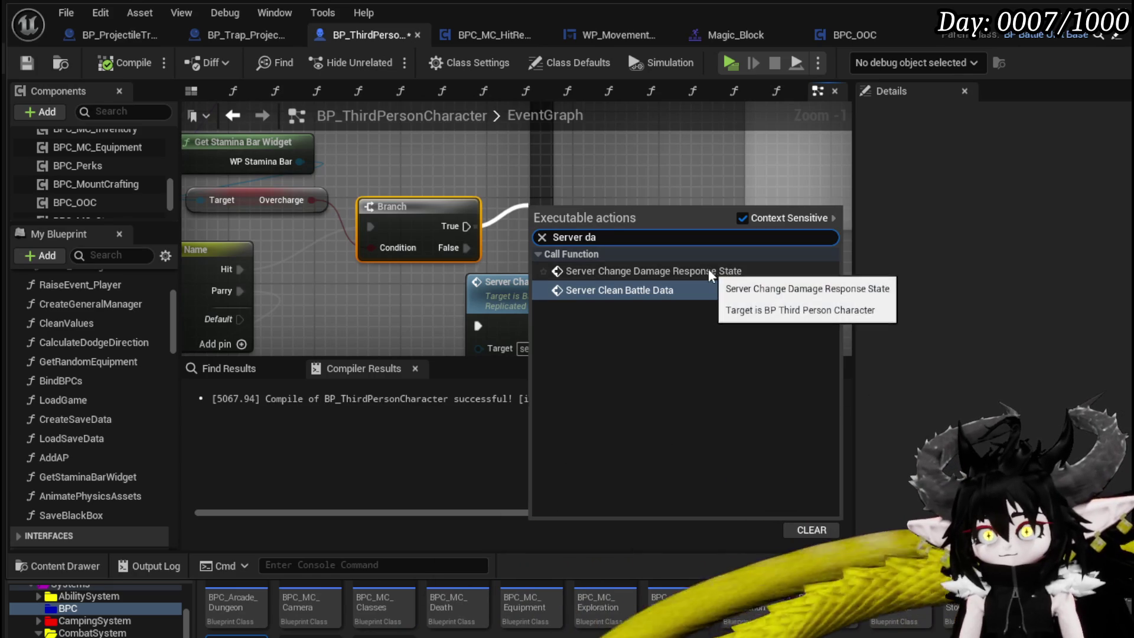
{"action": "left_click", "coordinate": [708, 271]}
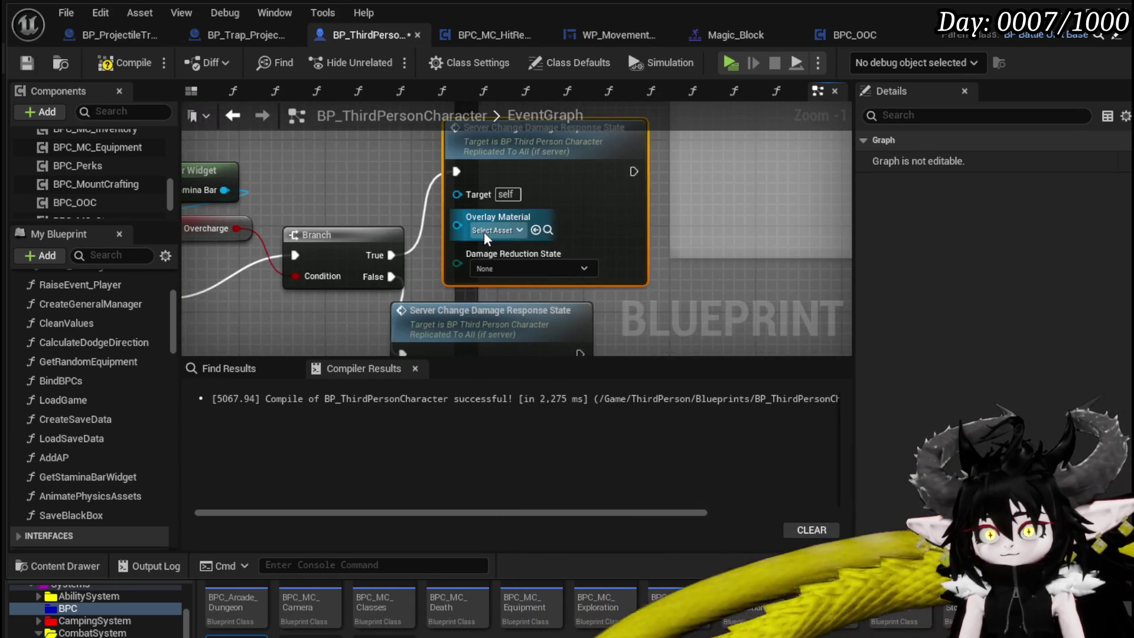
{"action": "left_click", "coordinate": [484, 232]}
{"action": "left_click", "coordinate": [666, 206]}
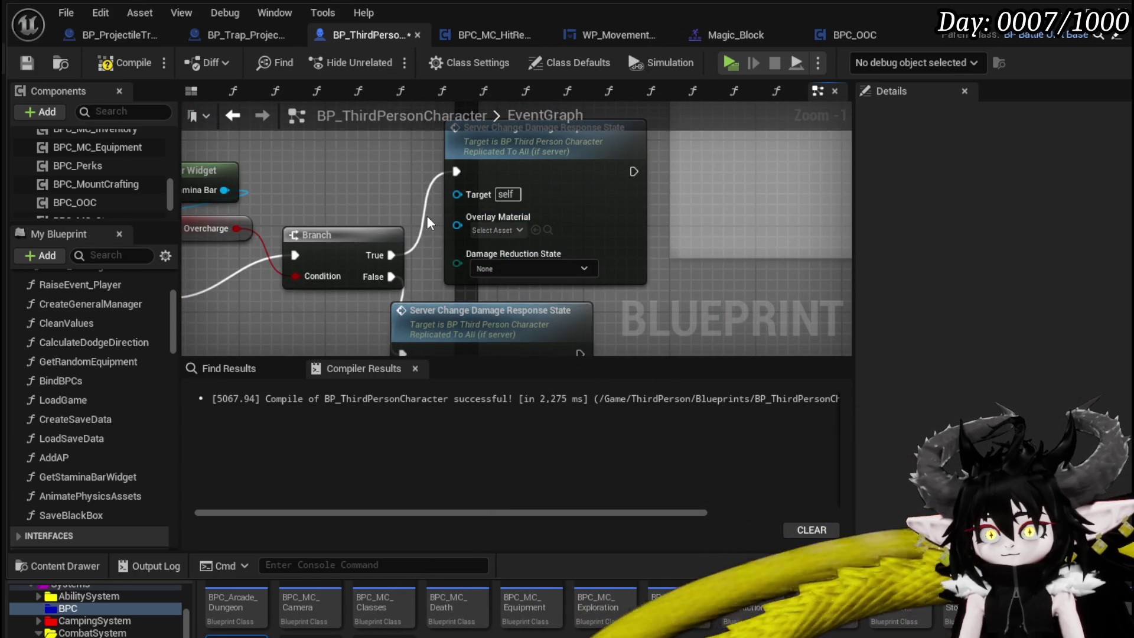
Step: Tidy the Branch and new call, then compile and save BP_ThirdPersonCharacter
{"action": "left_click_drag", "start_coordinate": [384, 234], "coordinate": [287, 255]}
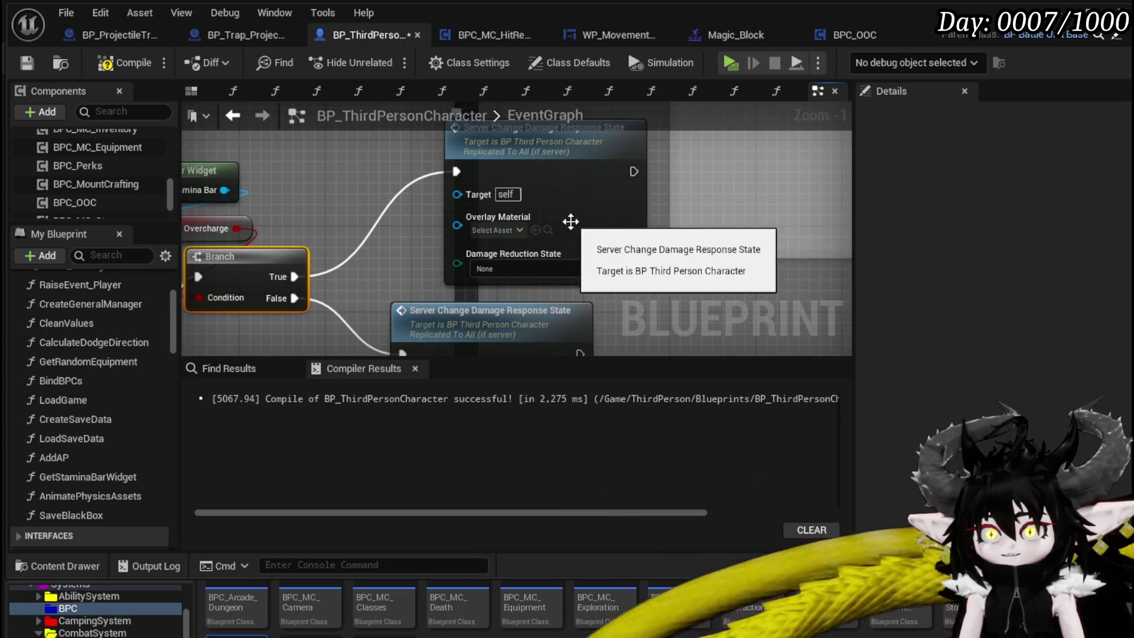
{"action": "left_click_drag", "start_coordinate": [569, 226], "coordinate": [547, 226]}
{"action": "scroll", "coordinate": [606, 249], "scroll_direction": "down", "scroll_amount": 3}
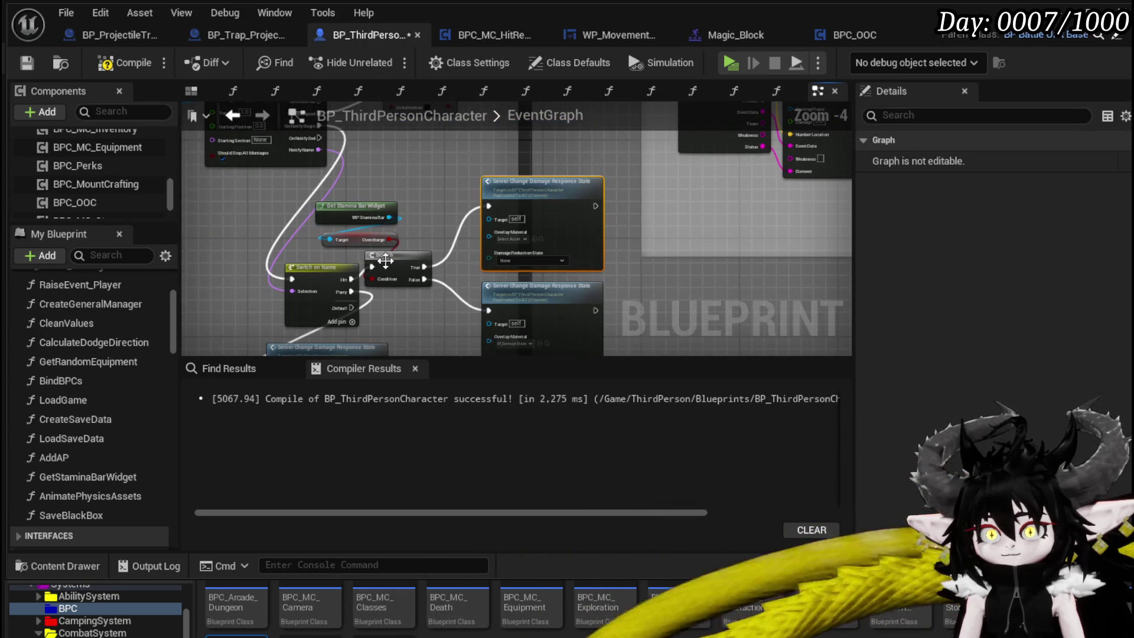
{"action": "left_click", "coordinate": [409, 259]}
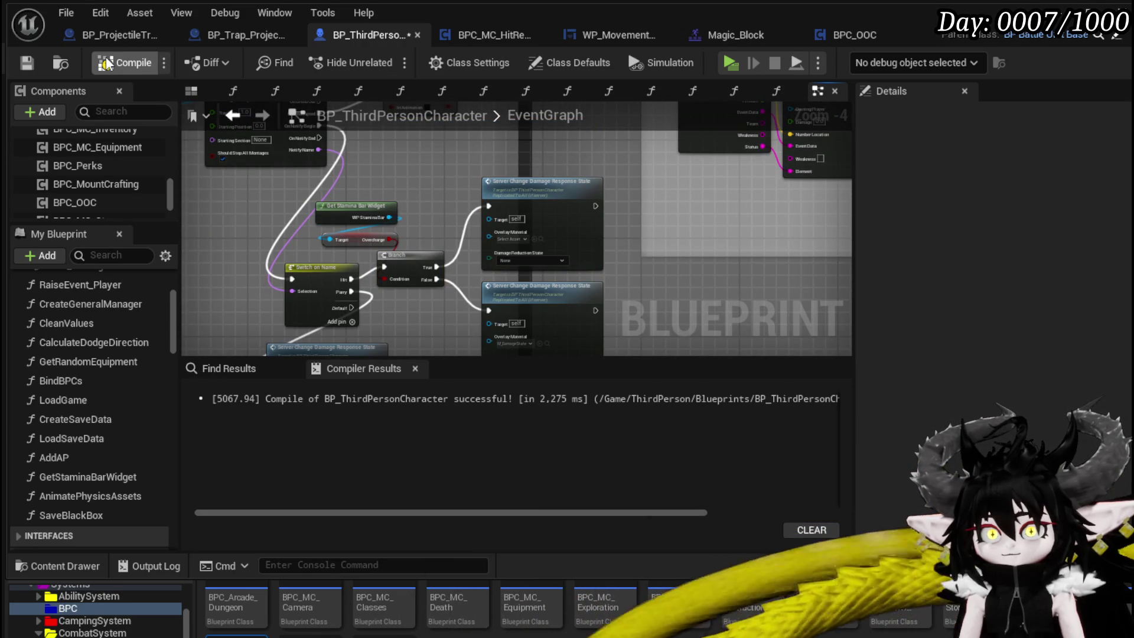
{"action": "left_click", "coordinate": [31, 63]}
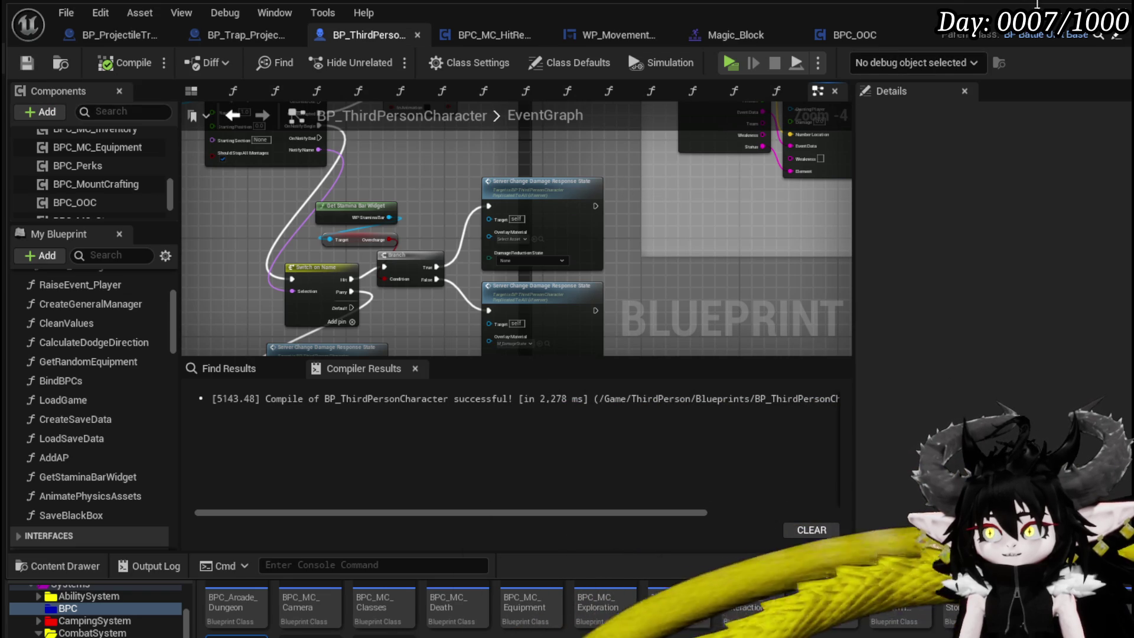
{"action": "key", "text": "alt+Tab"}
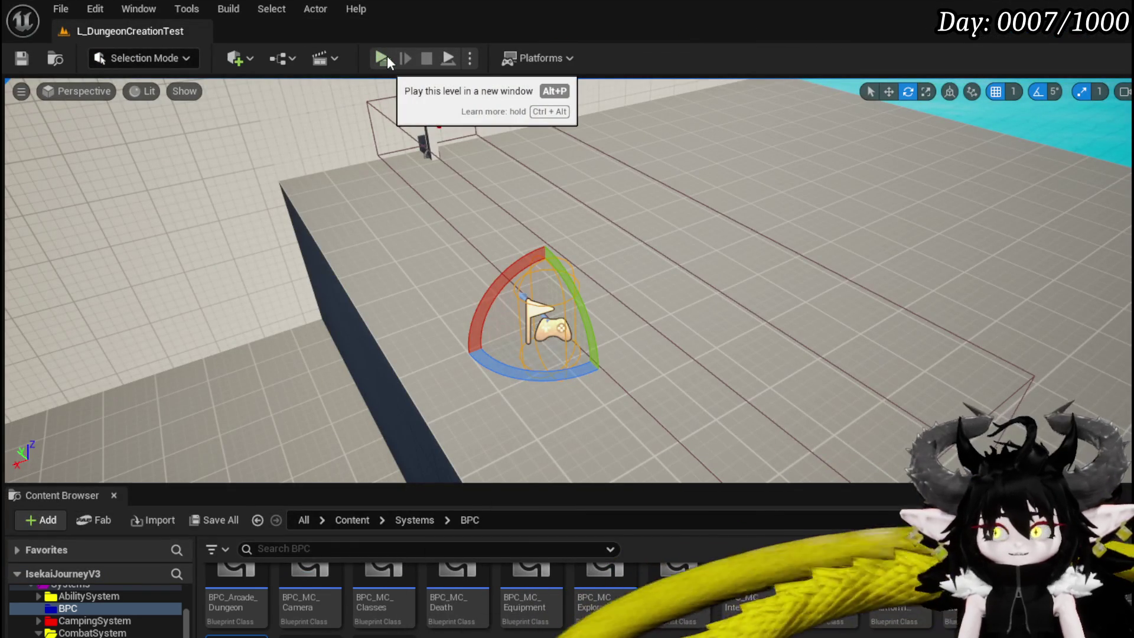
Step: Play-test the level, running the character around the arena with WASD
{"action": "key", "text": "d"}
{"action": "key", "text": "w"}
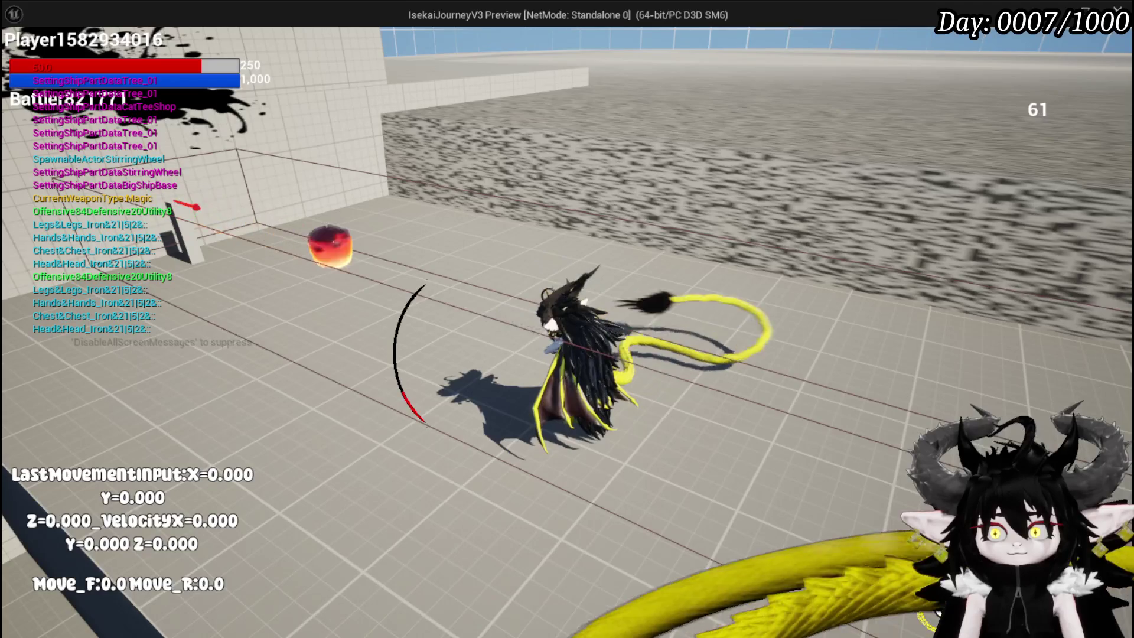
{"action": "key", "text": "a"}
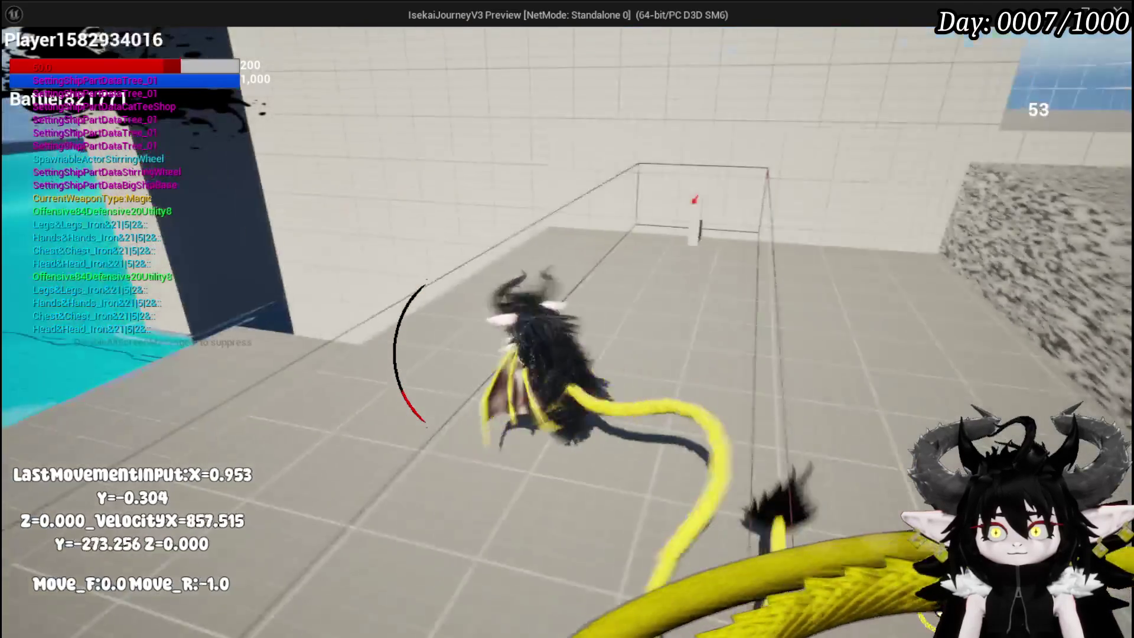
{"action": "key", "text": "s"}
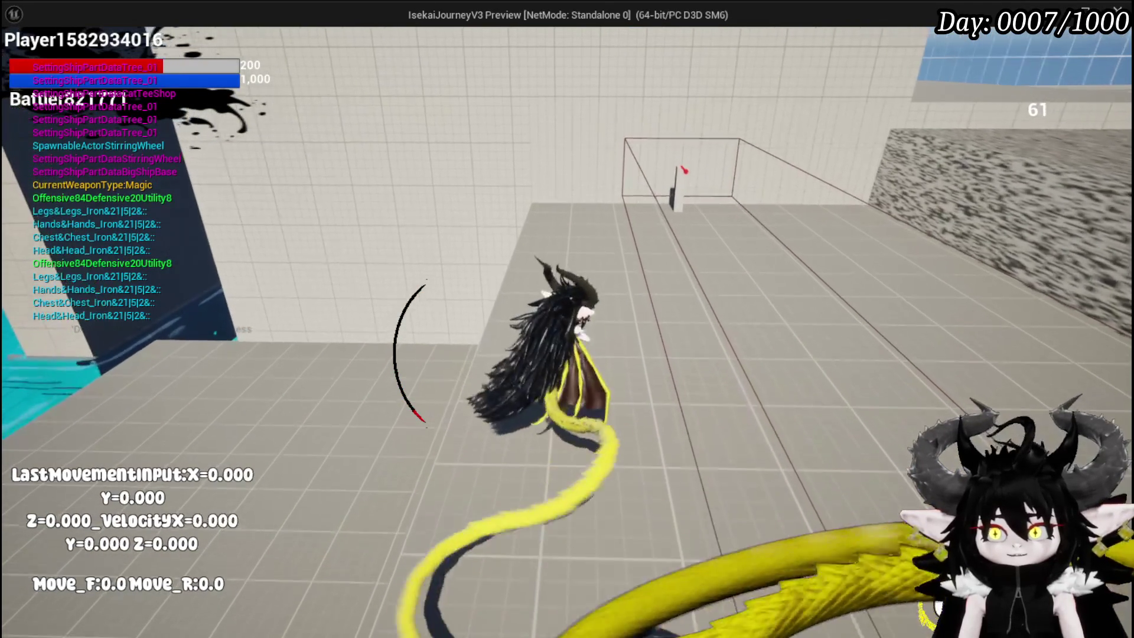
Step: Stop the session, save the level and return to the character Blueprint
{"action": "key", "text": "Escape"}
{"action": "left_click", "coordinate": [29, 57]}
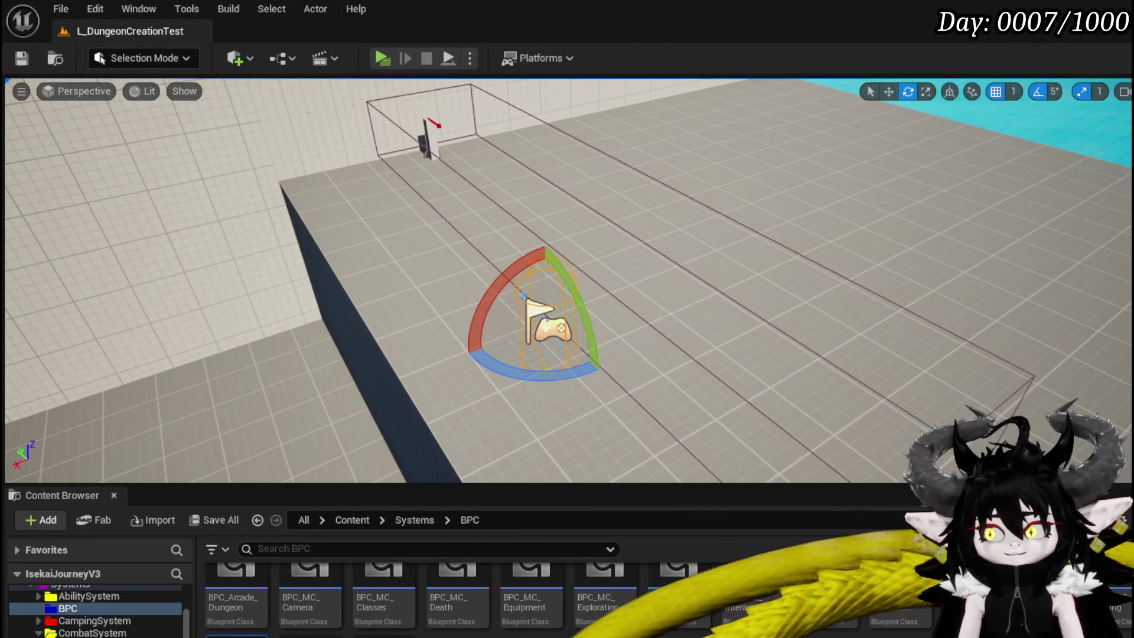
{"action": "key", "text": "alt+Tab"}
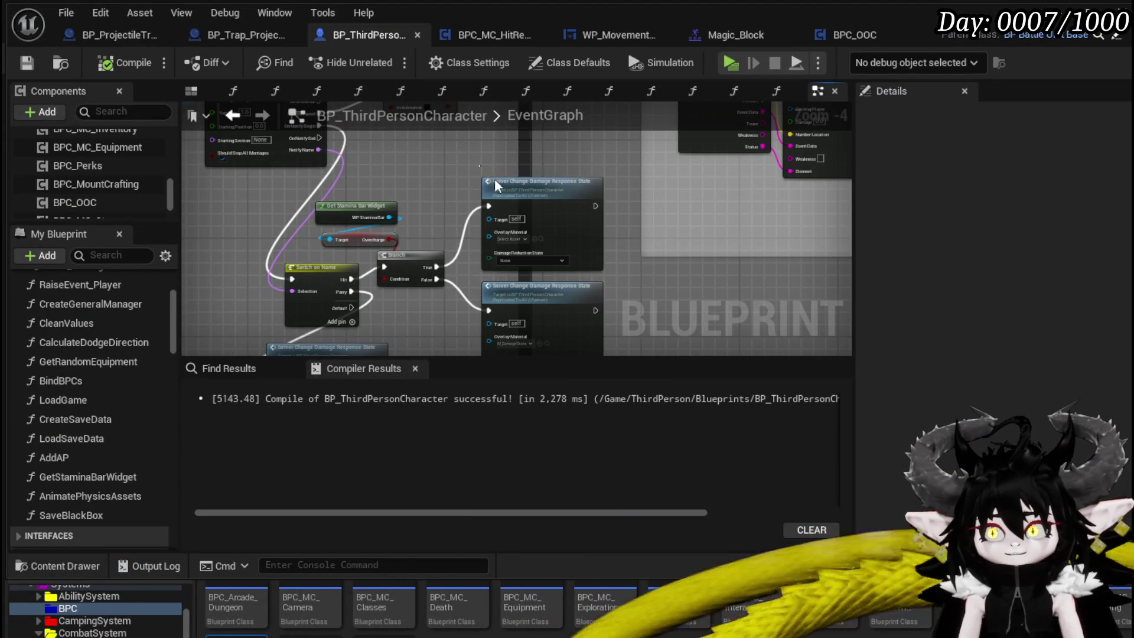
Step: Delete the damage-response call node from the Branch's True path
{"action": "left_click", "coordinate": [509, 189]}
{"action": "left_click_drag", "start_coordinate": [516, 186], "coordinate": [519, 173]}
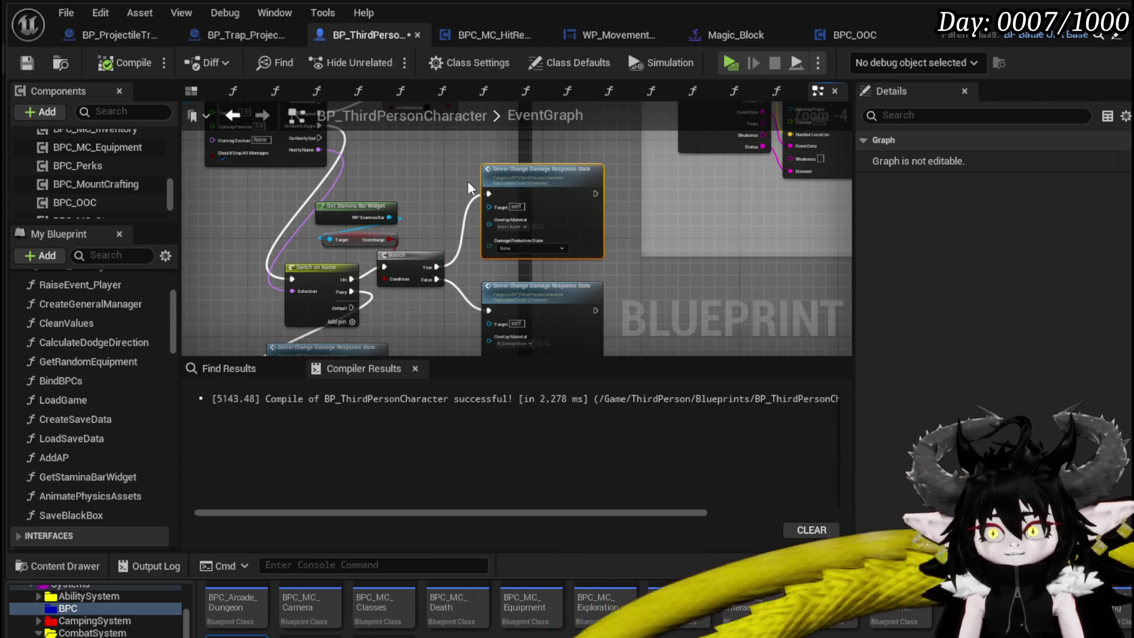
{"action": "key", "text": "Delete"}
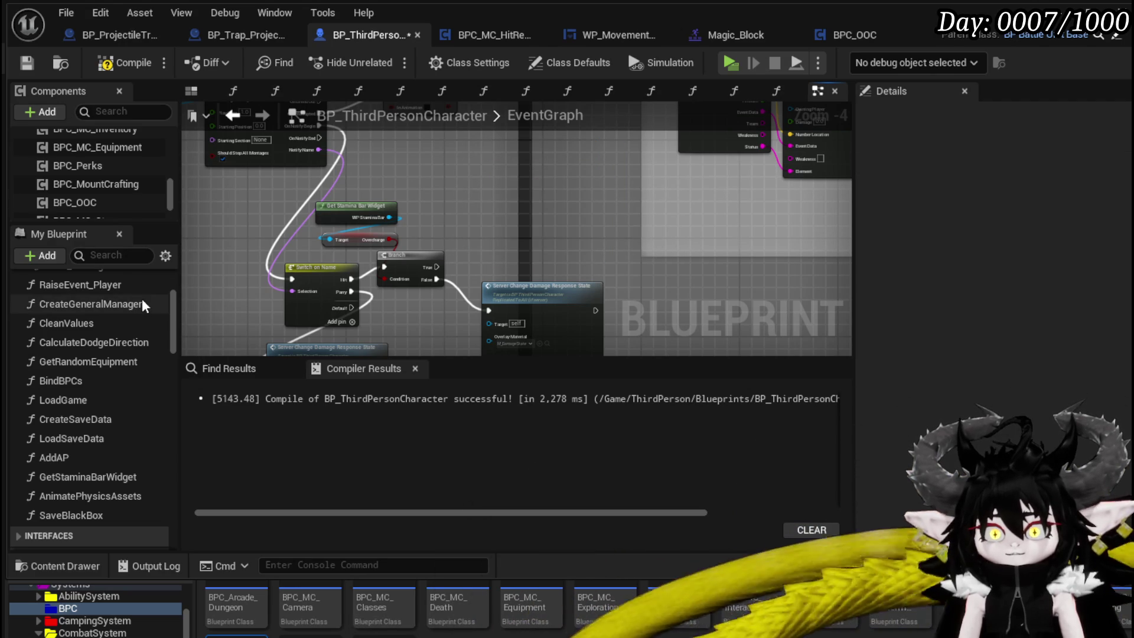
{"action": "scroll", "coordinate": [90, 208], "scroll_direction": "down", "scroll_amount": 3}
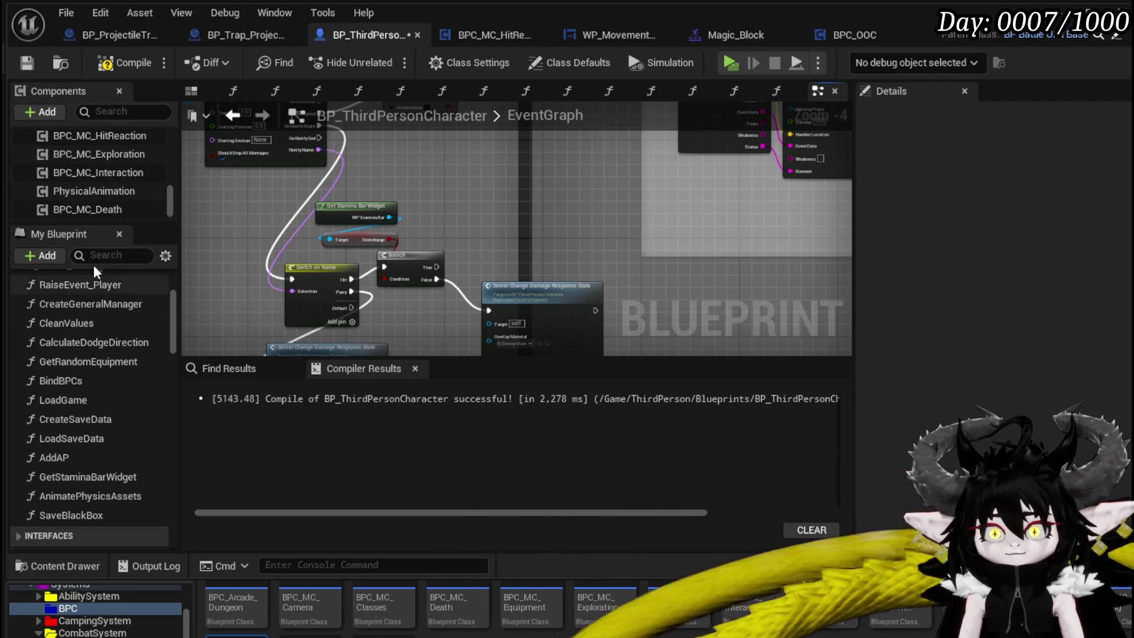
{"action": "scroll", "coordinate": [95, 194], "scroll_direction": "down", "scroll_amount": 3}
Step: Add a BPC_OOC End Block call, wire Branch True to it, and compile
{"action": "mouse_move", "coordinate": [95, 154]}
{"action": "left_mouse_down"}
{"action": "mouse_move", "coordinate": [478, 208]}
{"action": "mouse_move", "coordinate": [437, 181]}
{"action": "mouse_move", "coordinate": [489, 218]}
{"action": "left_mouse_up"}
{"action": "type", "text": "endbl"}
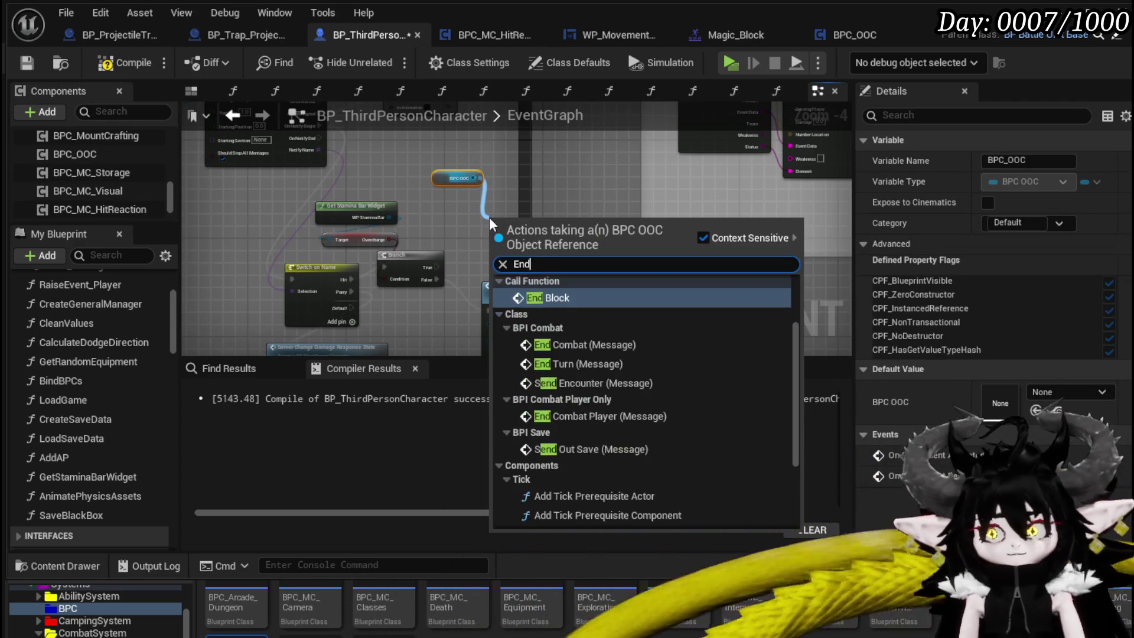
{"action": "key", "text": "Return"}
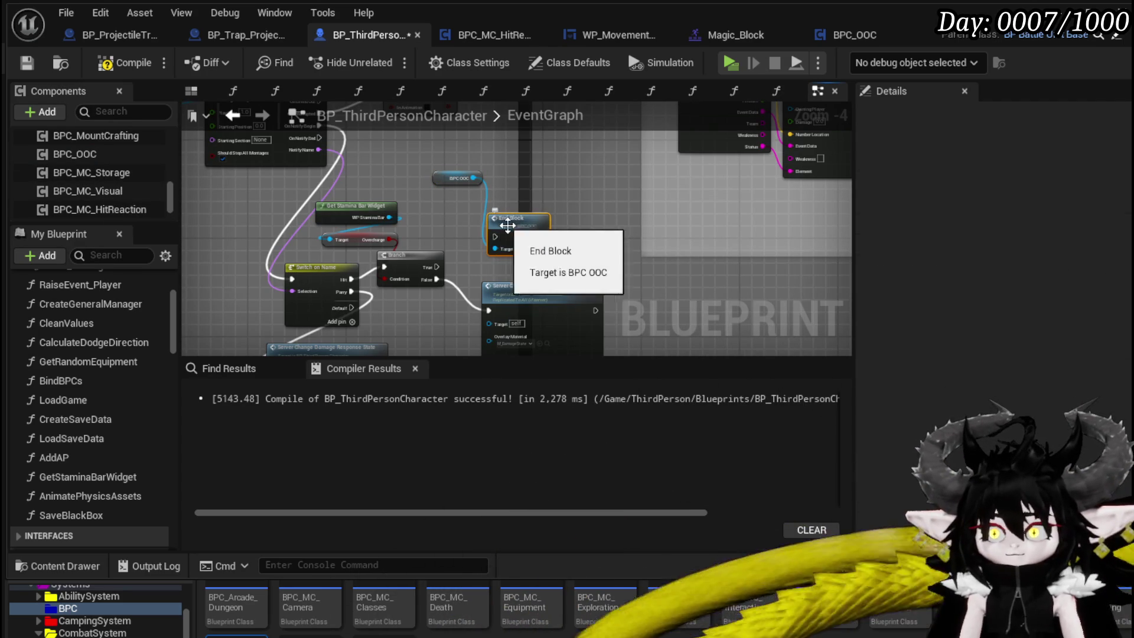
{"action": "mouse_move", "coordinate": [505, 223]}
{"action": "left_mouse_down"}
{"action": "mouse_move", "coordinate": [497, 235]}
{"action": "mouse_move", "coordinate": [483, 215]}
{"action": "left_mouse_up"}
{"action": "key", "text": "Escape"}
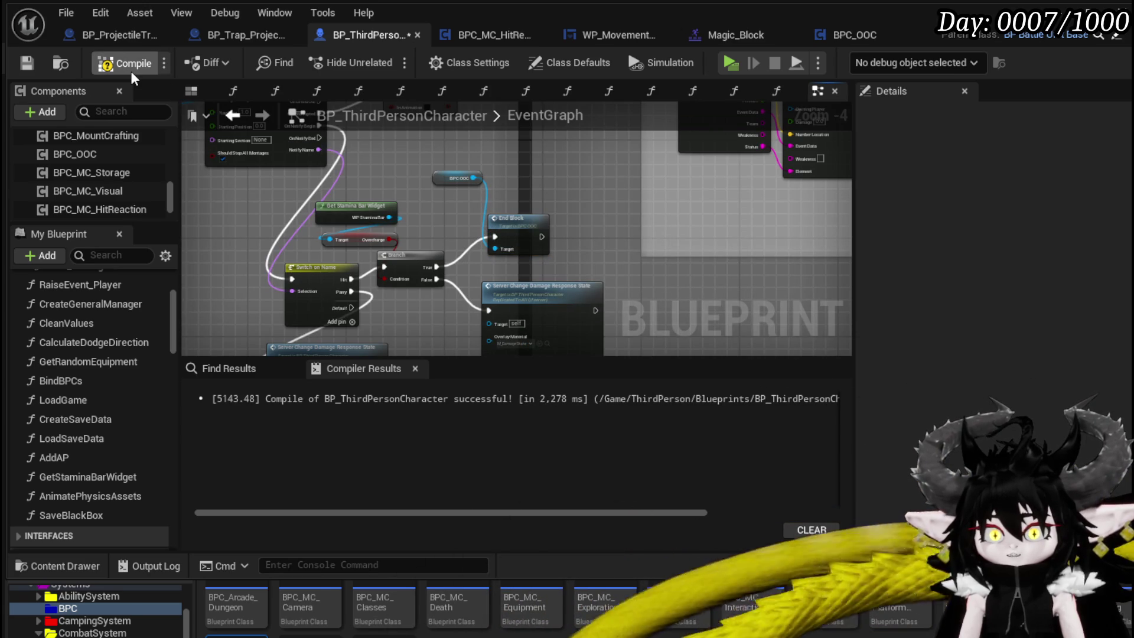
{"action": "left_click", "coordinate": [26, 63]}
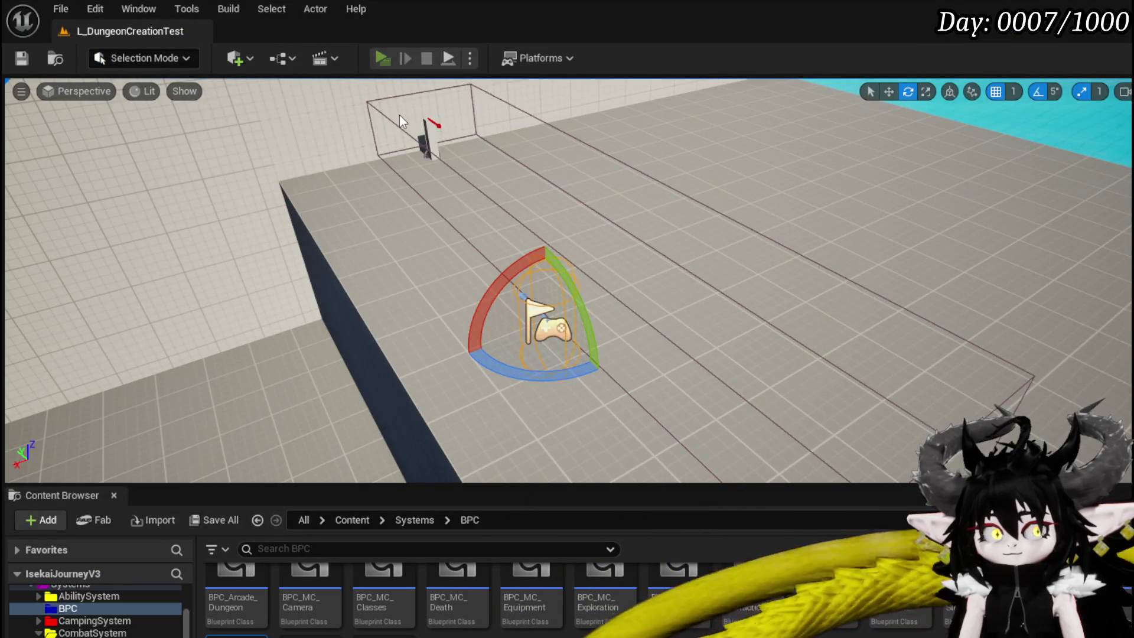
Step: Play-test the level by running the character forward, then stop and save the changed assets
{"action": "key", "text": "alt+p"}
{"action": "key", "text": "w"}
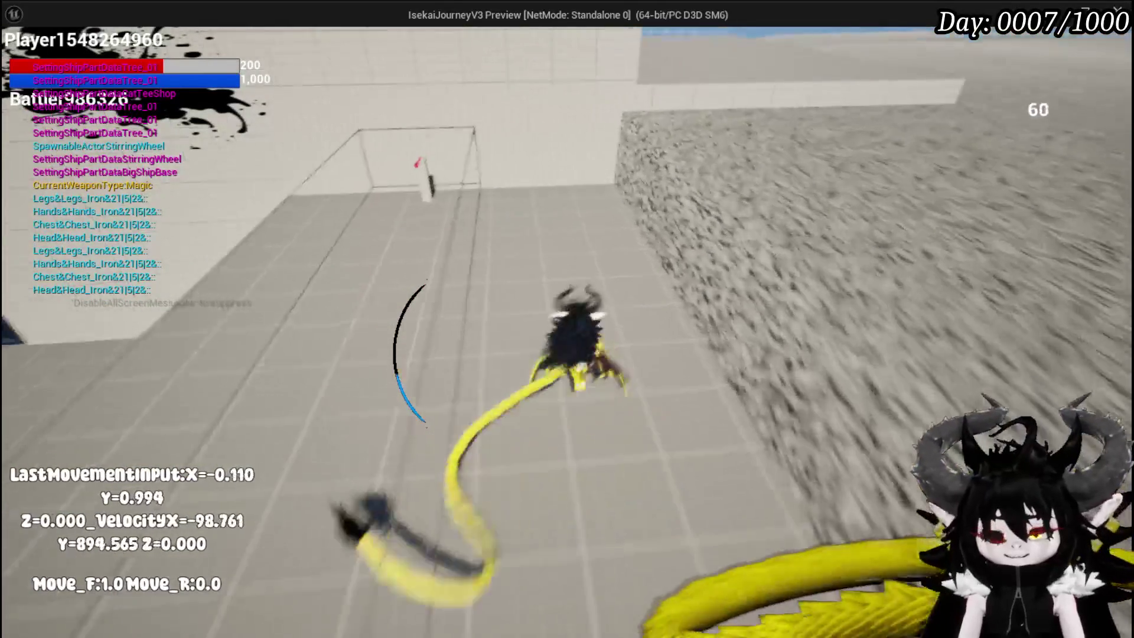
{"action": "key", "text": "Escape"}
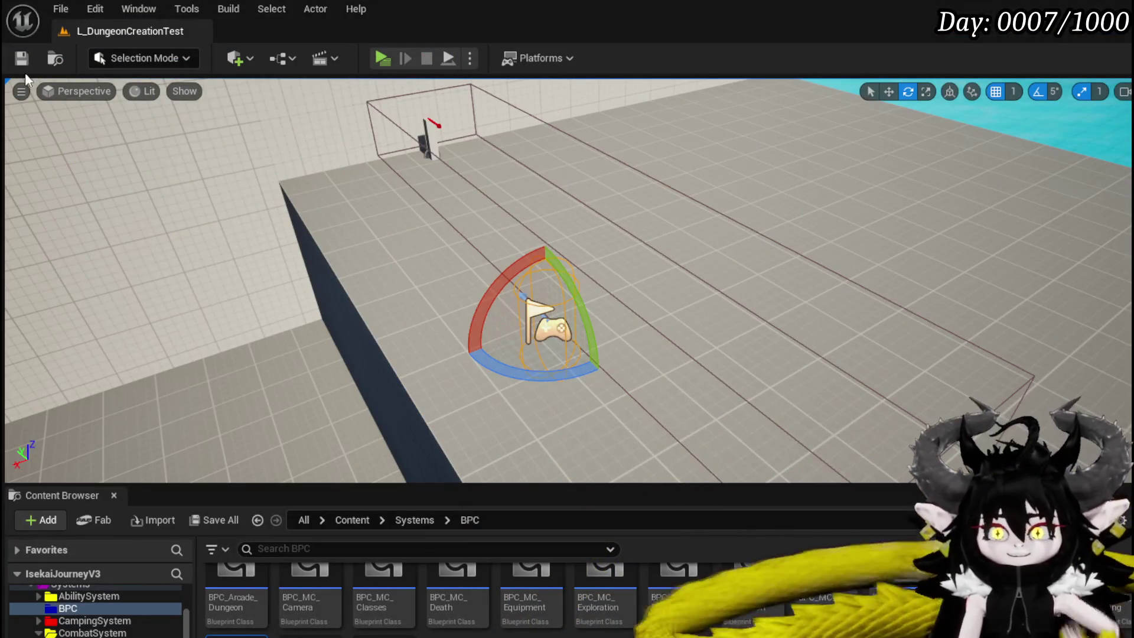
{"action": "left_click", "coordinate": [20, 59]}
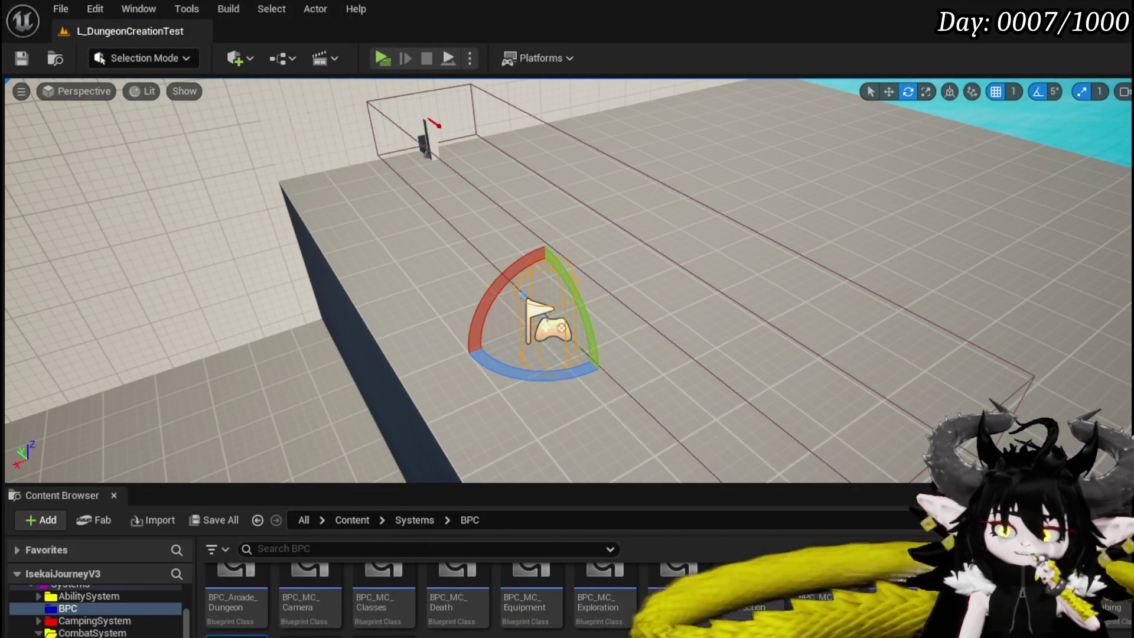
Step: Survey the character event graph, including the red comment block and the HitReset logic
{"action": "key", "text": "alt+Tab"}
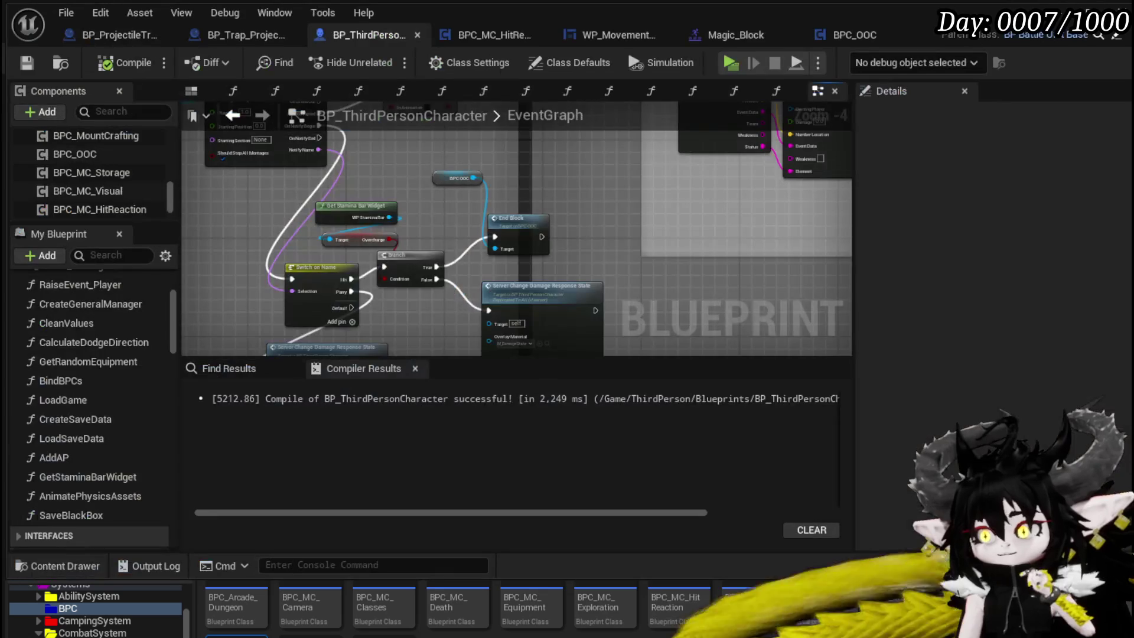
{"action": "scroll", "coordinate": [503, 227], "scroll_direction": "down", "scroll_amount": 2}
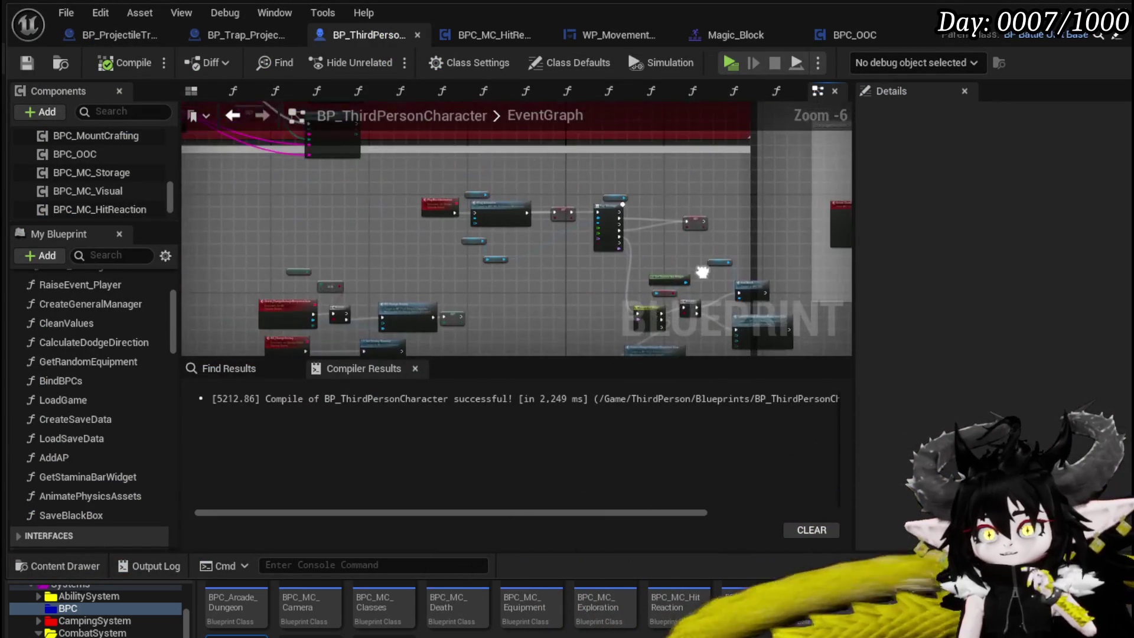
{"action": "left_click_drag", "start_coordinate": [481, 239], "coordinate": [512, 178]}
{"action": "left_click_drag", "start_coordinate": [398, 184], "coordinate": [565, 311]}
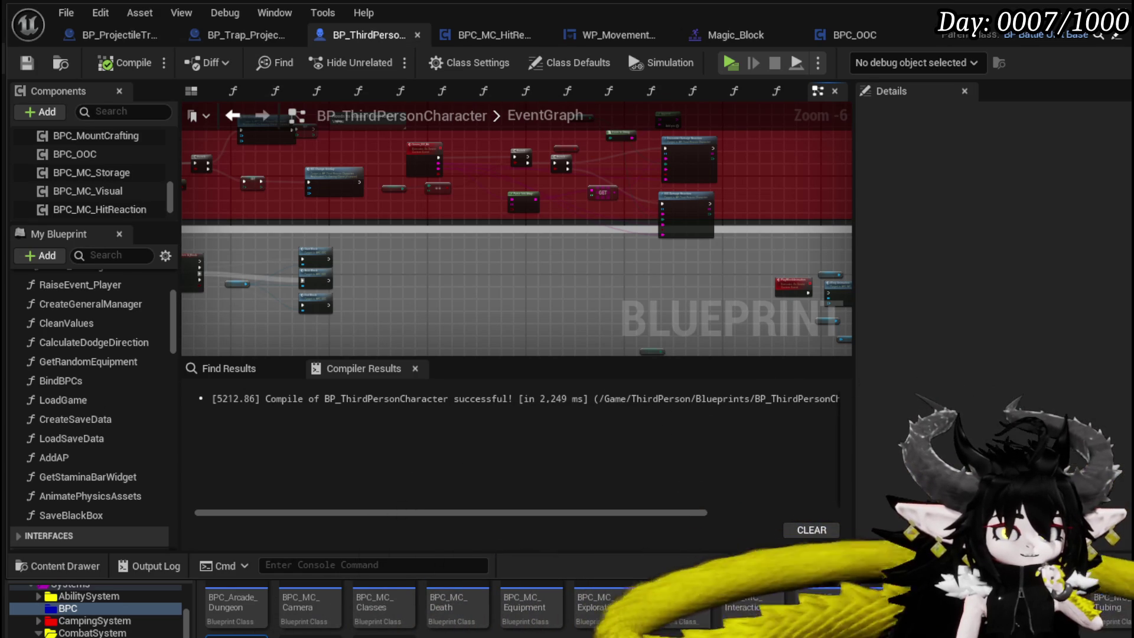
{"action": "scroll", "coordinate": [428, 256], "scroll_direction": "up", "scroll_amount": 3}
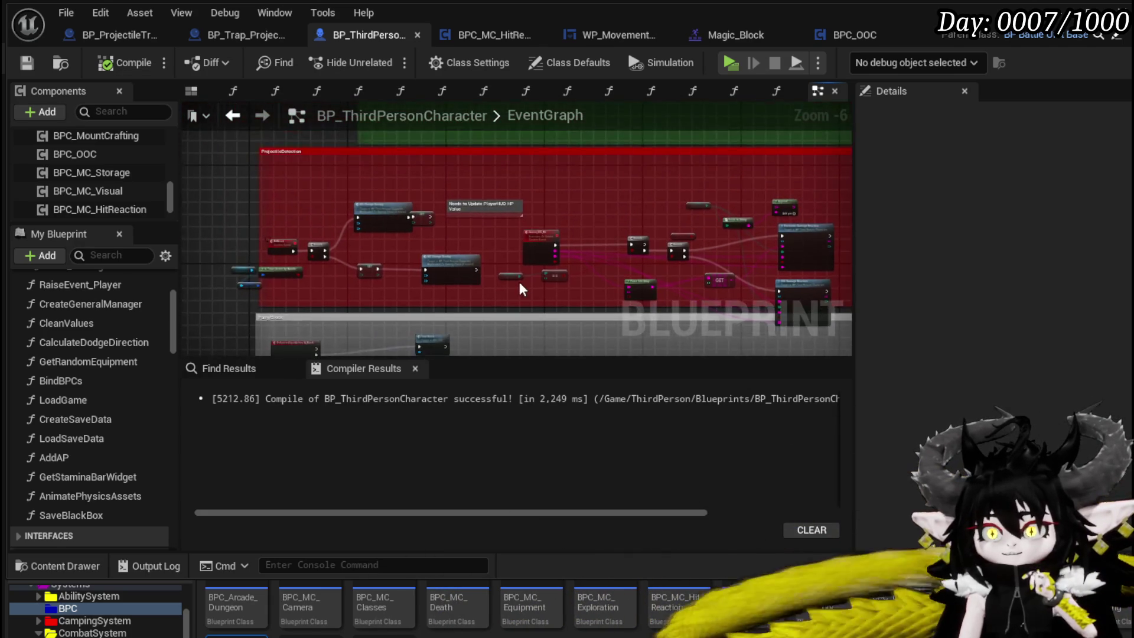
{"action": "mouse_move", "coordinate": [633, 199]}
{"action": "left_mouse_down"}
{"action": "mouse_move", "coordinate": [702, 219]}
{"action": "mouse_move", "coordinate": [650, 260]}
{"action": "mouse_move", "coordinate": [579, 284]}
{"action": "mouse_move", "coordinate": [620, 302]}
{"action": "mouse_move", "coordinate": [713, 218]}
{"action": "left_mouse_up"}
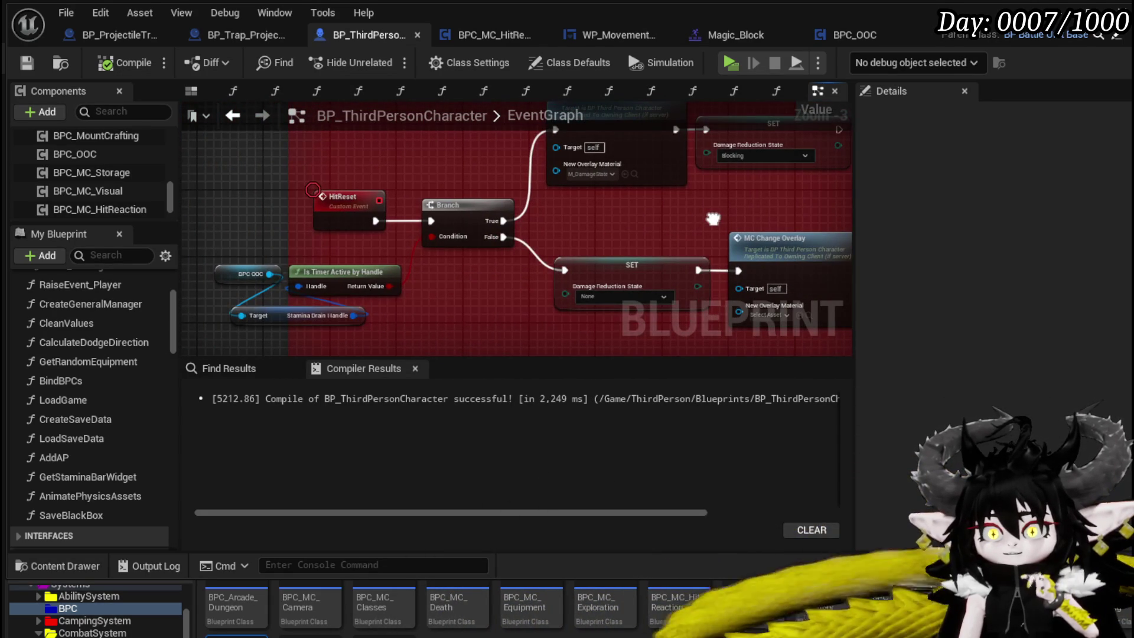
{"action": "scroll", "coordinate": [713, 218], "scroll_direction": "down", "scroll_amount": 3}
{"action": "mouse_move", "coordinate": [480, 330]}
{"action": "left_mouse_down"}
{"action": "mouse_move", "coordinate": [480, 265]}
{"action": "mouse_move", "coordinate": [237, 191]}
{"action": "left_mouse_up"}
Step: Delete the Wing Animation call and its target from the block-animation logic, then recompile
{"action": "scroll", "coordinate": [437, 231], "scroll_direction": "up", "scroll_amount": 3}
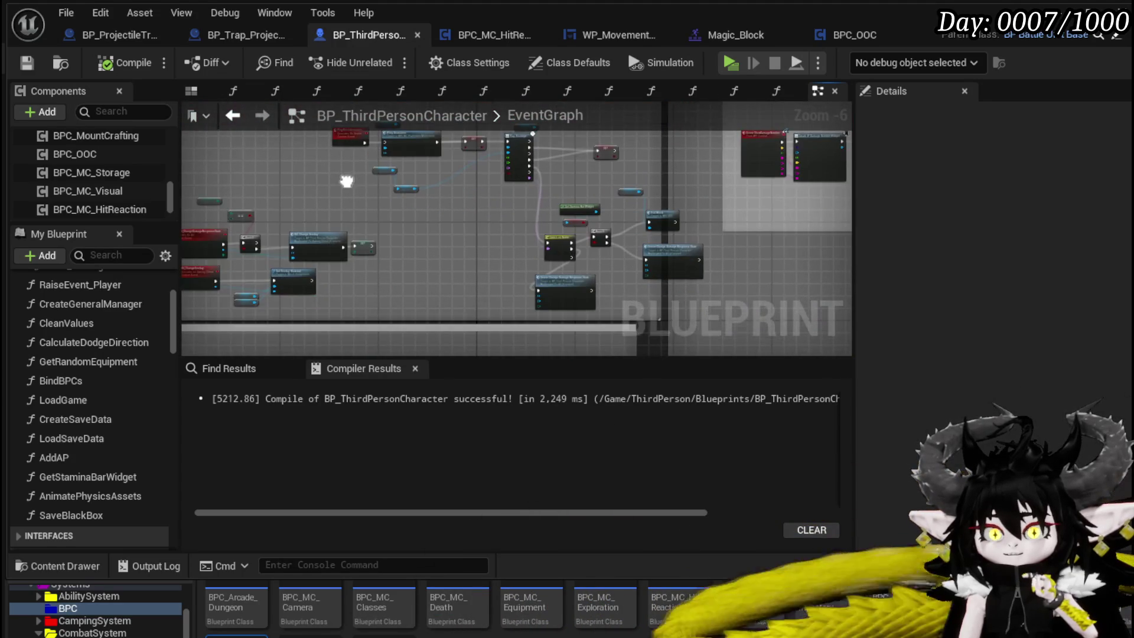
{"action": "mouse_move", "coordinate": [389, 193]}
{"action": "left_mouse_down"}
{"action": "mouse_move", "coordinate": [394, 306]}
{"action": "mouse_move", "coordinate": [378, 201]}
{"action": "left_mouse_up"}
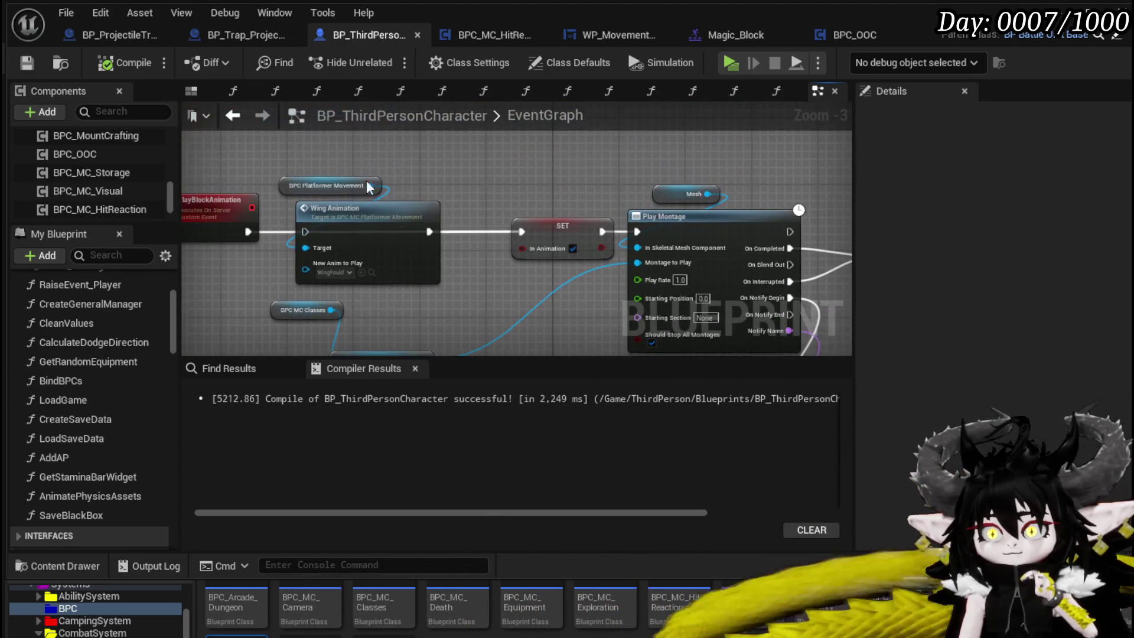
{"action": "key", "text": "Delete"}
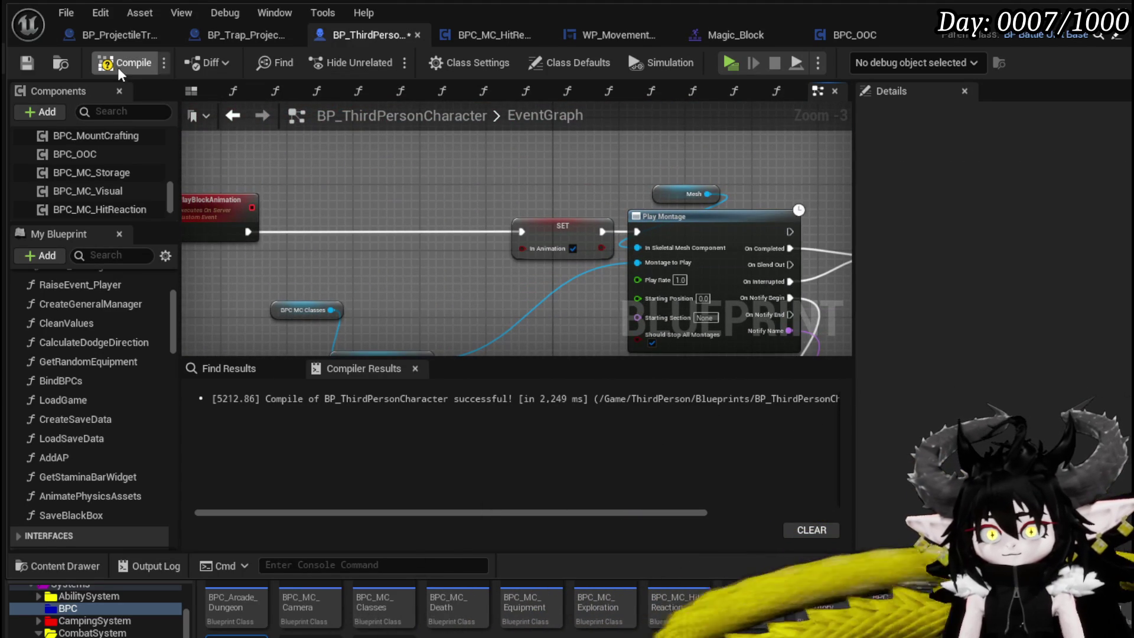
{"action": "left_click", "coordinate": [26, 65]}
{"action": "scroll", "coordinate": [456, 266], "scroll_direction": "down", "scroll_amount": 3}
{"action": "scroll", "coordinate": [262, 196], "scroll_direction": "up", "scroll_amount": 3}
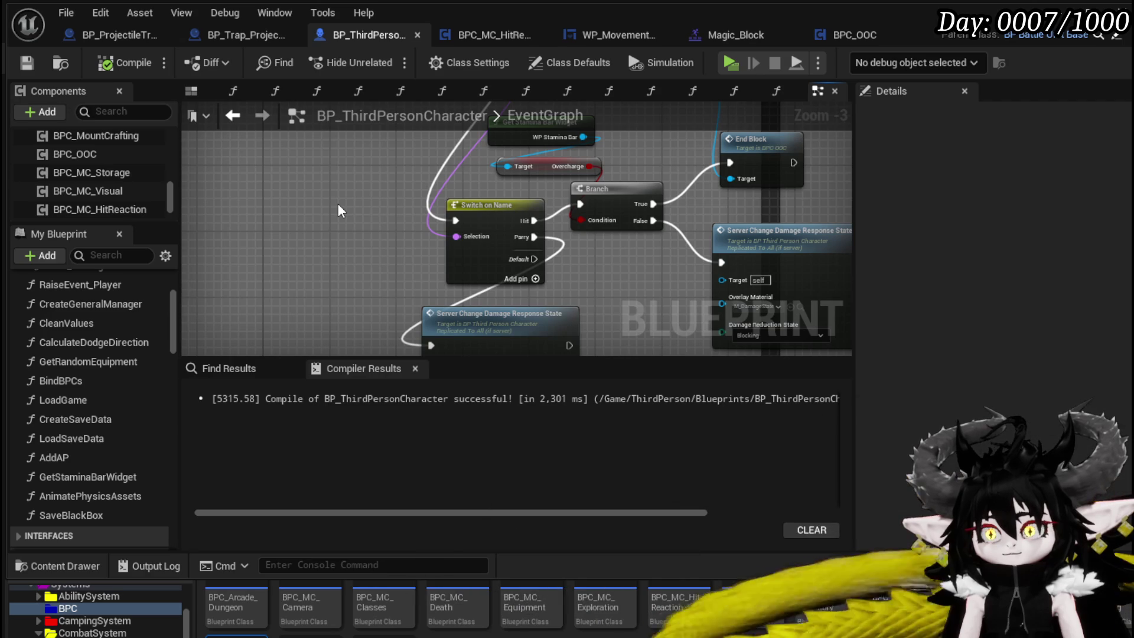
Step: Select the Mesh, SET, Play Montage, BPC MC Classes and Block Anim nodes and recentre the graph
{"action": "scroll", "coordinate": [469, 286], "scroll_direction": "down", "scroll_amount": 1}
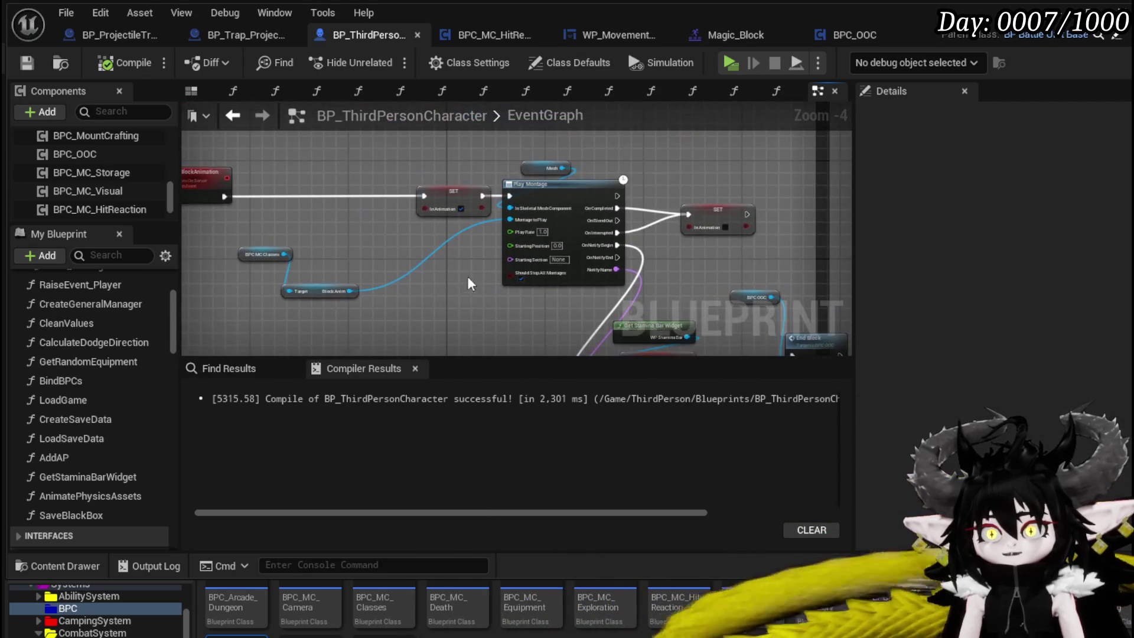
{"action": "left_click_drag", "start_coordinate": [530, 215], "coordinate": [554, 185]}
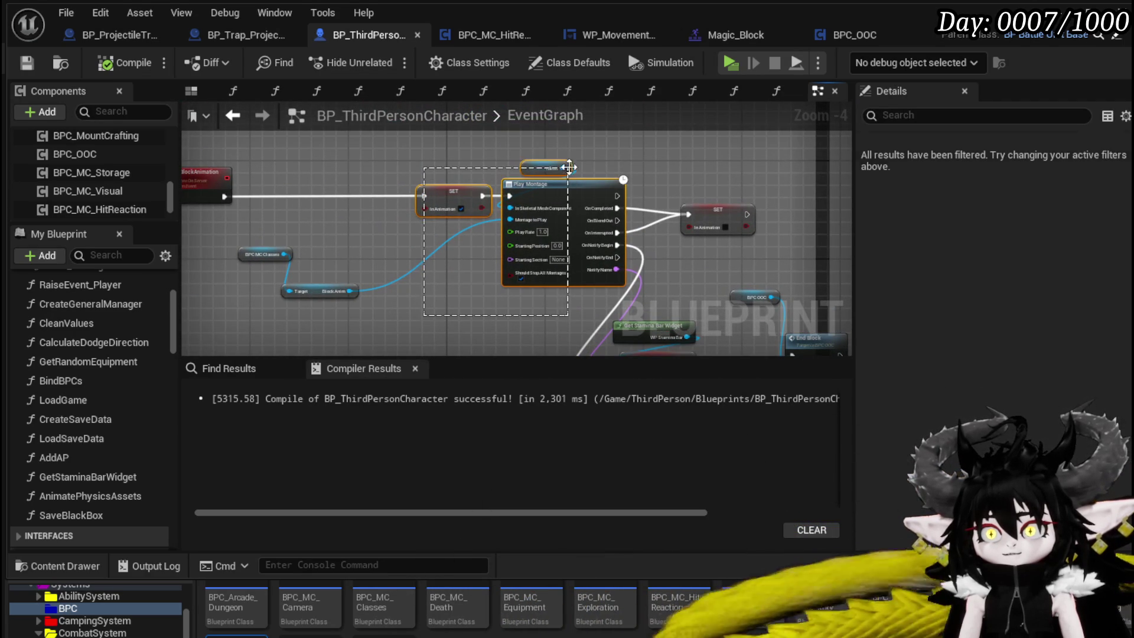
{"action": "left_click_drag", "start_coordinate": [313, 226], "coordinate": [394, 194]}
{"action": "left_click_drag", "start_coordinate": [307, 203], "coordinate": [398, 273]}
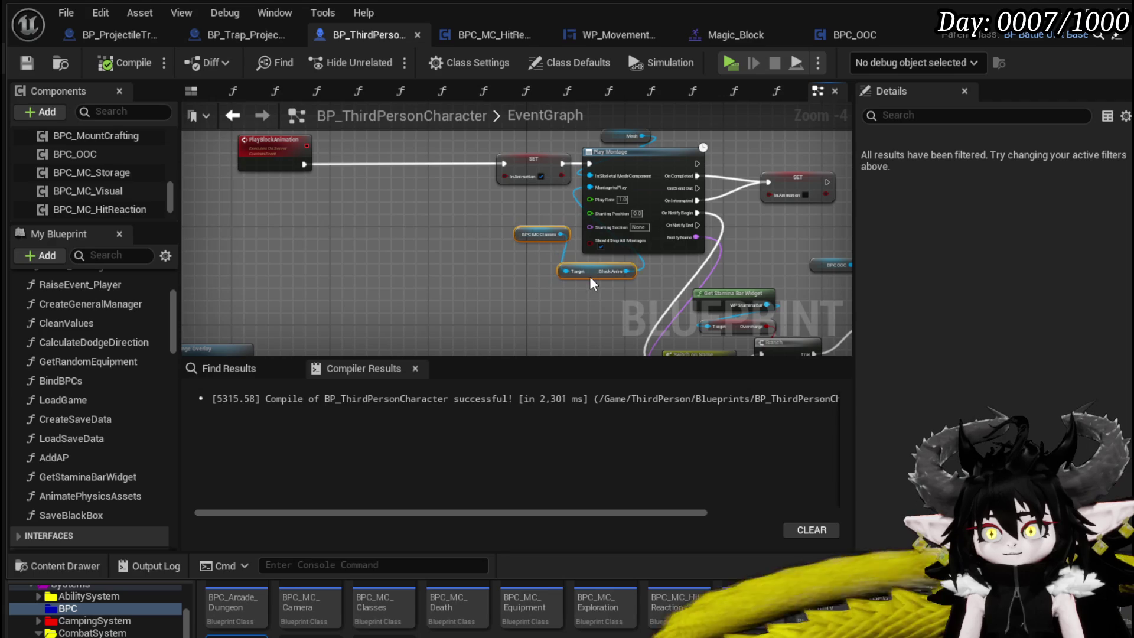
{"action": "left_click", "coordinate": [405, 260]}
{"action": "left_click_drag", "start_coordinate": [405, 260], "coordinate": [375, 304]}
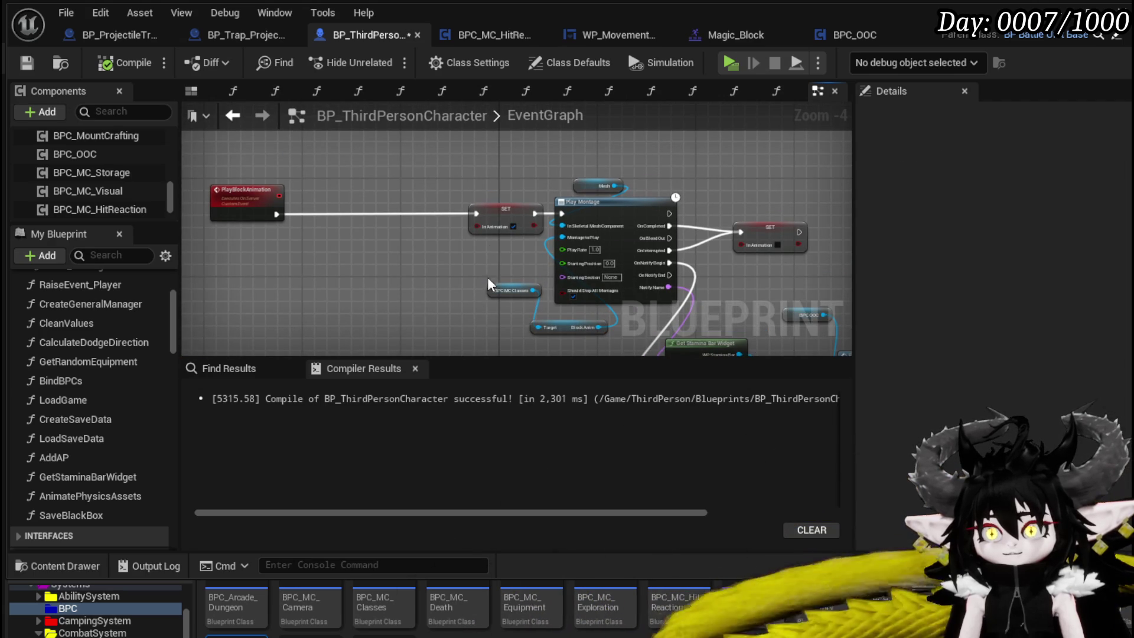
Step: Shift SET InAnimation slightly left and the PlayBlockAnimation event right to tidy the graph
{"action": "left_click", "coordinate": [507, 207]}
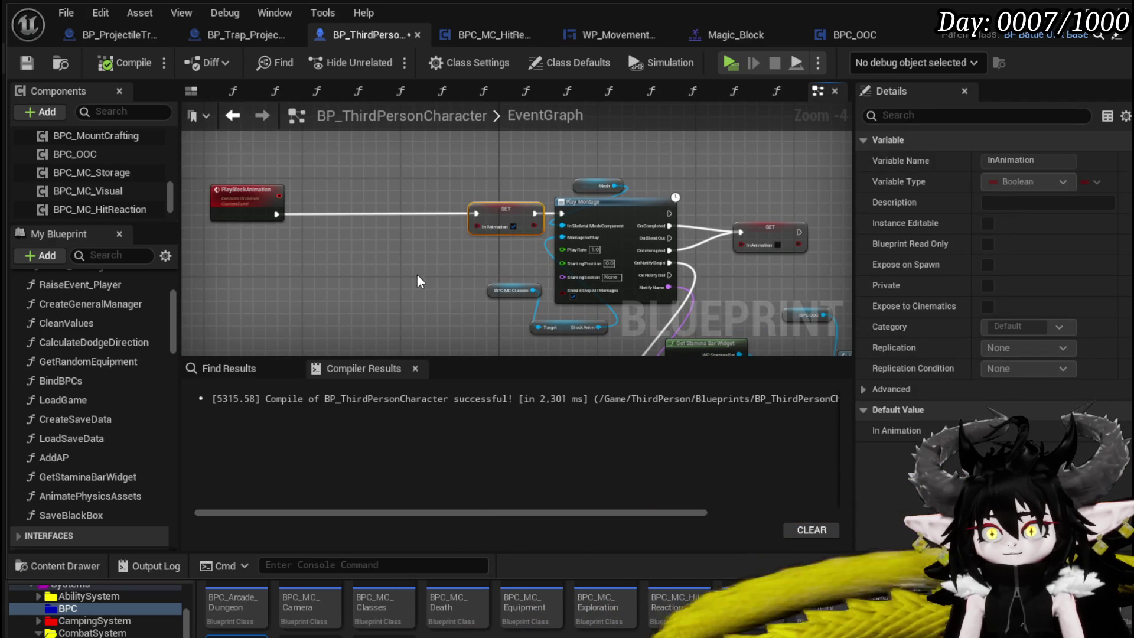
{"action": "left_click_drag", "start_coordinate": [481, 227], "coordinate": [481, 227]}
{"action": "left_click_drag", "start_coordinate": [434, 258], "coordinate": [543, 185]}
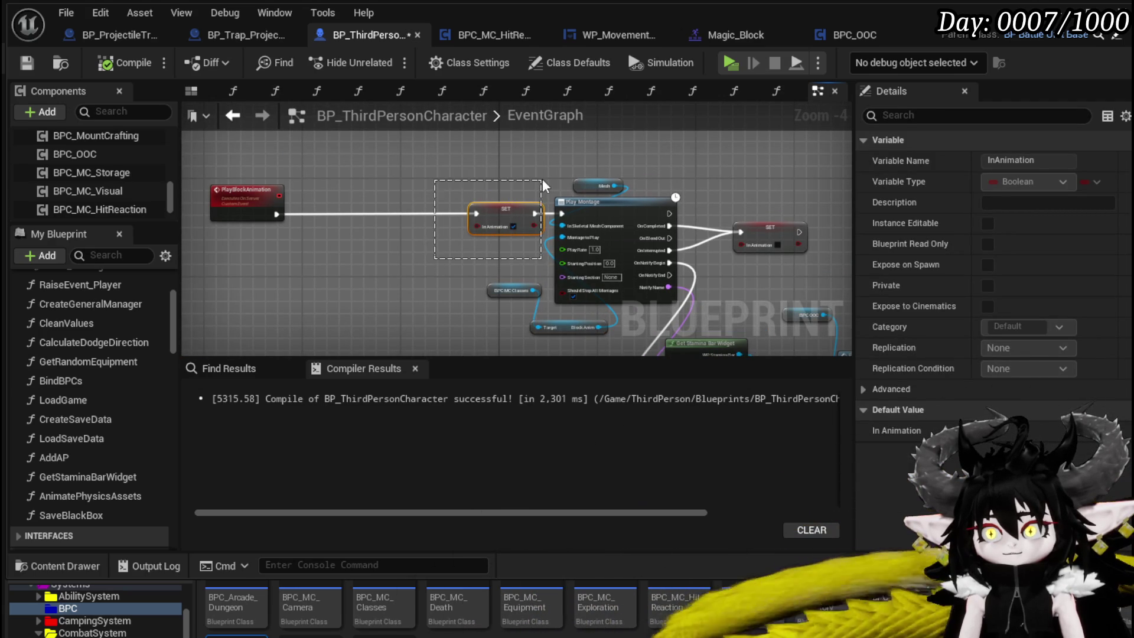
{"action": "left_click", "coordinate": [514, 174]}
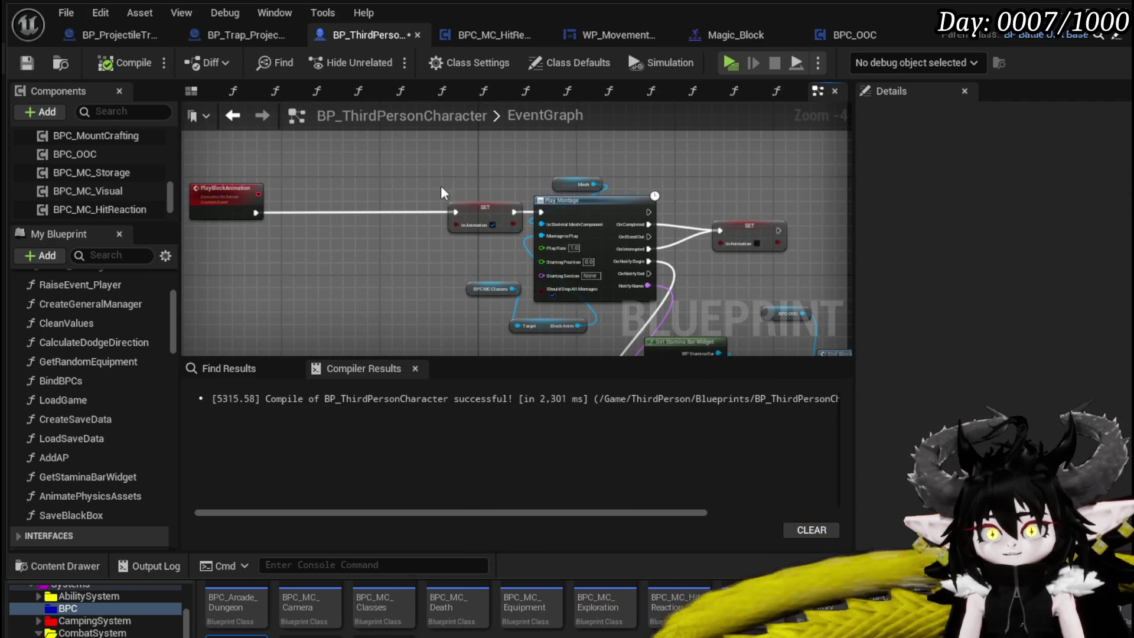
{"action": "left_click_drag", "start_coordinate": [455, 213], "coordinate": [425, 214]}
{"action": "left_click", "coordinate": [399, 194]}
{"action": "left_click_drag", "start_coordinate": [489, 249], "coordinate": [423, 248]}
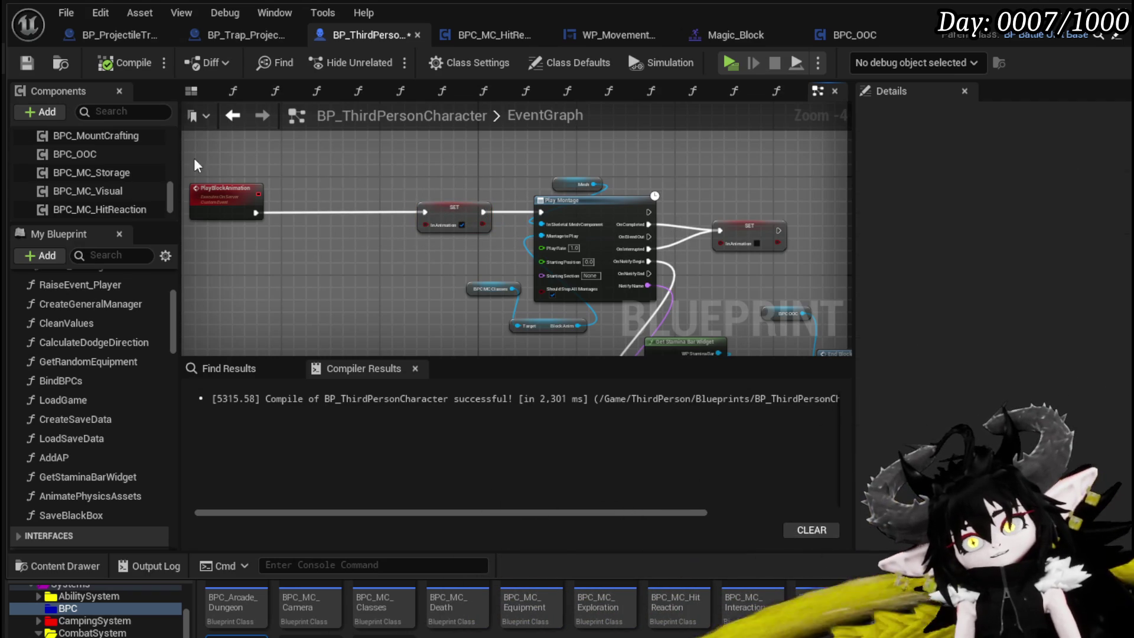
{"action": "left_click_drag", "start_coordinate": [256, 191], "coordinate": [281, 205]}
{"action": "left_click", "coordinate": [236, 157]}
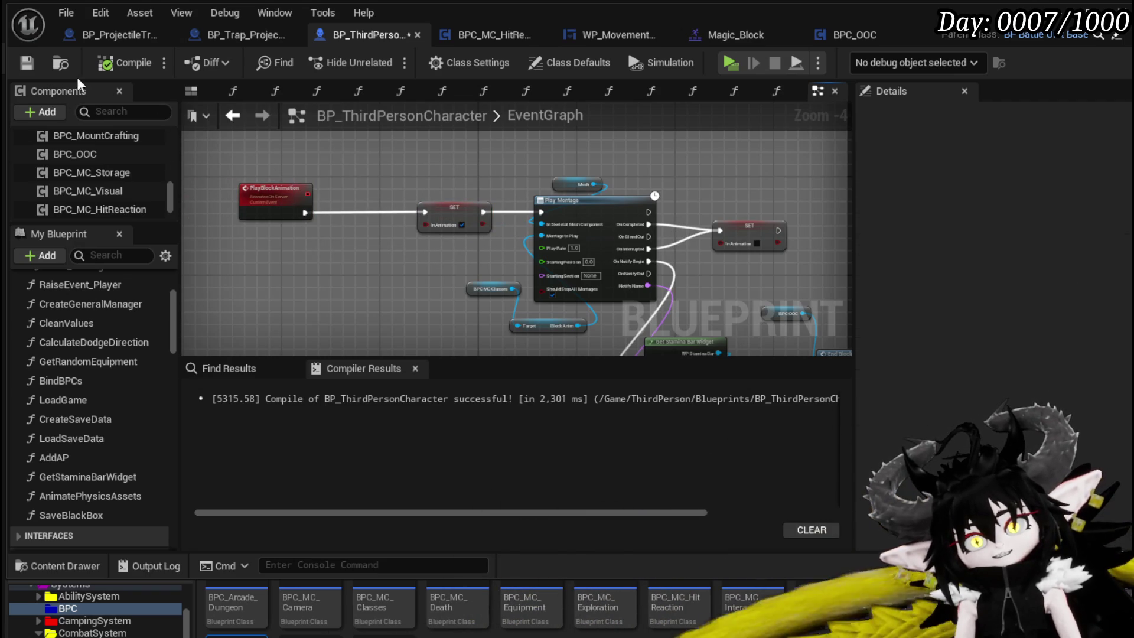
Step: Save the character Blueprint and start a play preview from the level editor
{"action": "left_click", "coordinate": [26, 64]}
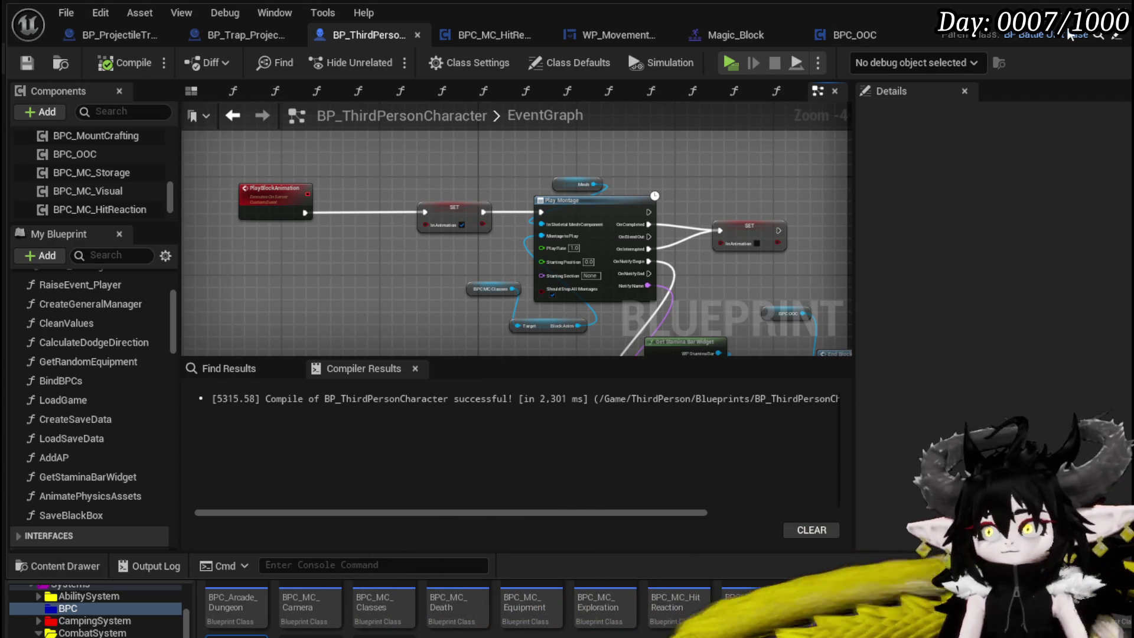
{"action": "left_click", "coordinate": [1060, 12]}
{"action": "left_click", "coordinate": [382, 59]}
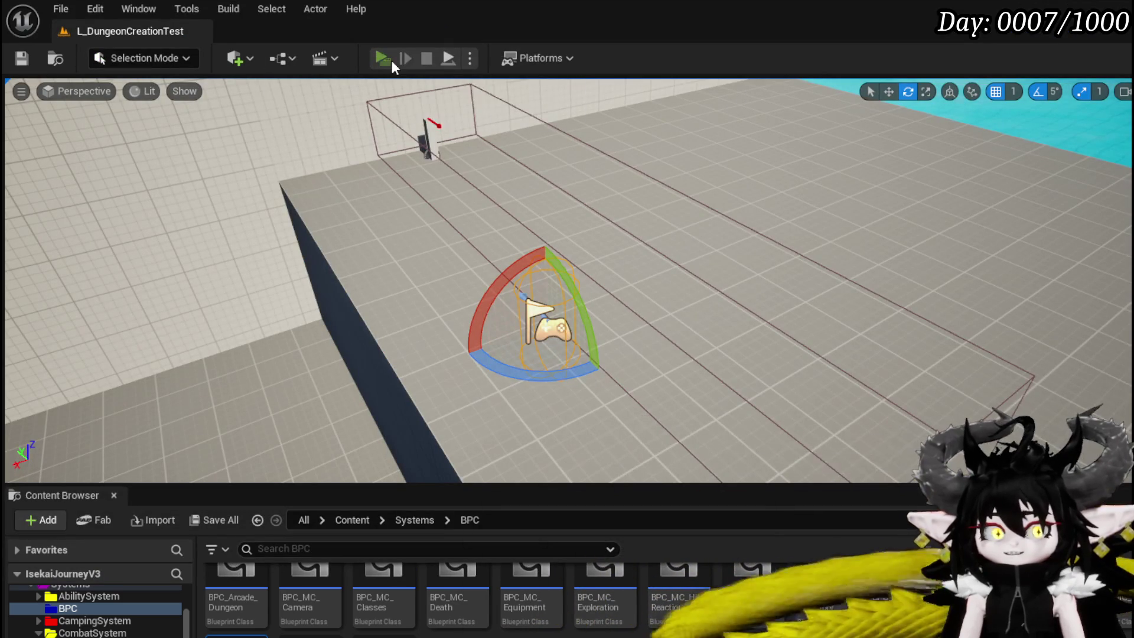
Step: Walk to the workbench, open Equipment, and browse the head, chest and hand items
{"action": "key", "text": "w"}
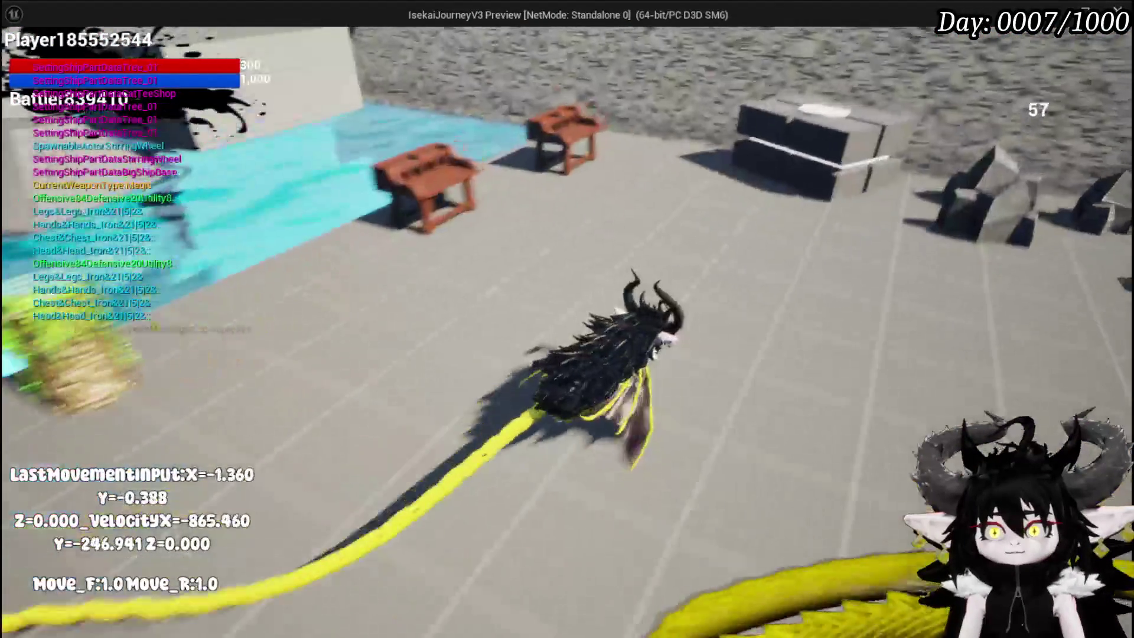
{"action": "key", "text": "e"}
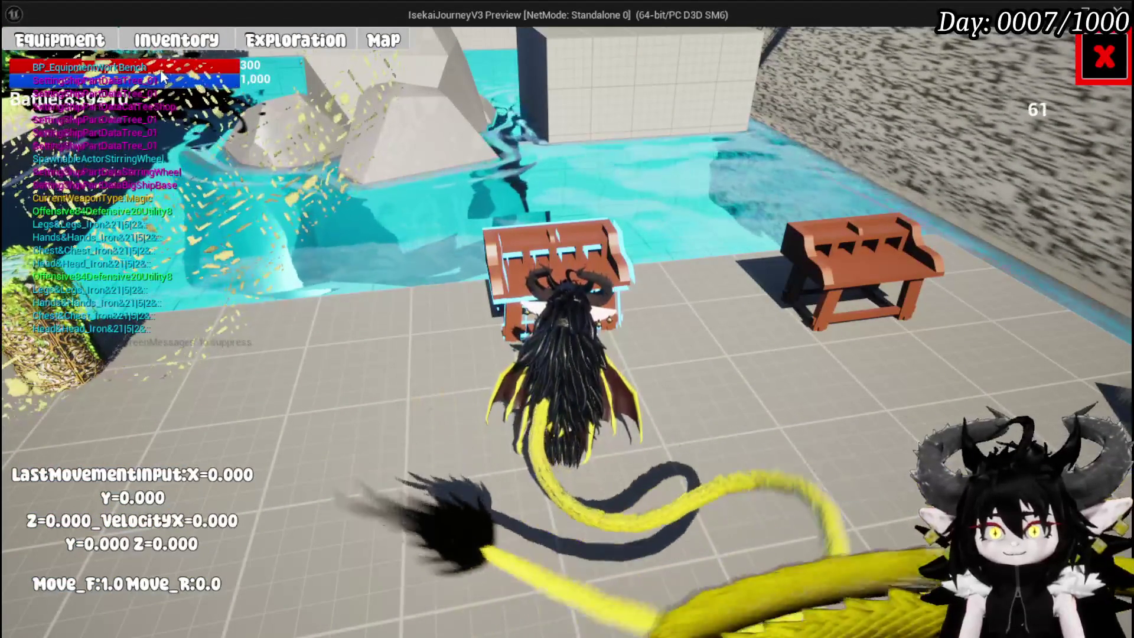
{"action": "left_click", "coordinate": [59, 40]}
{"action": "left_click", "coordinate": [747, 203]}
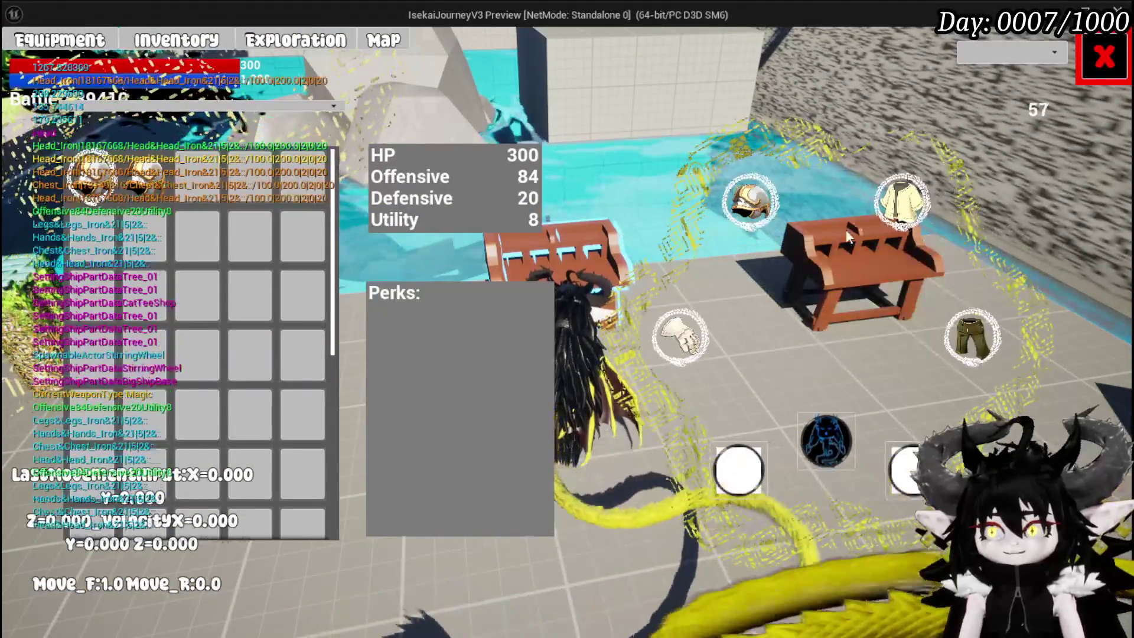
{"action": "left_click", "coordinate": [901, 201]}
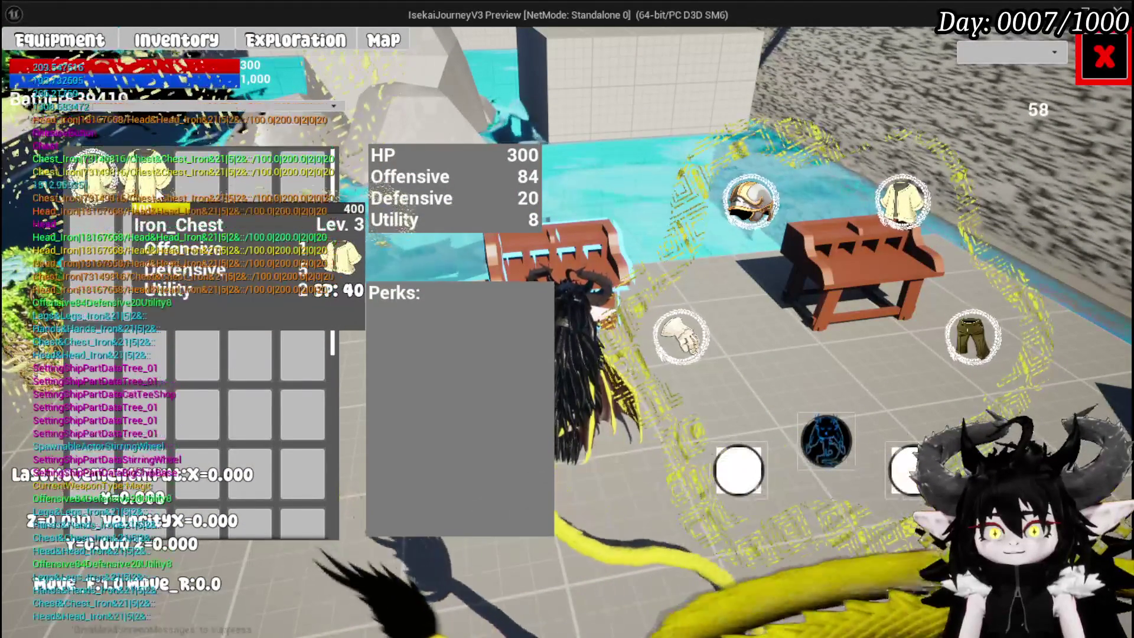
{"action": "left_click", "coordinate": [663, 346]}
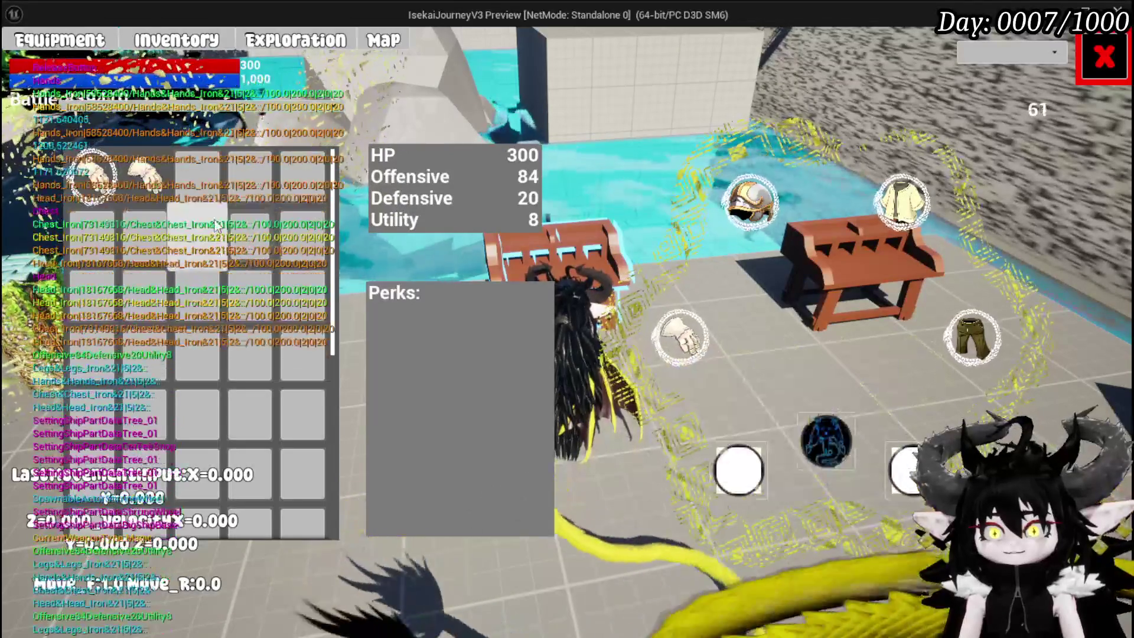
Step: Equip the Lev. 4 Iron_Hands gloves and the Iron_Legs
{"action": "mouse_move", "coordinate": [142, 183]}
{"action": "mouse_move", "coordinate": [82, 186]}
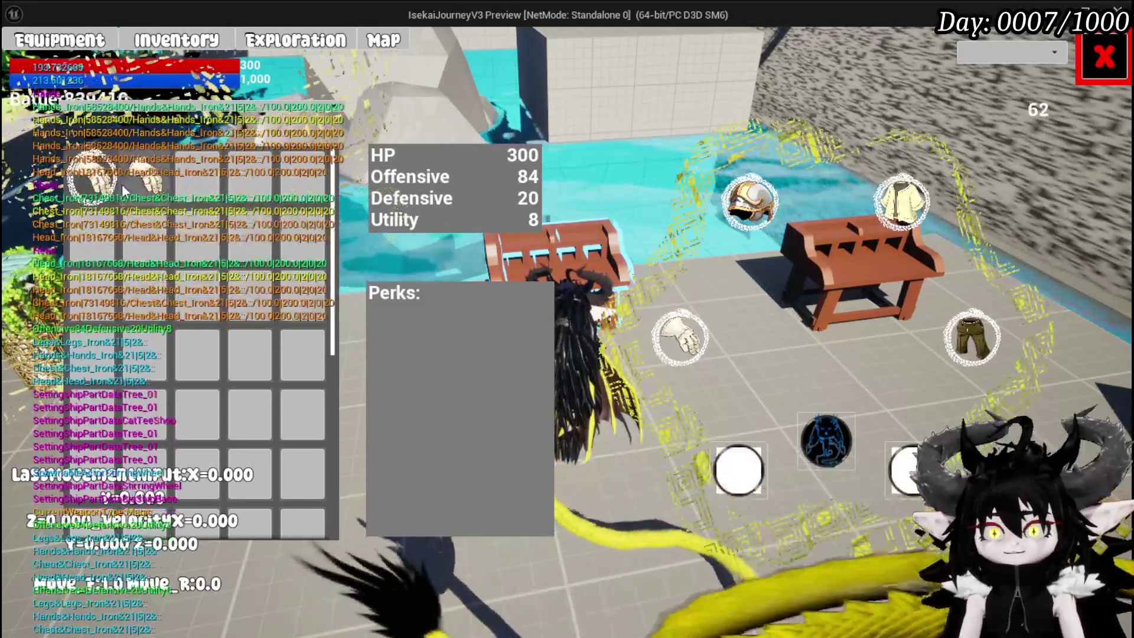
{"action": "left_click", "coordinate": [144, 180]}
{"action": "left_click", "coordinate": [405, 201]}
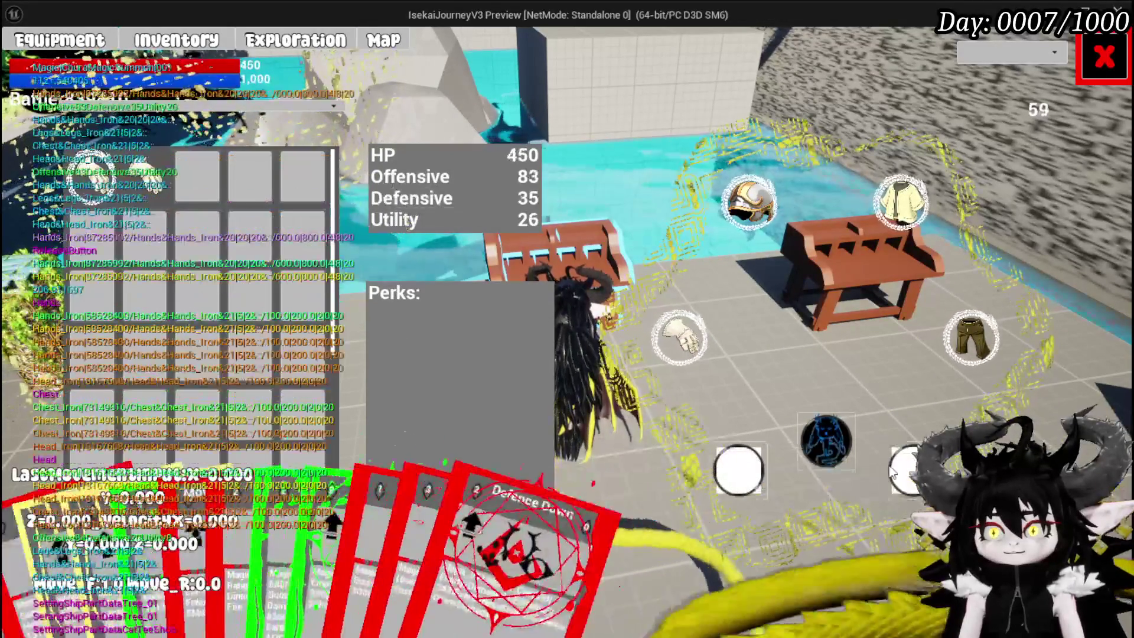
{"action": "mouse_move", "coordinate": [145, 183]}
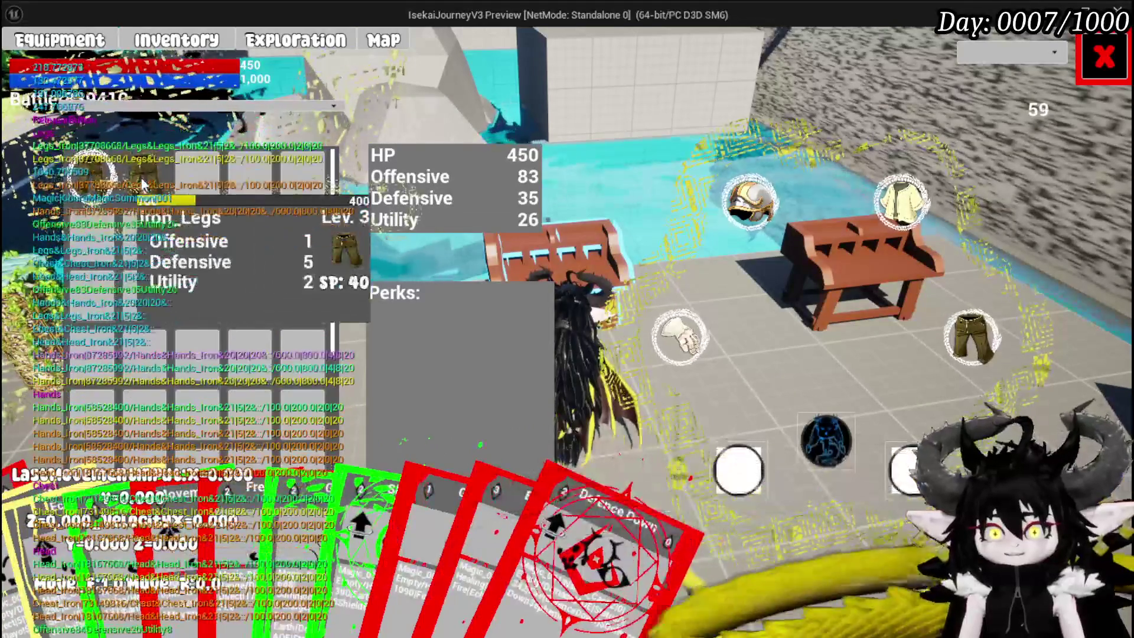
{"action": "left_click", "coordinate": [144, 183]}
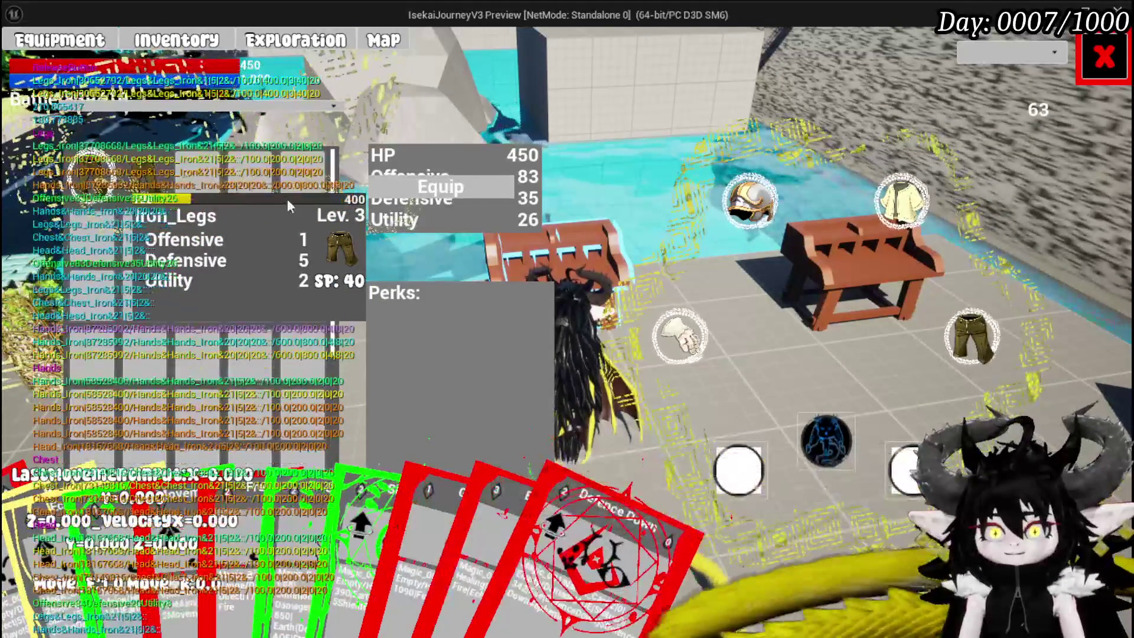
{"action": "left_click", "coordinate": [437, 179]}
Step: Equip the Lev. 3 Iron_Chest and Lev. 3 Iron_Head, then close the equipment screen
{"action": "left_click", "coordinate": [902, 201]}
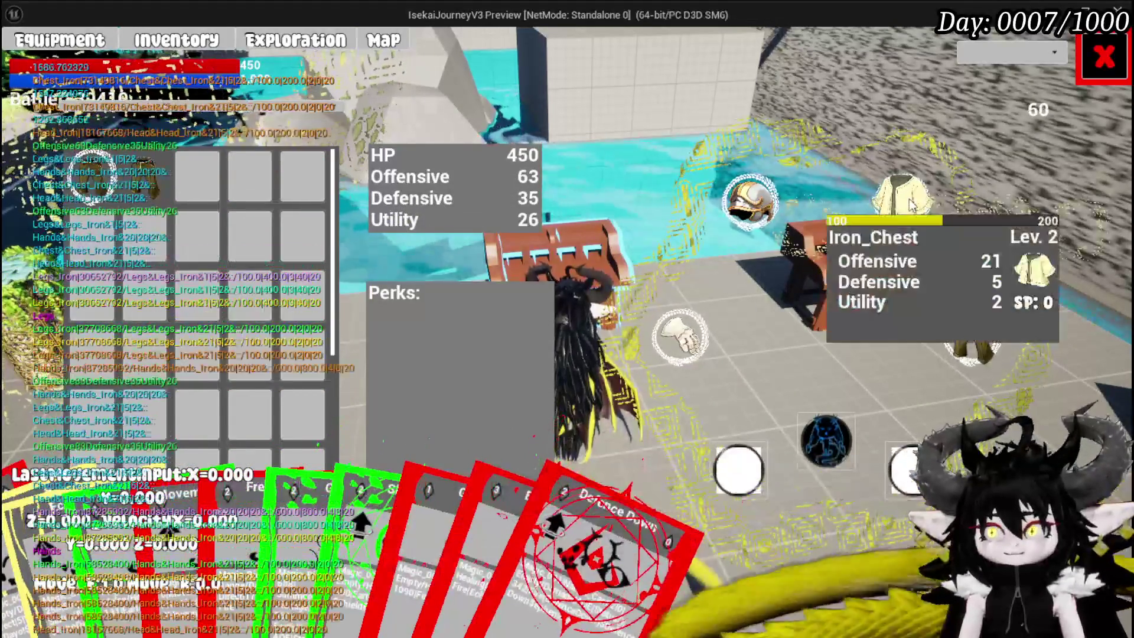
{"action": "left_click", "coordinate": [144, 186]}
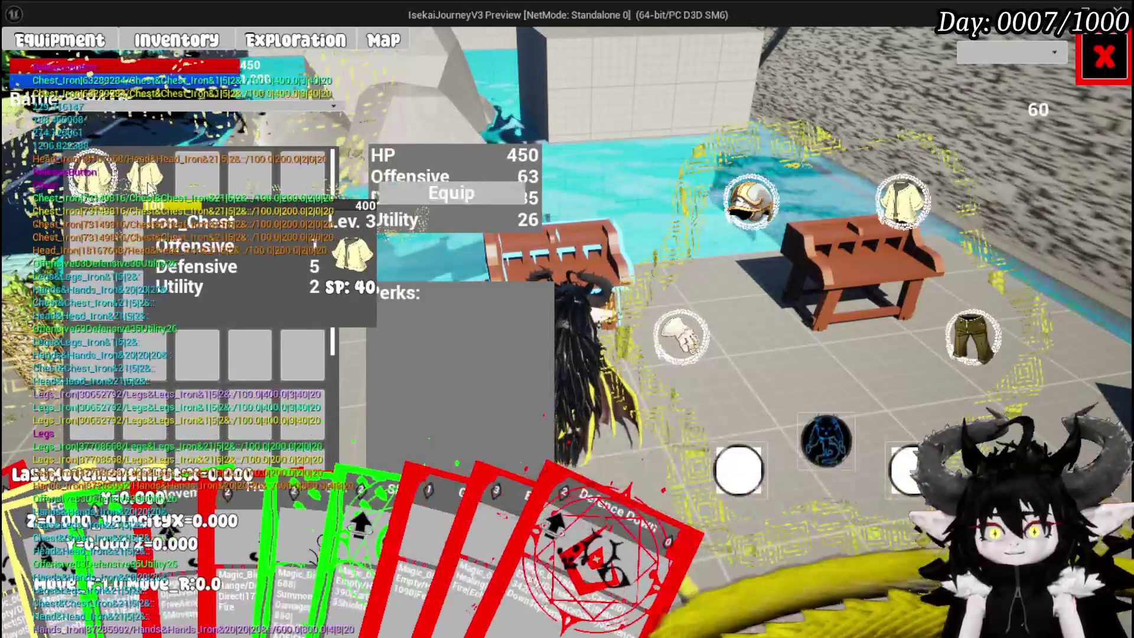
{"action": "left_click", "coordinate": [460, 189]}
{"action": "left_click", "coordinate": [747, 201]}
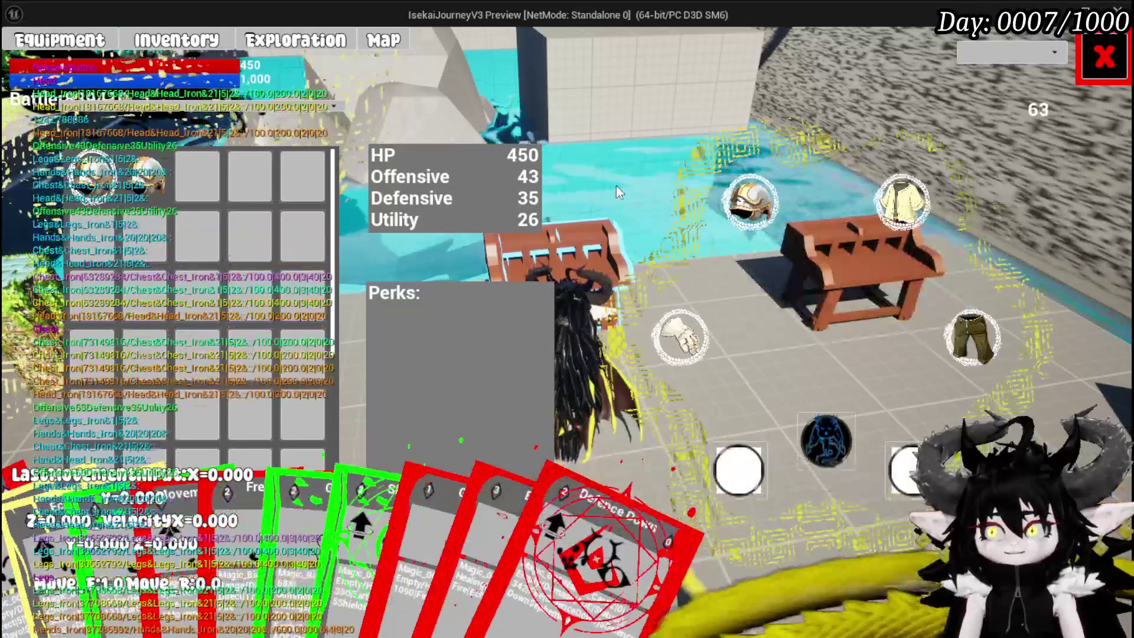
{"action": "left_click", "coordinate": [157, 185]}
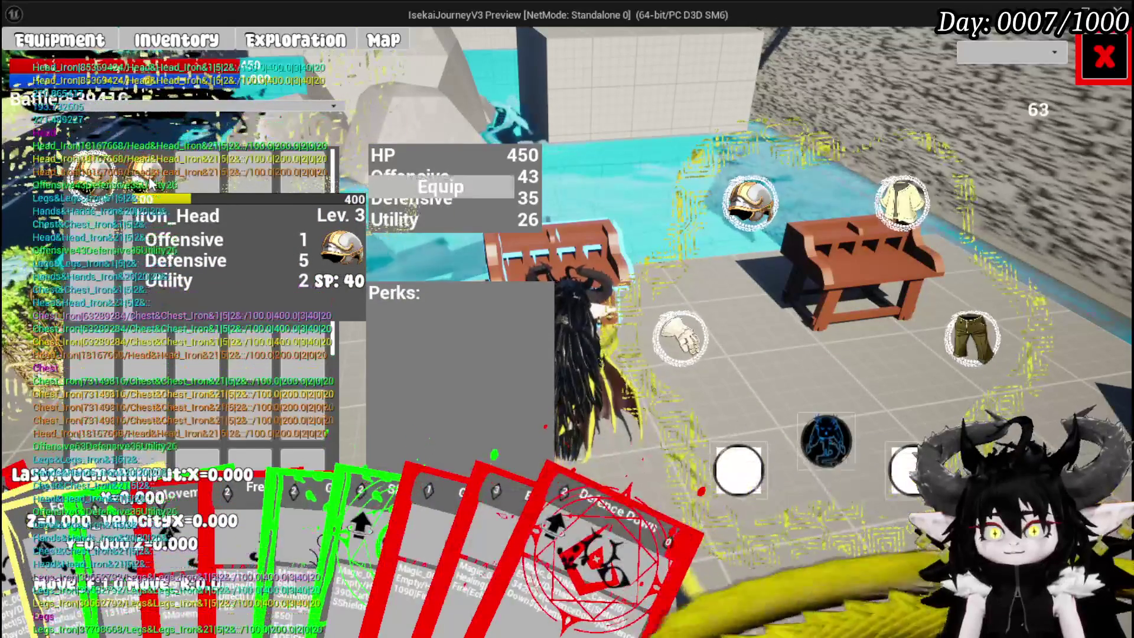
{"action": "left_click", "coordinate": [448, 178]}
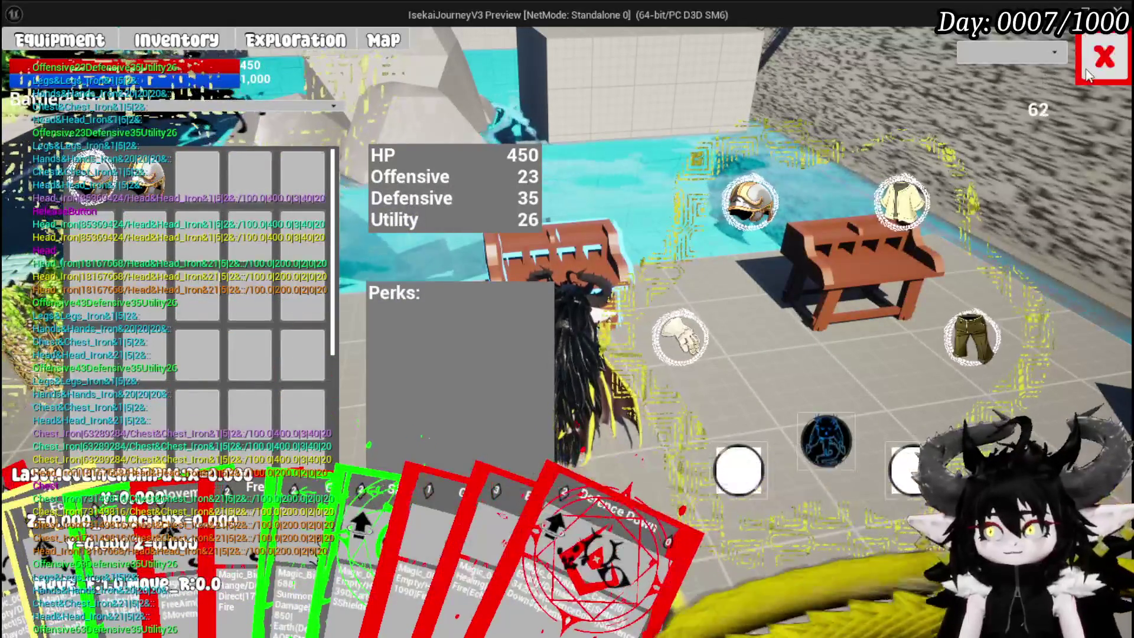
{"action": "left_click", "coordinate": [1103, 57]}
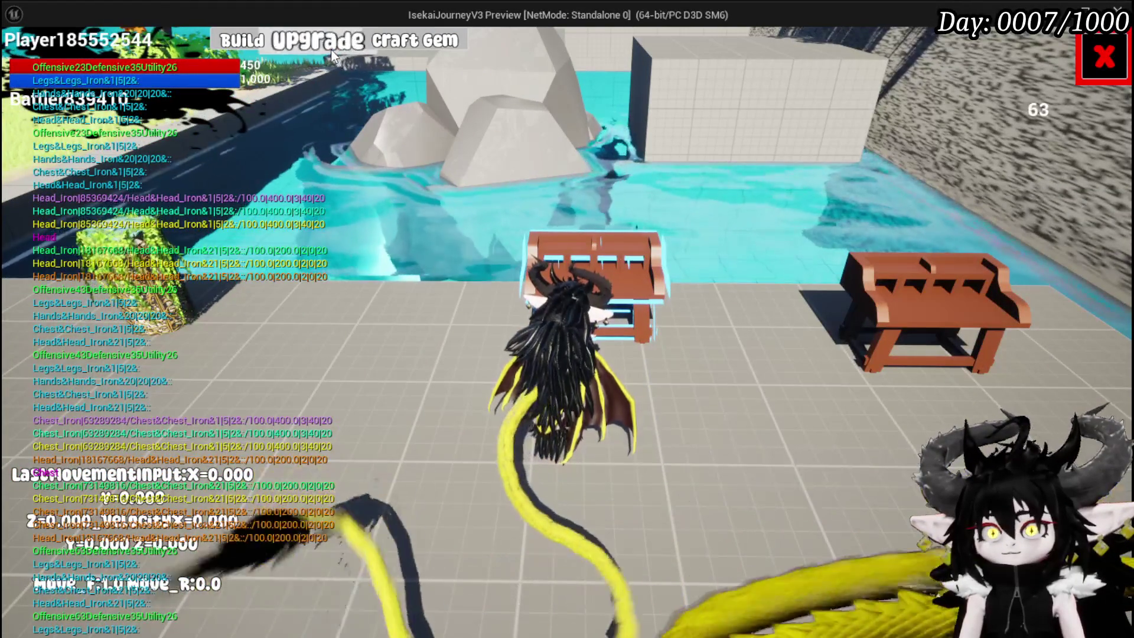
Step: Spend Iron_Head's skill points on Defensive and raise Iron_Chest's Defensive to 45
{"action": "left_click", "coordinate": [330, 48]}
{"action": "left_click_drag", "start_coordinate": [589, 340], "coordinate": [589, 338]}
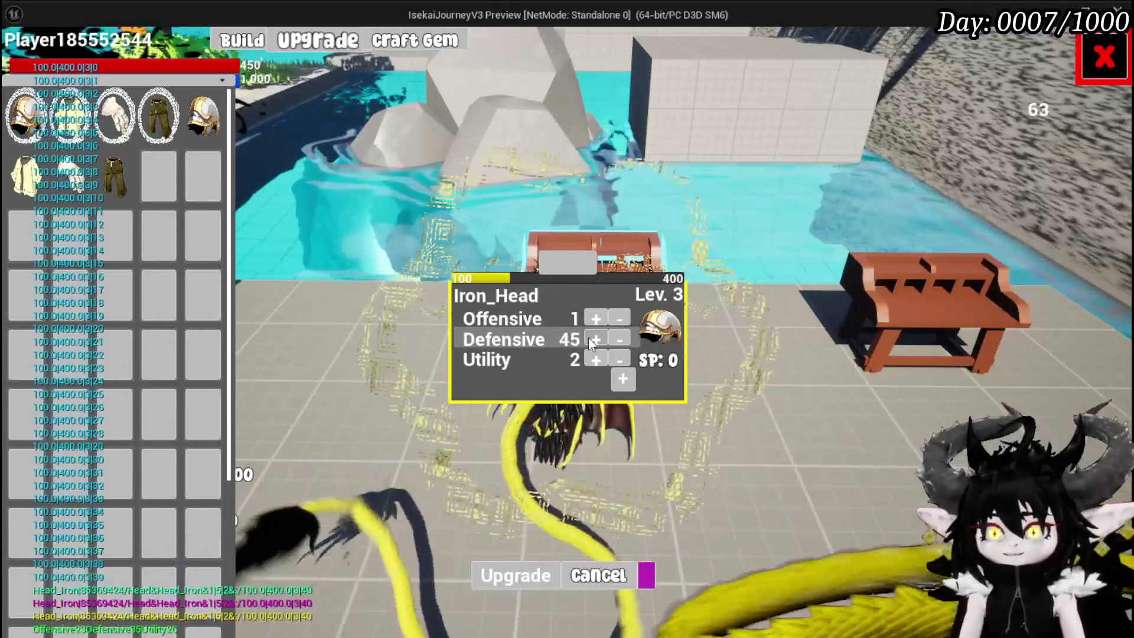
{"action": "left_click", "coordinate": [25, 174]}
{"action": "left_click_drag", "start_coordinate": [590, 338], "coordinate": [590, 338]}
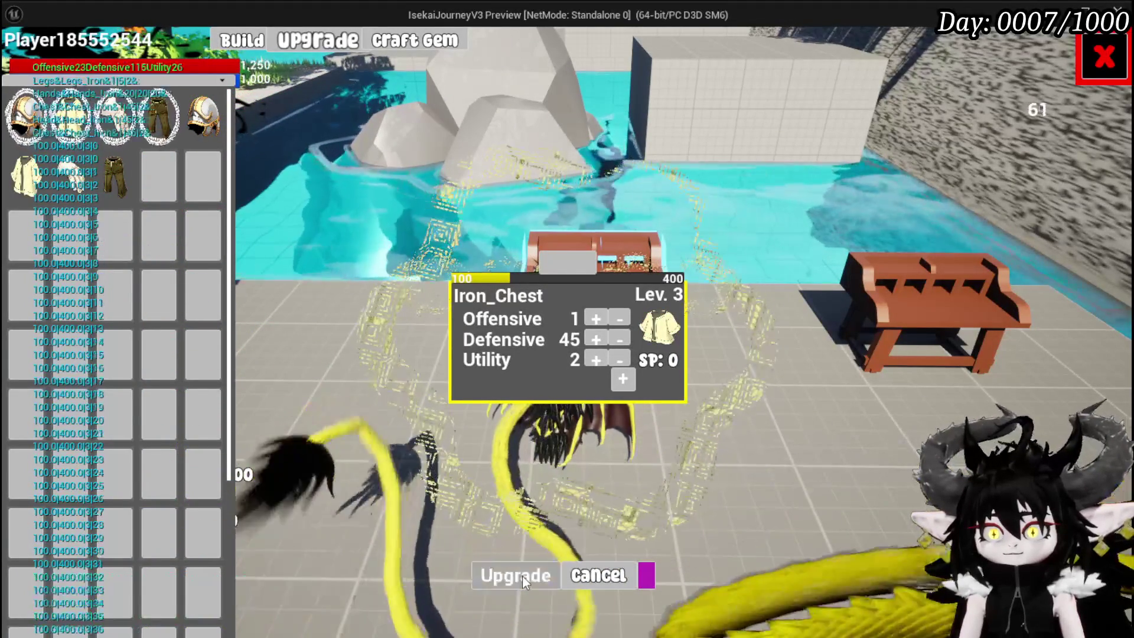
Step: Put Iron_Hands' and Iron_Legs' remaining points into Defensive, close upgrades, and open Settings
{"action": "left_click", "coordinate": [101, 131]}
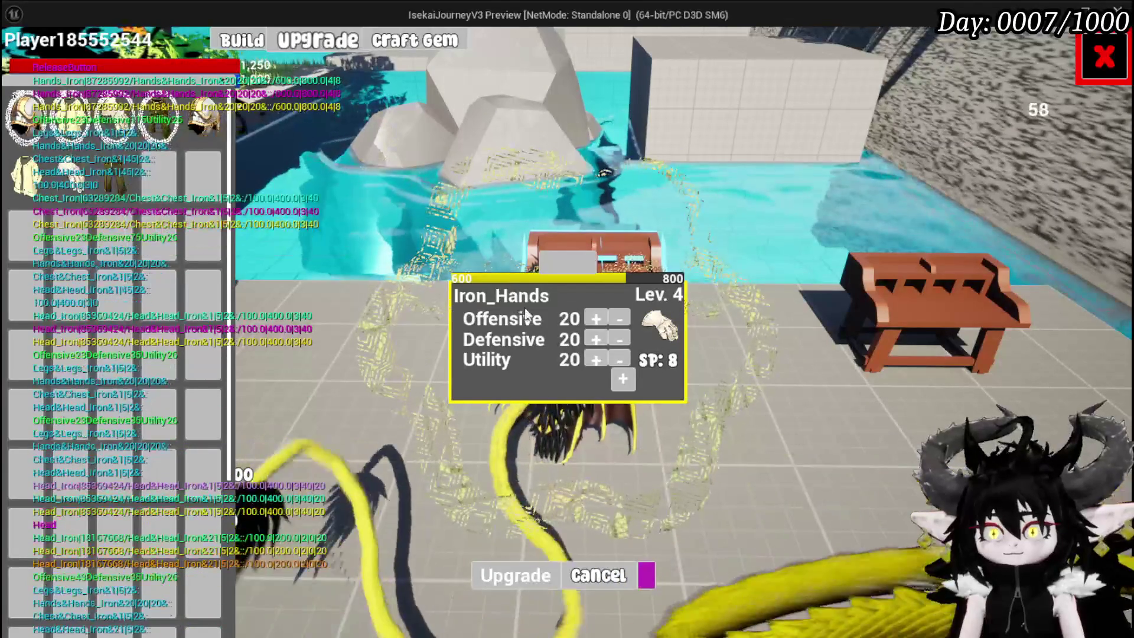
{"action": "left_click_drag", "start_coordinate": [588, 342], "coordinate": [587, 343]}
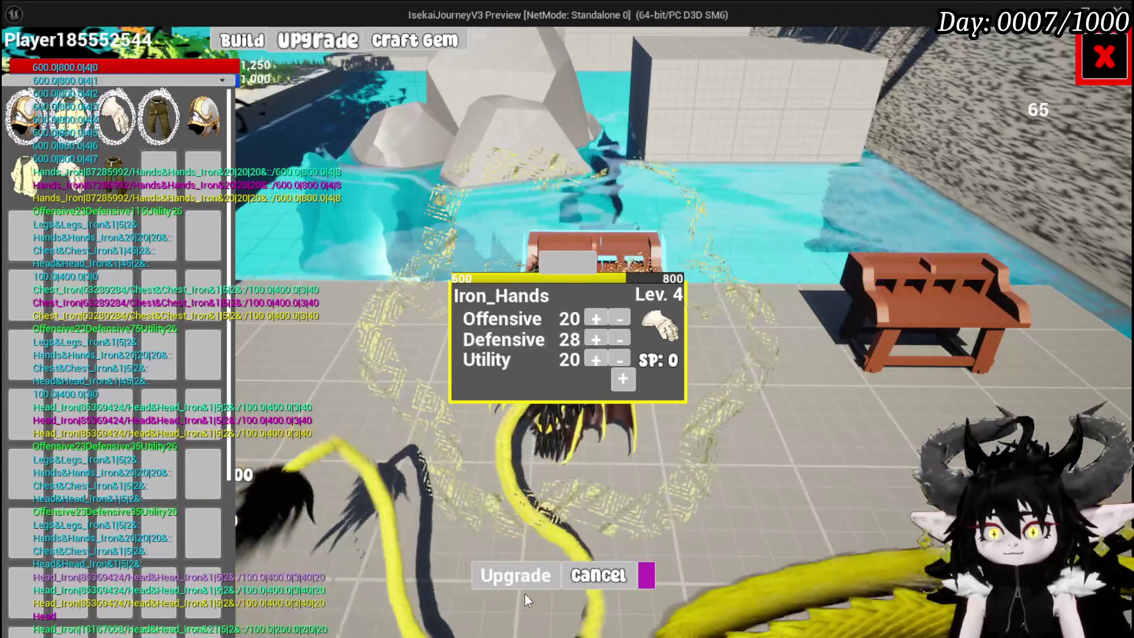
{"action": "left_click", "coordinate": [151, 127]}
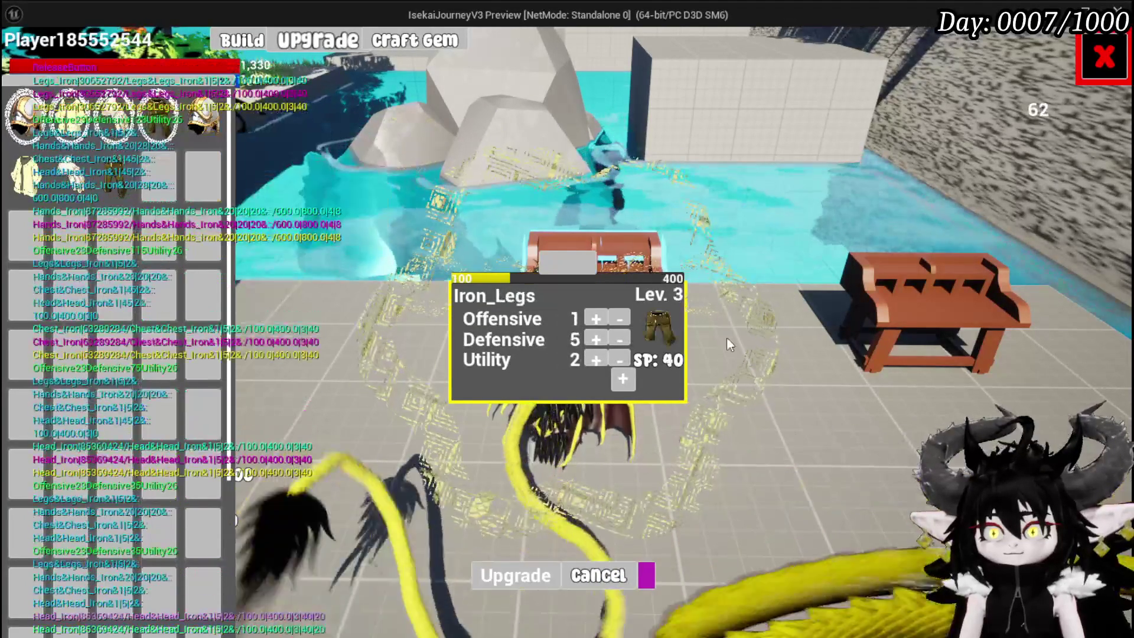
{"action": "left_click_drag", "start_coordinate": [595, 336], "coordinate": [595, 335]}
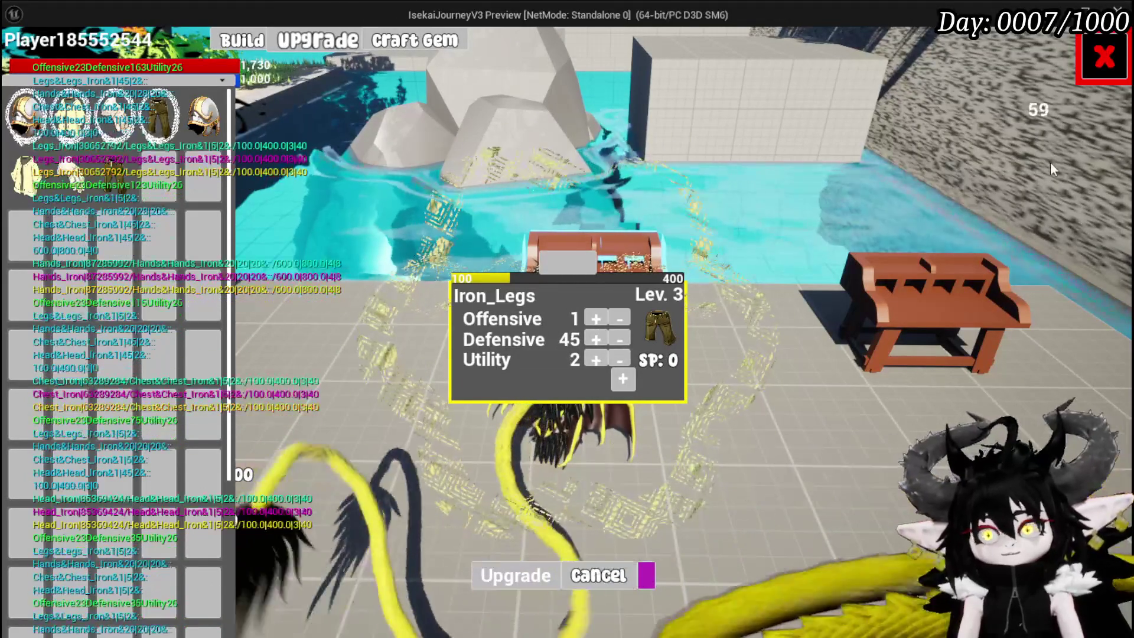
{"action": "left_click", "coordinate": [1103, 56]}
{"action": "key", "text": "Escape"}
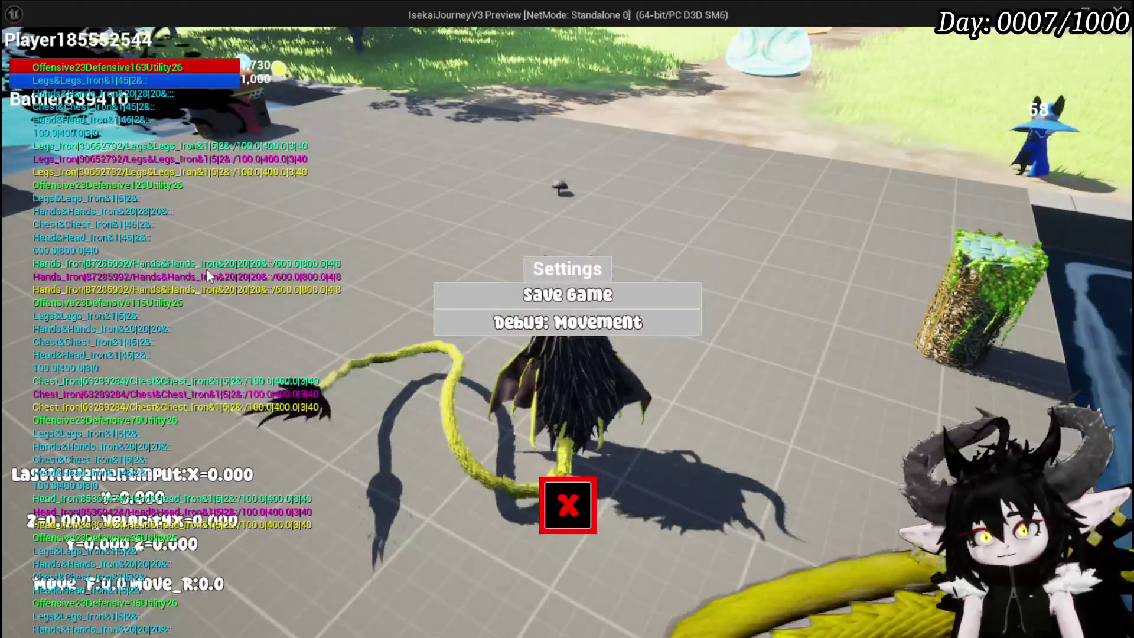
Step: Save the game, run across the arena fighting the slimes, then stop play mode
{"action": "left_click", "coordinate": [494, 294]}
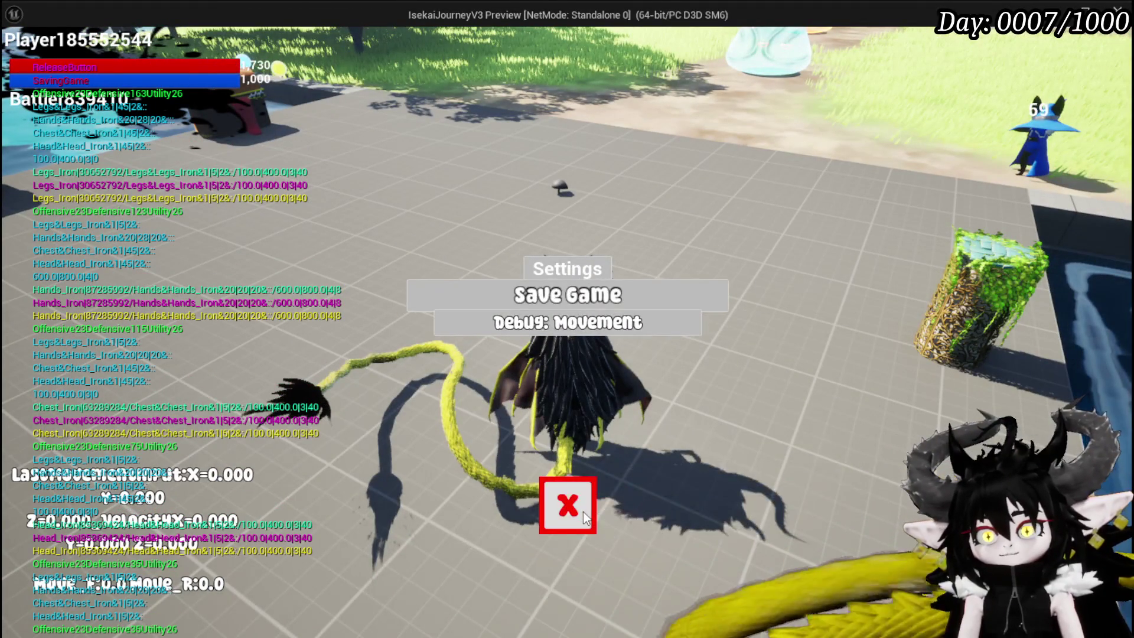
{"action": "key", "text": "w"}
{"action": "key", "text": "a"}
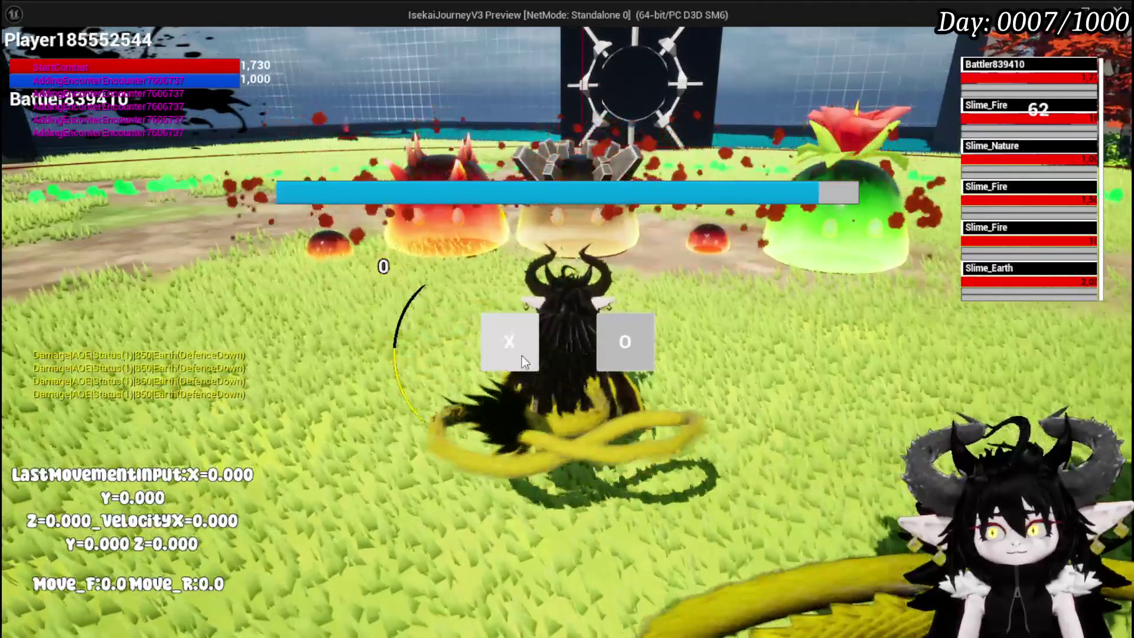
{"action": "key", "text": "a"}
{"action": "key", "text": "w"}
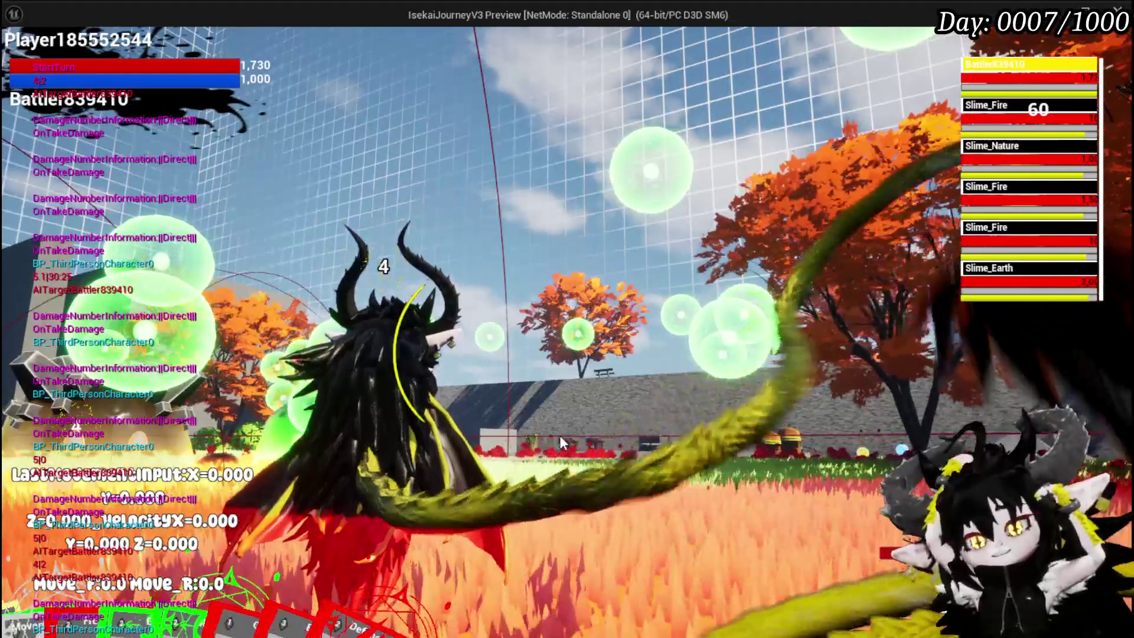
{"action": "key", "text": "Escape"}
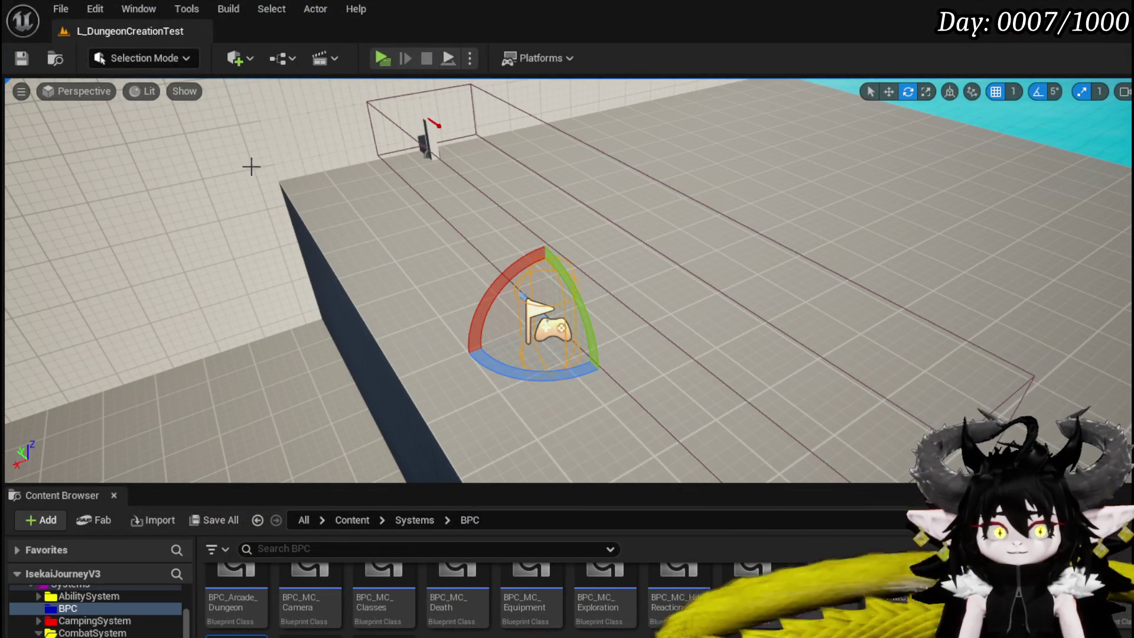
Step: Save the level and open BP_ThirdPersonCharacter's Encounter_DamageReaction function graph
{"action": "left_click", "coordinate": [21, 58]}
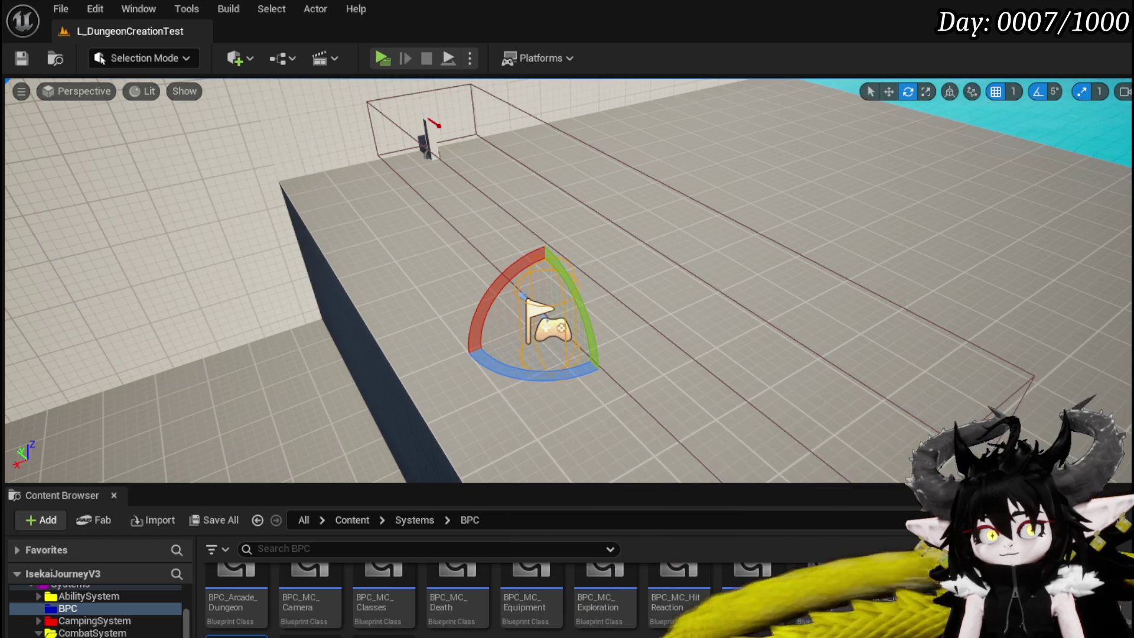
{"action": "key", "text": "alt+Tab"}
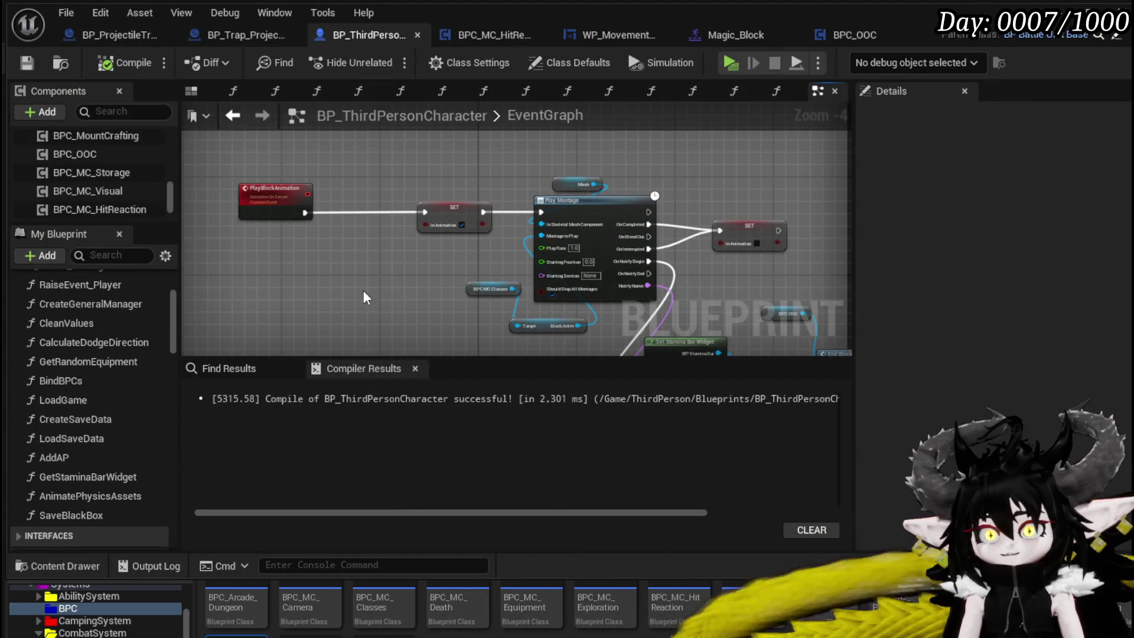
{"action": "scroll", "coordinate": [383, 307], "scroll_direction": "down", "scroll_amount": 3}
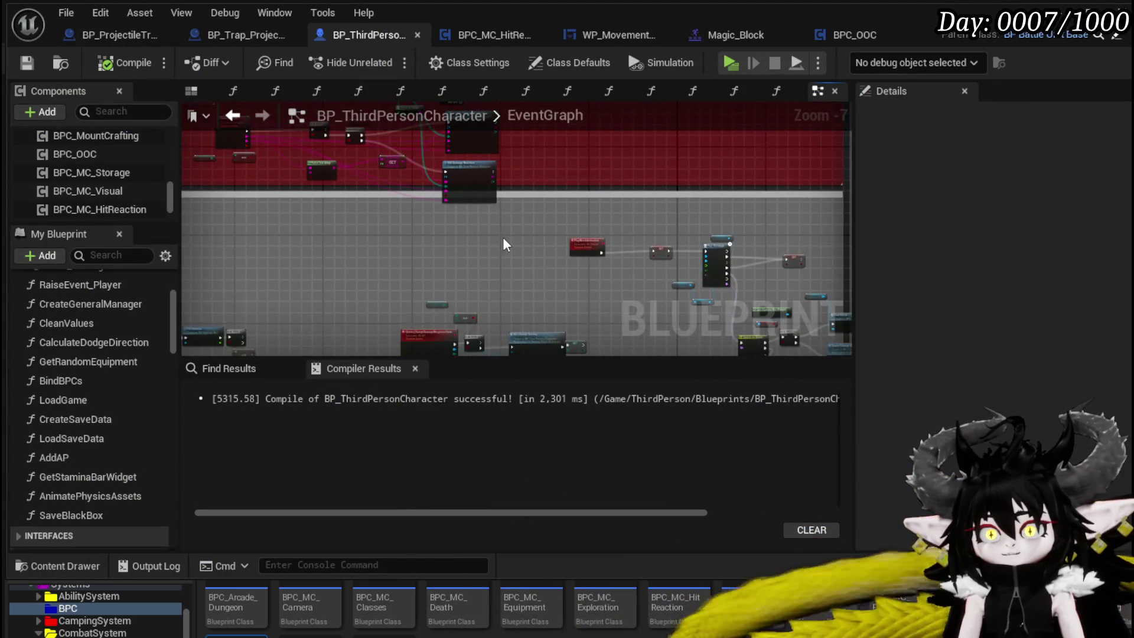
{"action": "scroll", "coordinate": [508, 248], "scroll_direction": "up", "scroll_amount": 4}
{"action": "double_click", "coordinate": [440, 177]}
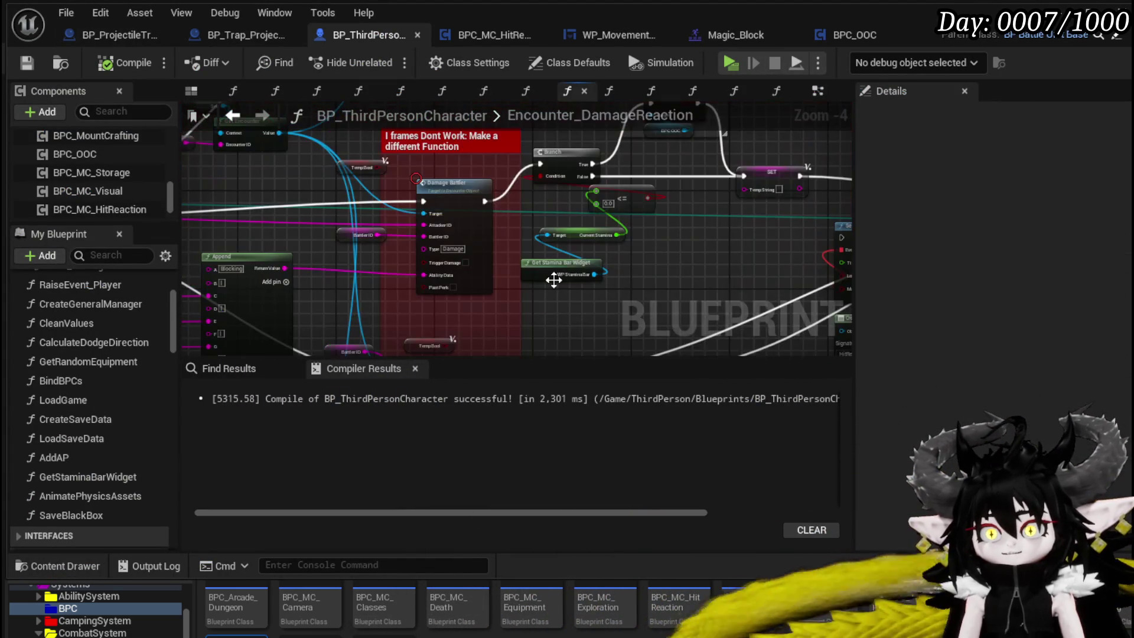
Step: Reposition the Append node beside Damage Battler, save the Blueprint, and return to the level
{"action": "scroll", "coordinate": [561, 283], "scroll_direction": "up", "scroll_amount": 2}
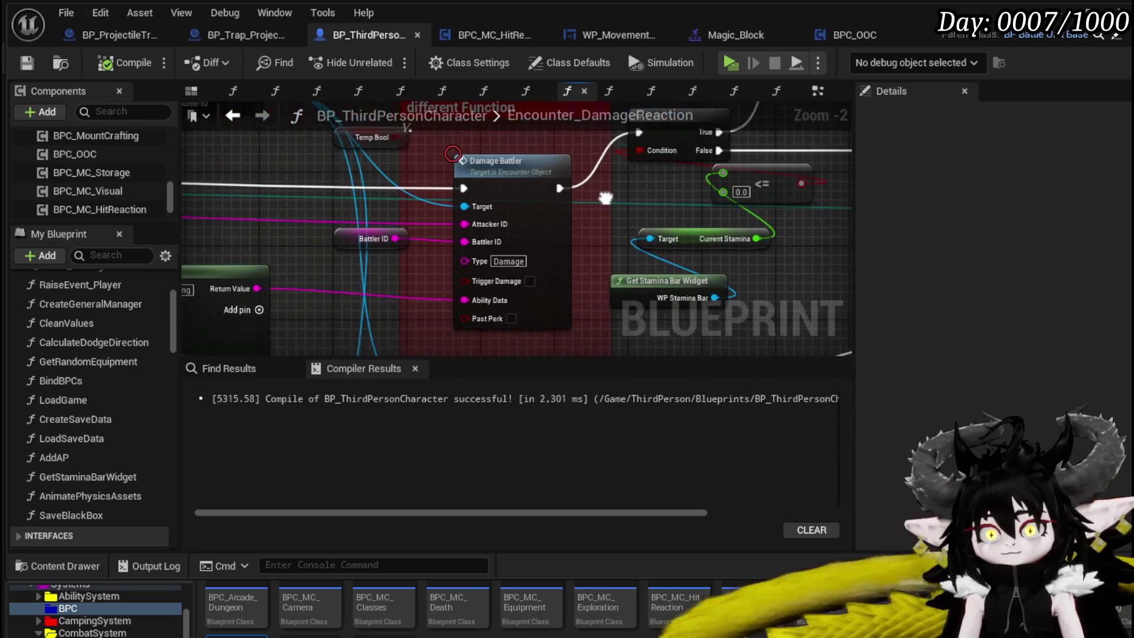
{"action": "left_click_drag", "start_coordinate": [595, 199], "coordinate": [568, 225]}
{"action": "left_click", "coordinate": [473, 199]}
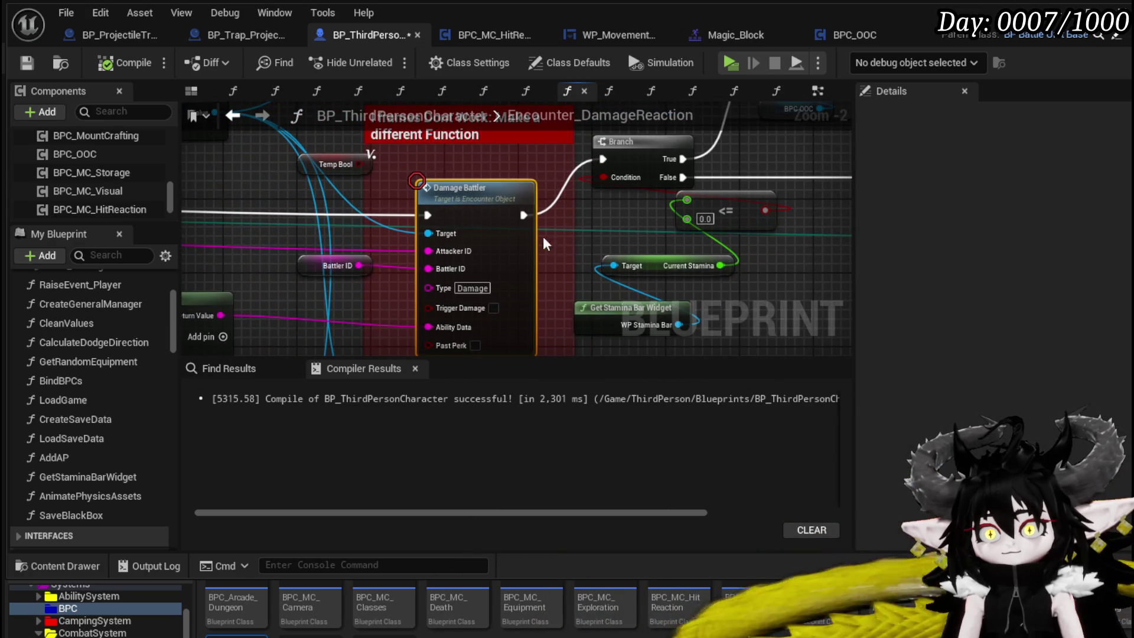
{"action": "mouse_move", "coordinate": [373, 235]}
{"action": "left_mouse_down"}
{"action": "mouse_move", "coordinate": [408, 191]}
{"action": "mouse_move", "coordinate": [397, 168]}
{"action": "left_mouse_up"}
{"action": "mouse_move", "coordinate": [494, 238]}
{"action": "left_mouse_down"}
{"action": "mouse_move", "coordinate": [367, 233]}
{"action": "mouse_move", "coordinate": [336, 264]}
{"action": "mouse_move", "coordinate": [379, 264]}
{"action": "mouse_move", "coordinate": [365, 270]}
{"action": "left_mouse_up"}
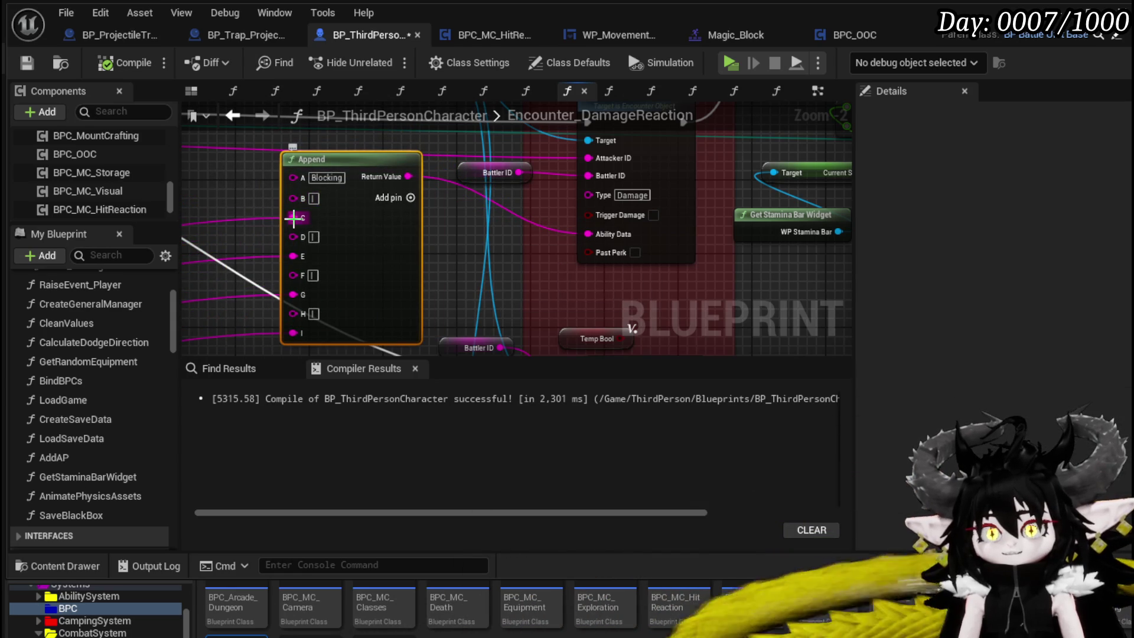
{"action": "left_click_drag", "start_coordinate": [448, 237], "coordinate": [390, 278]}
{"action": "left_click", "coordinate": [24, 63]}
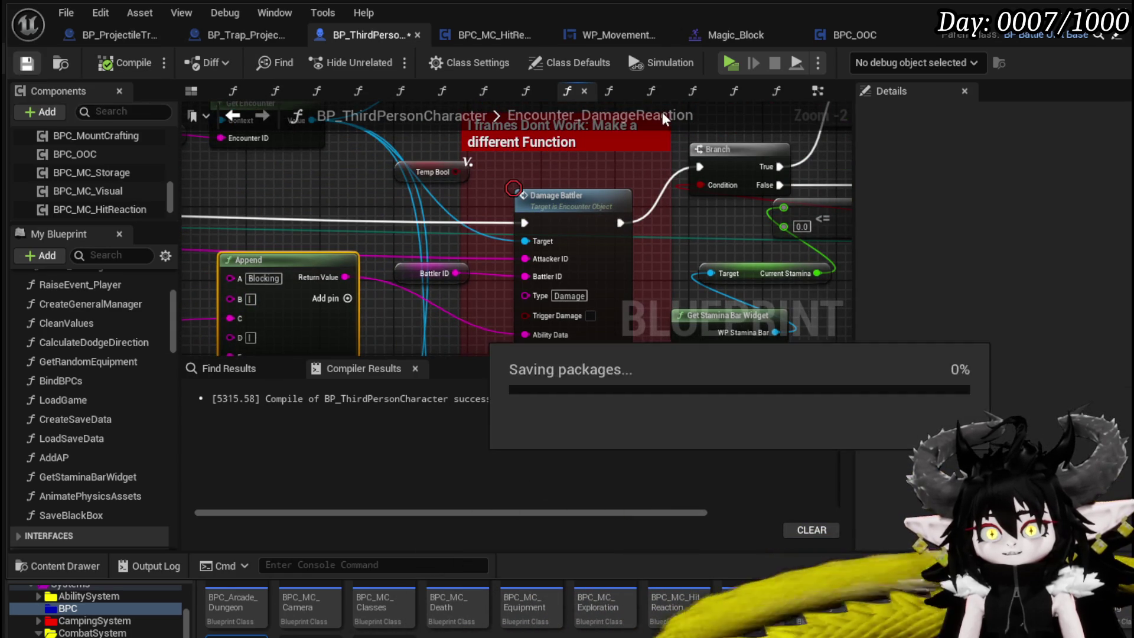
{"action": "key", "text": "alt+Tab"}
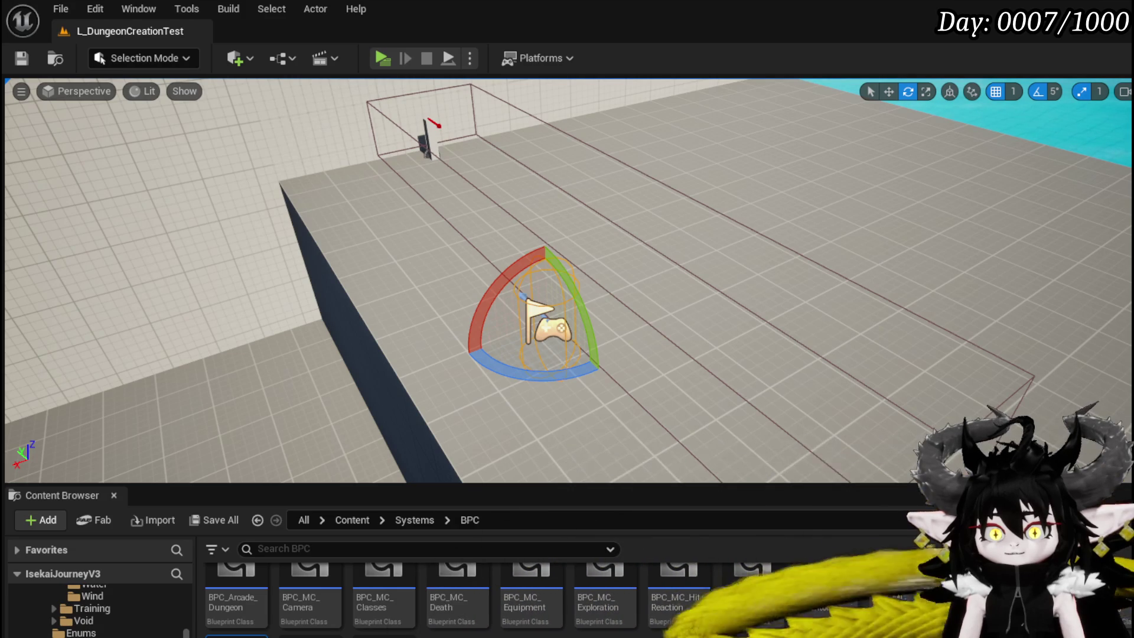
Step: Open Encounter_Object's DamageBattler graph and bring Set Data and Calculate Value into view
{"action": "key", "text": "alt+Left"}
{"action": "double_click", "coordinate": [375, 608]}
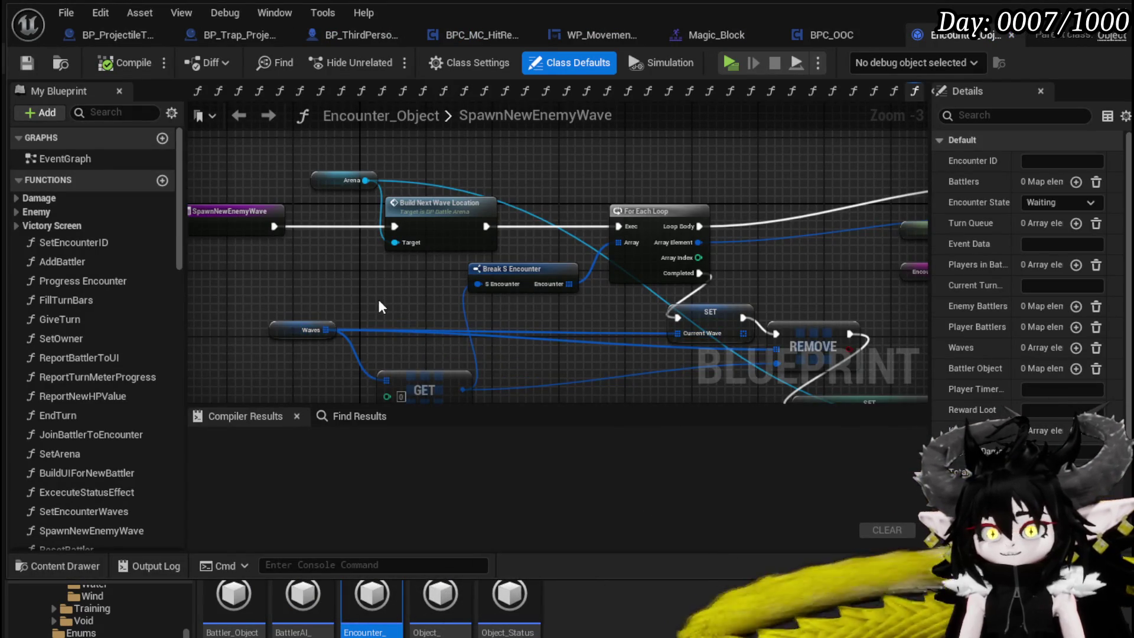
{"action": "left_click", "coordinate": [9, 198]}
{"action": "double_click", "coordinate": [97, 213]}
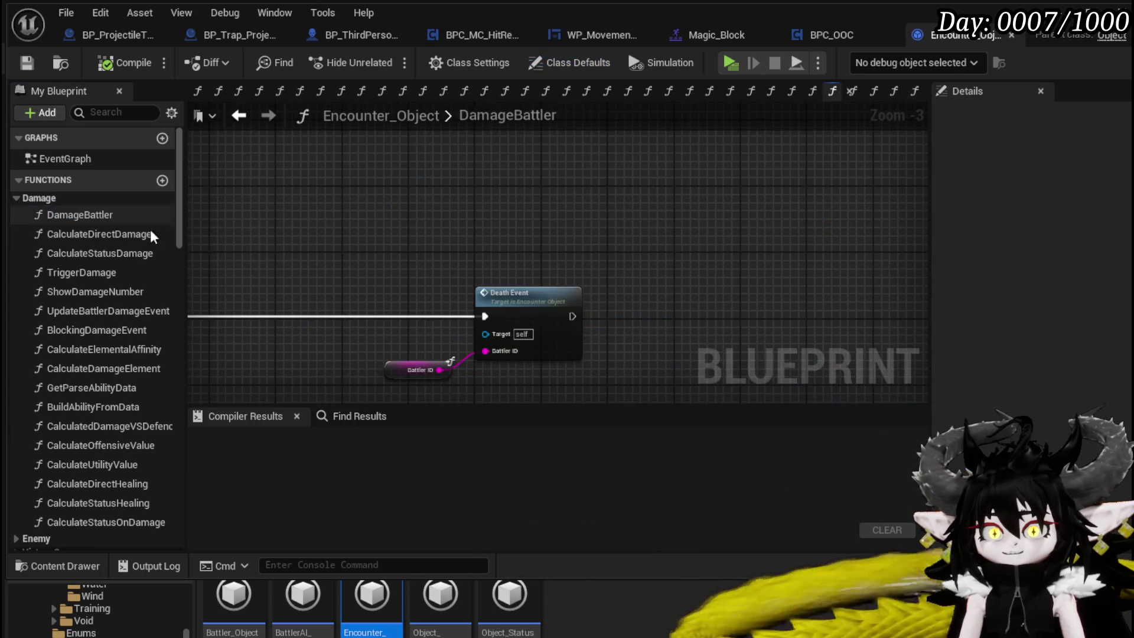
{"action": "scroll", "coordinate": [769, 273], "scroll_direction": "down", "scroll_amount": 4}
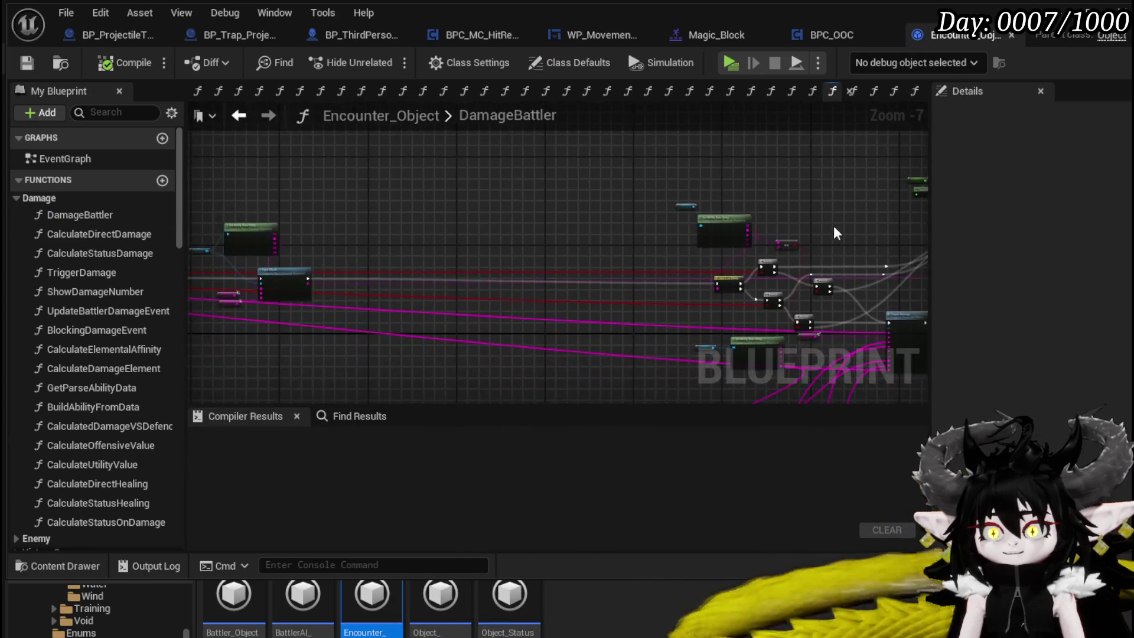
{"action": "scroll", "coordinate": [597, 235], "scroll_direction": "up", "scroll_amount": 4}
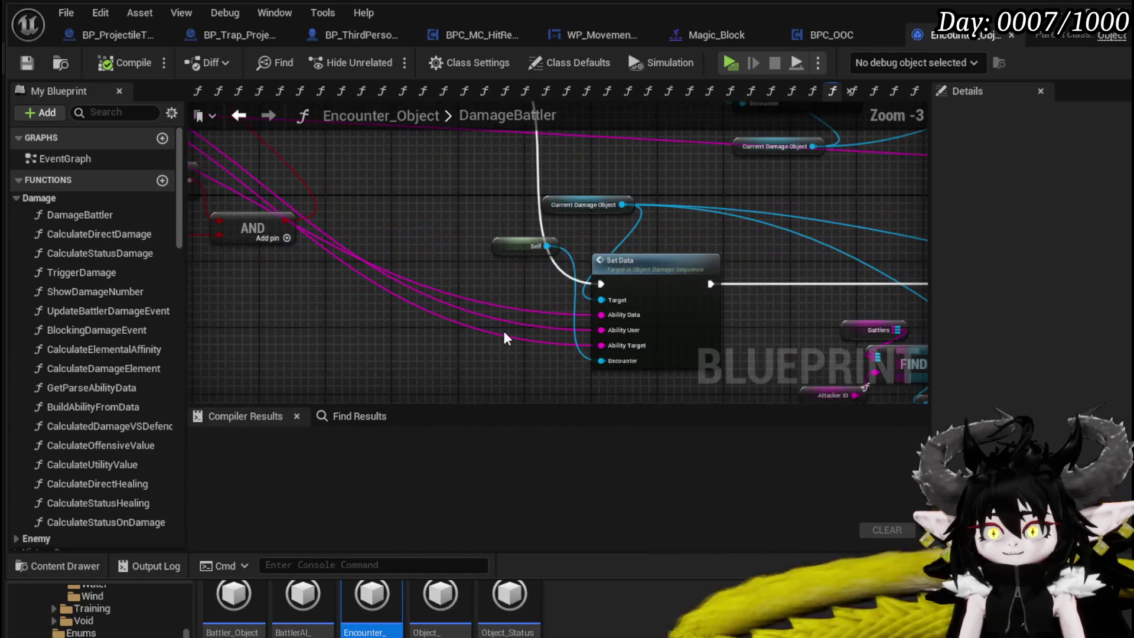
{"action": "left_click_drag", "start_coordinate": [727, 191], "coordinate": [378, 359]}
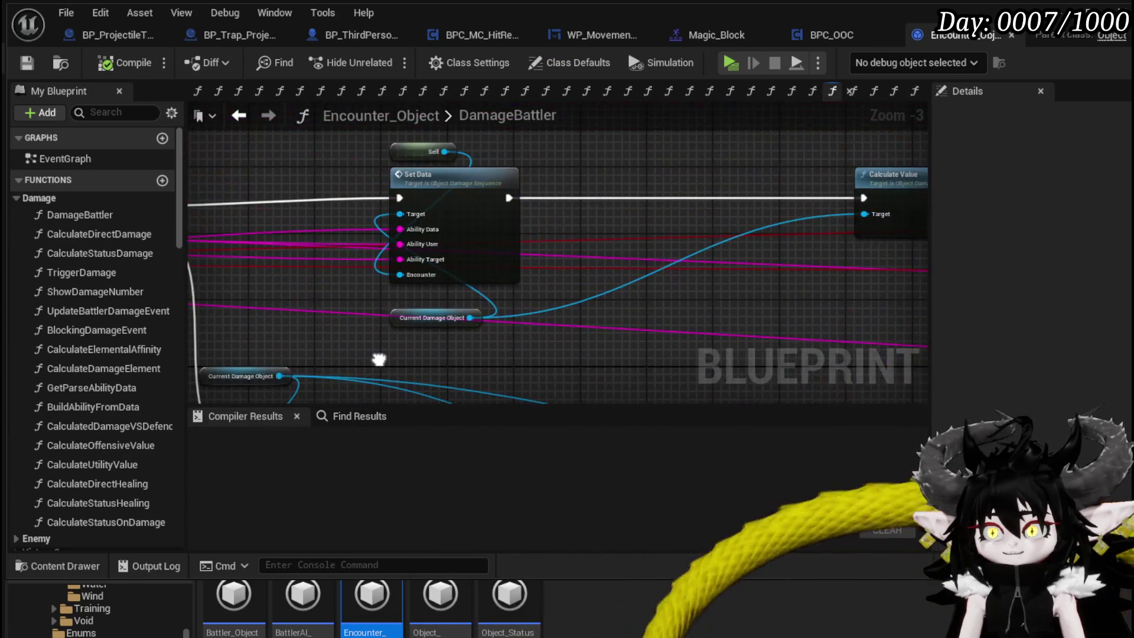
{"action": "left_click", "coordinate": [411, 322]}
Step: Browse the SetData, Sequence and CalculateValue functions, then return to BlockingDamageEvent
{"action": "double_click", "coordinate": [513, 174]}
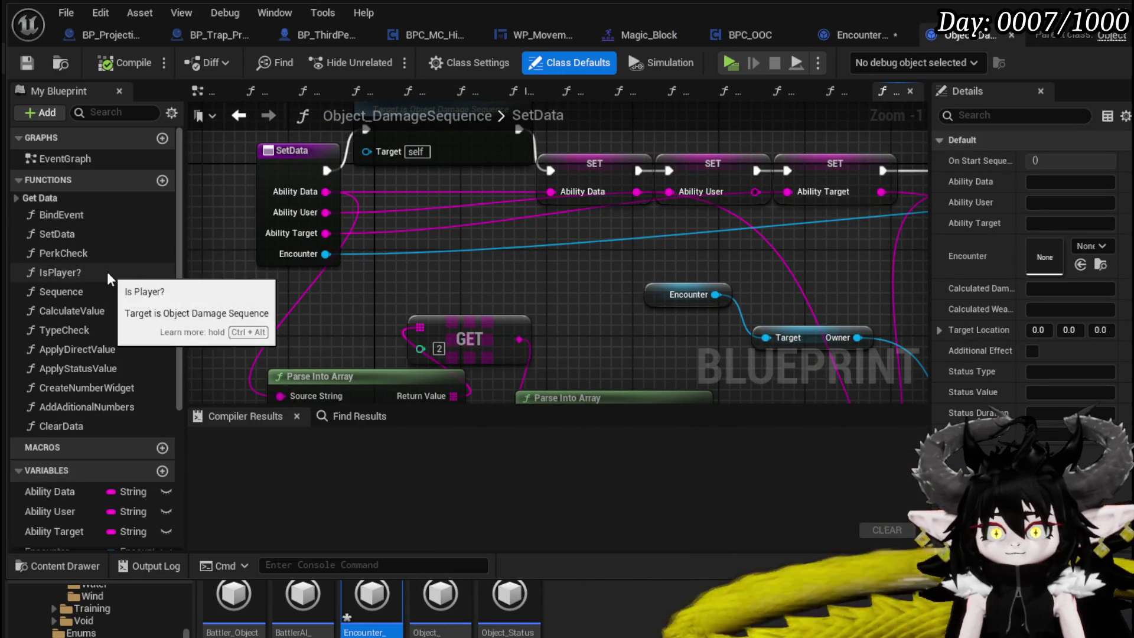
{"action": "double_click", "coordinate": [109, 291]}
{"action": "mouse_move", "coordinate": [731, 179]}
{"action": "left_mouse_down"}
{"action": "mouse_move", "coordinate": [516, 172]}
{"action": "mouse_move", "coordinate": [734, 172]}
{"action": "mouse_move", "coordinate": [444, 156]}
{"action": "mouse_move", "coordinate": [555, 161]}
{"action": "left_mouse_up"}
{"action": "scroll", "coordinate": [733, 178], "scroll_direction": "down", "scroll_amount": 1}
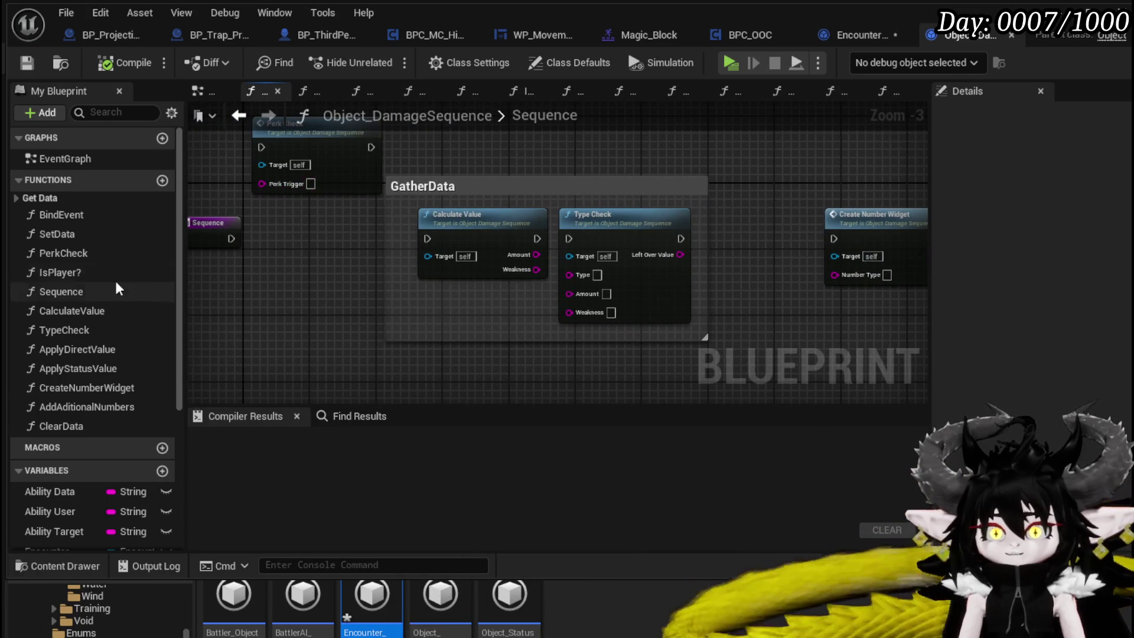
{"action": "double_click", "coordinate": [98, 311]}
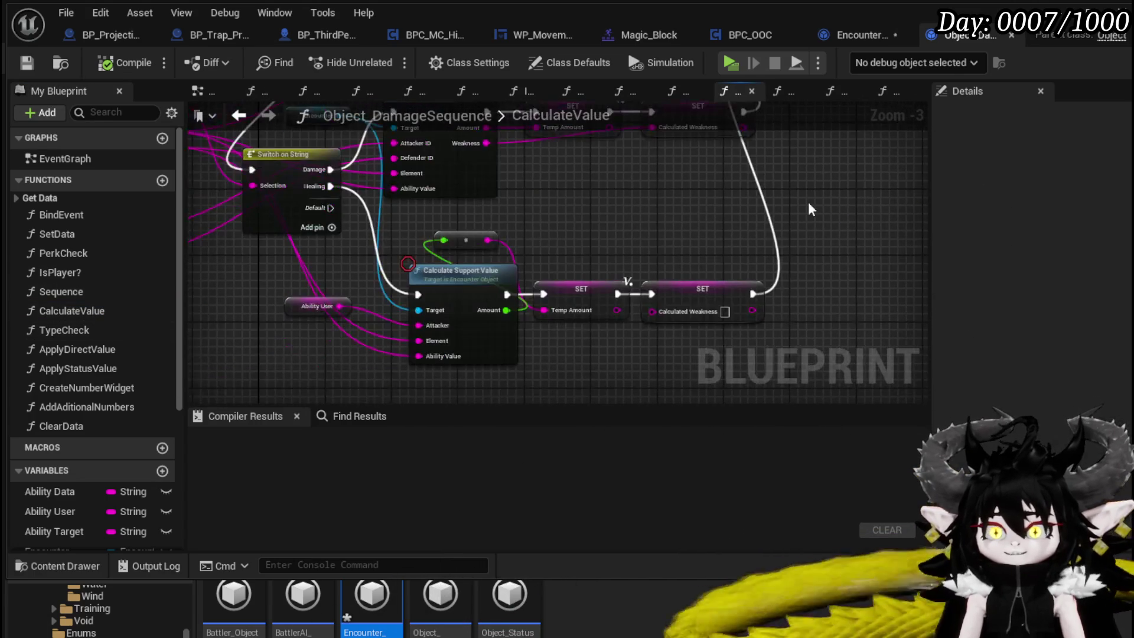
{"action": "scroll", "coordinate": [638, 234], "scroll_direction": "down", "scroll_amount": 2}
{"action": "scroll", "coordinate": [638, 234], "scroll_direction": "up", "scroll_amount": 3}
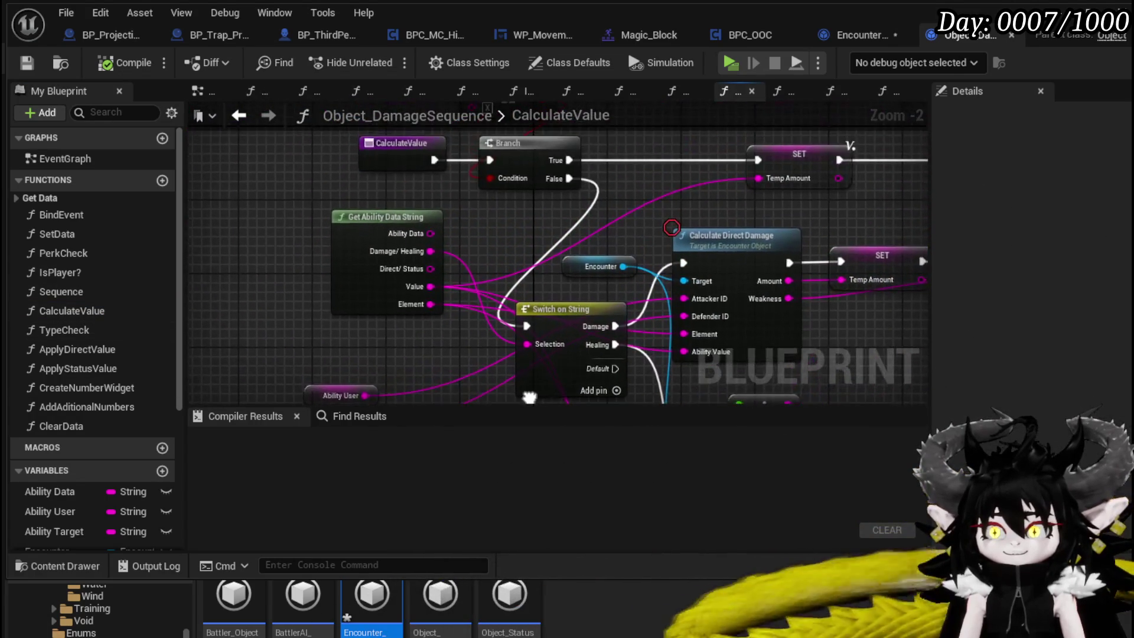
{"action": "key", "text": "ctrl+Tab"}
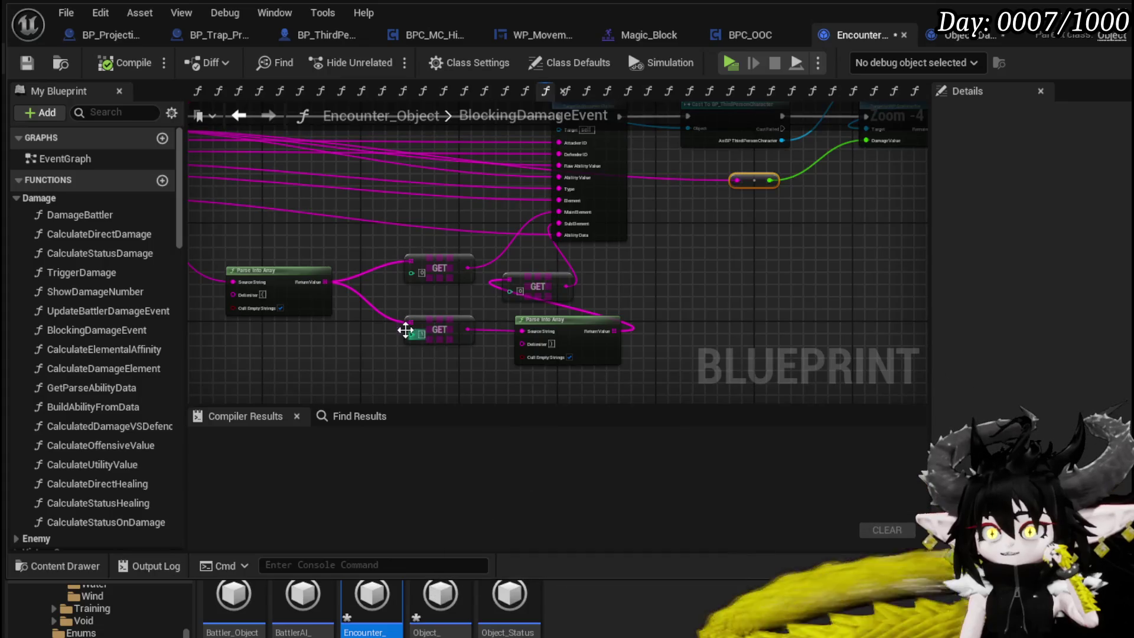
Step: Move the orange conversion node above Cast To BP_ThirdPersonCharacter, save, and reopen DamageBattler
{"action": "scroll", "coordinate": [423, 269], "scroll_direction": "down", "scroll_amount": 1}
{"action": "mouse_move", "coordinate": [423, 269]}
{"action": "left_mouse_down"}
{"action": "mouse_move", "coordinate": [641, 357]}
{"action": "mouse_move", "coordinate": [523, 347]}
{"action": "mouse_move", "coordinate": [514, 336]}
{"action": "mouse_move", "coordinate": [290, 345]}
{"action": "left_mouse_up"}
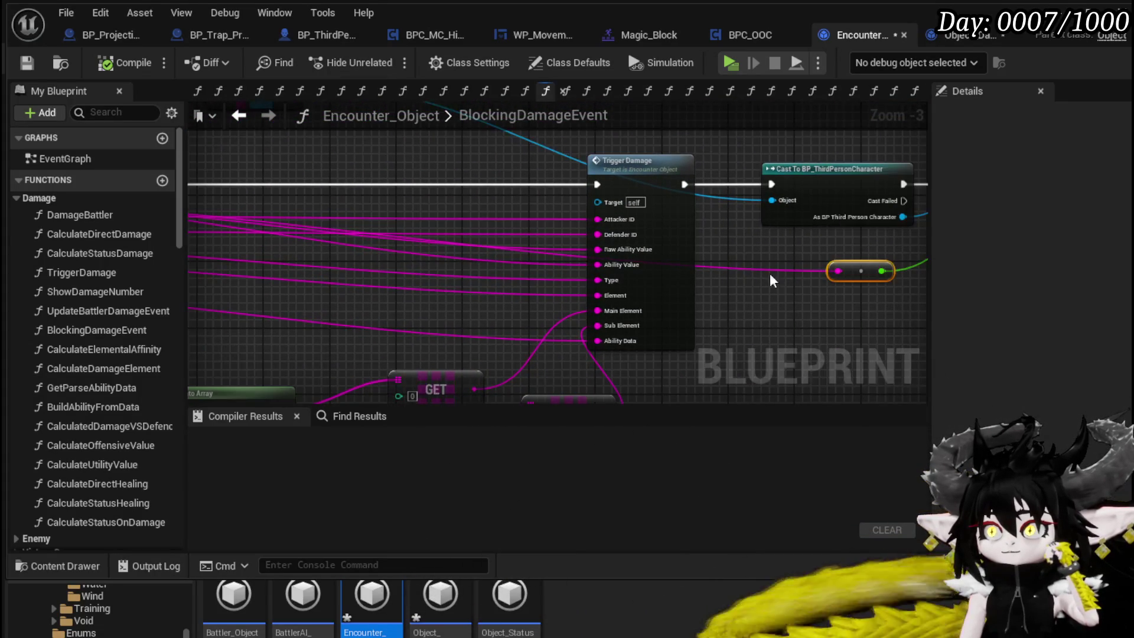
{"action": "left_click_drag", "start_coordinate": [867, 272], "coordinate": [852, 162]}
{"action": "left_click_drag", "start_coordinate": [817, 246], "coordinate": [915, 236]}
{"action": "mouse_move", "coordinate": [414, 195]}
{"action": "left_mouse_down"}
{"action": "mouse_move", "coordinate": [630, 189]}
{"action": "mouse_move", "coordinate": [319, 202]}
{"action": "mouse_move", "coordinate": [357, 202]}
{"action": "mouse_move", "coordinate": [328, 235]}
{"action": "left_mouse_up"}
{"action": "left_click", "coordinate": [26, 63]}
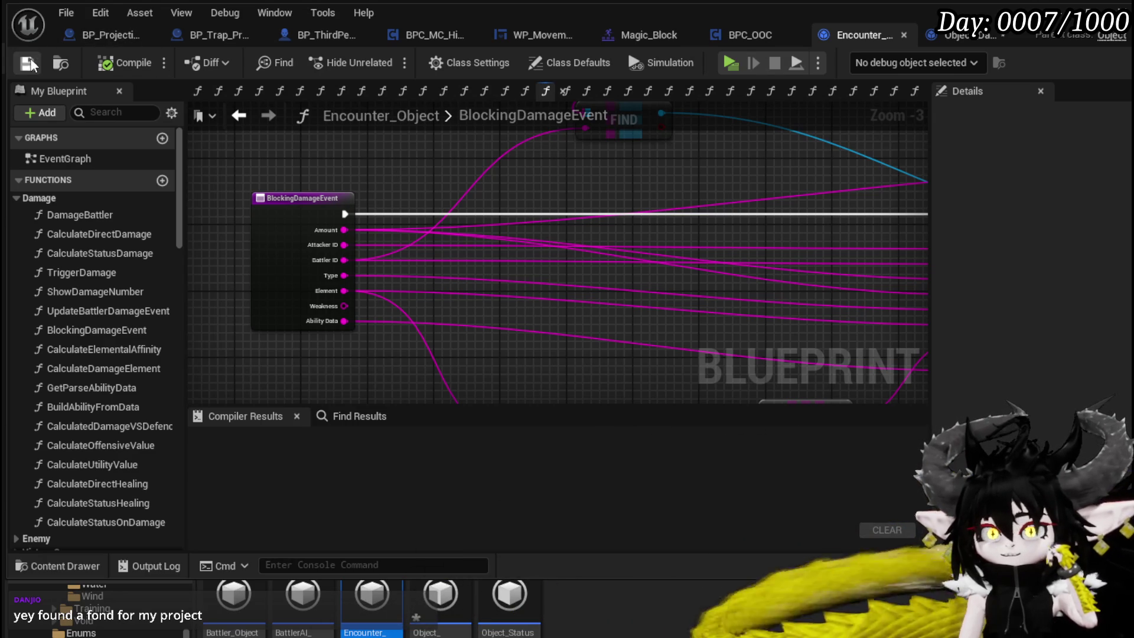
{"action": "left_click", "coordinate": [238, 118]}
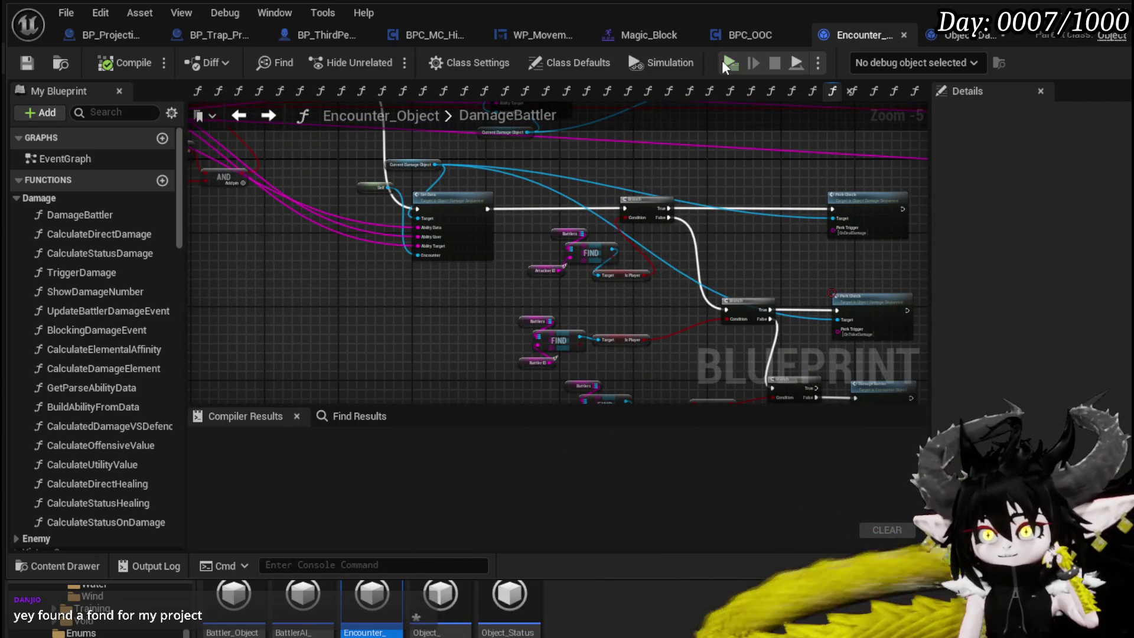
Step: In Object_DamageSequence's TypeCheck graph, move Create Number Widget next to Blocking Damage Event
{"action": "left_click", "coordinate": [936, 37]}
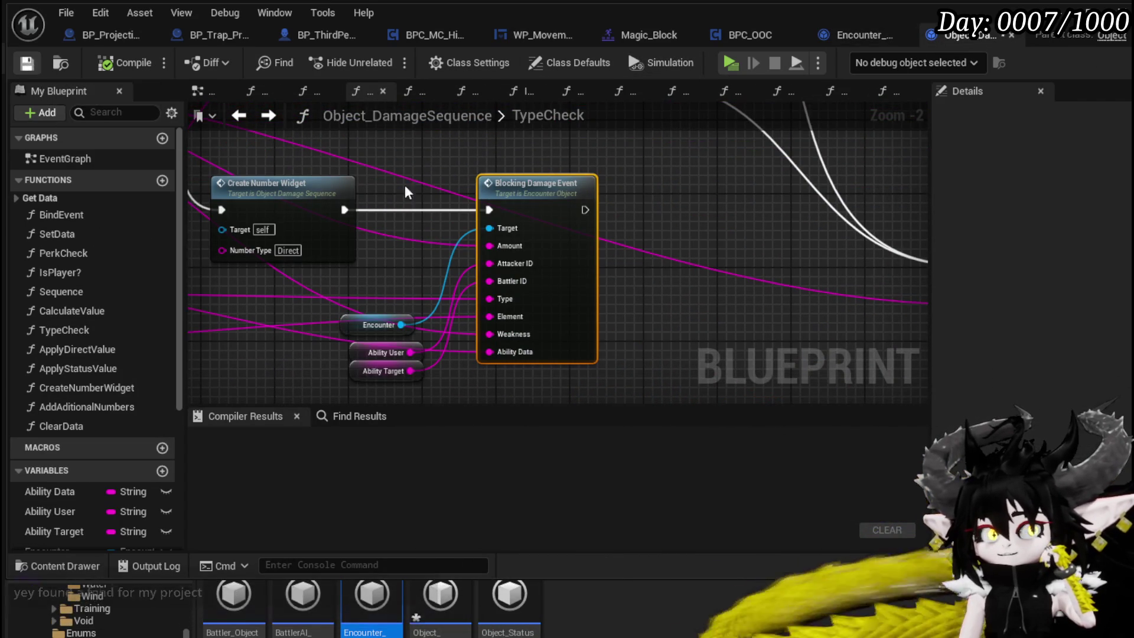
{"action": "scroll", "coordinate": [608, 191], "scroll_direction": "up", "scroll_amount": 2}
{"action": "mouse_move", "coordinate": [536, 188]}
{"action": "left_mouse_down"}
{"action": "mouse_move", "coordinate": [622, 177]}
{"action": "mouse_move", "coordinate": [623, 151]}
{"action": "mouse_move", "coordinate": [714, 361]}
{"action": "mouse_move", "coordinate": [718, 237]}
{"action": "left_mouse_up"}
{"action": "scroll", "coordinate": [650, 180], "scroll_direction": "down", "scroll_amount": 2}
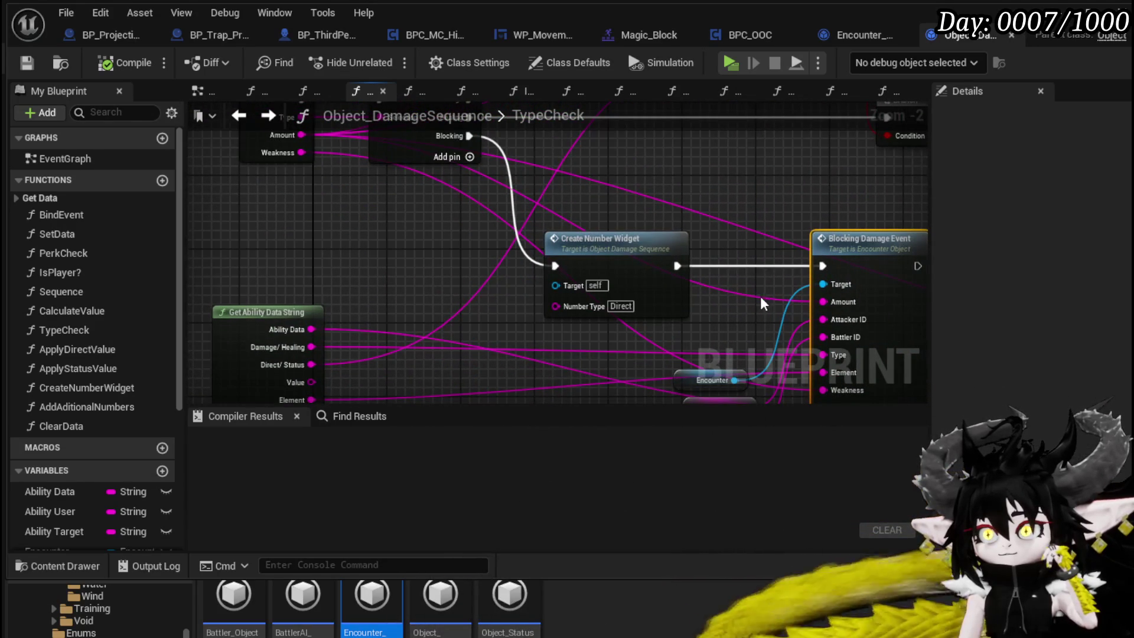
{"action": "left_click_drag", "start_coordinate": [639, 277], "coordinate": [722, 276]}
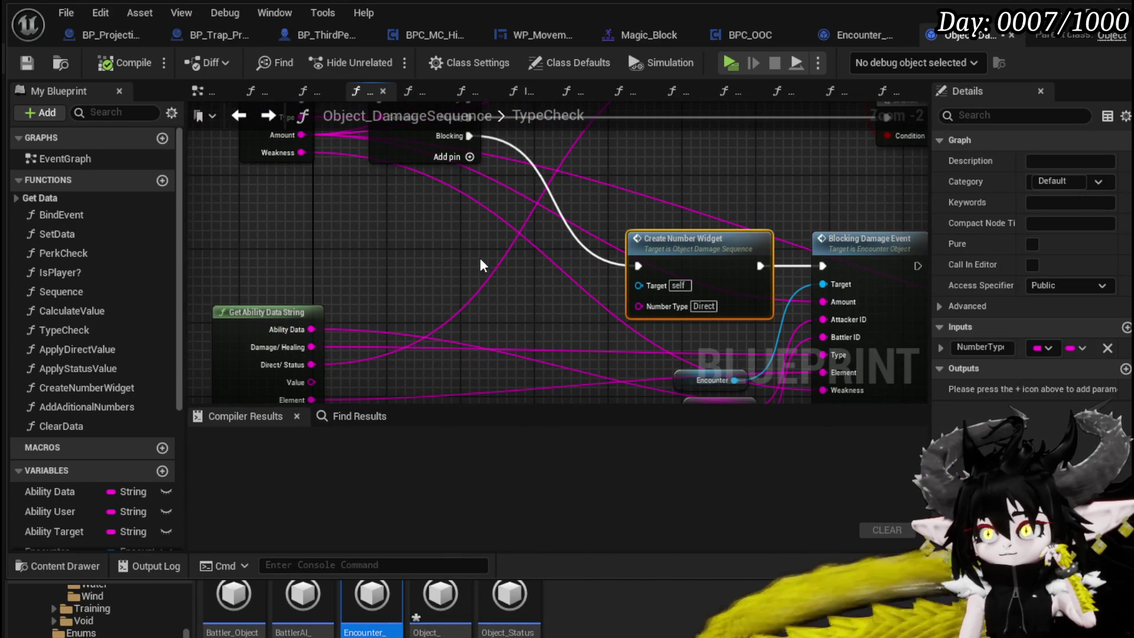
{"action": "mouse_move", "coordinate": [480, 265]}
{"action": "left_mouse_down"}
{"action": "mouse_move", "coordinate": [522, 356]}
{"action": "mouse_move", "coordinate": [410, 270]}
{"action": "left_mouse_up"}
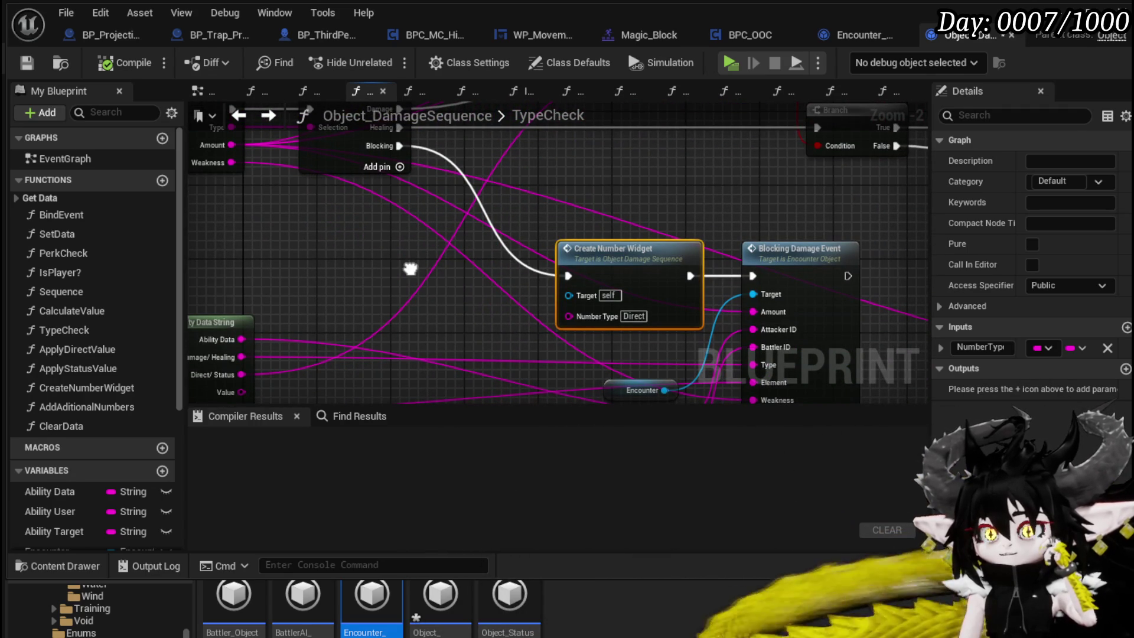
{"action": "scroll", "coordinate": [413, 278], "scroll_direction": "down", "scroll_amount": 2}
{"action": "mouse_move", "coordinate": [410, 270]}
{"action": "left_mouse_down"}
{"action": "mouse_move", "coordinate": [435, 343]}
{"action": "mouse_move", "coordinate": [394, 390]}
{"action": "mouse_move", "coordinate": [431, 324]}
{"action": "mouse_move", "coordinate": [322, 223]}
{"action": "left_mouse_up"}
{"action": "scroll", "coordinate": [430, 324], "scroll_direction": "up", "scroll_amount": 1}
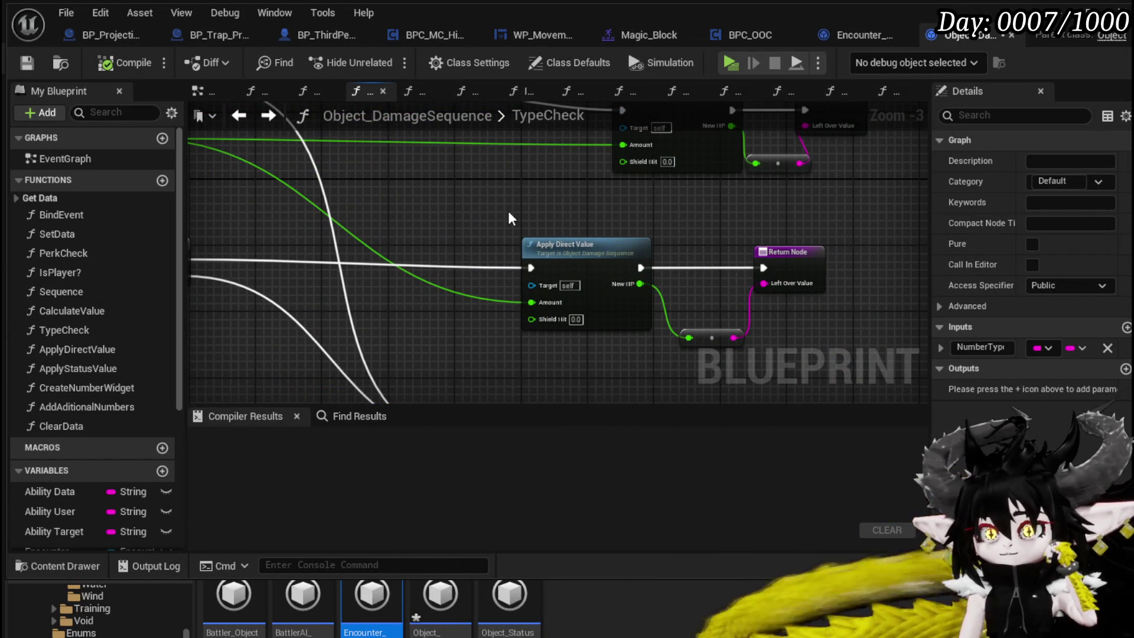
{"action": "scroll", "coordinate": [511, 219], "scroll_direction": "down", "scroll_amount": 2}
{"action": "mouse_move", "coordinate": [511, 219]}
{"action": "left_mouse_down"}
{"action": "mouse_move", "coordinate": [378, 230]}
{"action": "mouse_move", "coordinate": [459, 241]}
{"action": "left_mouse_up"}
{"action": "scroll", "coordinate": [459, 241], "scroll_direction": "up", "scroll_amount": 3}
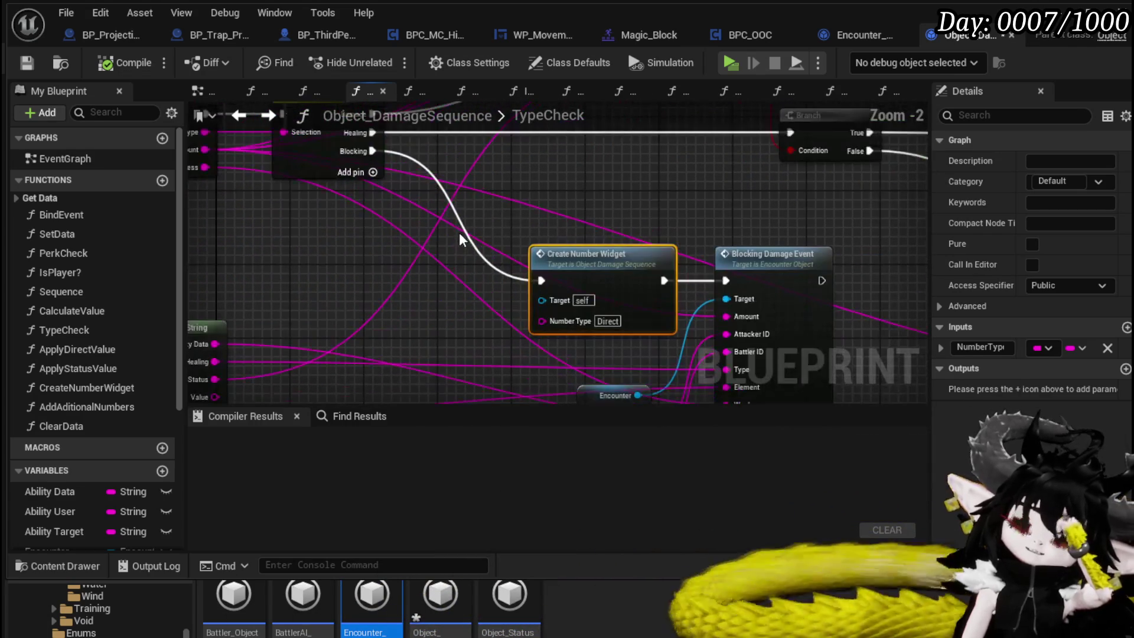
{"action": "left_click_drag", "start_coordinate": [587, 265], "coordinate": [624, 265]}
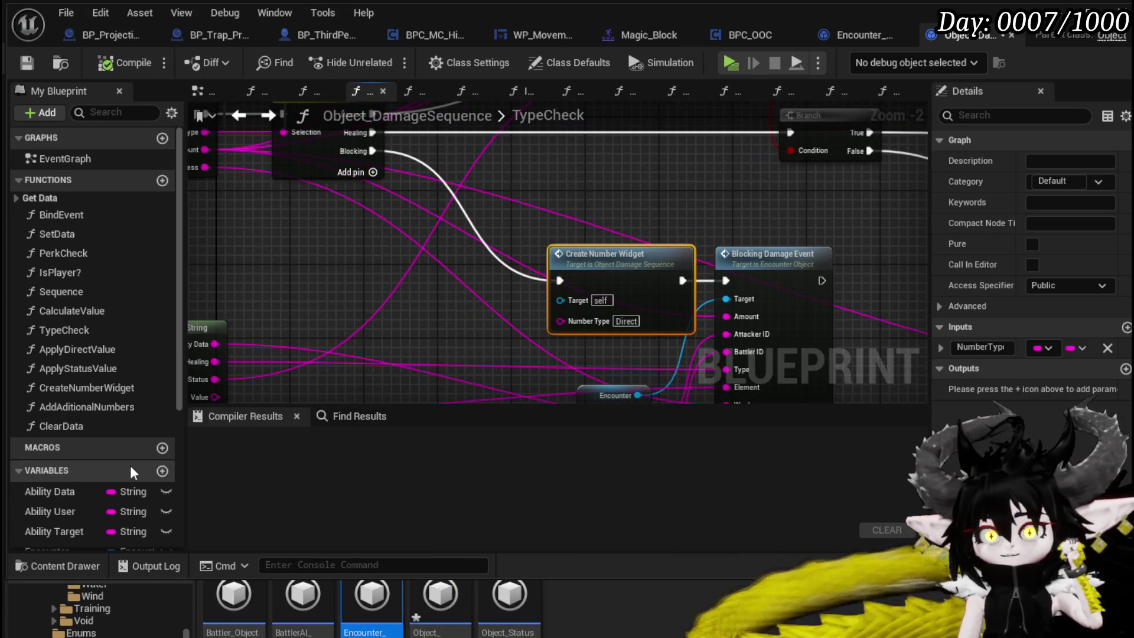
{"action": "scroll", "coordinate": [131, 484], "scroll_direction": "down", "scroll_amount": 3}
Step: Insert a wired SET Calculated Damage node between Blocking exec and Create Number Widget, then compile
{"action": "left_click_drag", "start_coordinate": [97, 496], "coordinate": [416, 296]}
{"action": "left_click", "coordinate": [466, 322]}
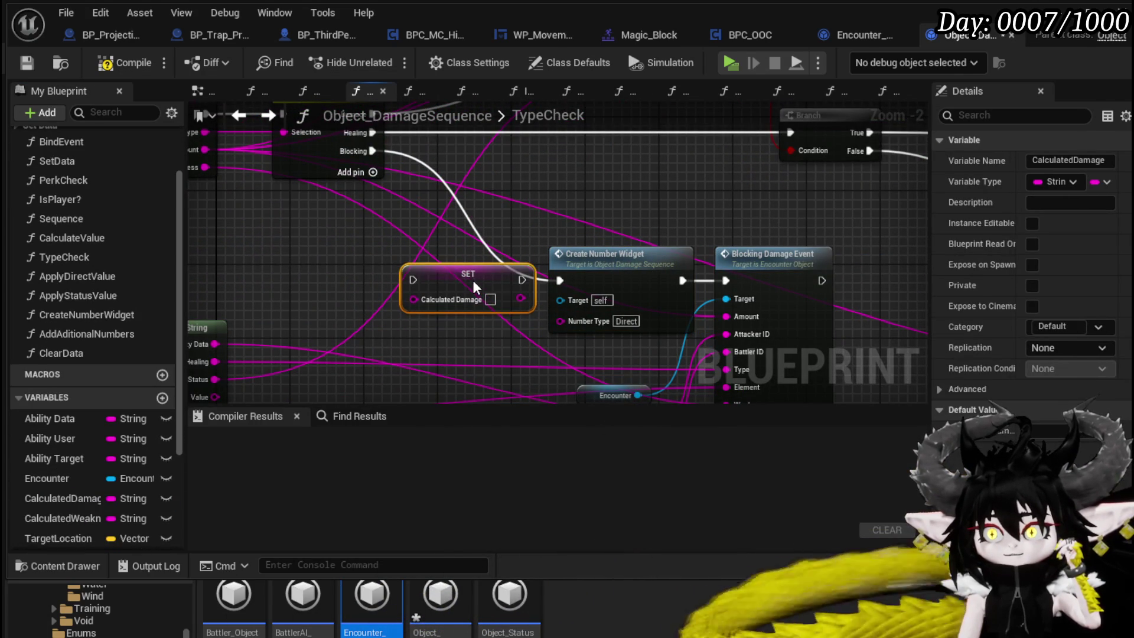
{"action": "left_click_drag", "start_coordinate": [519, 286], "coordinate": [556, 283]}
{"action": "mouse_move", "coordinate": [372, 151]}
{"action": "left_mouse_down"}
{"action": "mouse_move", "coordinate": [399, 284]}
{"action": "mouse_move", "coordinate": [414, 281]}
{"action": "left_mouse_up"}
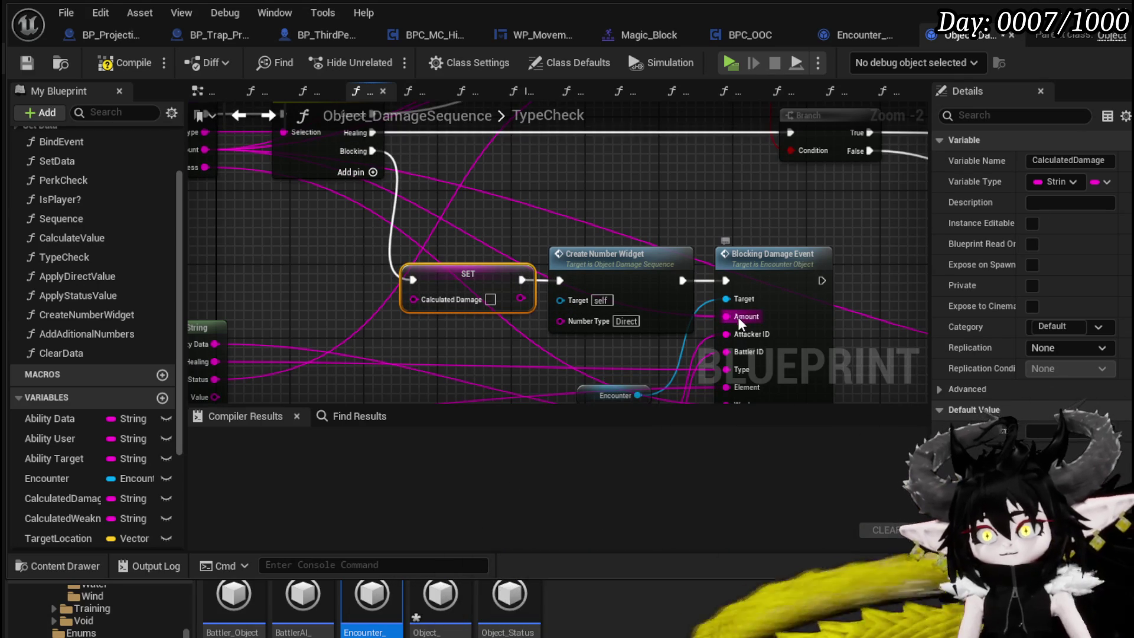
{"action": "left_click_drag", "start_coordinate": [723, 319], "coordinate": [414, 298]}
{"action": "left_click", "coordinate": [413, 353]}
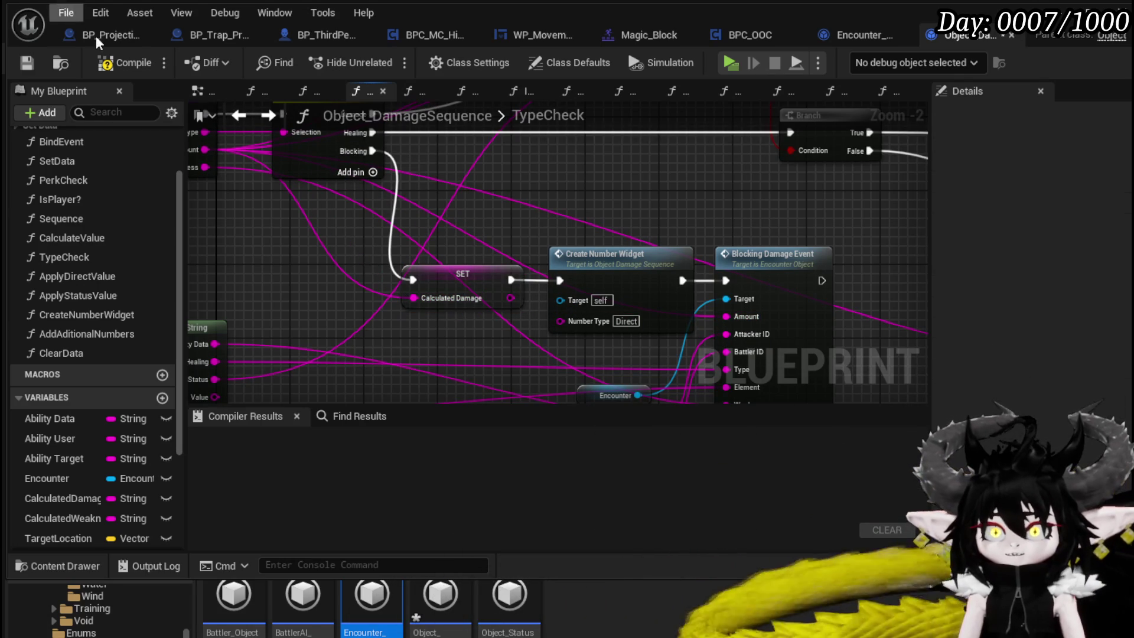
{"action": "key", "text": "F7"}
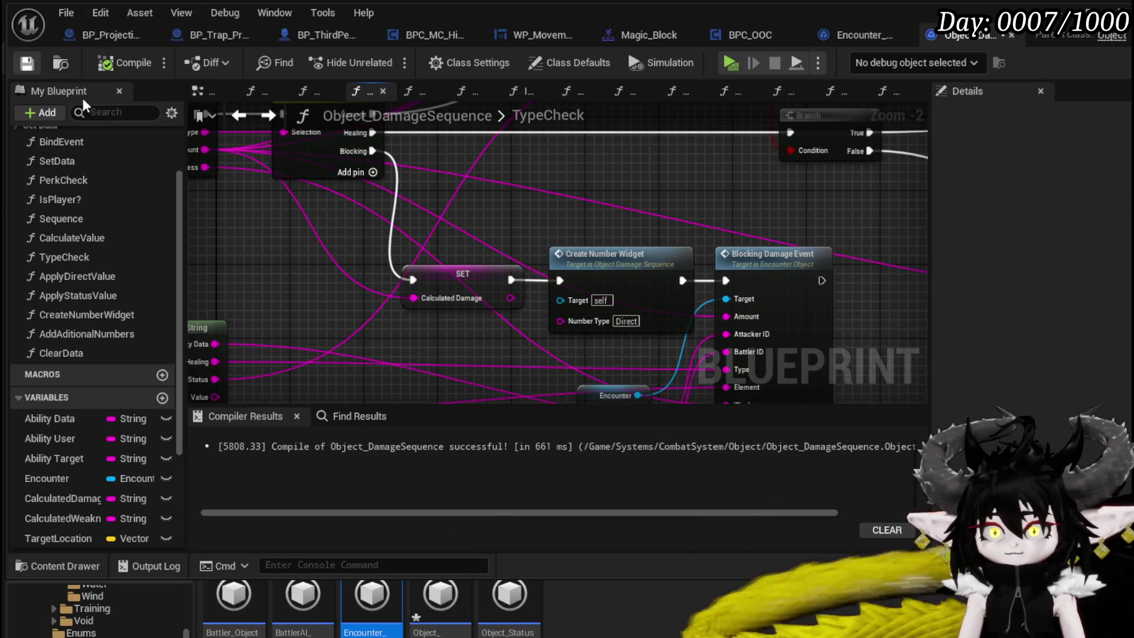
Step: Open the CreateNumberWidget function graph and look over its Branch, Is Empty, OR and FIND nodes
{"action": "double_click", "coordinate": [566, 258]}
{"action": "mouse_move", "coordinate": [461, 218]}
{"action": "left_mouse_down"}
{"action": "mouse_move", "coordinate": [653, 278]}
{"action": "mouse_move", "coordinate": [730, 342]}
{"action": "mouse_move", "coordinate": [619, 297]}
{"action": "left_mouse_up"}
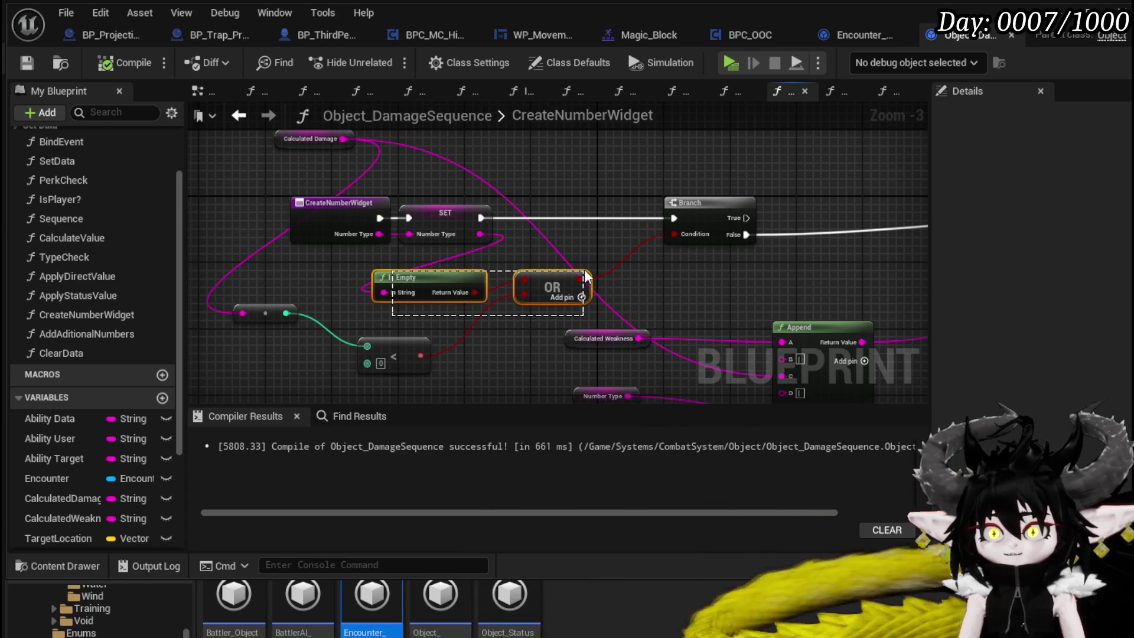
{"action": "left_click_drag", "start_coordinate": [584, 275], "coordinate": [476, 337]}
{"action": "mouse_move", "coordinate": [668, 286]}
{"action": "left_mouse_down"}
{"action": "mouse_move", "coordinate": [792, 215]}
{"action": "mouse_move", "coordinate": [849, 201]}
{"action": "left_mouse_up"}
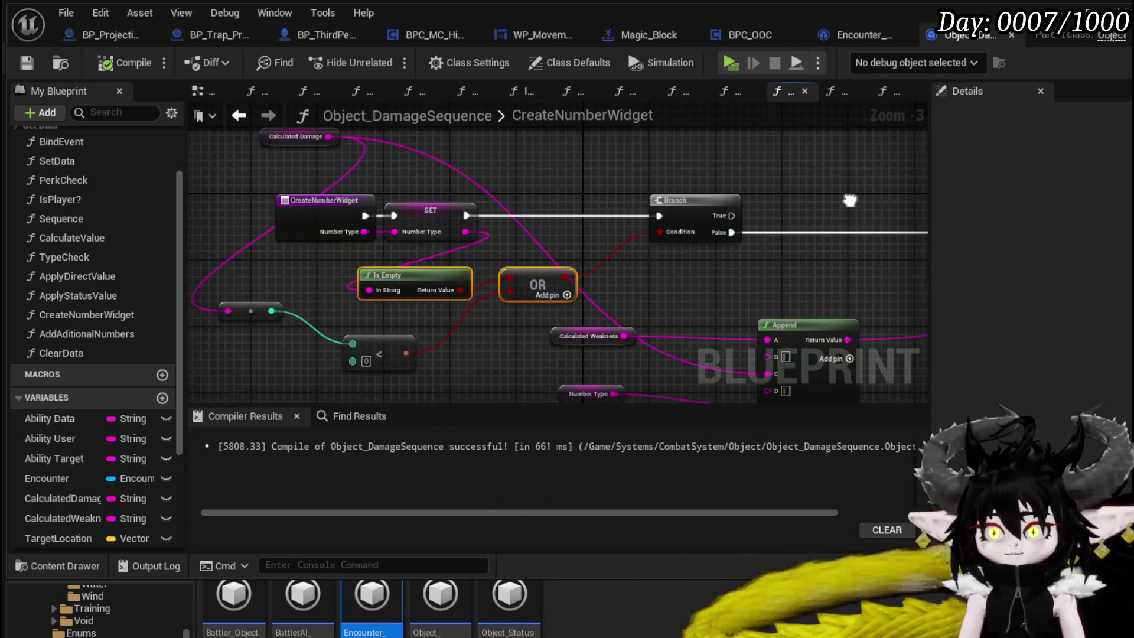
{"action": "scroll", "coordinate": [590, 190], "scroll_direction": "down", "scroll_amount": 3}
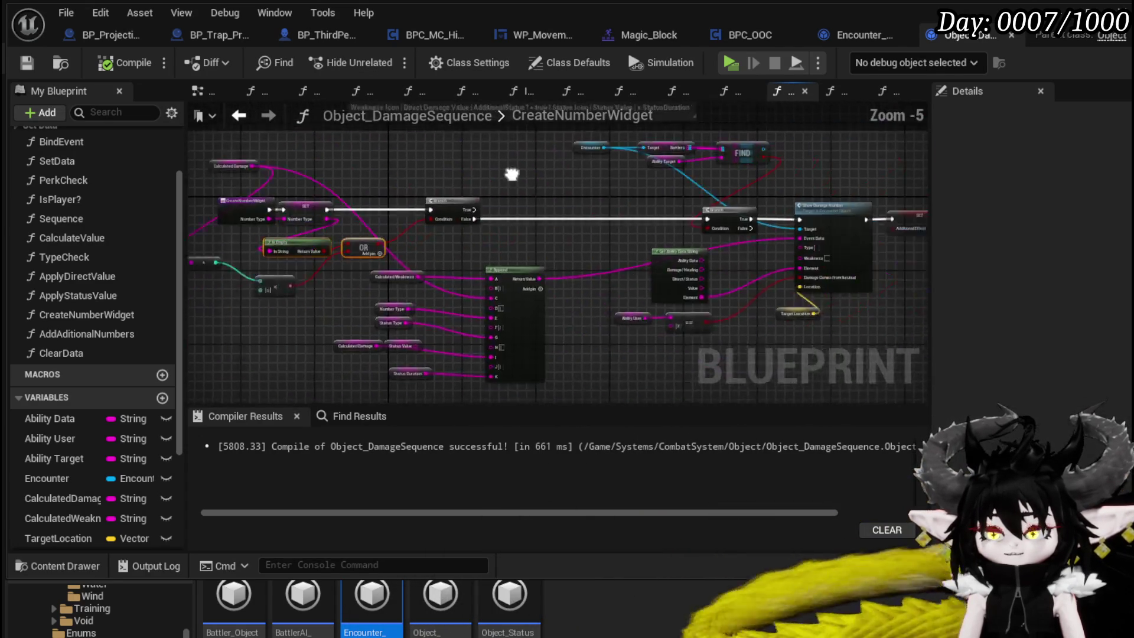
{"action": "scroll", "coordinate": [591, 190], "scroll_direction": "up", "scroll_amount": 3}
{"action": "scroll", "coordinate": [592, 190], "scroll_direction": "down", "scroll_amount": 1}
{"action": "mouse_move", "coordinate": [592, 190]}
{"action": "left_mouse_down"}
{"action": "mouse_move", "coordinate": [254, 307]}
{"action": "mouse_move", "coordinate": [285, 348]}
{"action": "mouse_move", "coordinate": [555, 192]}
{"action": "mouse_move", "coordinate": [361, 201]}
{"action": "left_mouse_up"}
{"action": "right_click", "coordinate": [360, 202]}
{"action": "left_click", "coordinate": [624, 167]}
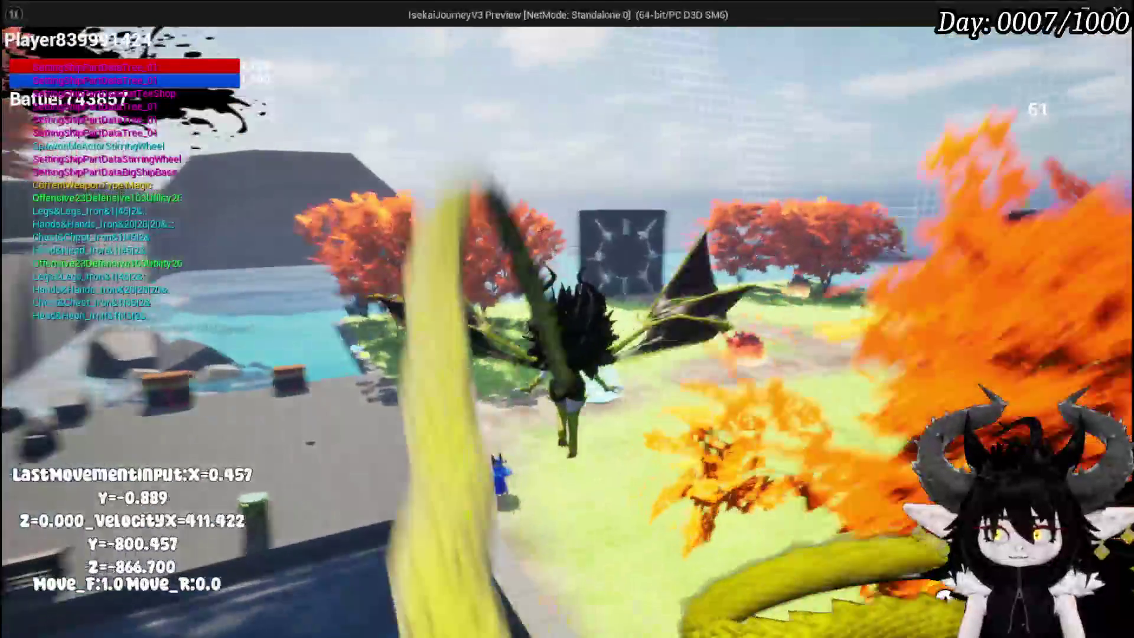
{"action": "key", "text": "w"}
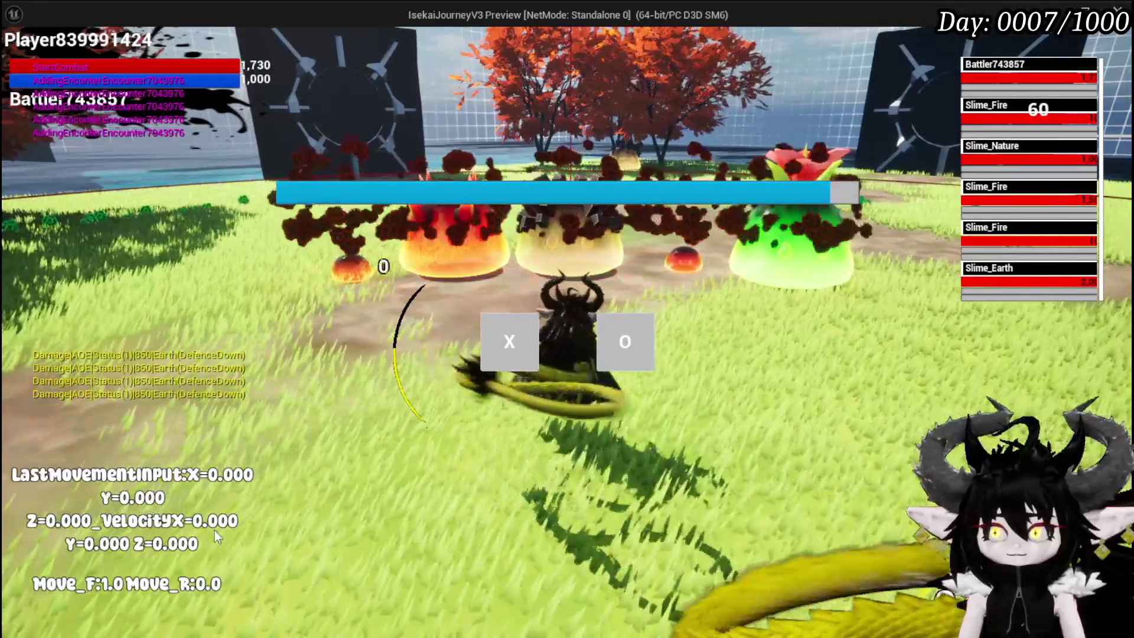
{"action": "left_click", "coordinate": [499, 351]}
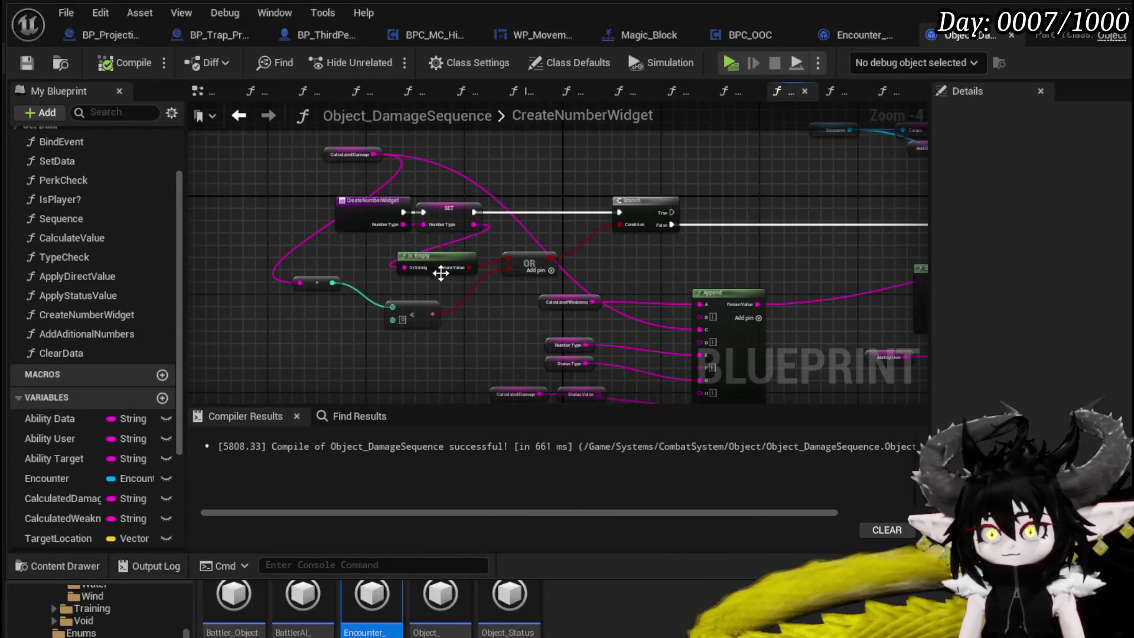
Step: Put a breakpoint on CreateNumberWidget, then attack a slime in play until it triggers
{"action": "right_click", "coordinate": [373, 212]}
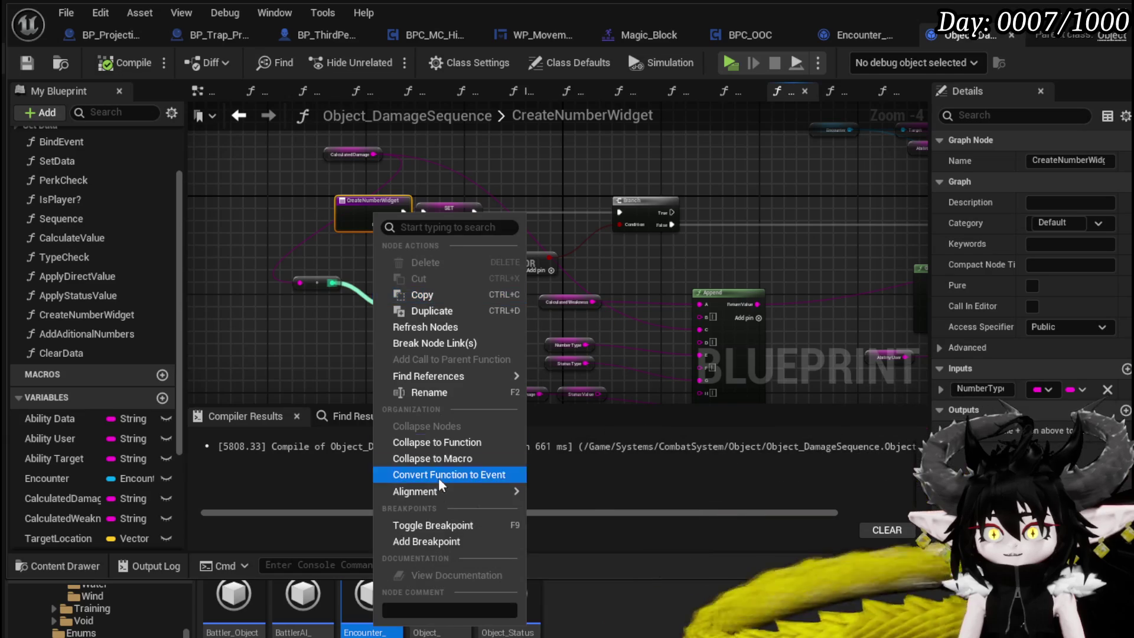
{"action": "left_click", "coordinate": [420, 539]}
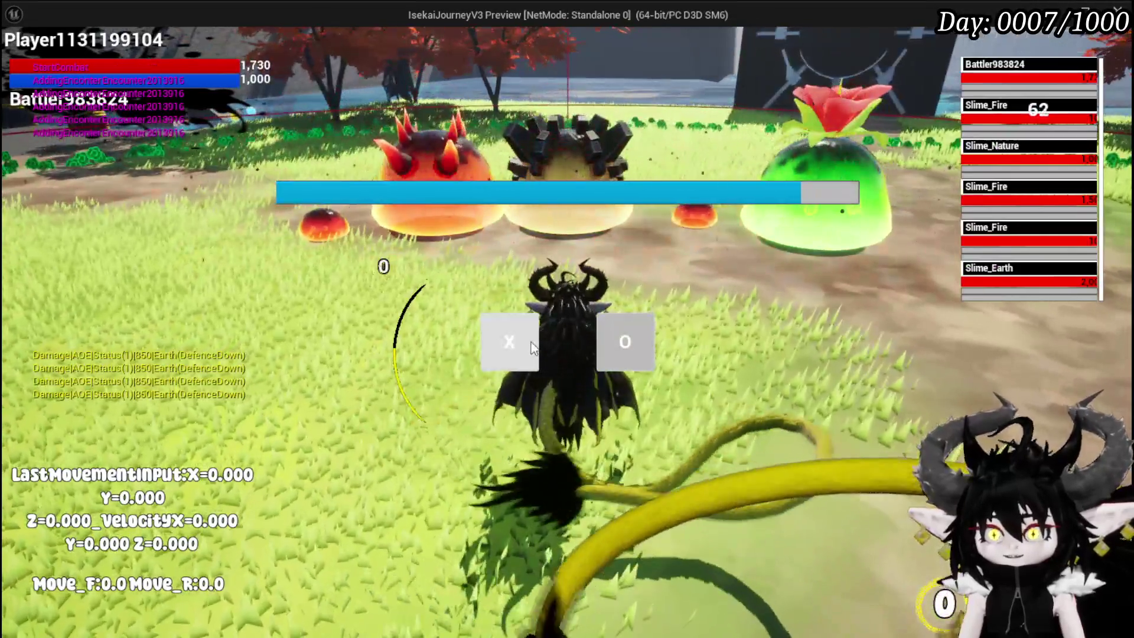
{"action": "left_click", "coordinate": [533, 347]}
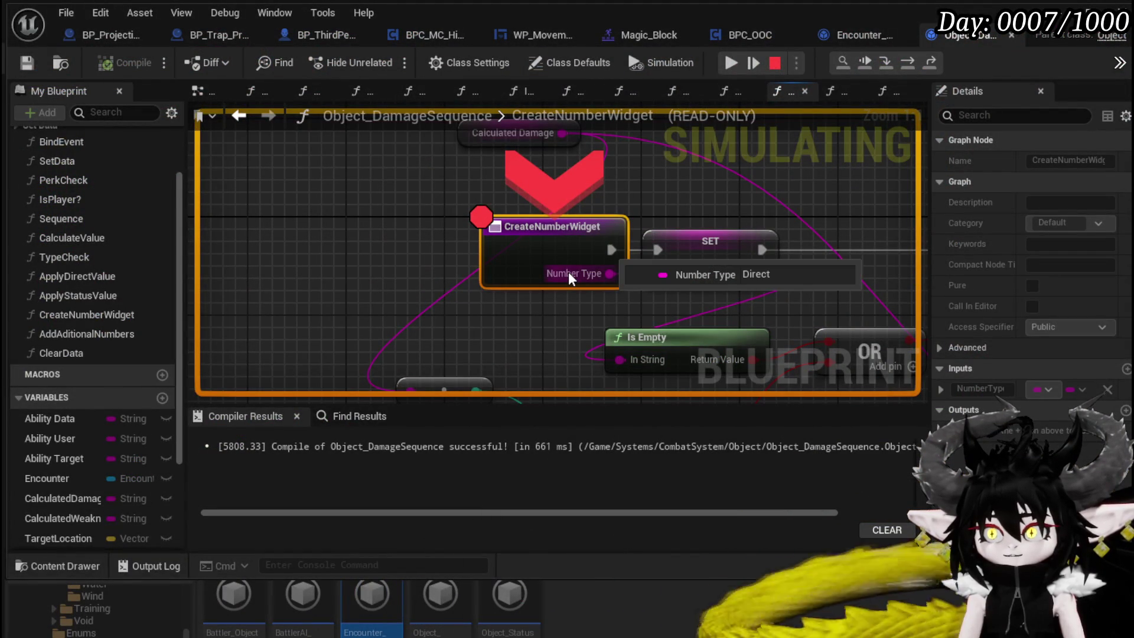
Step: Step execution past Branch and Append into Encounter_Object's ShowDamageNumber function
{"action": "scroll", "coordinate": [720, 186], "scroll_direction": "down", "scroll_amount": 4}
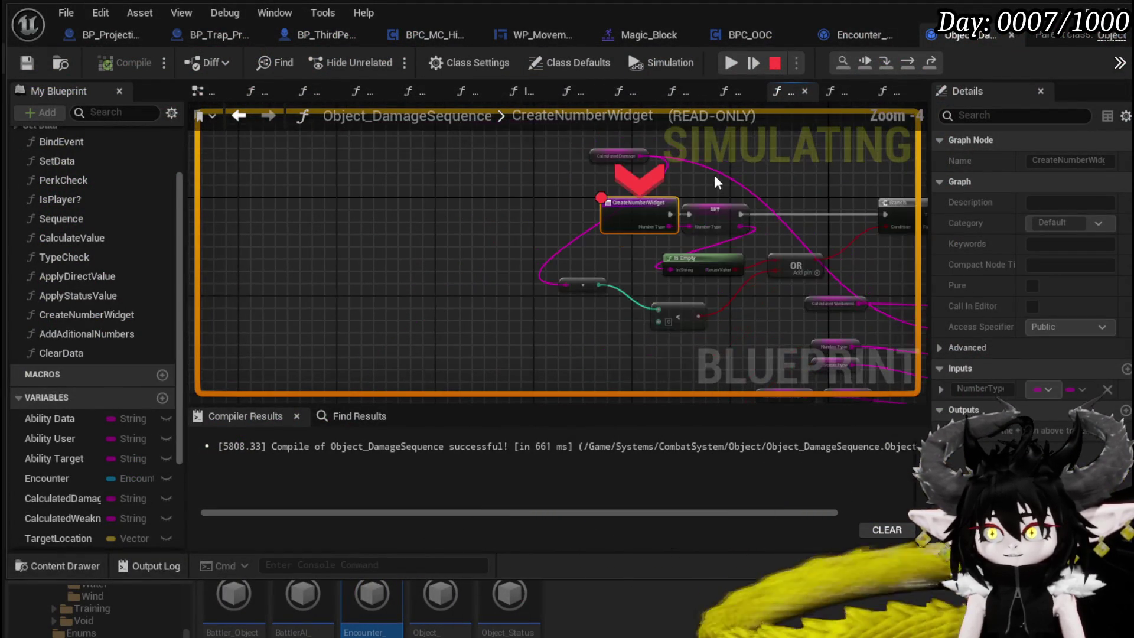
{"action": "left_click", "coordinate": [907, 66]}
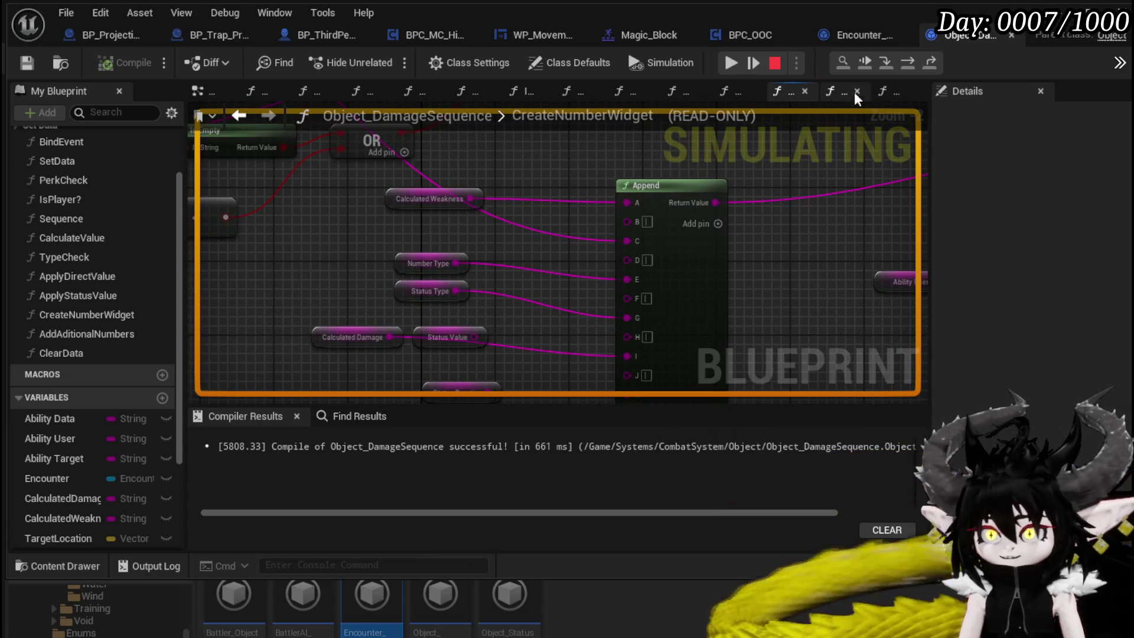
{"action": "left_click", "coordinate": [906, 60]}
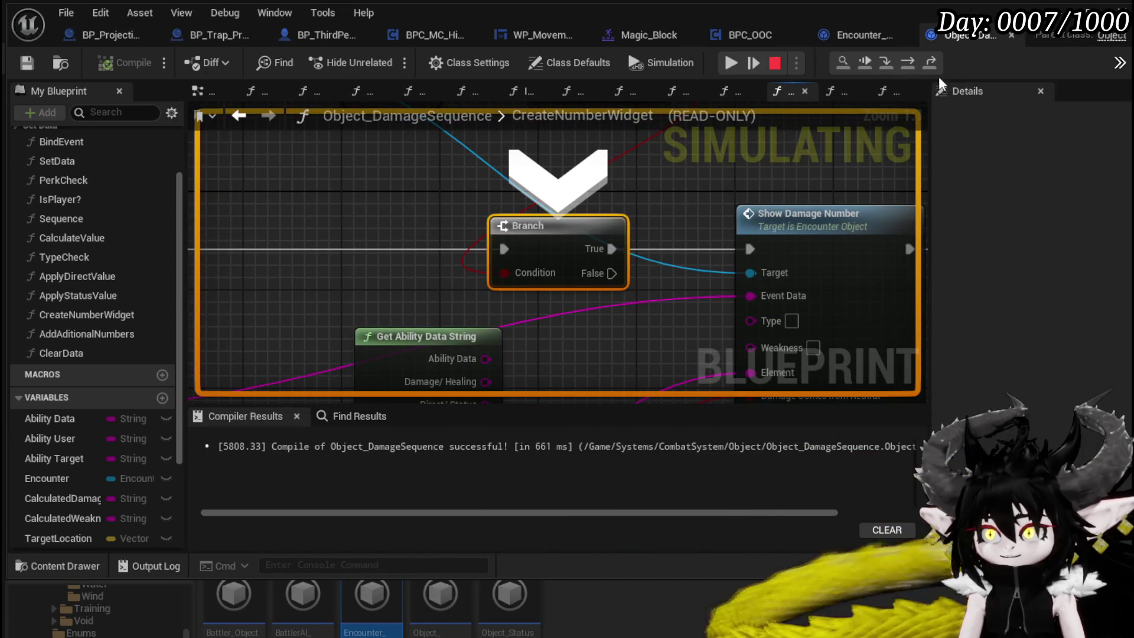
{"action": "left_click", "coordinate": [907, 61]}
{"action": "scroll", "coordinate": [693, 176], "scroll_direction": "down", "scroll_amount": 3}
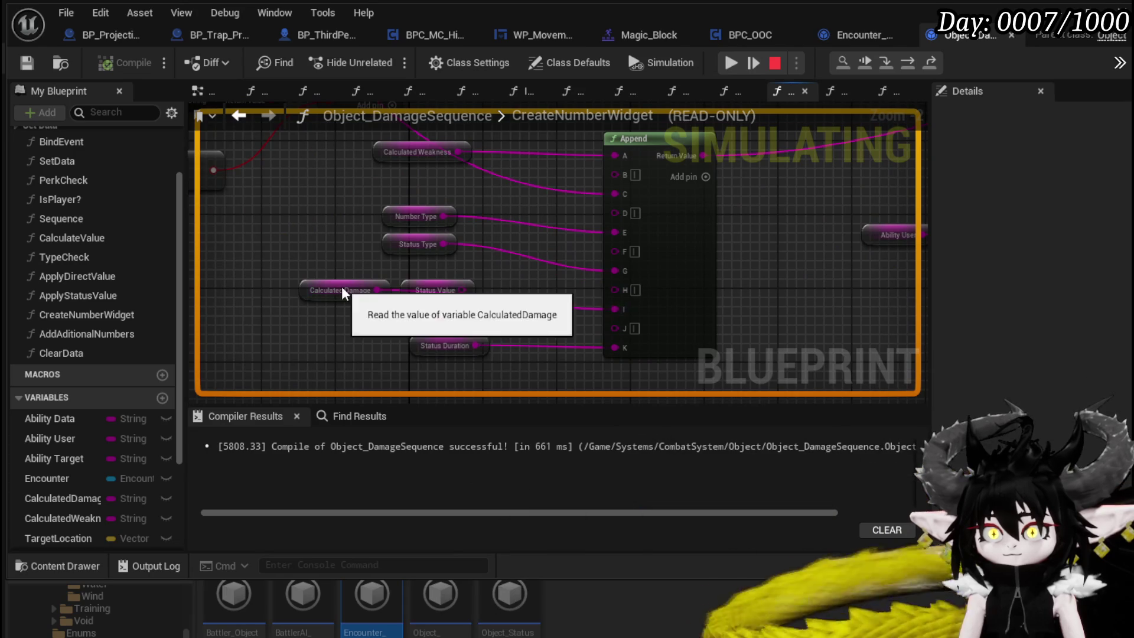
{"action": "scroll", "coordinate": [653, 284], "scroll_direction": "down", "scroll_amount": 2}
{"action": "key", "text": "F10"}
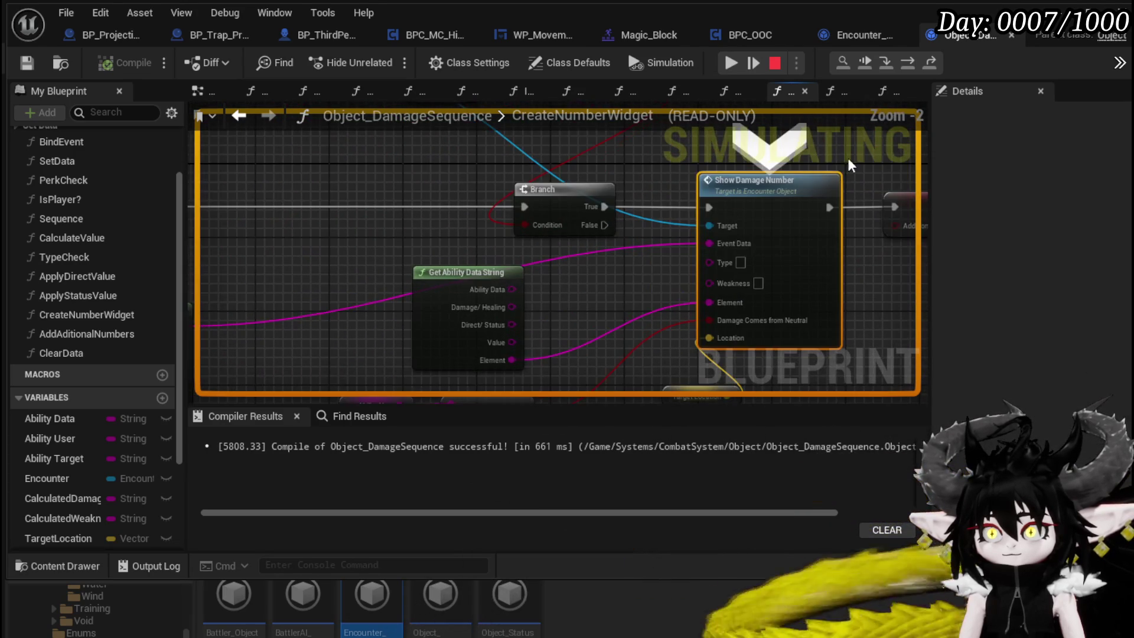
{"action": "left_click", "coordinate": [888, 61]}
{"action": "mouse_move", "coordinate": [618, 217]}
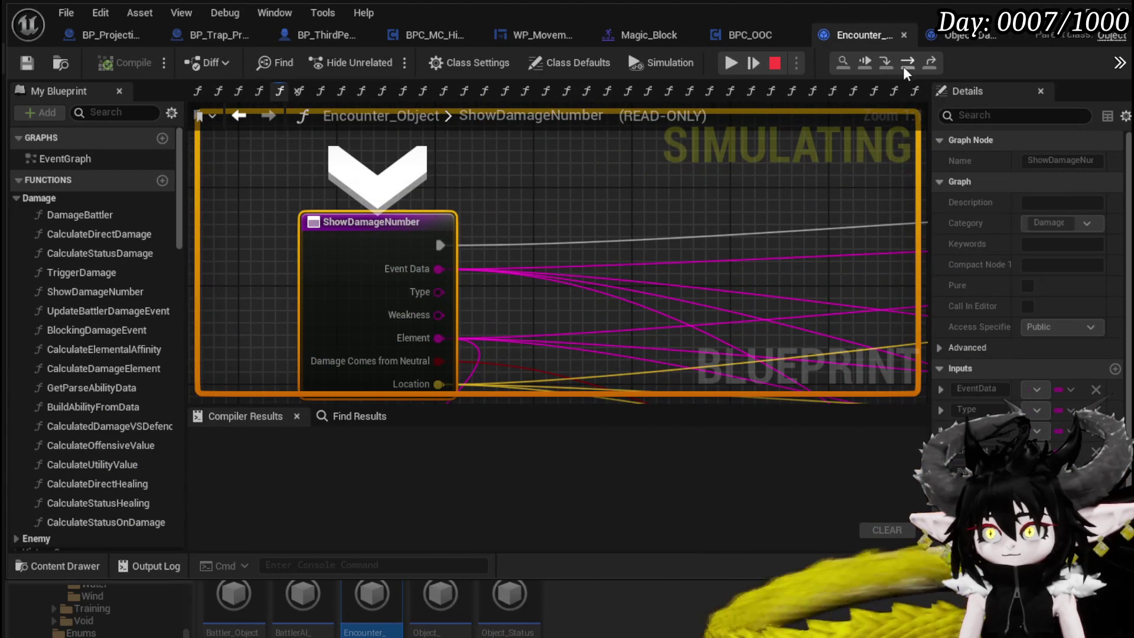
Step: Step execution through the VALUES and Branch nodes on to Show Damage Number
{"action": "left_click", "coordinate": [903, 66]}
{"action": "scroll", "coordinate": [740, 313], "scroll_direction": "down", "scroll_amount": 3}
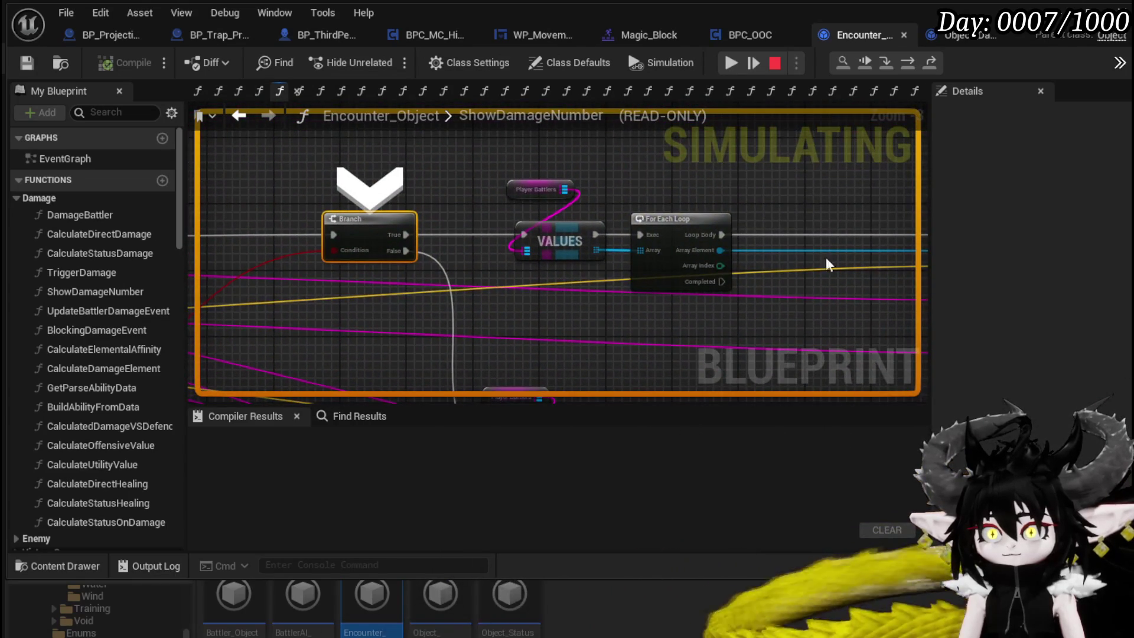
{"action": "left_click", "coordinate": [910, 63]}
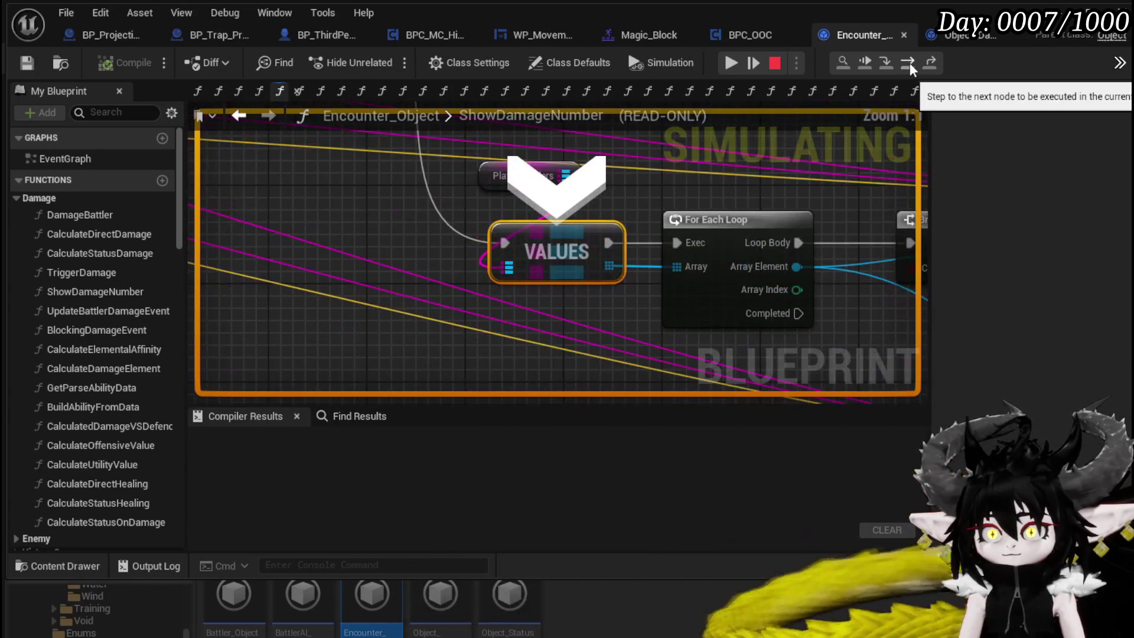
{"action": "left_click", "coordinate": [909, 62]}
{"action": "left_click", "coordinate": [910, 62]}
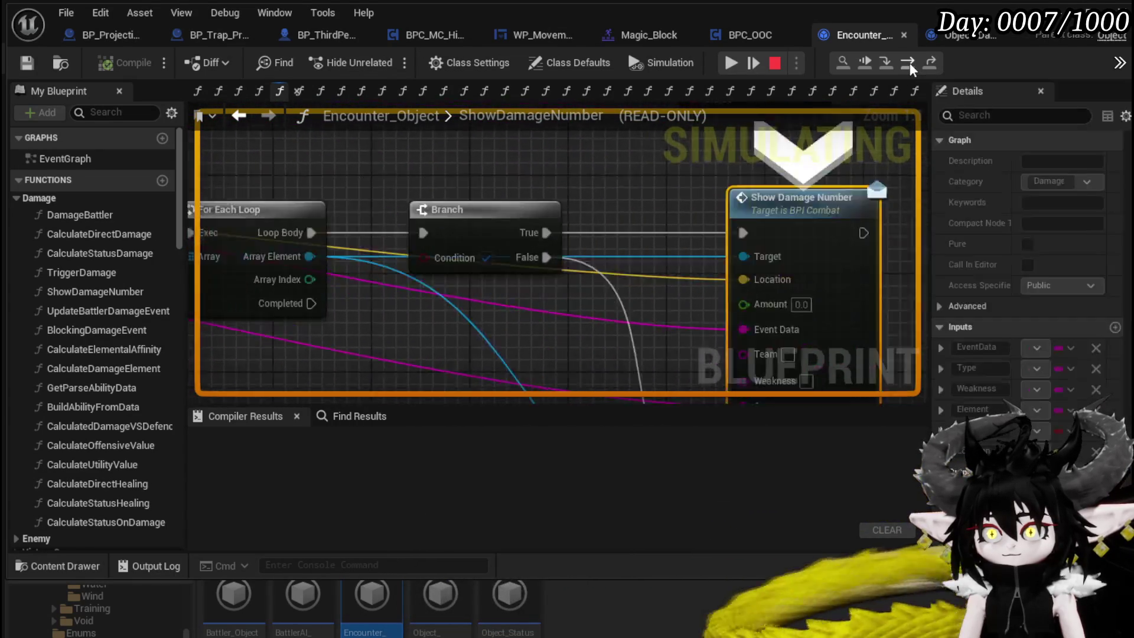
{"action": "left_click", "coordinate": [909, 62]}
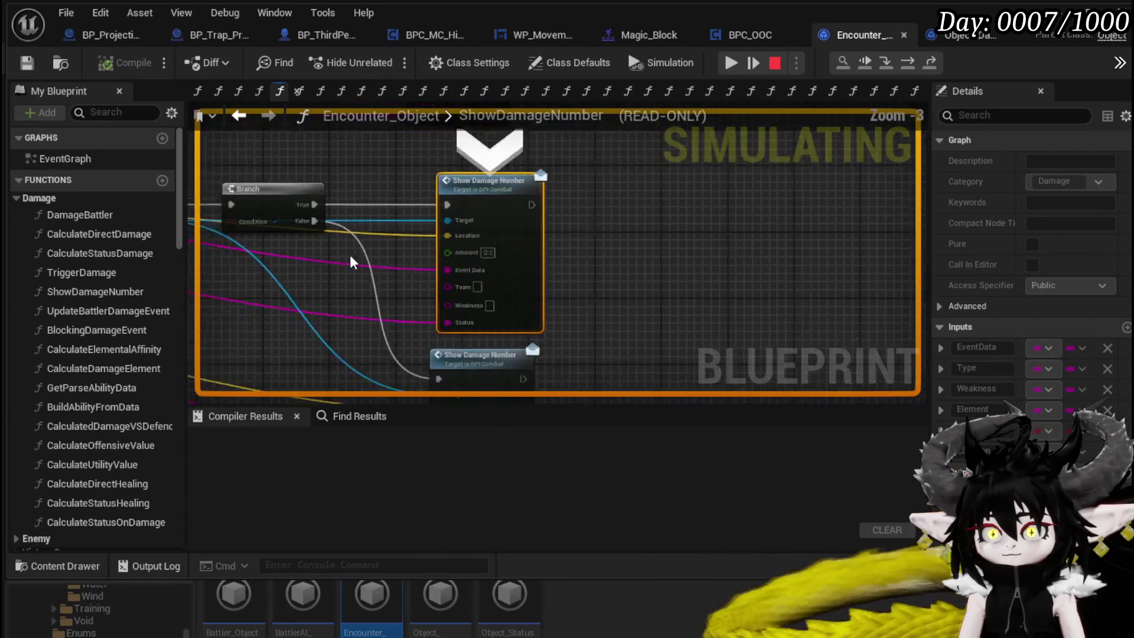
{"action": "key", "text": "F10"}
{"action": "key", "text": "F10"}
{"action": "key", "text": "F10"}
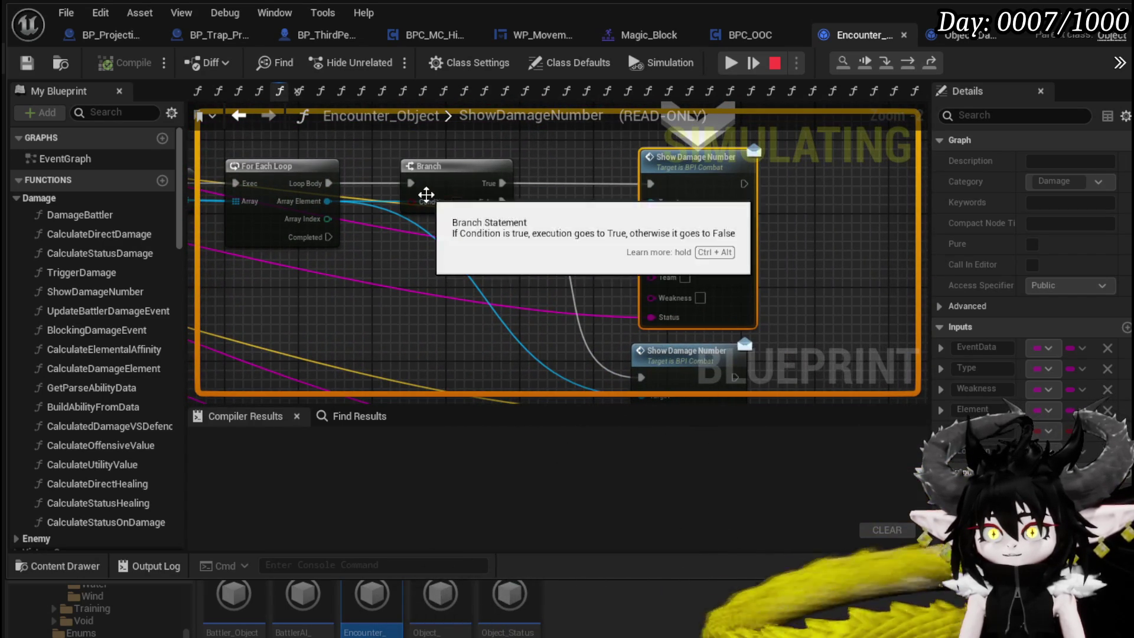
Step: Resume the game until it breaks on CreateNumberWidget again
{"action": "left_click_drag", "start_coordinate": [413, 272], "coordinate": [585, 296]}
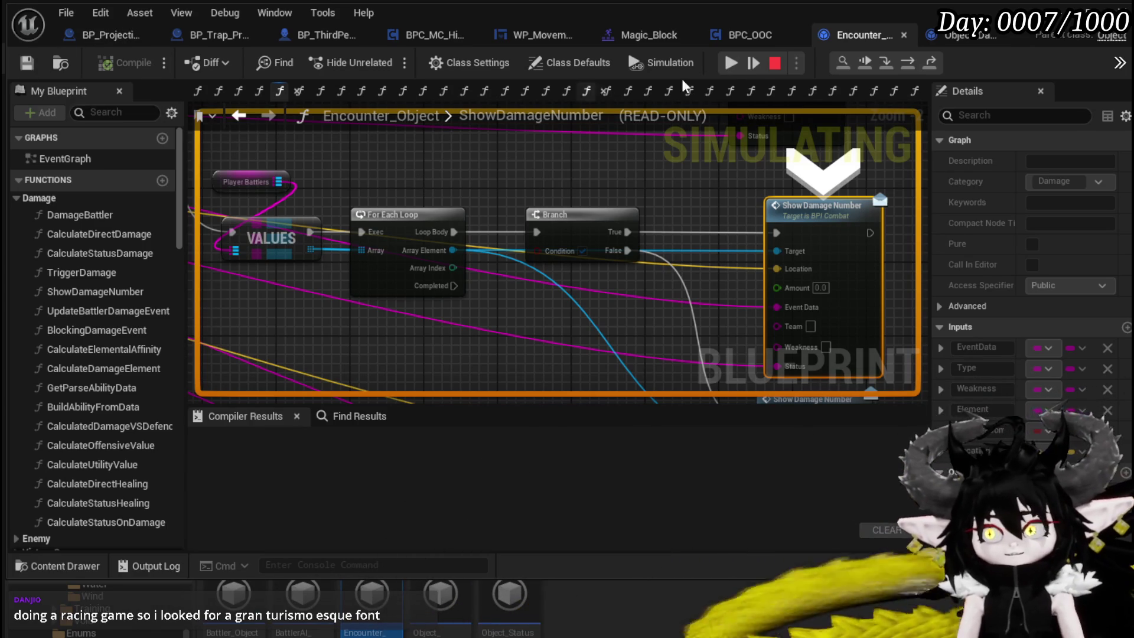
{"action": "key", "text": "alt+Tab"}
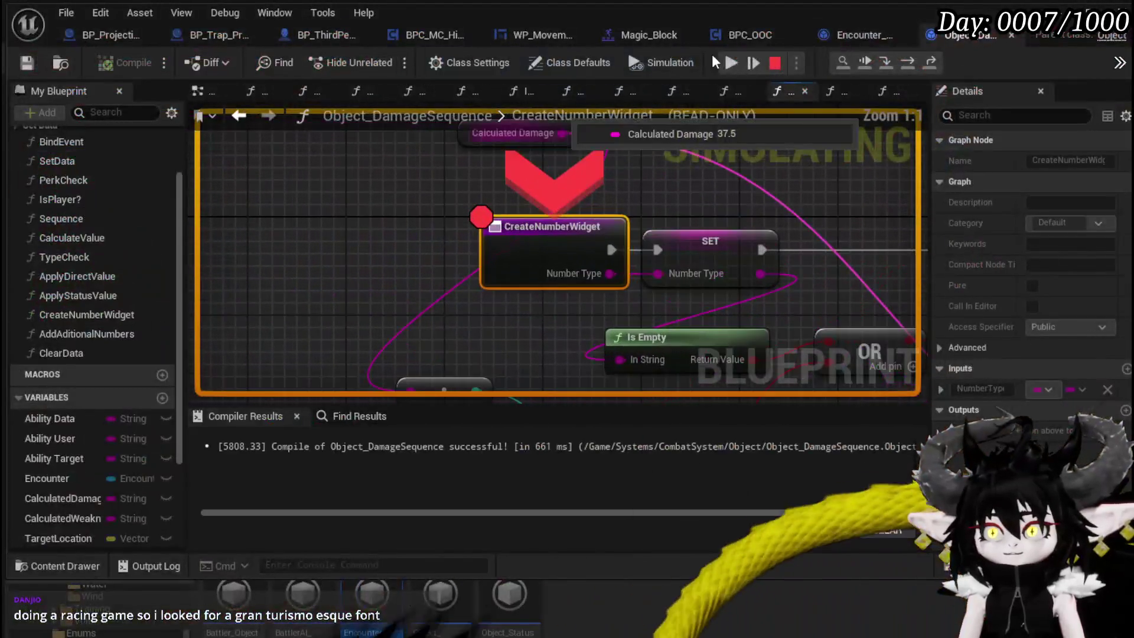
{"action": "left_click", "coordinate": [732, 62]}
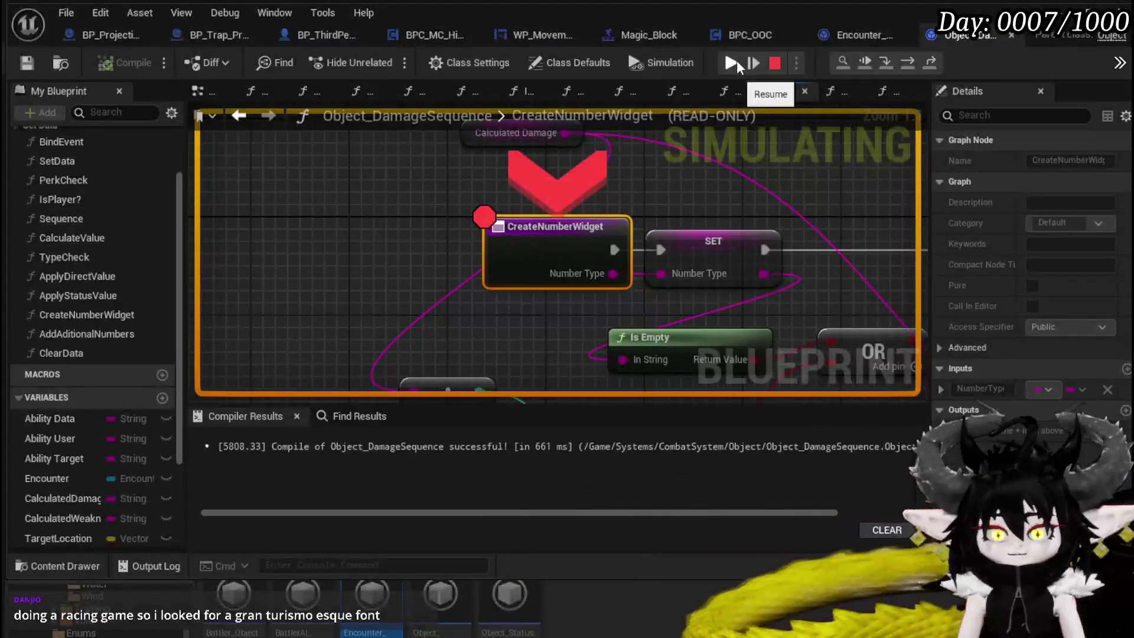
Step: Stop the simulation and disable the CreateNumberWidget breakpoint
{"action": "left_click", "coordinate": [736, 60]}
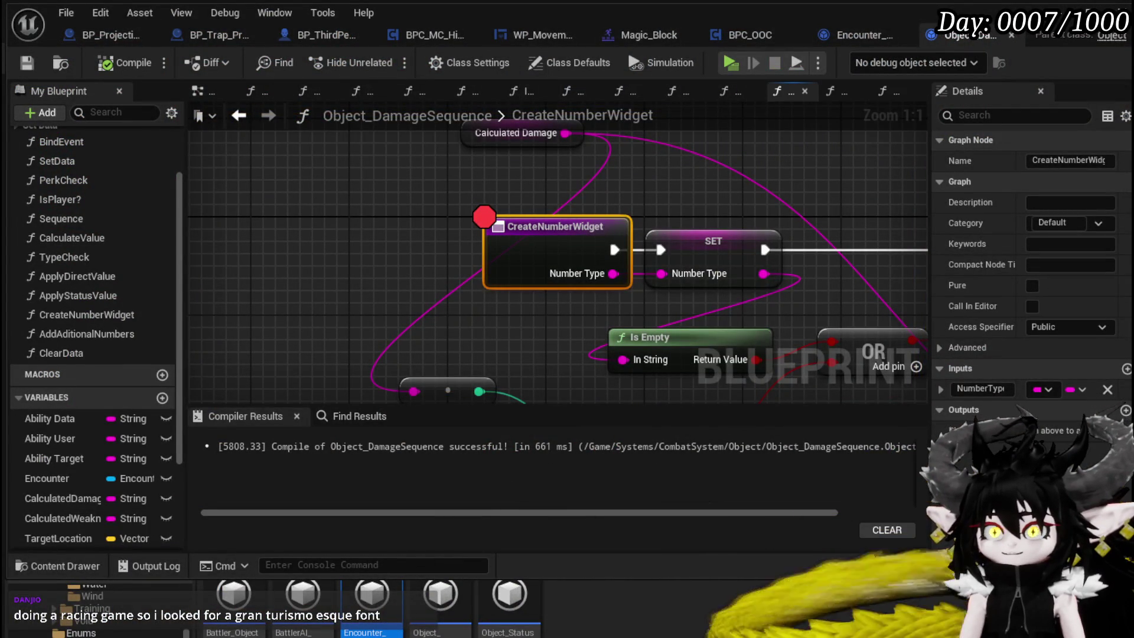
{"action": "right_click", "coordinate": [564, 257]}
{"action": "left_click", "coordinate": [626, 584]}
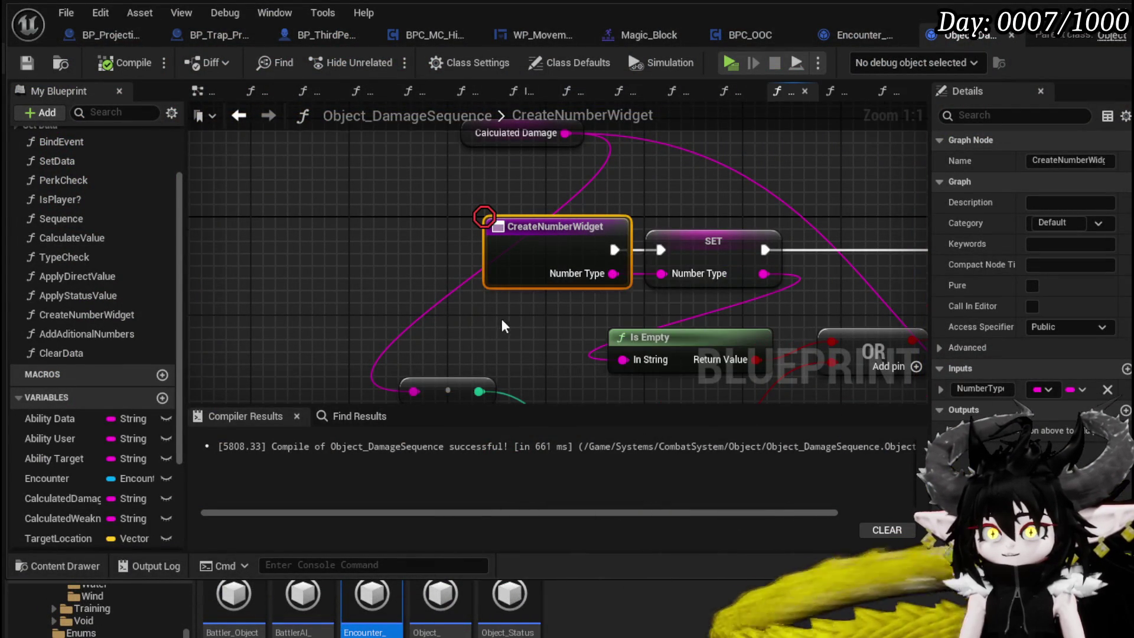
Step: Open the ShowDamageNumber function in Encounter_Object from its Show Damage Number call
{"action": "scroll", "coordinate": [499, 326], "scroll_direction": "down", "scroll_amount": 5}
{"action": "scroll", "coordinate": [579, 261], "scroll_direction": "up", "scroll_amount": 2}
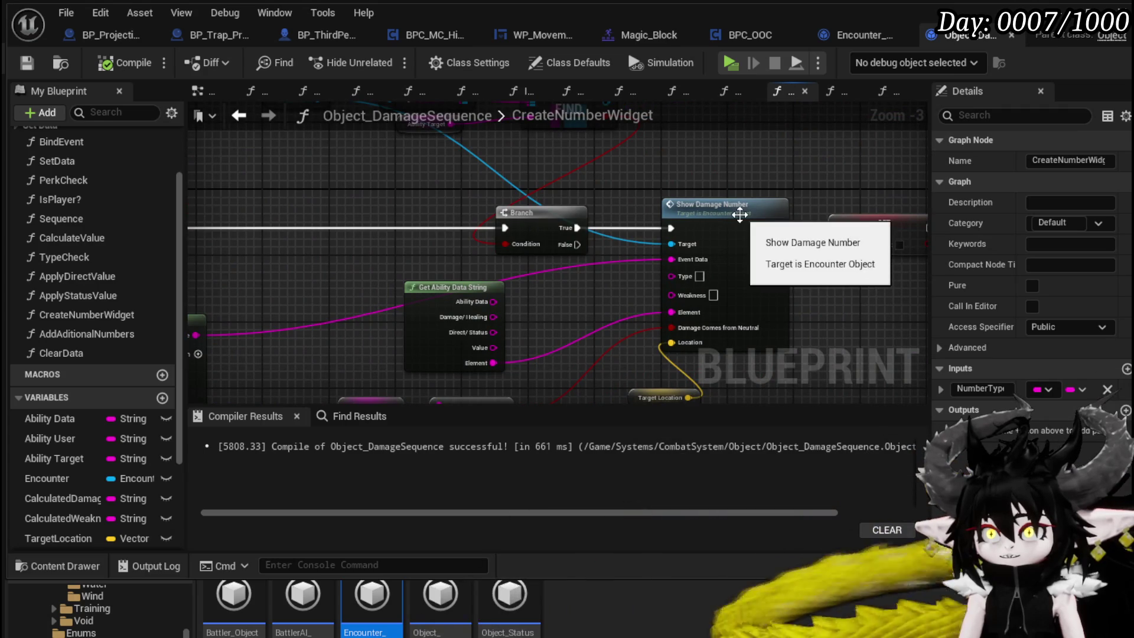
{"action": "mouse_move", "coordinate": [889, 295]}
{"action": "left_mouse_down"}
{"action": "mouse_move", "coordinate": [865, 180]}
{"action": "mouse_move", "coordinate": [838, 175]}
{"action": "left_mouse_up"}
{"action": "left_click", "coordinate": [911, 151]}
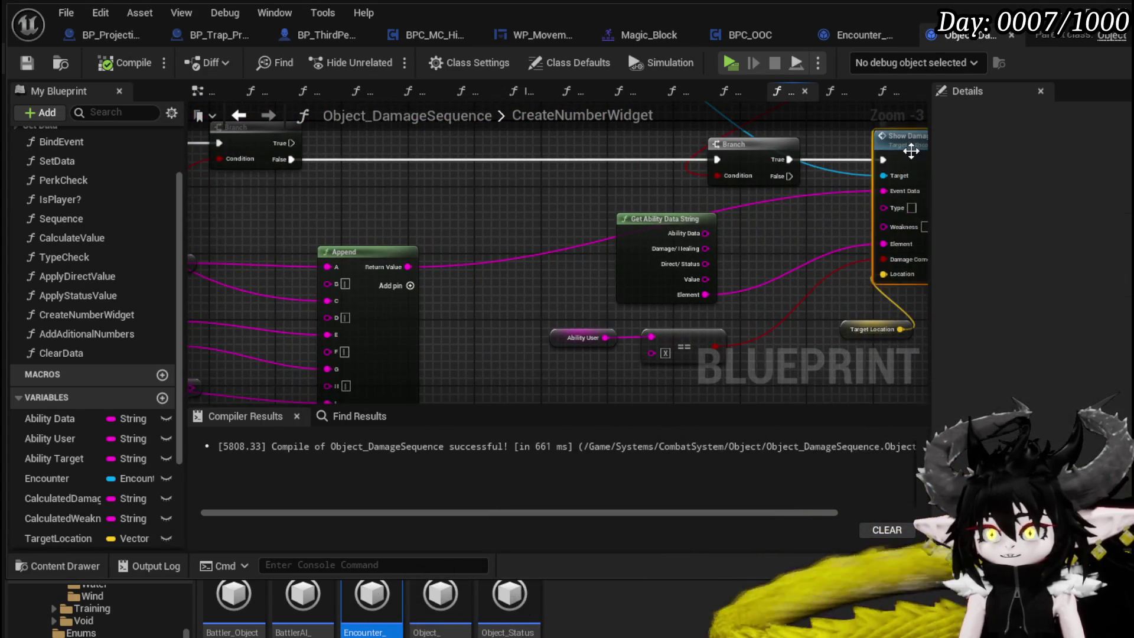
{"action": "double_click", "coordinate": [911, 151]}
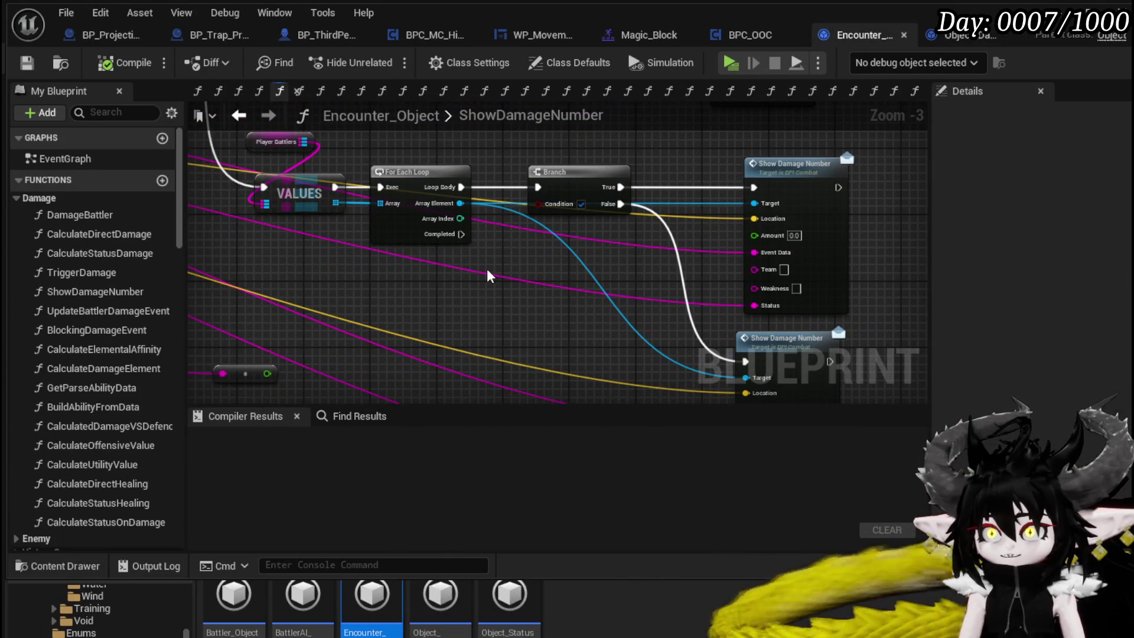
Step: Delete the lower Show Damage Number node and wire the loop body to the remaining call
{"action": "scroll", "coordinate": [487, 268], "scroll_direction": "down", "scroll_amount": 2}
{"action": "left_click_drag", "start_coordinate": [487, 268], "coordinate": [437, 253]}
{"action": "scroll", "coordinate": [437, 253], "scroll_direction": "up", "scroll_amount": 2}
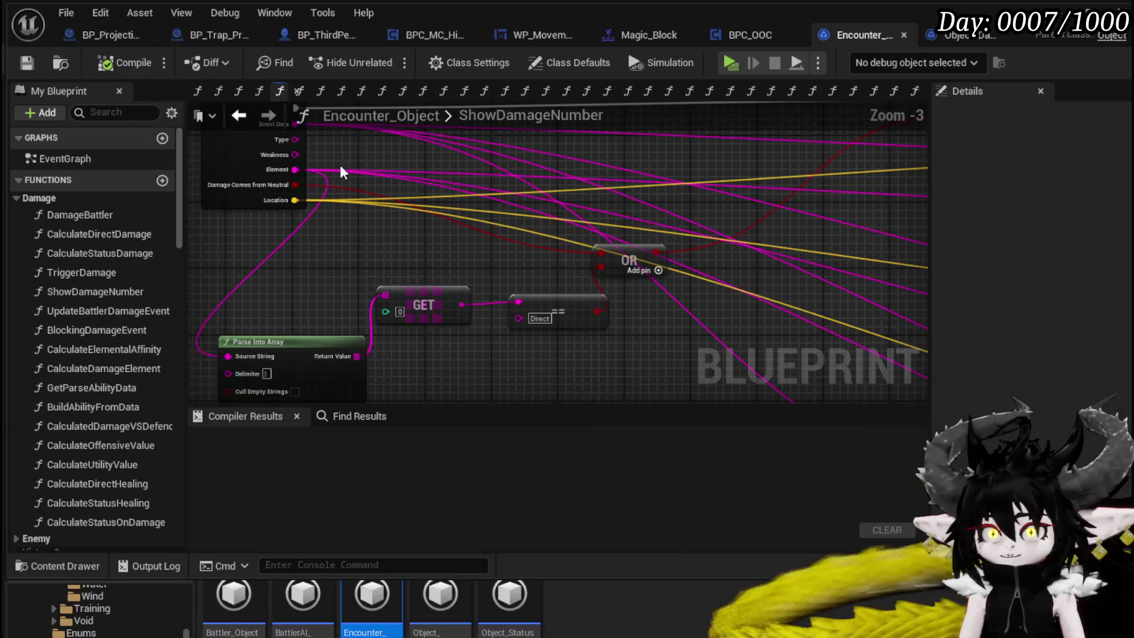
{"action": "scroll", "coordinate": [320, 176], "scroll_direction": "up", "scroll_amount": 1}
{"action": "scroll", "coordinate": [377, 203], "scroll_direction": "down", "scroll_amount": 1}
{"action": "mouse_move", "coordinate": [377, 203]}
{"action": "left_mouse_down"}
{"action": "mouse_move", "coordinate": [247, 154]}
{"action": "mouse_move", "coordinate": [305, 270]}
{"action": "mouse_move", "coordinate": [701, 256]}
{"action": "mouse_move", "coordinate": [637, 253]}
{"action": "left_mouse_up"}
{"action": "mouse_move", "coordinate": [749, 234]}
{"action": "left_mouse_down"}
{"action": "mouse_move", "coordinate": [685, 160]}
{"action": "mouse_move", "coordinate": [691, 142]}
{"action": "mouse_move", "coordinate": [722, 250]}
{"action": "mouse_move", "coordinate": [746, 224]}
{"action": "left_mouse_up"}
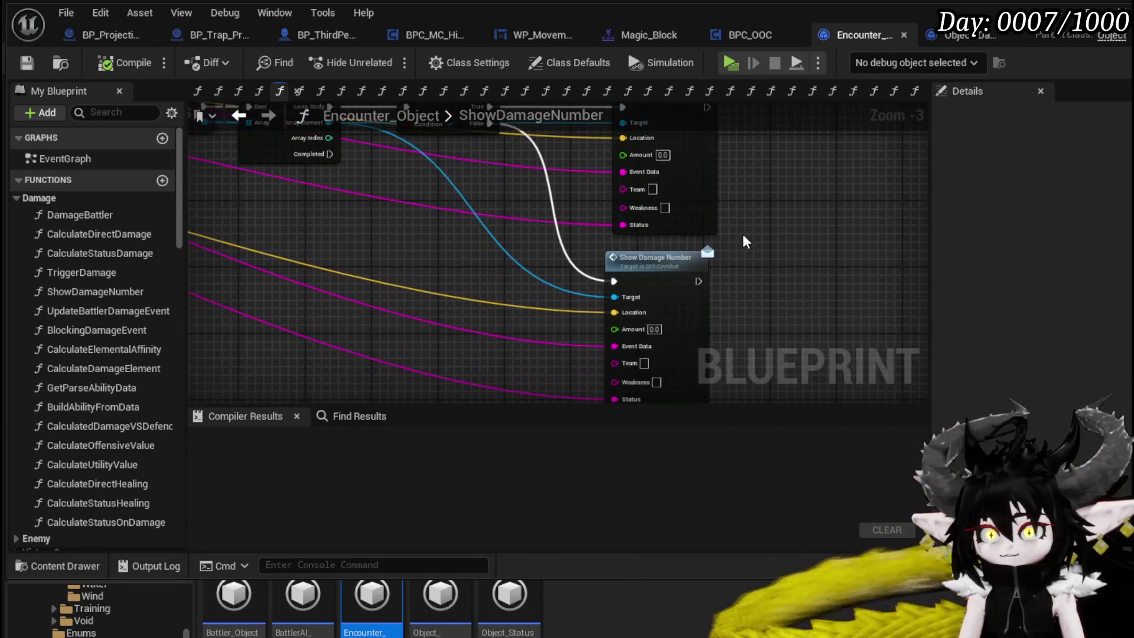
{"action": "left_click", "coordinate": [696, 259]}
{"action": "scroll", "coordinate": [726, 254], "scroll_direction": "down", "scroll_amount": 1}
{"action": "key", "text": "Delete"}
{"action": "left_click_drag", "start_coordinate": [521, 174], "coordinate": [572, 238]}
{"action": "left_click_drag", "start_coordinate": [499, 251], "coordinate": [717, 252]}
Step: Compile and save Encounter_Object
{"action": "mouse_move", "coordinate": [548, 205]}
{"action": "left_mouse_down"}
{"action": "mouse_move", "coordinate": [730, 309]}
{"action": "mouse_move", "coordinate": [923, 279]}
{"action": "left_mouse_up"}
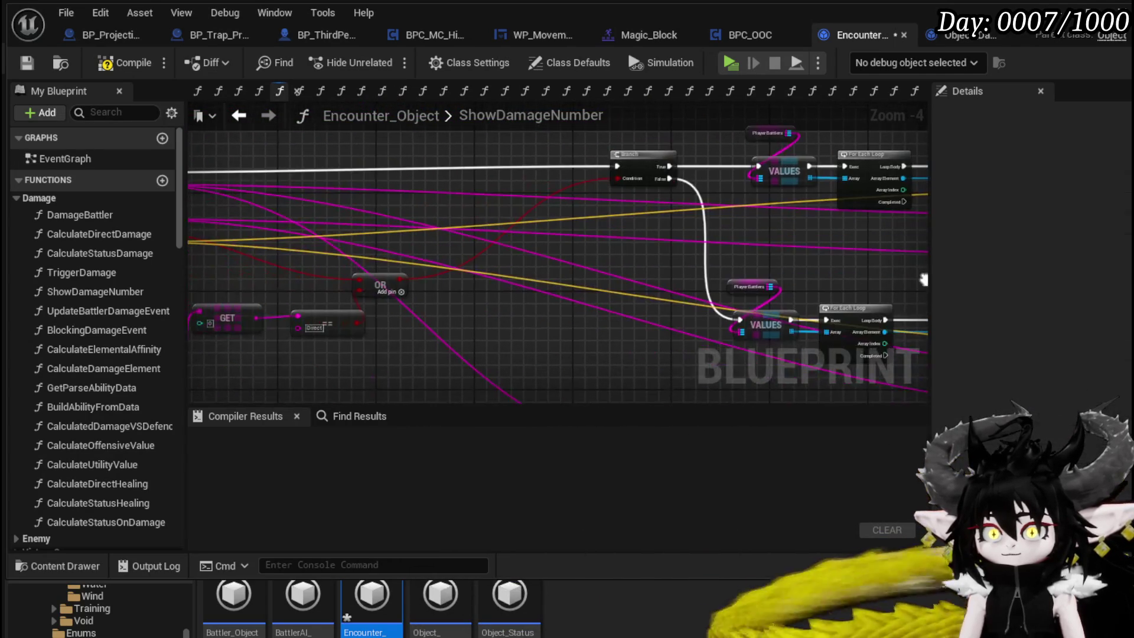
{"action": "scroll", "coordinate": [768, 275], "scroll_direction": "up", "scroll_amount": 3}
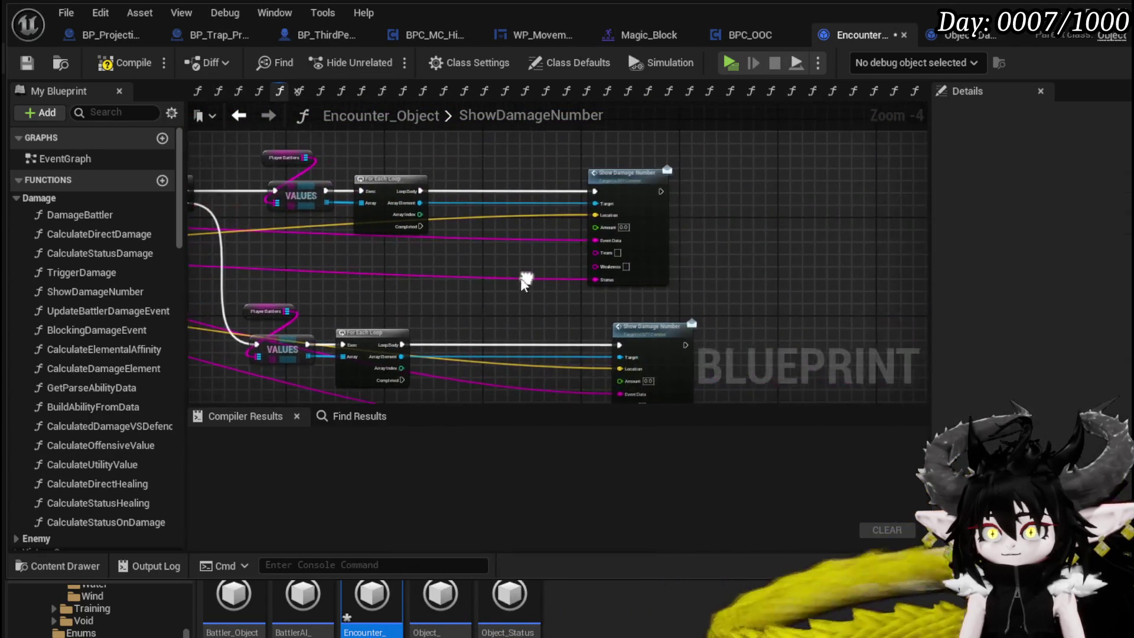
{"action": "mouse_move", "coordinate": [471, 300]}
{"action": "left_mouse_down"}
{"action": "mouse_move", "coordinate": [474, 189]}
{"action": "mouse_move", "coordinate": [589, 194]}
{"action": "mouse_move", "coordinate": [574, 190]}
{"action": "left_mouse_up"}
{"action": "scroll", "coordinate": [475, 188], "scroll_direction": "down", "scroll_amount": 1}
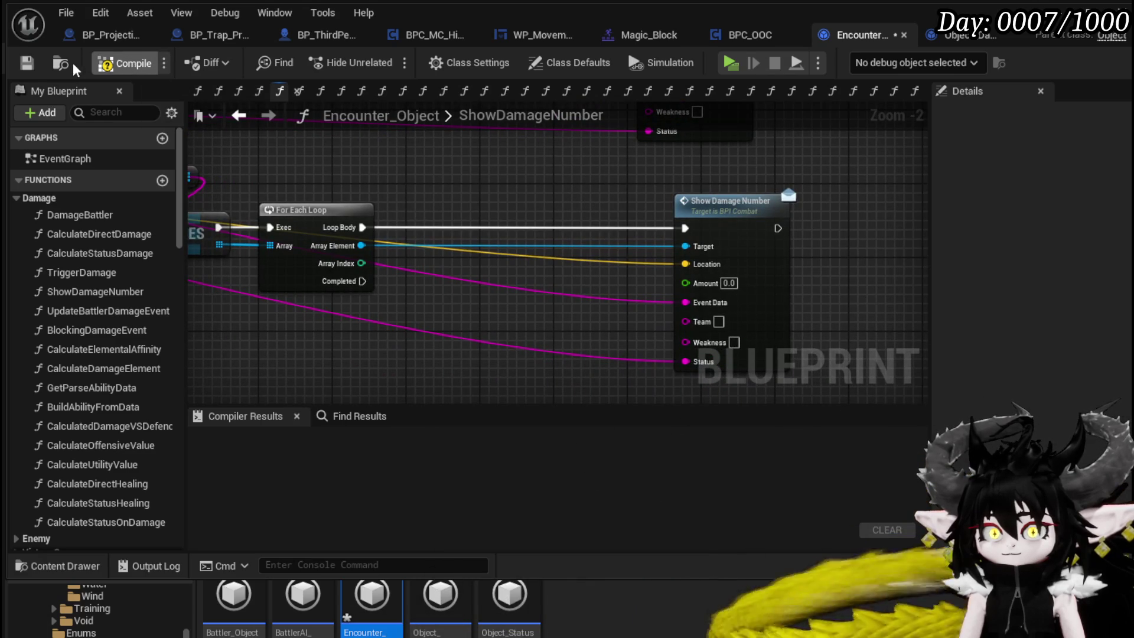
{"action": "left_click", "coordinate": [26, 62]}
Step: Recompile Encounter_Object with the Show Damage Number Amount set to 50.0
{"action": "left_click_drag", "start_coordinate": [629, 378], "coordinate": [659, 356]}
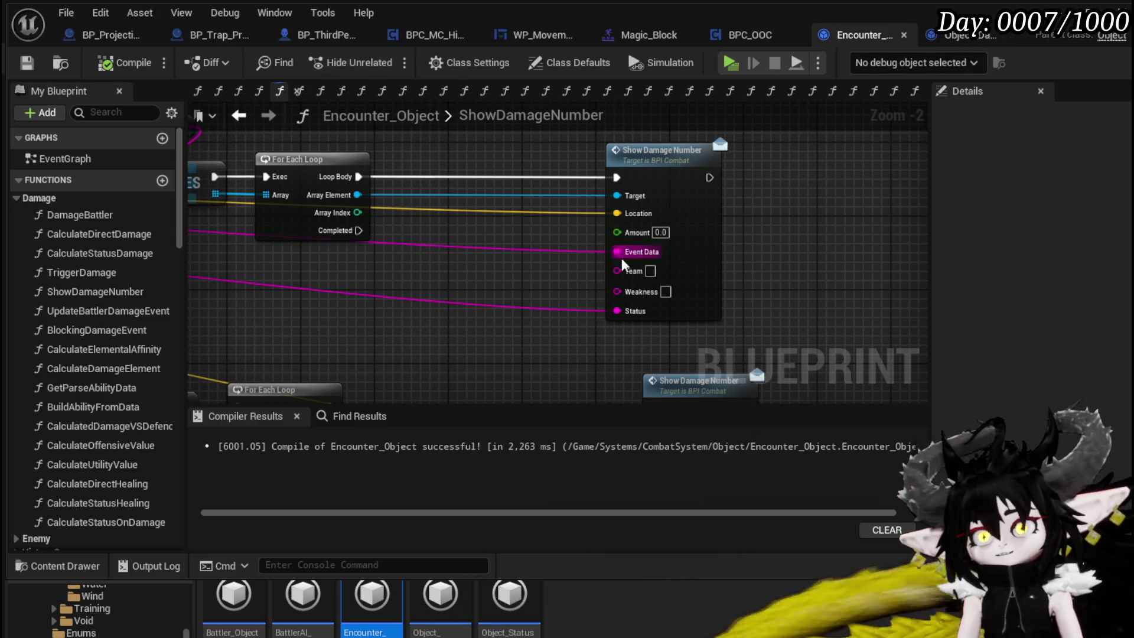
{"action": "left_click_drag", "start_coordinate": [623, 260], "coordinate": [620, 207]}
{"action": "scroll", "coordinate": [499, 278], "scroll_direction": "down", "scroll_amount": 2}
{"action": "mouse_move", "coordinate": [500, 278]}
{"action": "left_mouse_down"}
{"action": "mouse_move", "coordinate": [535, 184]}
{"action": "mouse_move", "coordinate": [711, 197]}
{"action": "left_mouse_up"}
{"action": "left_click_drag", "start_coordinate": [829, 286], "coordinate": [631, 266]}
{"action": "scroll", "coordinate": [631, 266], "scroll_direction": "up", "scroll_amount": 1}
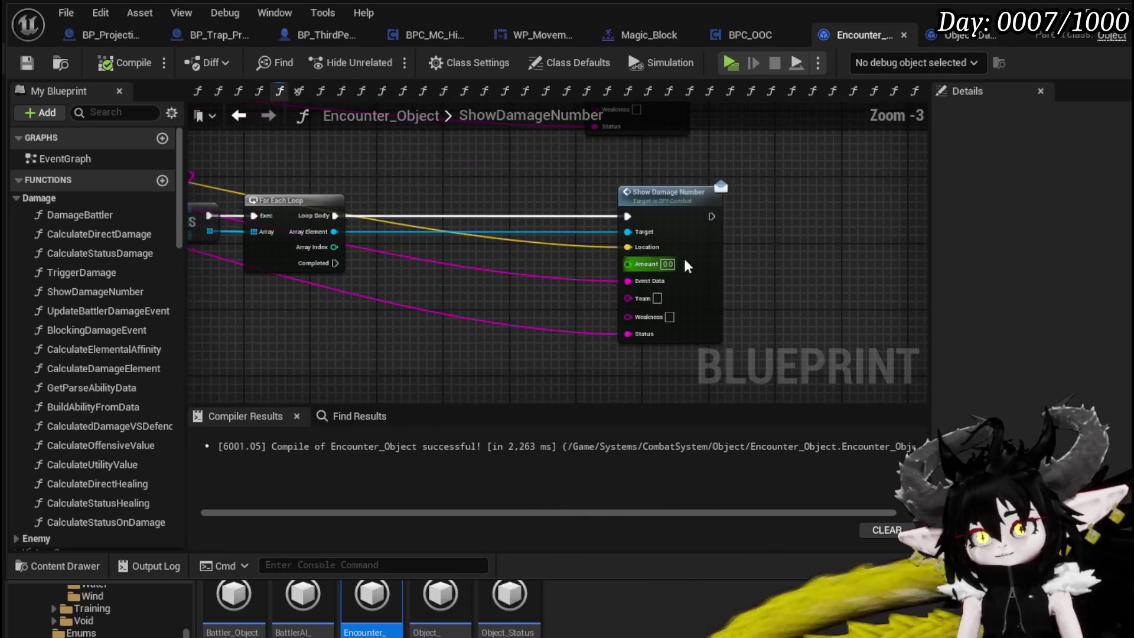
{"action": "left_click", "coordinate": [105, 62]}
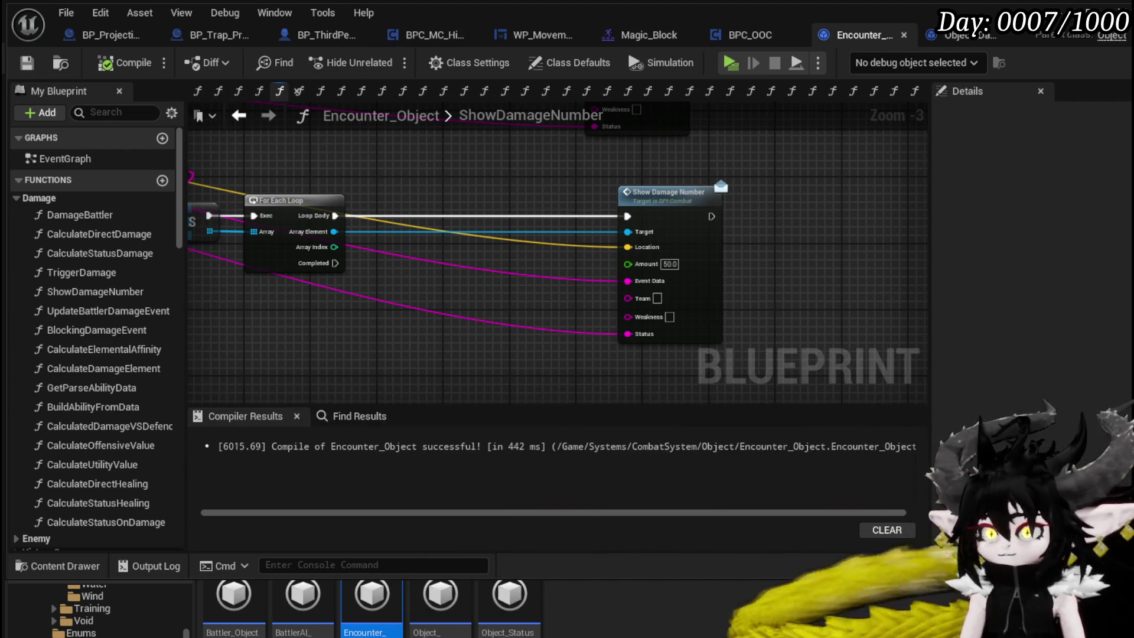
Step: Play-test the level by running toward the slimes, then return to BP_ThirdPersonCharacter's blueprint
{"action": "key", "text": "alt+Tab"}
{"action": "left_click", "coordinate": [379, 56]}
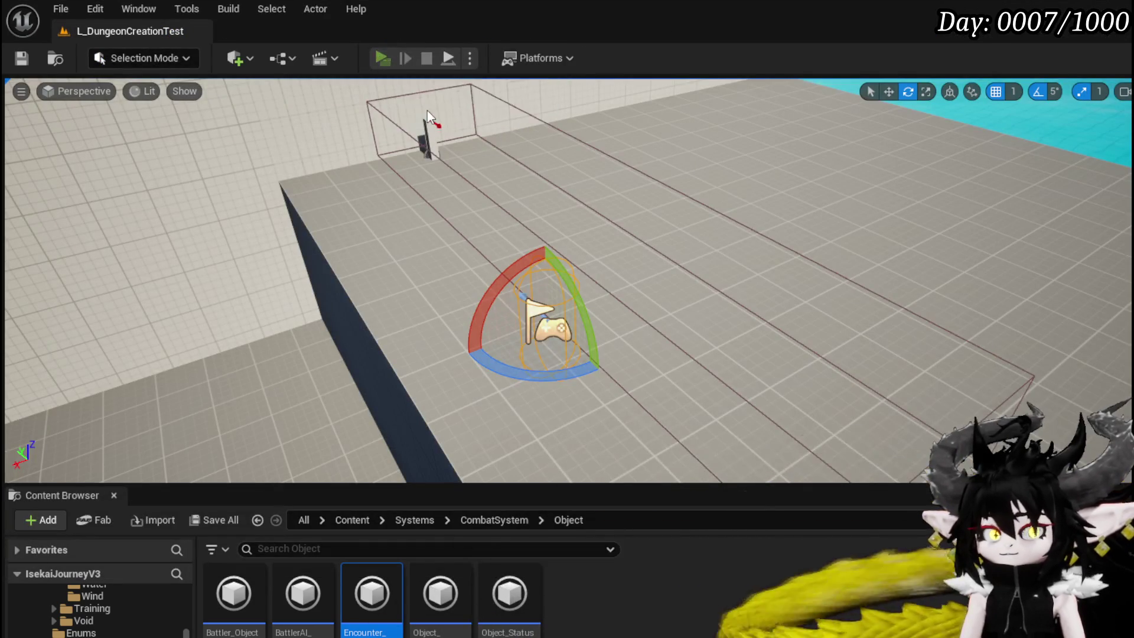
{"action": "key", "text": "w"}
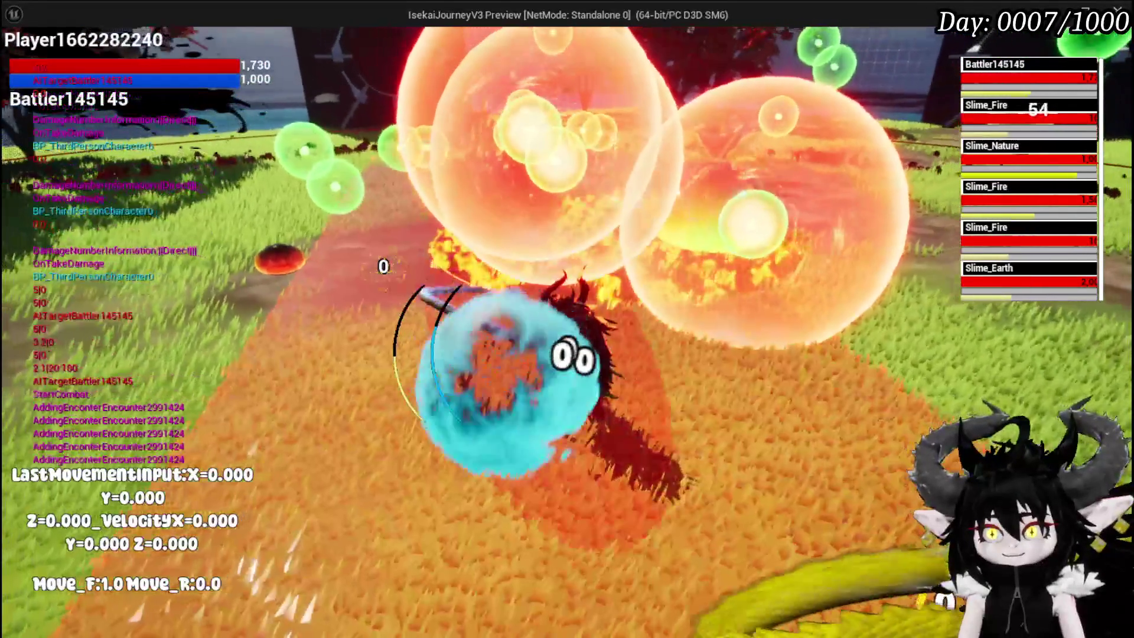
{"action": "key", "text": "Escape"}
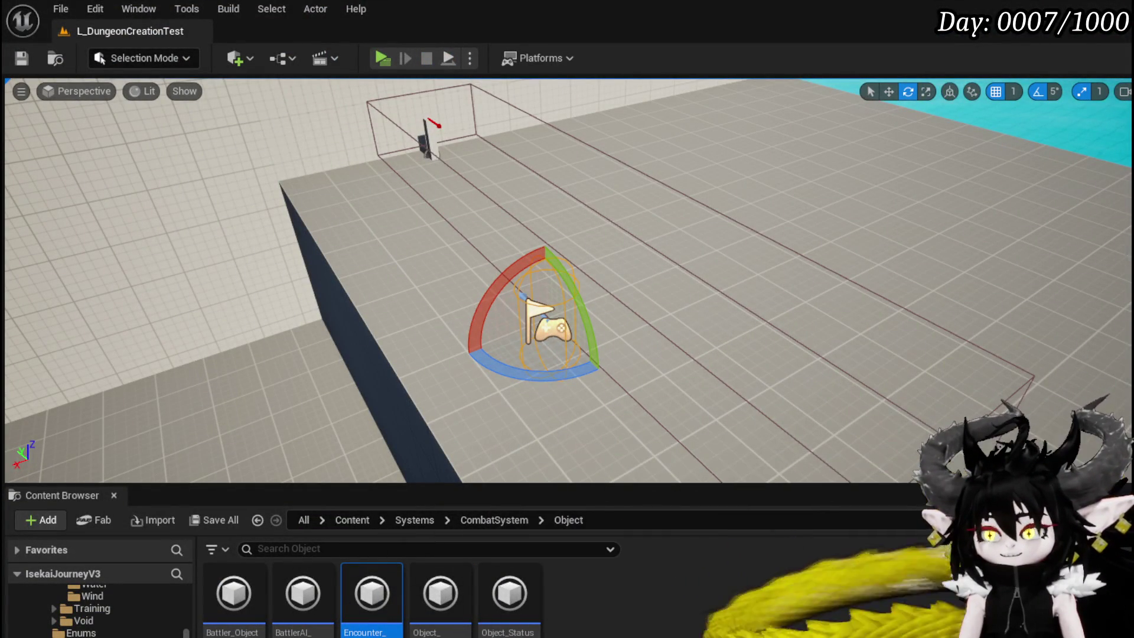
{"action": "key", "text": "alt+Tab"}
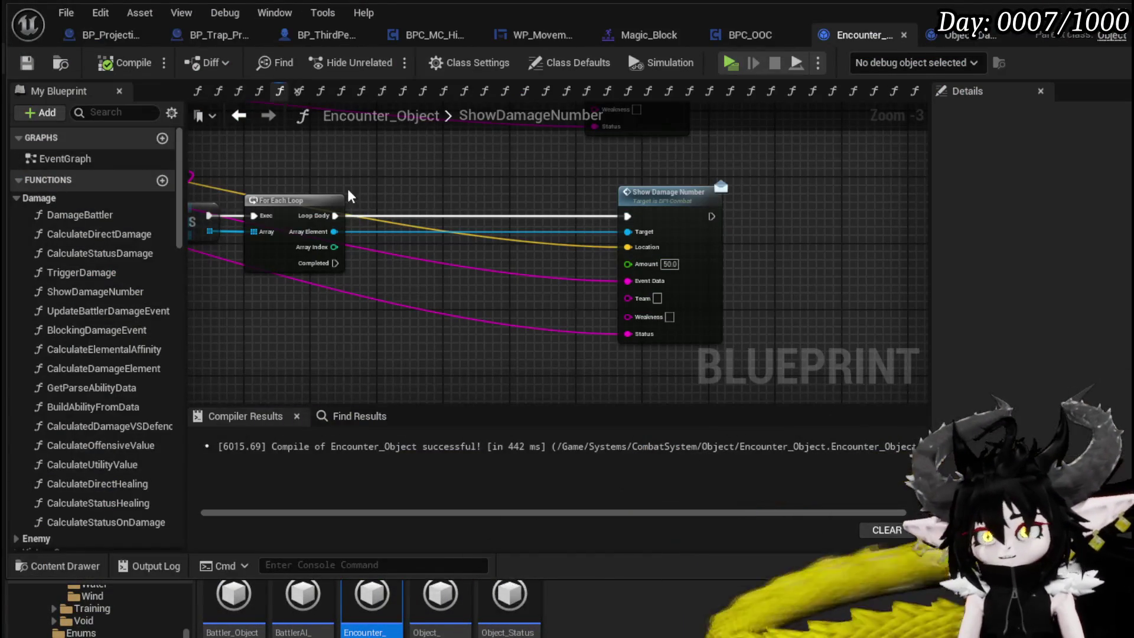
{"action": "left_click", "coordinate": [304, 37]}
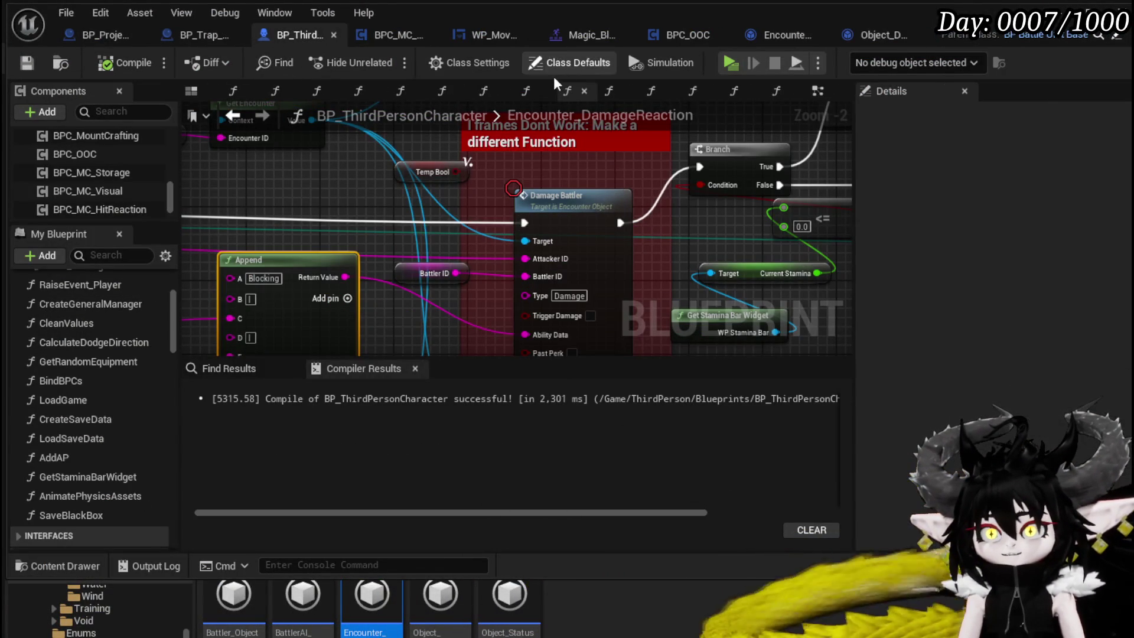
Step: Uncheck Visible on the Wings component via a 'Visi' Details search, then compile and save
{"action": "scroll", "coordinate": [97, 316], "scroll_direction": "up", "scroll_amount": 5}
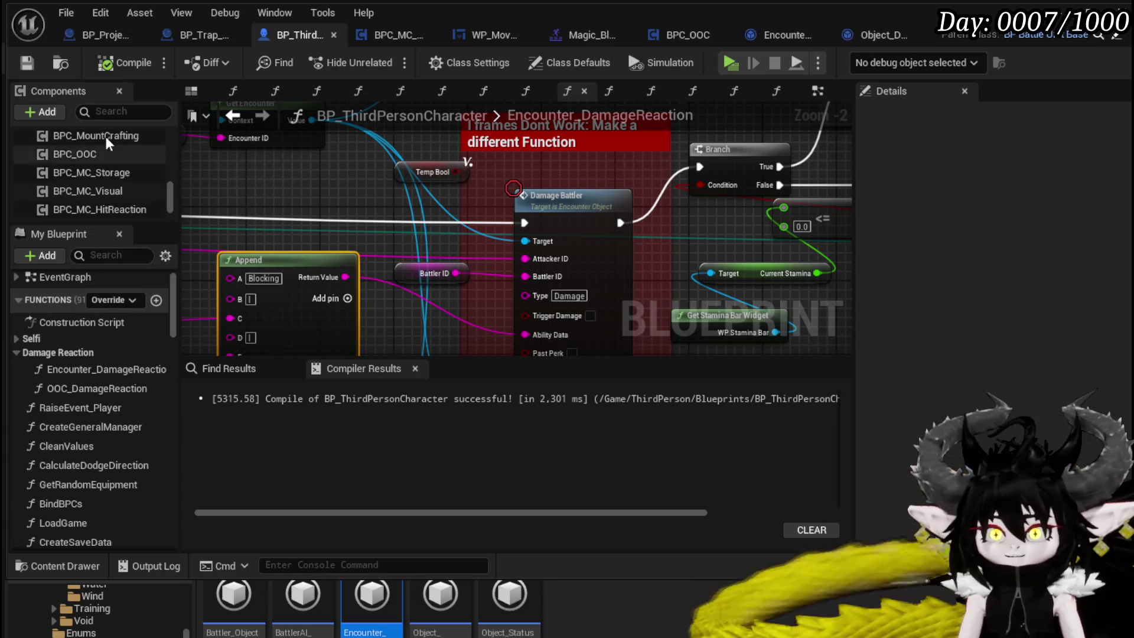
{"action": "scroll", "coordinate": [111, 193], "scroll_direction": "up", "scroll_amount": 4}
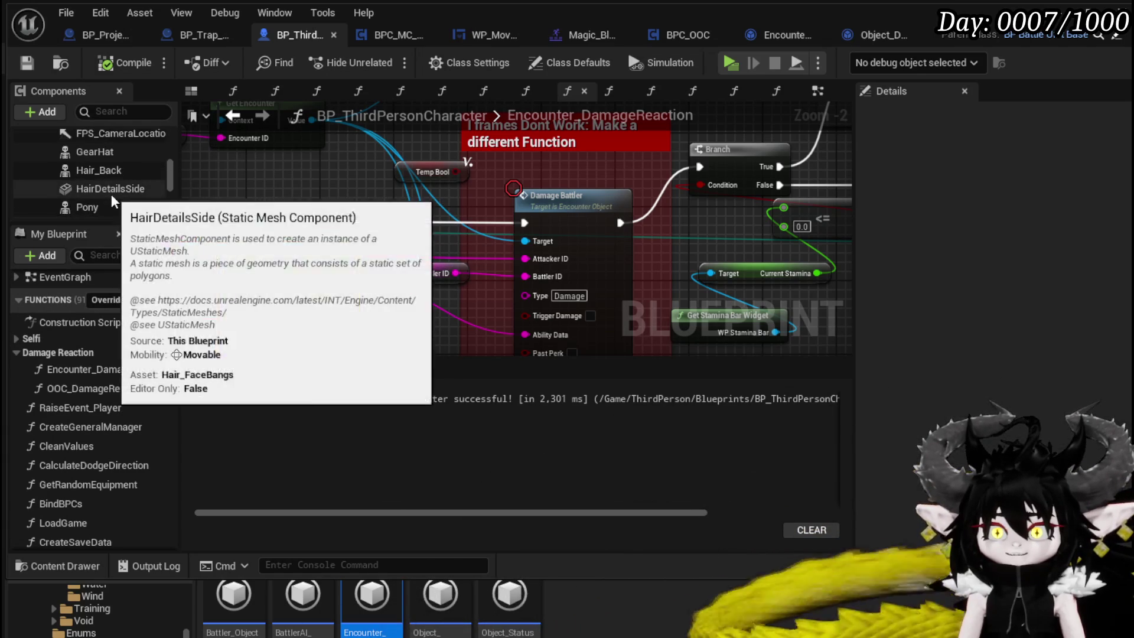
{"action": "scroll", "coordinate": [111, 193], "scroll_direction": "up", "scroll_amount": 5}
{"action": "scroll", "coordinate": [112, 195], "scroll_direction": "up", "scroll_amount": 3}
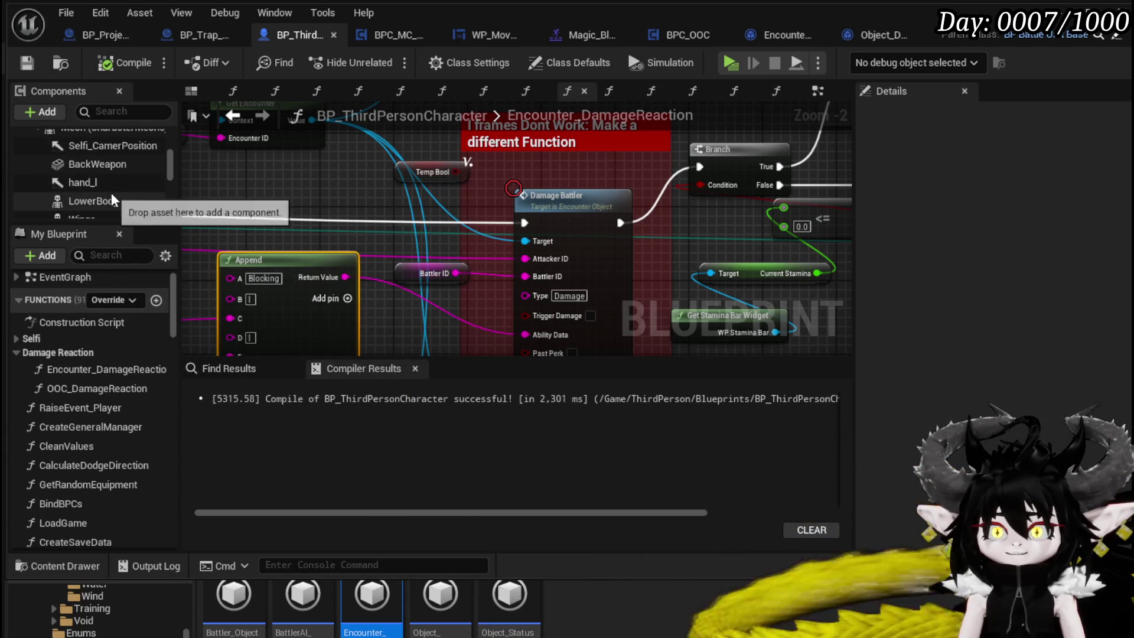
{"action": "scroll", "coordinate": [113, 168], "scroll_direction": "down", "scroll_amount": 3}
{"action": "left_click", "coordinate": [113, 146]}
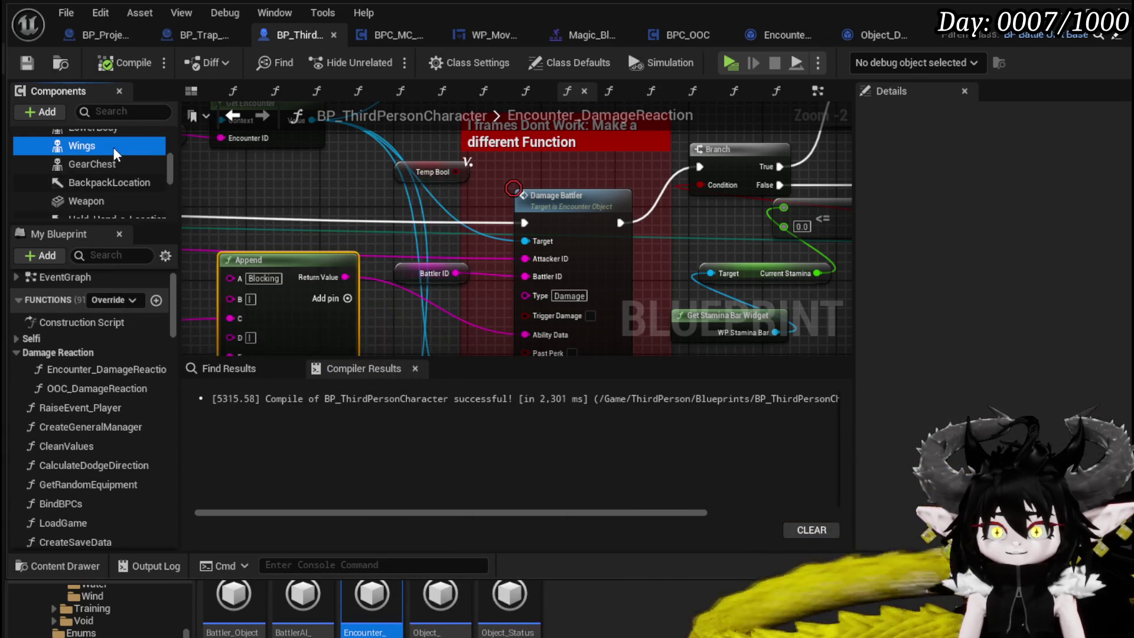
{"action": "left_click", "coordinate": [951, 112]}
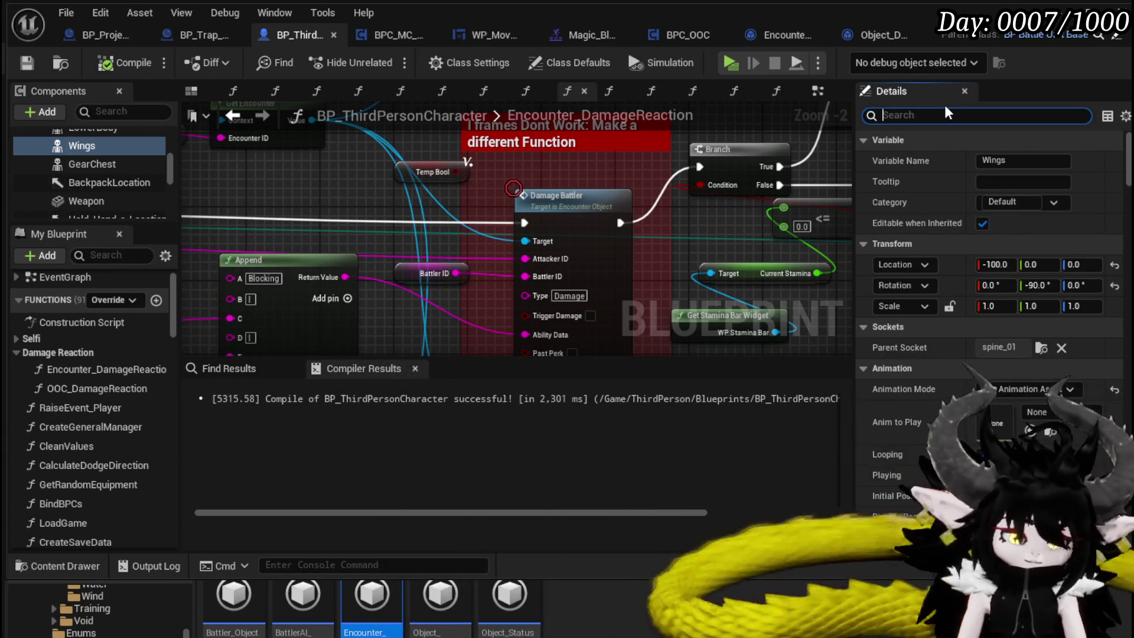
{"action": "type", "text": "Visi"}
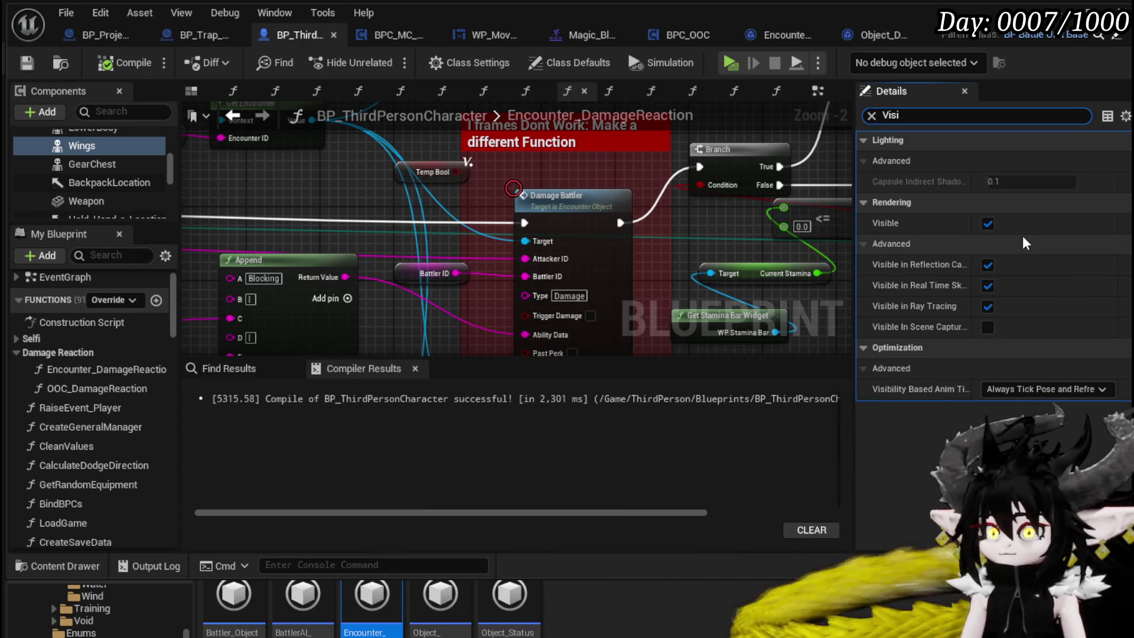
{"action": "left_click", "coordinate": [987, 223]}
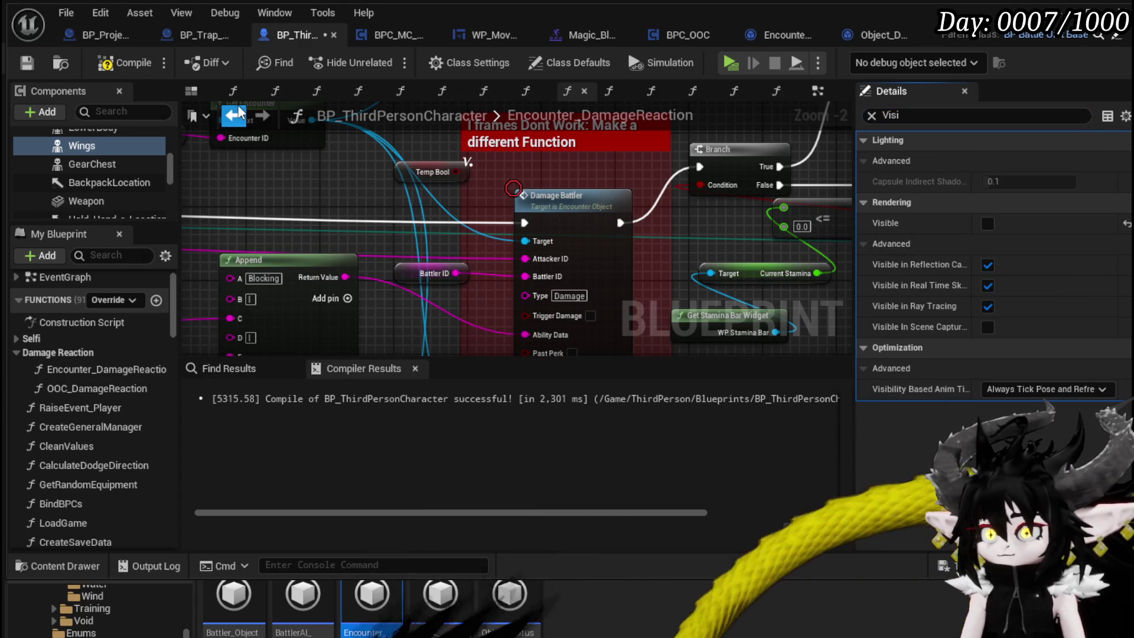
{"action": "left_click", "coordinate": [30, 62]}
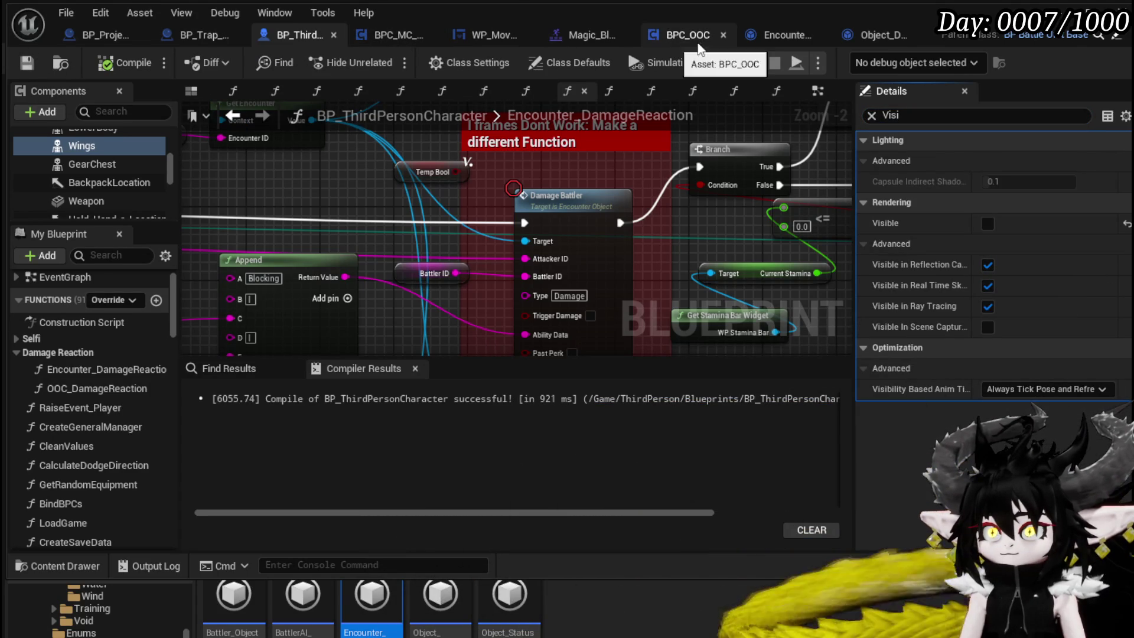
{"action": "left_click", "coordinate": [881, 37]}
Step: Rearrange Object_DamageSequence nodes, putting Calculated Damage in Status Value's old slot
{"action": "mouse_move", "coordinate": [580, 211]}
{"action": "left_mouse_down"}
{"action": "mouse_move", "coordinate": [339, 250]}
{"action": "mouse_move", "coordinate": [757, 195]}
{"action": "left_mouse_up"}
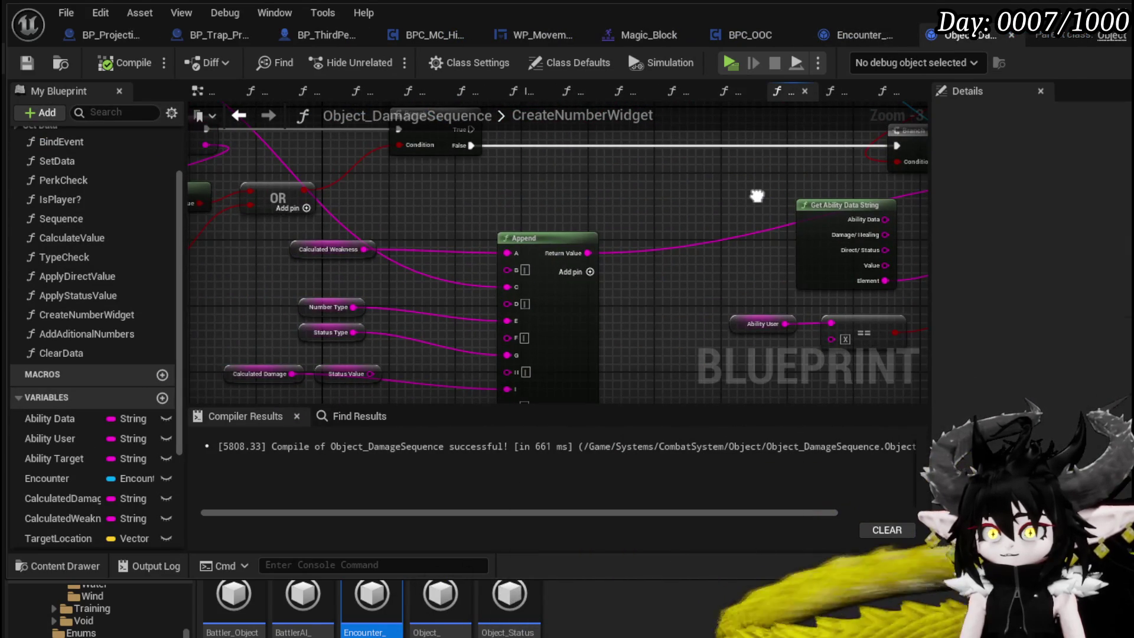
{"action": "left_click_drag", "start_coordinate": [309, 281], "coordinate": [316, 264]}
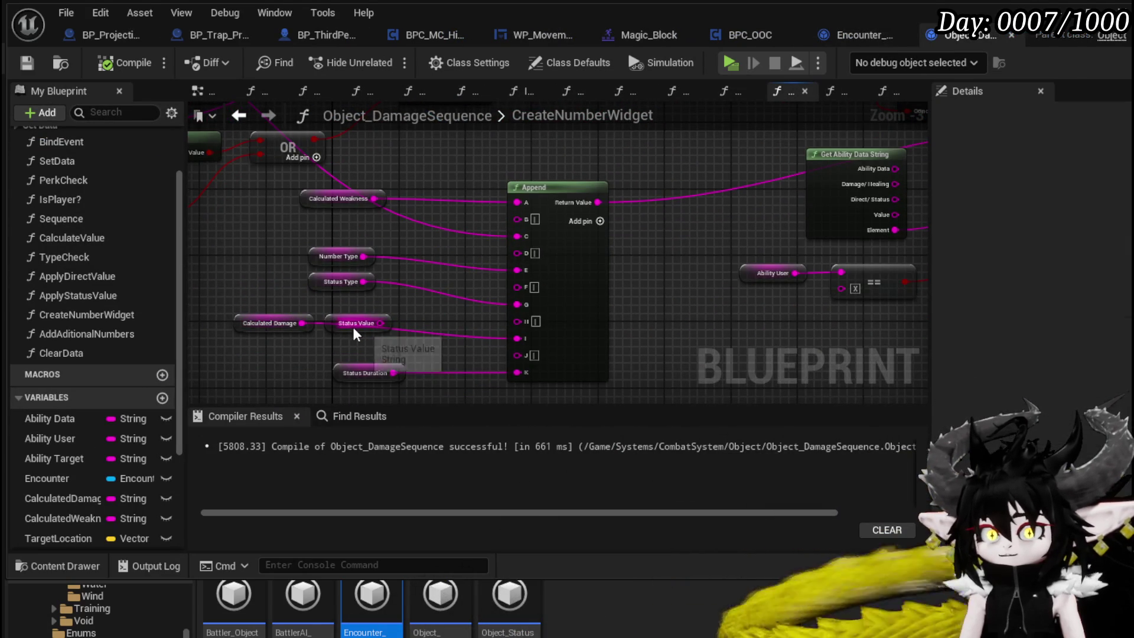
{"action": "left_click_drag", "start_coordinate": [352, 327], "coordinate": [245, 285]}
{"action": "mouse_move", "coordinate": [251, 330]}
{"action": "left_mouse_down"}
{"action": "mouse_move", "coordinate": [426, 318]}
{"action": "mouse_move", "coordinate": [335, 338]}
{"action": "left_mouse_up"}
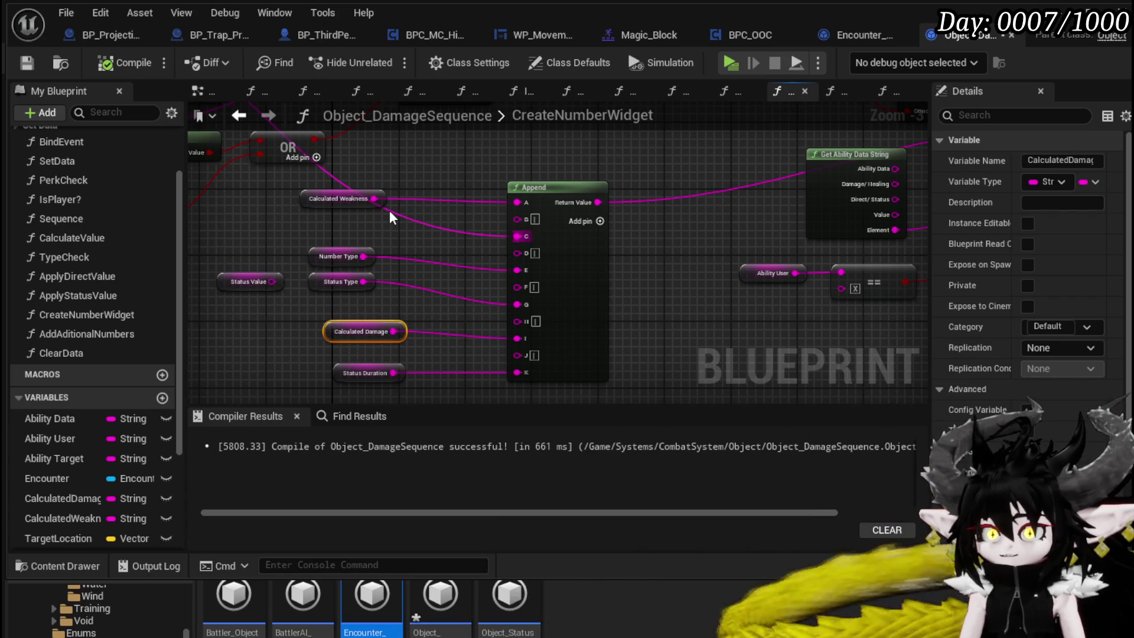
{"action": "mouse_move", "coordinate": [750, 132]}
{"action": "left_mouse_down"}
{"action": "mouse_move", "coordinate": [538, 160]}
{"action": "mouse_move", "coordinate": [285, 237]}
{"action": "mouse_move", "coordinate": [685, 159]}
{"action": "left_mouse_up"}
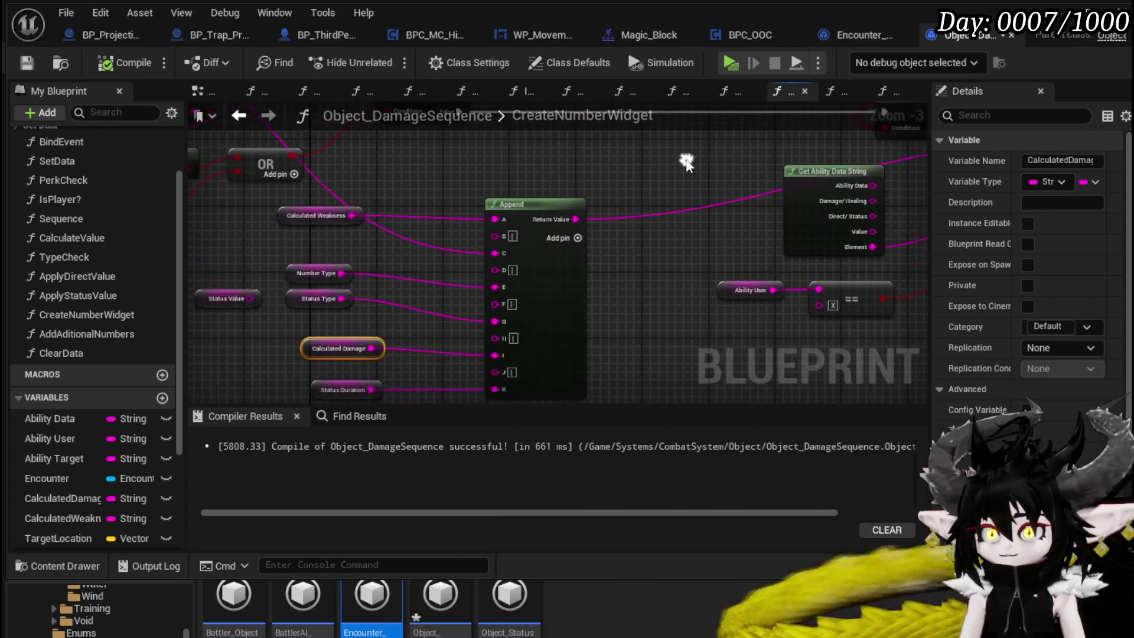
{"action": "left_click_drag", "start_coordinate": [807, 271], "coordinate": [545, 335]}
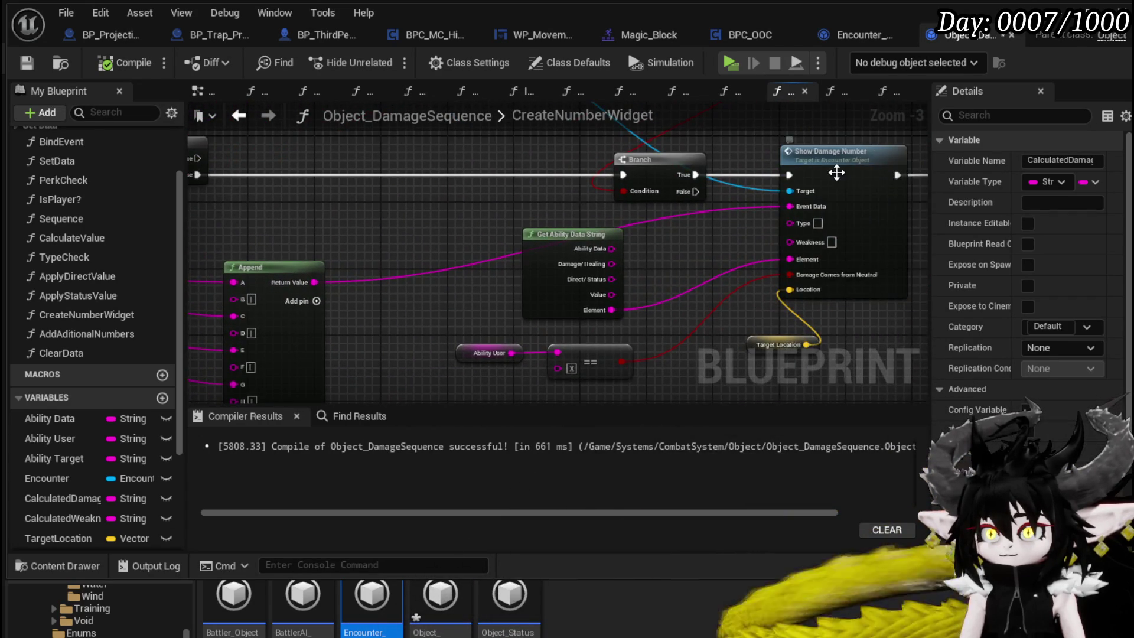
Step: Inspect both damage-number loop chains in Encounter_Object's ShowDamageNumber and save it
{"action": "double_click", "coordinate": [837, 174]}
{"action": "scroll", "coordinate": [553, 237], "scroll_direction": "down", "scroll_amount": 1}
{"action": "left_click_drag", "start_coordinate": [553, 236], "coordinate": [637, 236]}
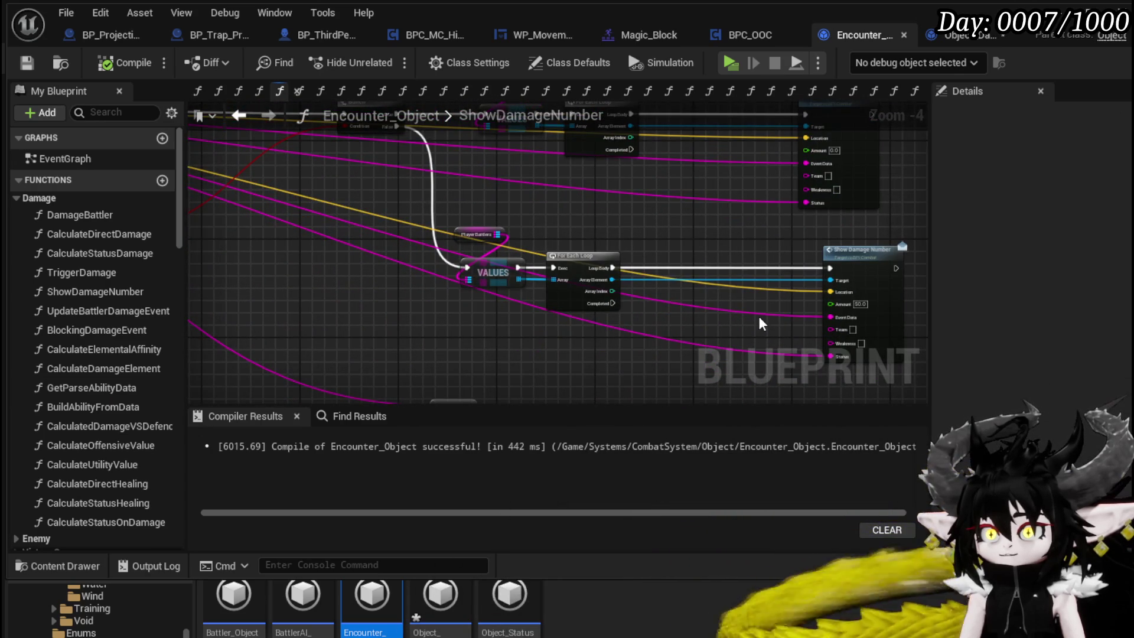
{"action": "mouse_move", "coordinate": [757, 313]}
{"action": "left_mouse_down"}
{"action": "mouse_move", "coordinate": [839, 270]}
{"action": "mouse_move", "coordinate": [529, 228]}
{"action": "left_mouse_up"}
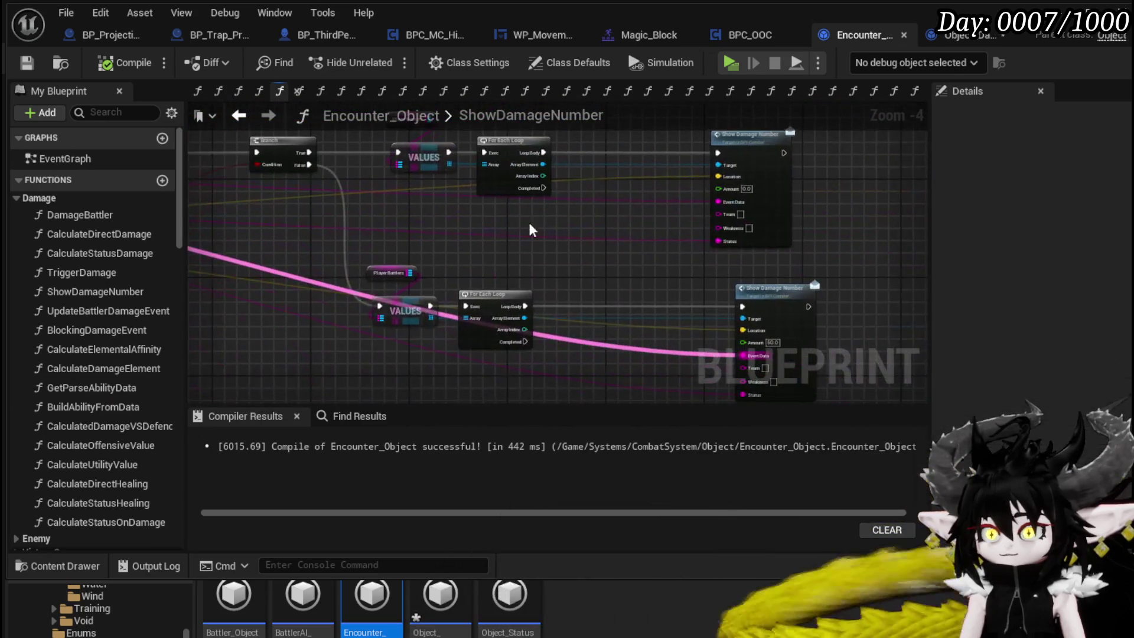
{"action": "left_click", "coordinate": [33, 59]}
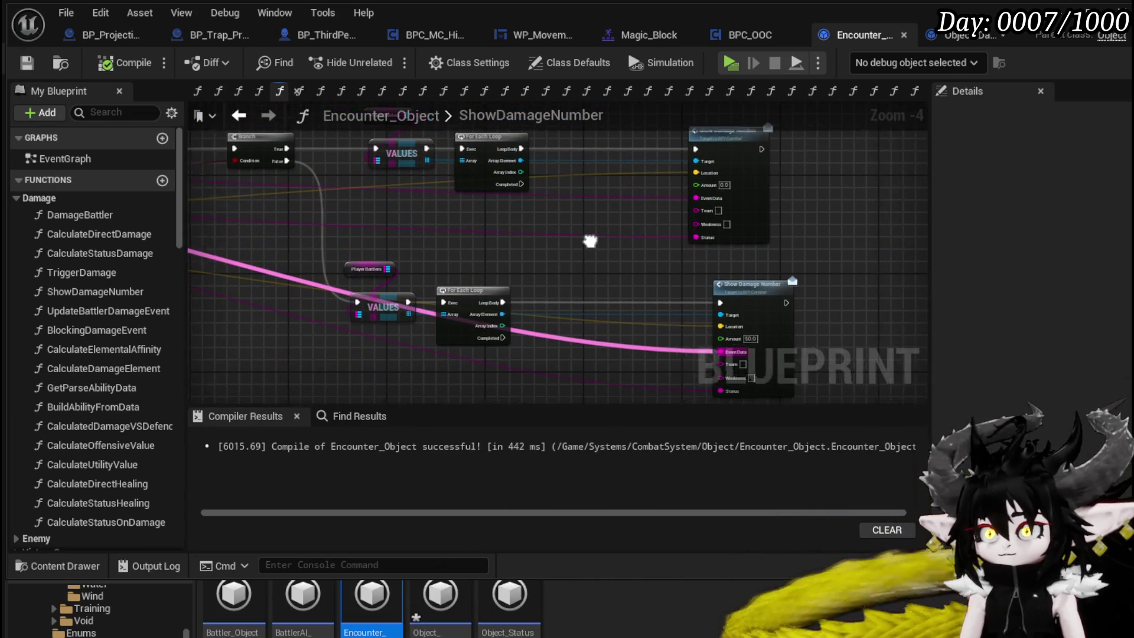
Step: Save Object_DamageSequence with Ctrl+S and return to BP_ThirdPersonCharacter
{"action": "left_click", "coordinate": [948, 37]}
{"action": "key", "text": "ctrl+s"}
{"action": "left_click", "coordinate": [276, 40]}
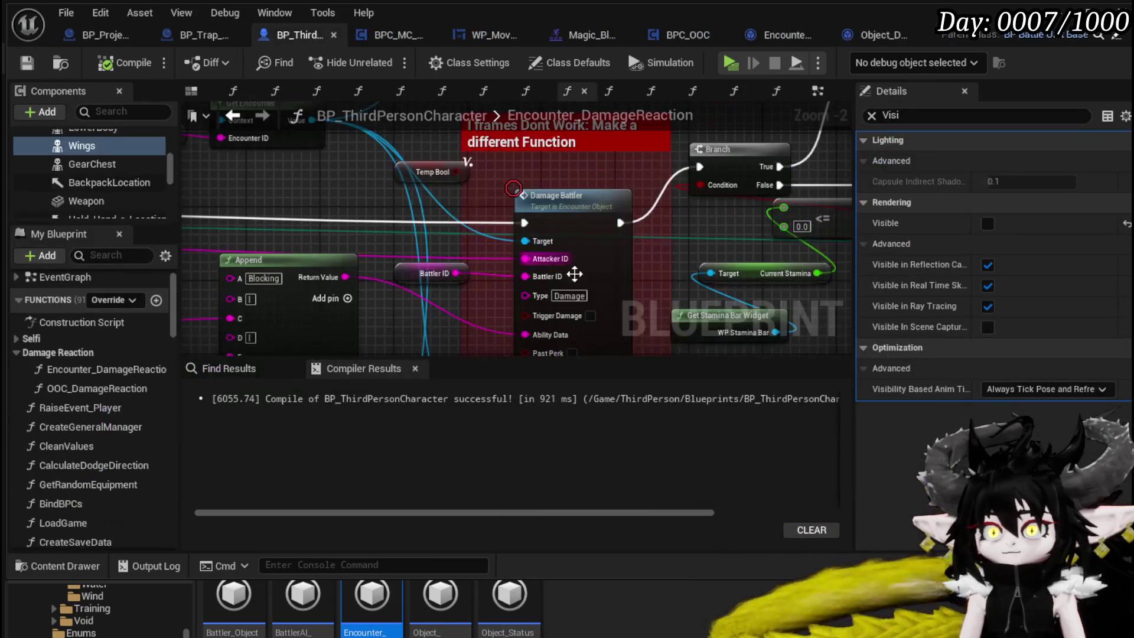
Step: Jump to Event ShowDamageNumber in the EventGraph and open the W_DamageNumber widget from its Class pin
{"action": "scroll", "coordinate": [555, 248], "scroll_direction": "down", "scroll_amount": 3}
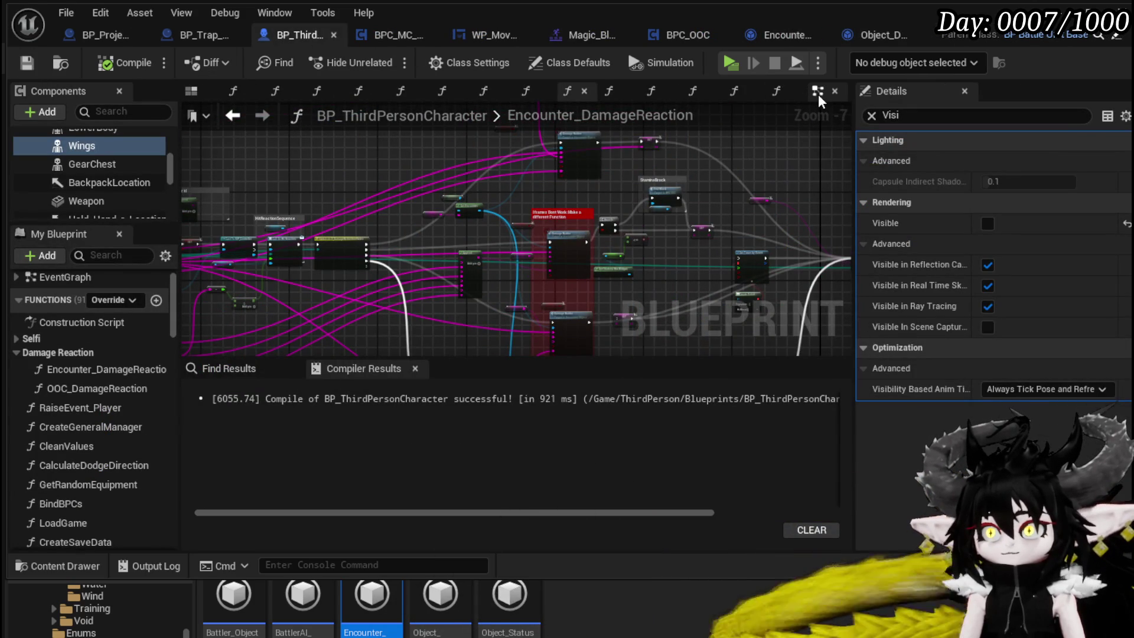
{"action": "double_click", "coordinate": [614, 277]}
{"action": "scroll", "coordinate": [604, 267], "scroll_direction": "down", "scroll_amount": 5}
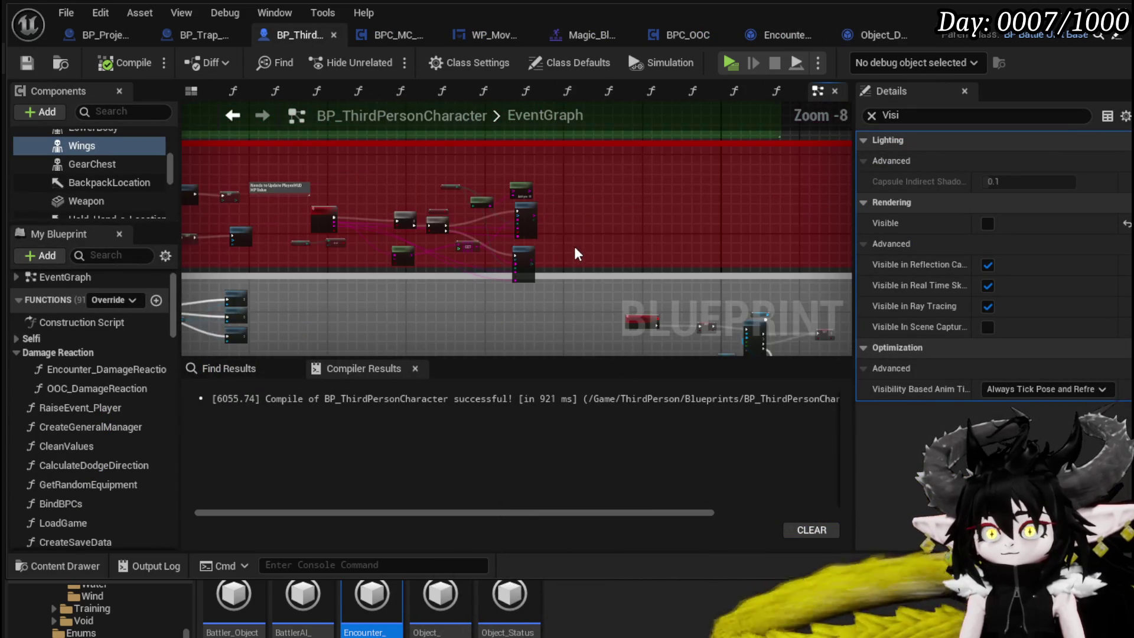
{"action": "scroll", "coordinate": [676, 263], "scroll_direction": "up", "scroll_amount": 7}
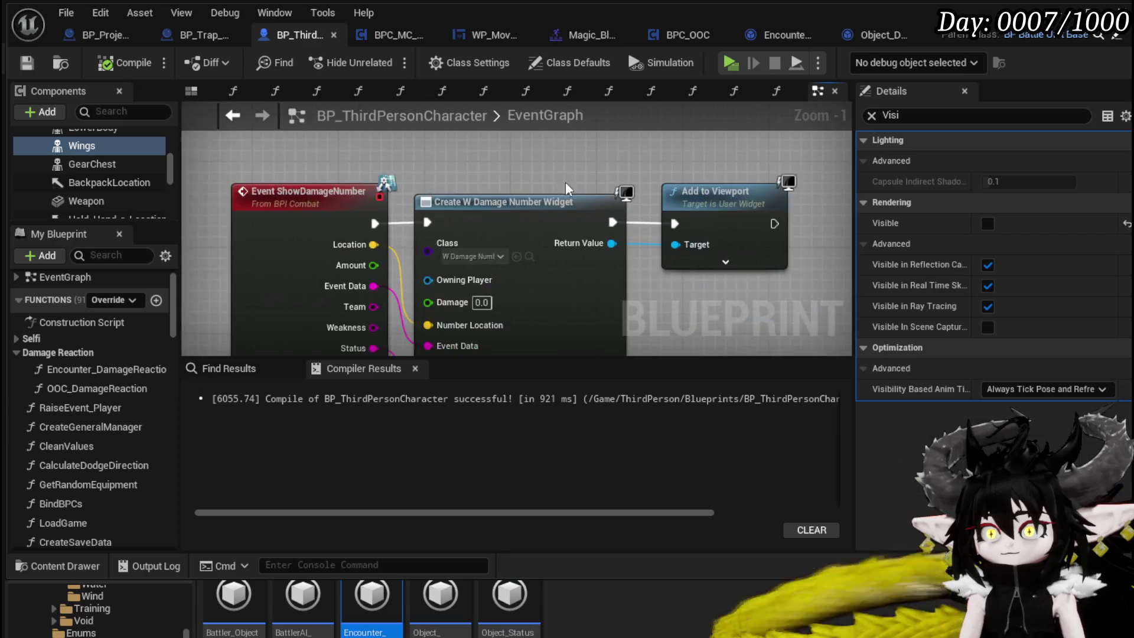
{"action": "left_click_drag", "start_coordinate": [741, 284], "coordinate": [744, 252]}
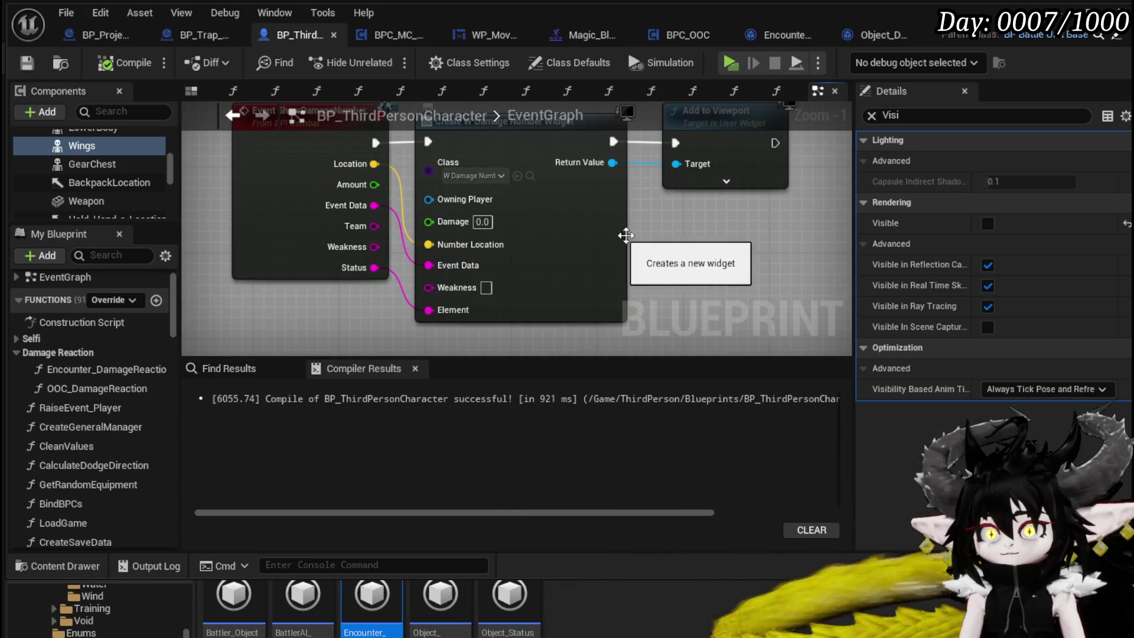
{"action": "left_click_drag", "start_coordinate": [620, 236], "coordinate": [651, 261]}
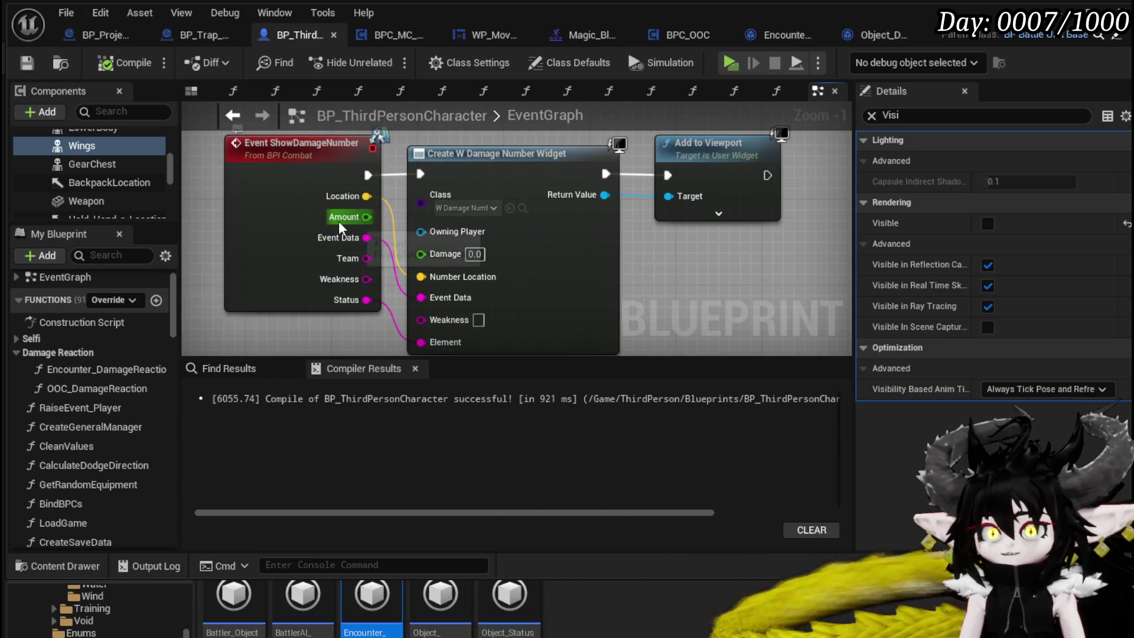
{"action": "mouse_move", "coordinate": [519, 252]}
{"action": "left_mouse_down"}
{"action": "mouse_move", "coordinate": [378, 224]}
{"action": "mouse_move", "coordinate": [525, 248]}
{"action": "left_mouse_up"}
{"action": "left_click", "coordinate": [412, 180]}
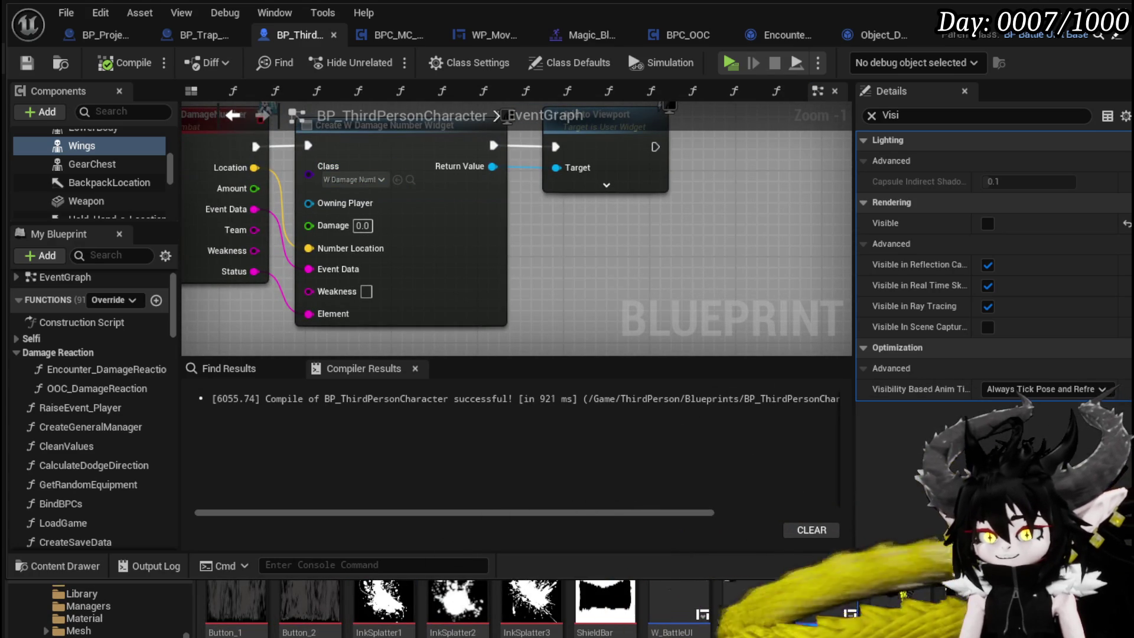
{"action": "double_click", "coordinate": [825, 606]}
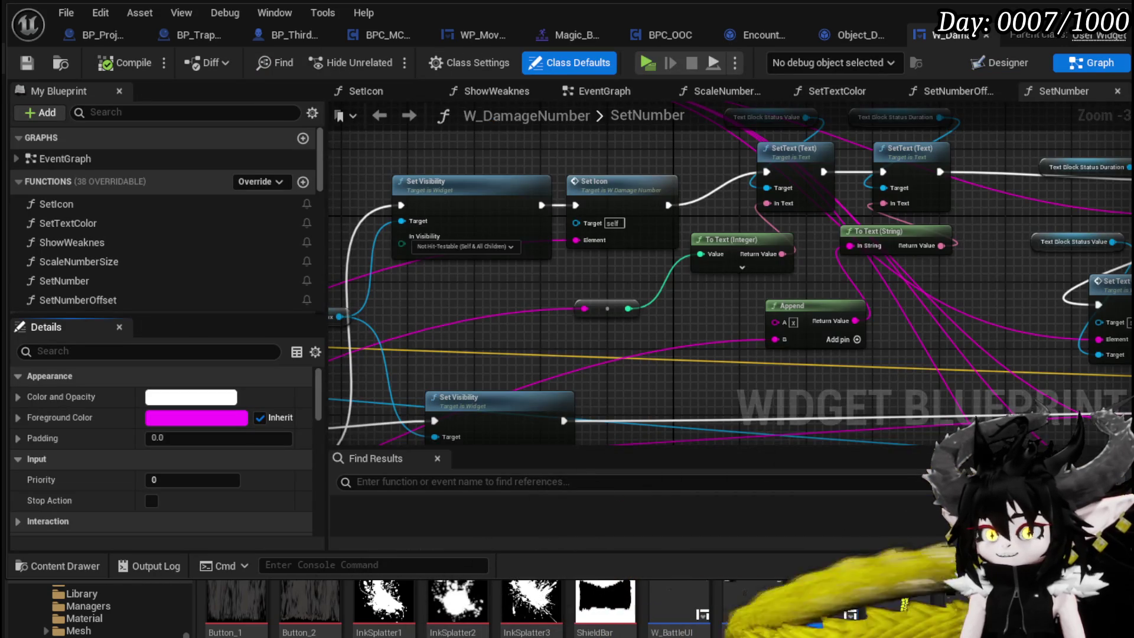
Step: Survey the SetNumber graph's Parse Into Array, Switch on String, Set Visibility and SetText nodes
{"action": "scroll", "coordinate": [591, 272], "scroll_direction": "down", "scroll_amount": 2}
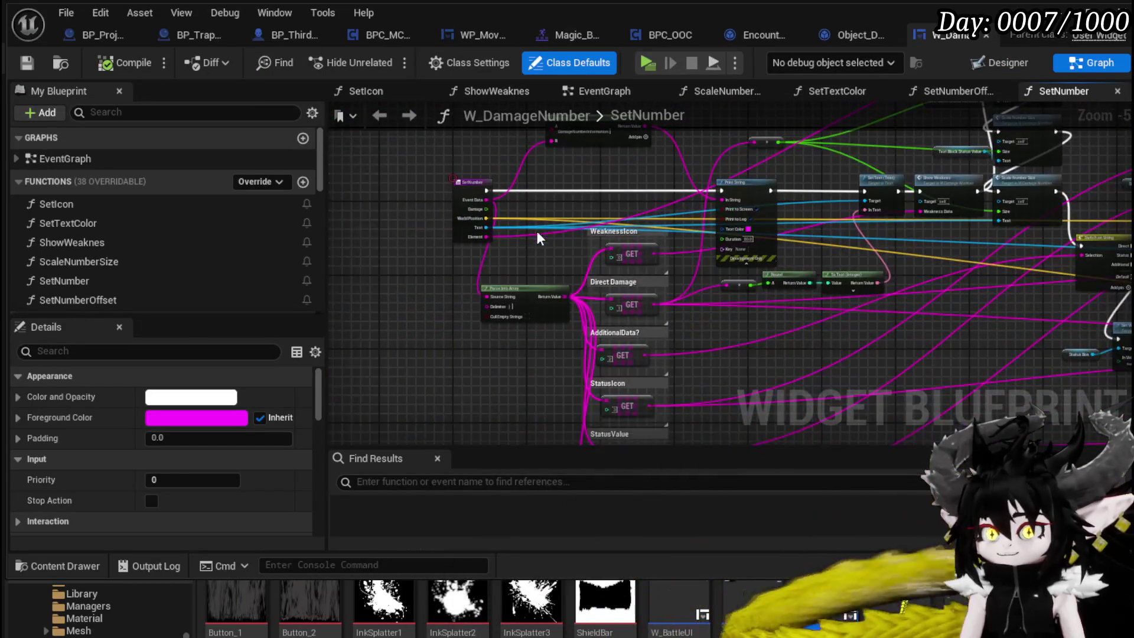
{"action": "scroll", "coordinate": [556, 257], "scroll_direction": "up", "scroll_amount": 1}
{"action": "scroll", "coordinate": [421, 179], "scroll_direction": "up", "scroll_amount": 1}
{"action": "mouse_move", "coordinate": [421, 178]}
{"action": "left_mouse_down"}
{"action": "mouse_move", "coordinate": [392, 139]}
{"action": "mouse_move", "coordinate": [384, 185]}
{"action": "mouse_move", "coordinate": [347, 223]}
{"action": "mouse_move", "coordinate": [467, 104]}
{"action": "left_mouse_up"}
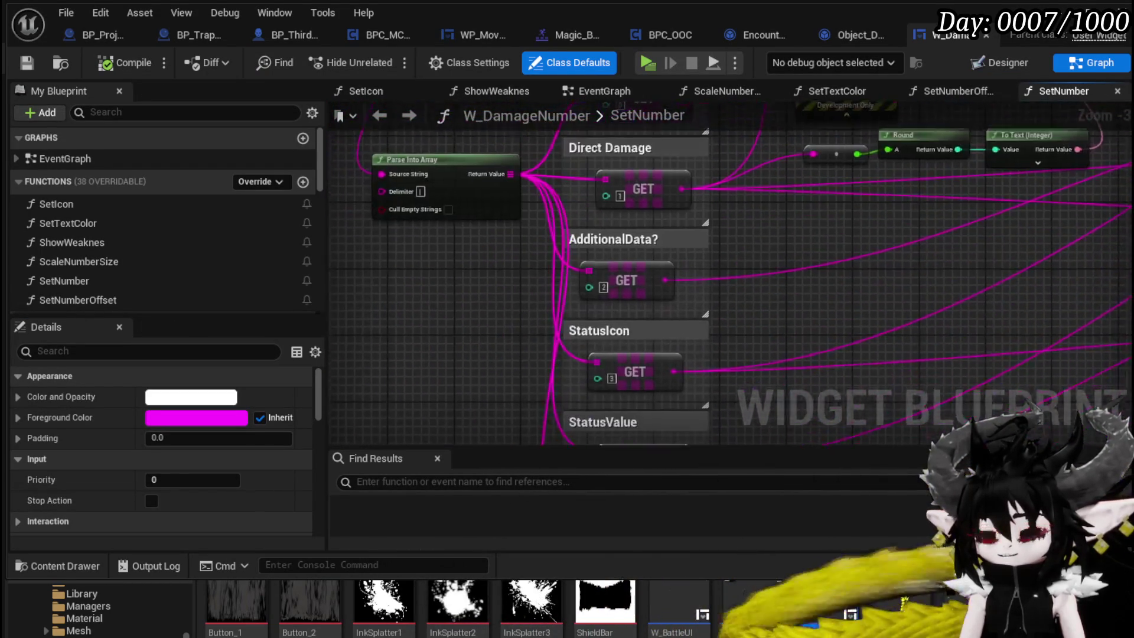
{"action": "scroll", "coordinate": [555, 259], "scroll_direction": "down", "scroll_amount": 2}
{"action": "mouse_move", "coordinate": [483, 330]}
{"action": "left_mouse_down"}
{"action": "mouse_move", "coordinate": [486, 266]}
{"action": "mouse_move", "coordinate": [488, 296]}
{"action": "left_mouse_up"}
{"action": "scroll", "coordinate": [488, 296], "scroll_direction": "up", "scroll_amount": 1}
{"action": "mouse_move", "coordinate": [413, 236]}
{"action": "left_mouse_down"}
{"action": "mouse_move", "coordinate": [464, 225]}
{"action": "mouse_move", "coordinate": [425, 329]}
{"action": "mouse_move", "coordinate": [604, 270]}
{"action": "left_mouse_up"}
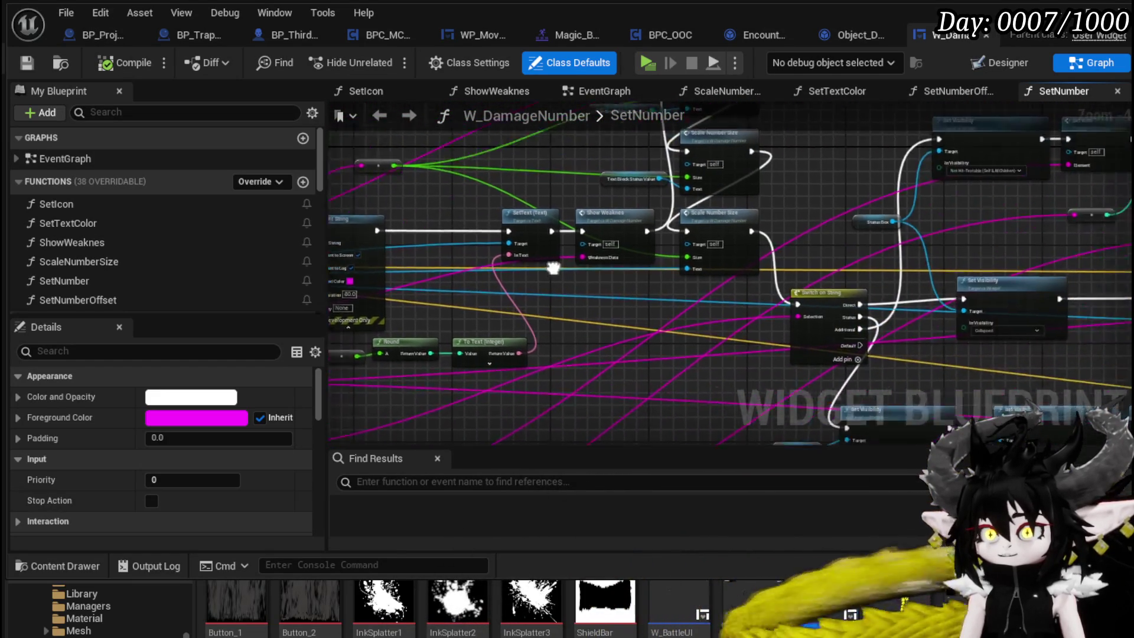
{"action": "scroll", "coordinate": [603, 270], "scroll_direction": "up", "scroll_amount": 2}
{"action": "mouse_move", "coordinate": [753, 266]}
{"action": "left_mouse_down"}
{"action": "mouse_move", "coordinate": [577, 257]}
{"action": "mouse_move", "coordinate": [525, 284]}
{"action": "left_mouse_up"}
{"action": "scroll", "coordinate": [614, 292], "scroll_direction": "down", "scroll_amount": 3}
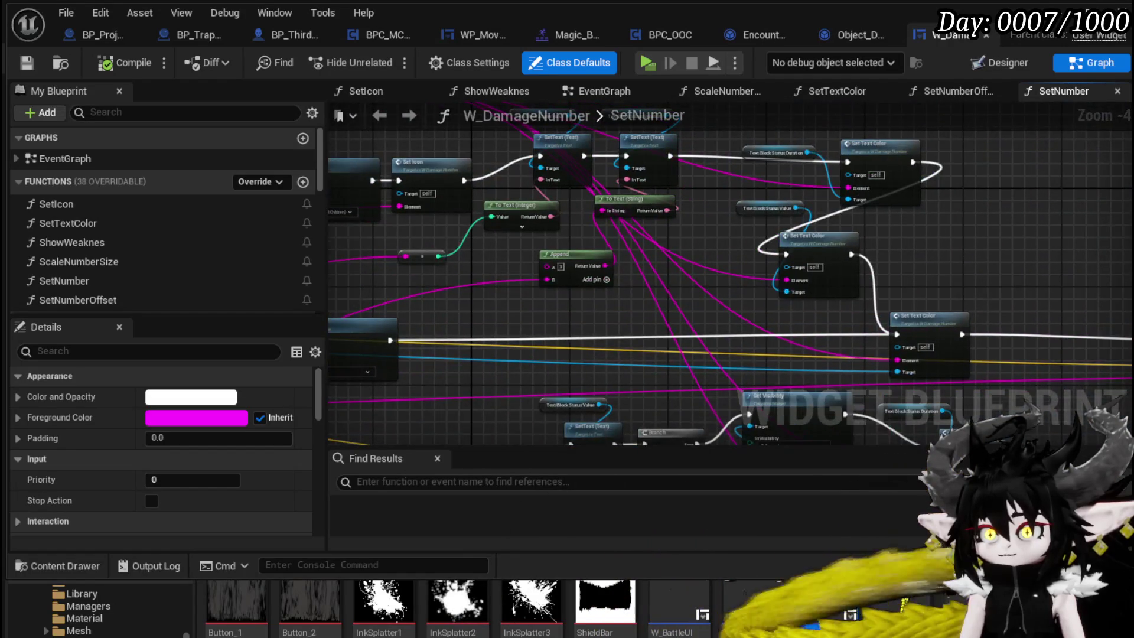
{"action": "left_click_drag", "start_coordinate": [790, 291], "coordinate": [382, 114]}
Step: Inspect the WeaknessIcon and Direct Damage reads, nudge Parse Into Array right, and center Print String
{"action": "left_click", "coordinate": [834, 151]}
{"action": "left_click_drag", "start_coordinate": [834, 152], "coordinate": [1128, 134]}
{"action": "mouse_move", "coordinate": [623, 375]}
{"action": "left_mouse_down"}
{"action": "mouse_move", "coordinate": [700, 189]}
{"action": "mouse_move", "coordinate": [862, 219]}
{"action": "mouse_move", "coordinate": [948, 267]}
{"action": "left_mouse_up"}
{"action": "scroll", "coordinate": [640, 261], "scroll_direction": "up", "scroll_amount": 2}
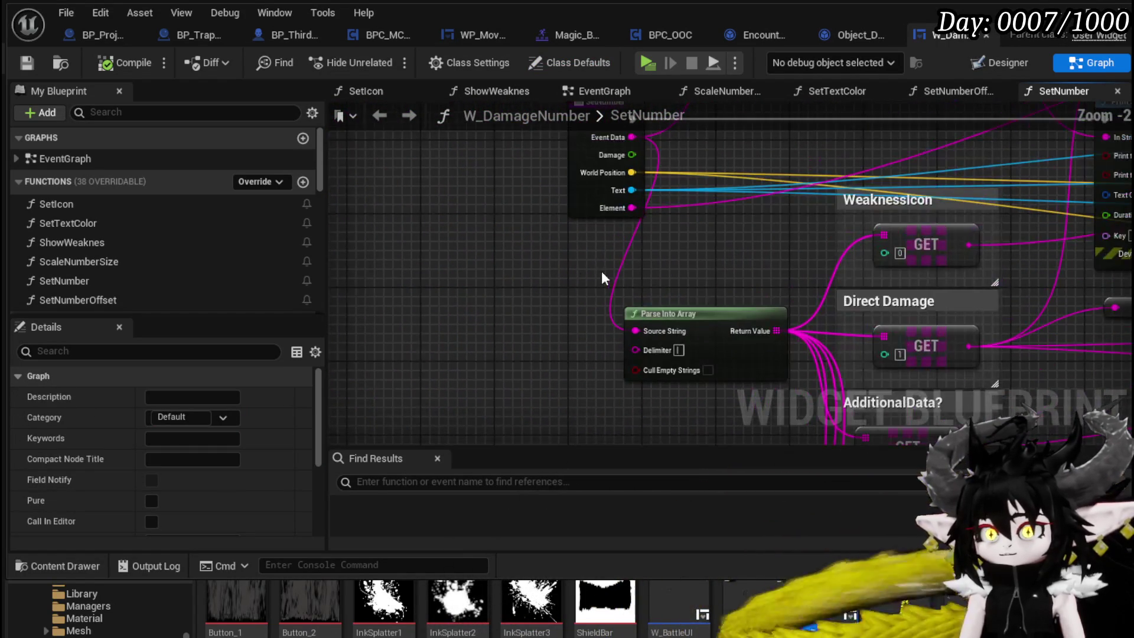
{"action": "left_click", "coordinate": [535, 196]}
{"action": "mouse_move", "coordinate": [535, 196]}
{"action": "left_mouse_down"}
{"action": "mouse_move", "coordinate": [364, 196]}
{"action": "mouse_move", "coordinate": [571, 209]}
{"action": "mouse_move", "coordinate": [405, 329]}
{"action": "mouse_move", "coordinate": [551, 221]}
{"action": "mouse_move", "coordinate": [650, 212]}
{"action": "left_mouse_up"}
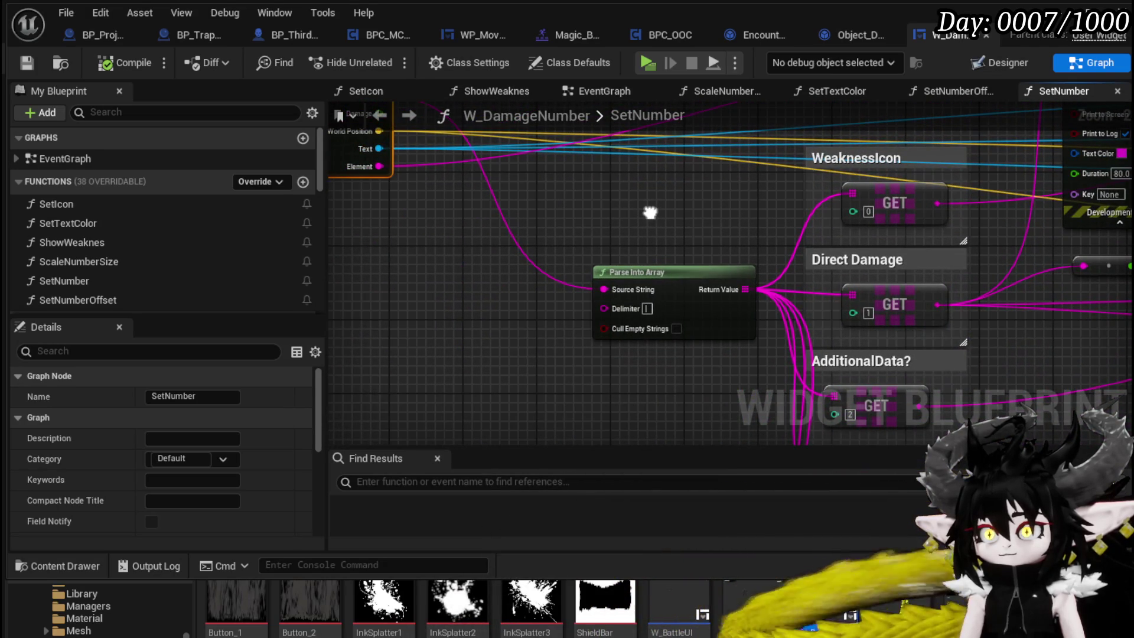
{"action": "mouse_move", "coordinate": [661, 270]}
{"action": "left_mouse_down"}
{"action": "mouse_move", "coordinate": [609, 254]}
{"action": "mouse_move", "coordinate": [679, 271]}
{"action": "left_mouse_up"}
{"action": "mouse_move", "coordinate": [580, 238]}
{"action": "left_mouse_down"}
{"action": "mouse_move", "coordinate": [738, 378]}
{"action": "mouse_move", "coordinate": [683, 375]}
{"action": "left_mouse_up"}
{"action": "scroll", "coordinate": [530, 329], "scroll_direction": "down", "scroll_amount": 1}
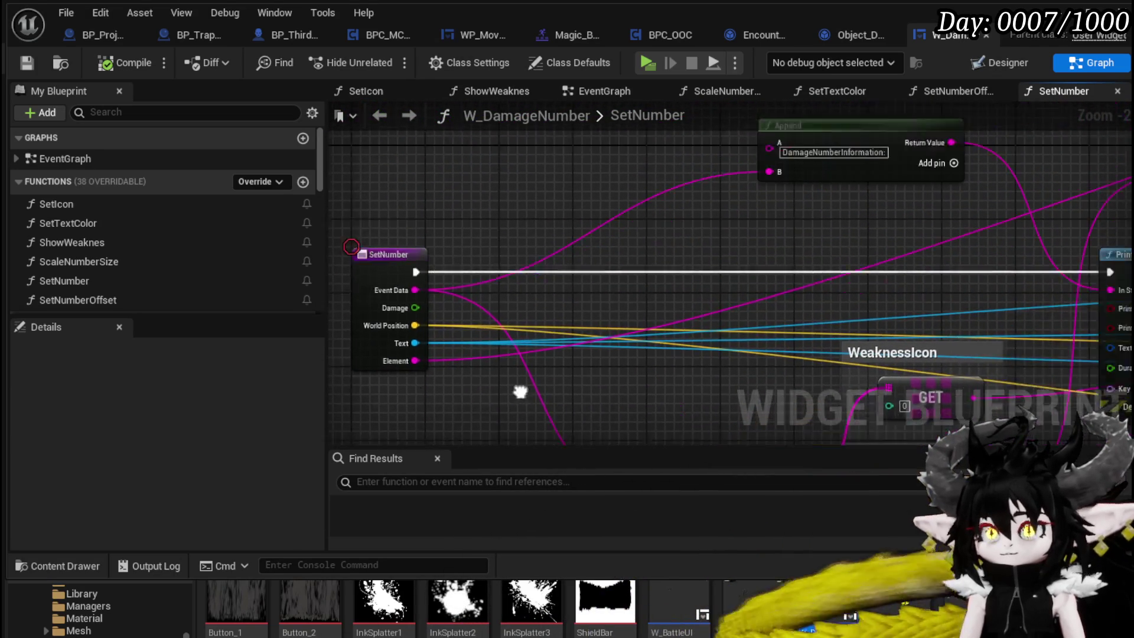
{"action": "mouse_move", "coordinate": [751, 230]}
{"action": "left_mouse_down"}
{"action": "mouse_move", "coordinate": [625, 201]}
{"action": "mouse_move", "coordinate": [566, 211]}
{"action": "mouse_move", "coordinate": [894, 210]}
{"action": "mouse_move", "coordinate": [965, 227]}
{"action": "mouse_move", "coordinate": [801, 207]}
{"action": "mouse_move", "coordinate": [447, 204]}
{"action": "mouse_move", "coordinate": [1051, 236]}
{"action": "mouse_move", "coordinate": [1019, 217]}
{"action": "left_mouse_up"}
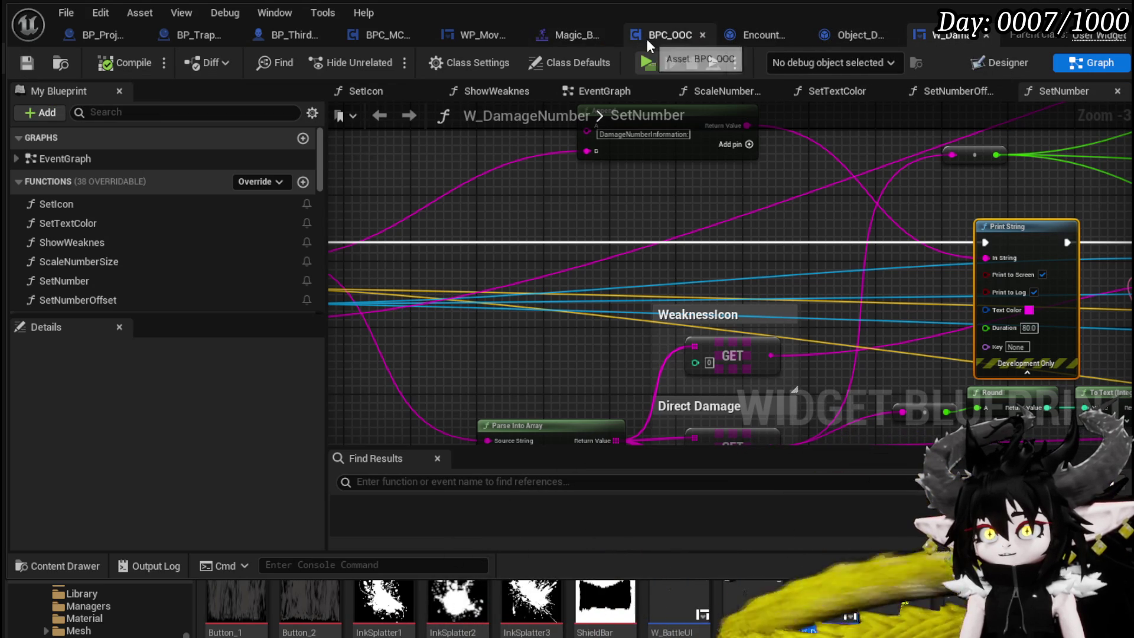
Step: Save the modified blueprints from BP_ThirdPersonCharacter and minimize the blueprint editor
{"action": "left_click", "coordinate": [272, 34]}
{"action": "scroll", "coordinate": [661, 191], "scroll_direction": "down", "scroll_amount": 8}
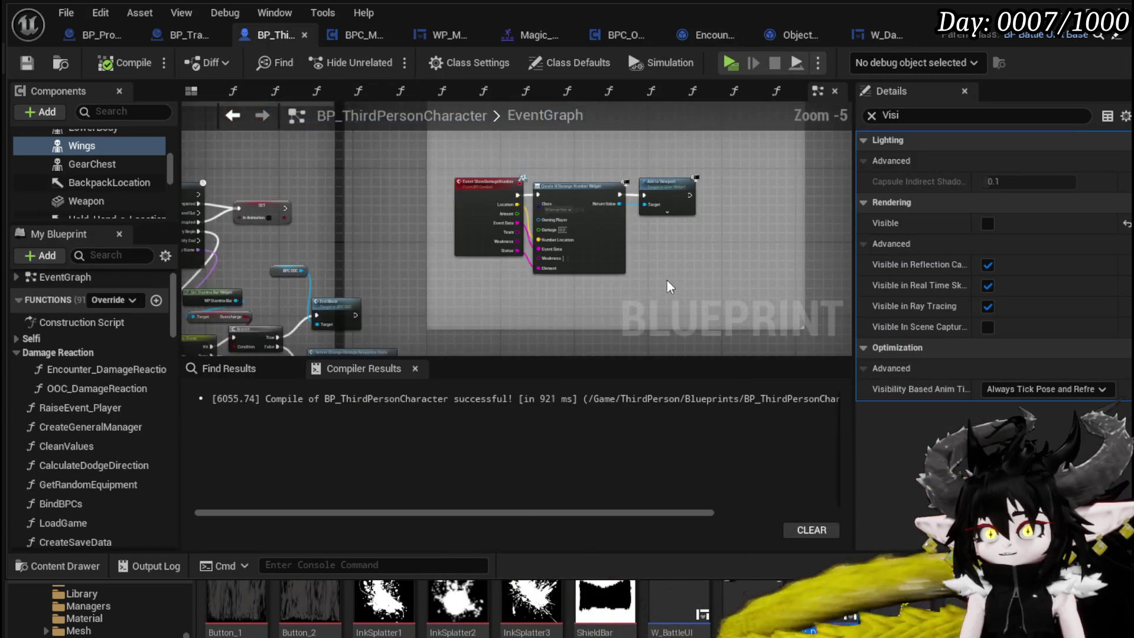
{"action": "scroll", "coordinate": [558, 235], "scroll_direction": "down", "scroll_amount": 4}
{"action": "scroll", "coordinate": [526, 231], "scroll_direction": "up", "scroll_amount": 3}
{"action": "scroll", "coordinate": [601, 151], "scroll_direction": "up", "scroll_amount": 7}
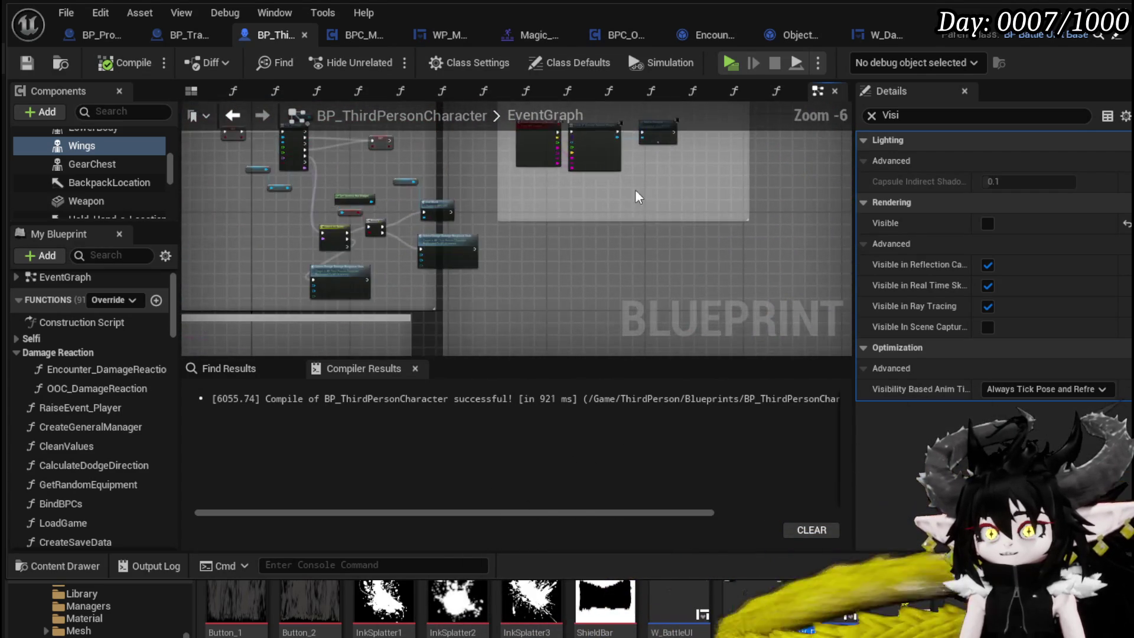
{"action": "key", "text": "ctrl+s"}
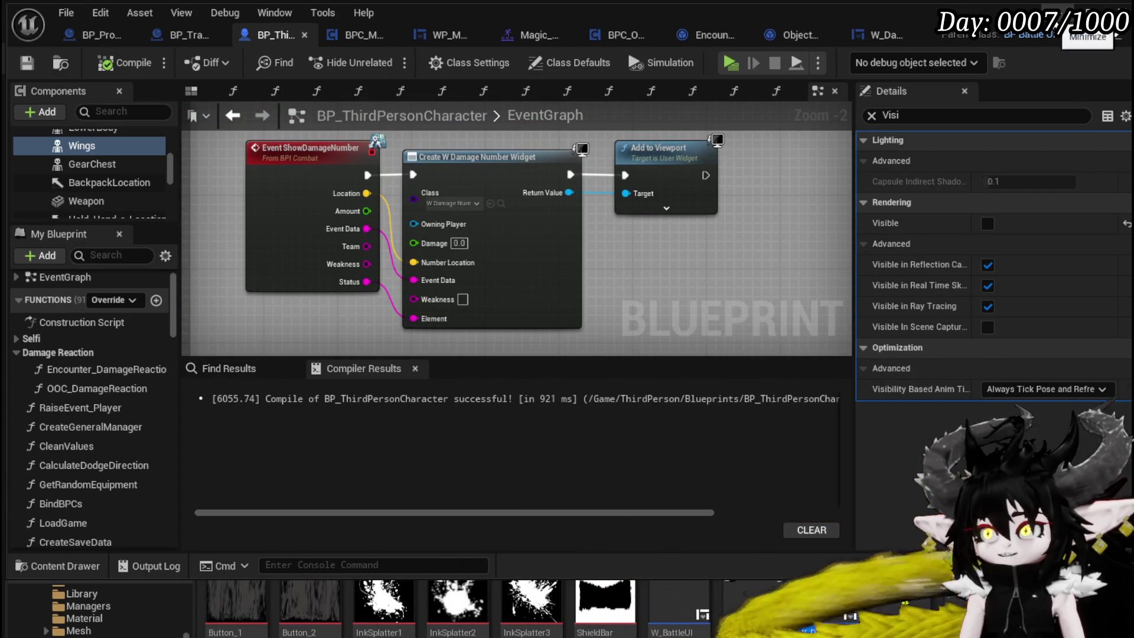
{"action": "left_click", "coordinate": [1095, 18]}
Step: Play in editor and walk the character into a battle with the Fire, Nature and Earth slimes
{"action": "key", "text": "alt+p"}
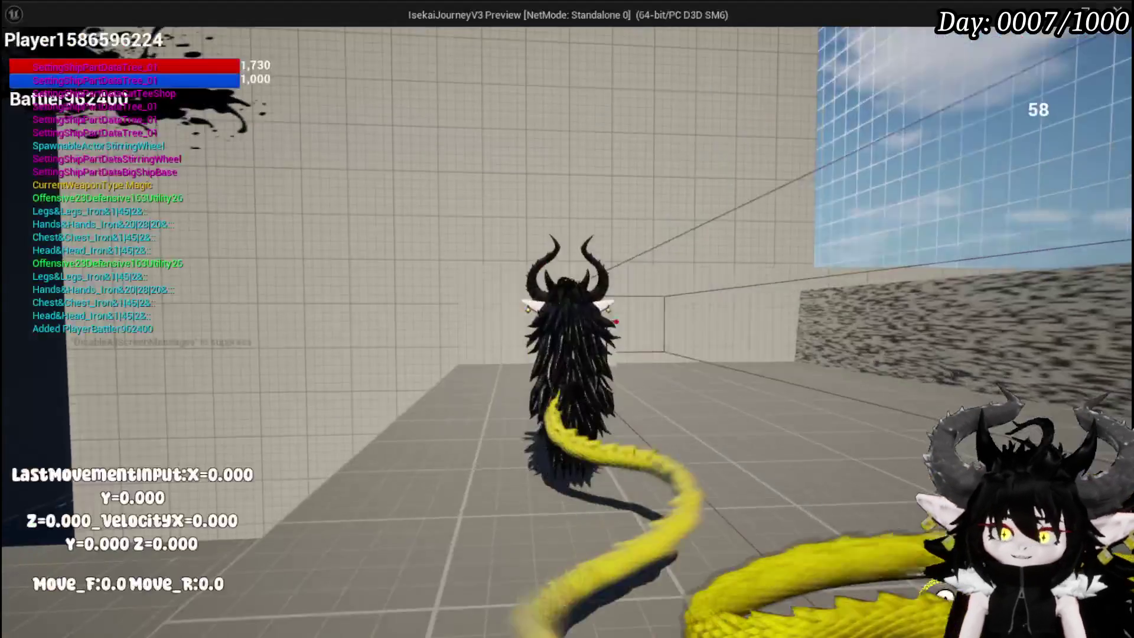
{"action": "key", "text": "w"}
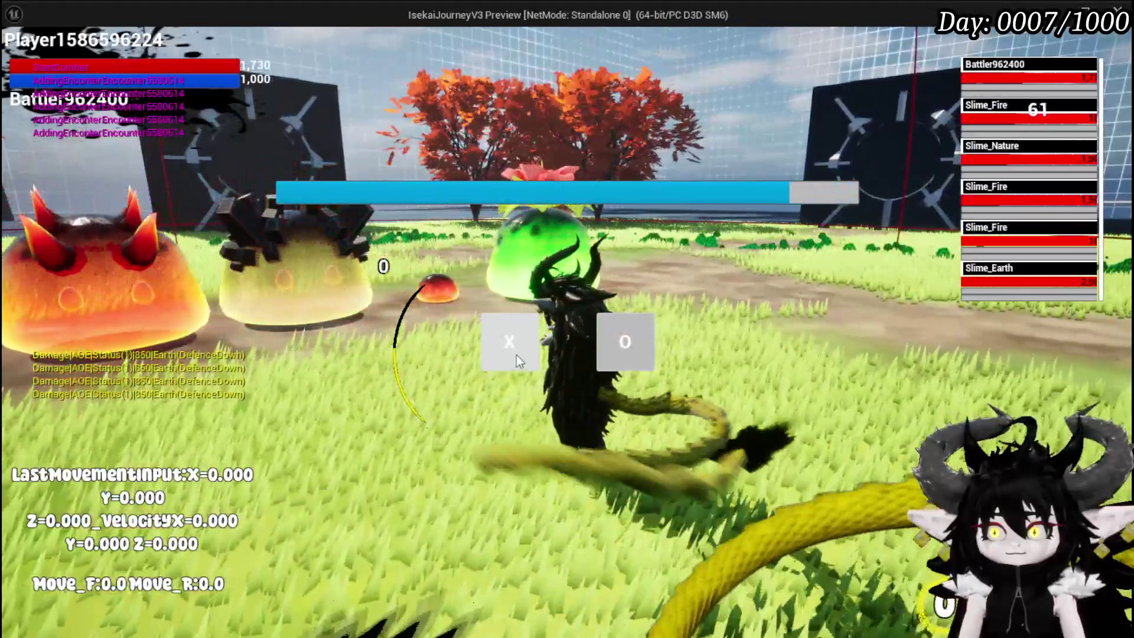
{"action": "left_click", "coordinate": [517, 355]}
{"action": "key", "text": "d"}
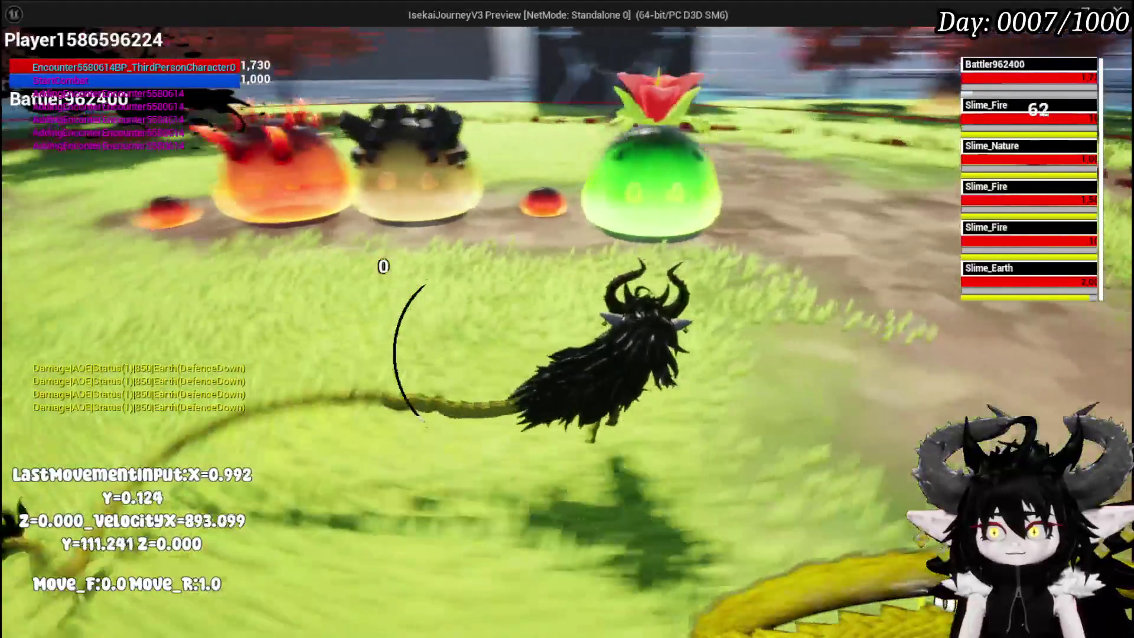
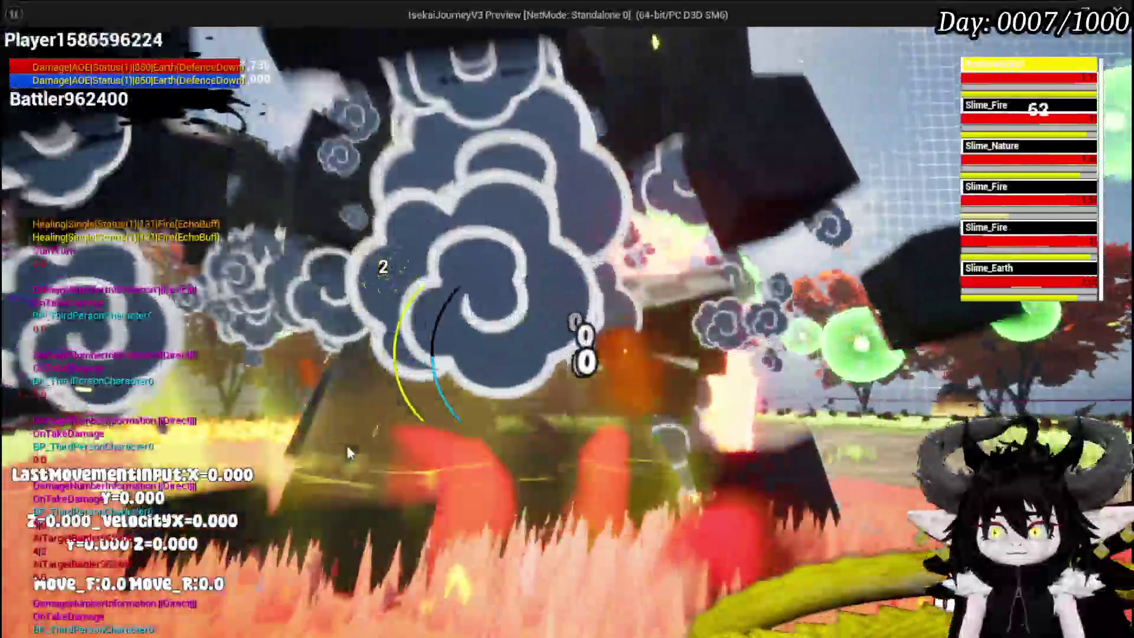
Step: Stop the Play-in-Editor session and save the level
{"action": "key", "text": "Escape"}
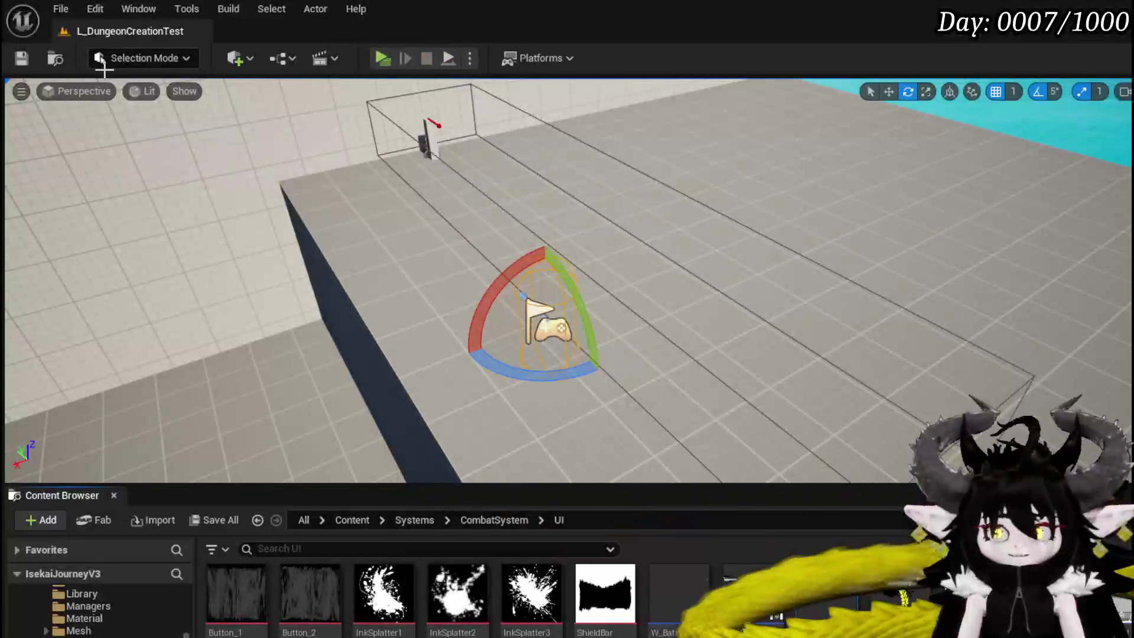
{"action": "left_click", "coordinate": [30, 61]}
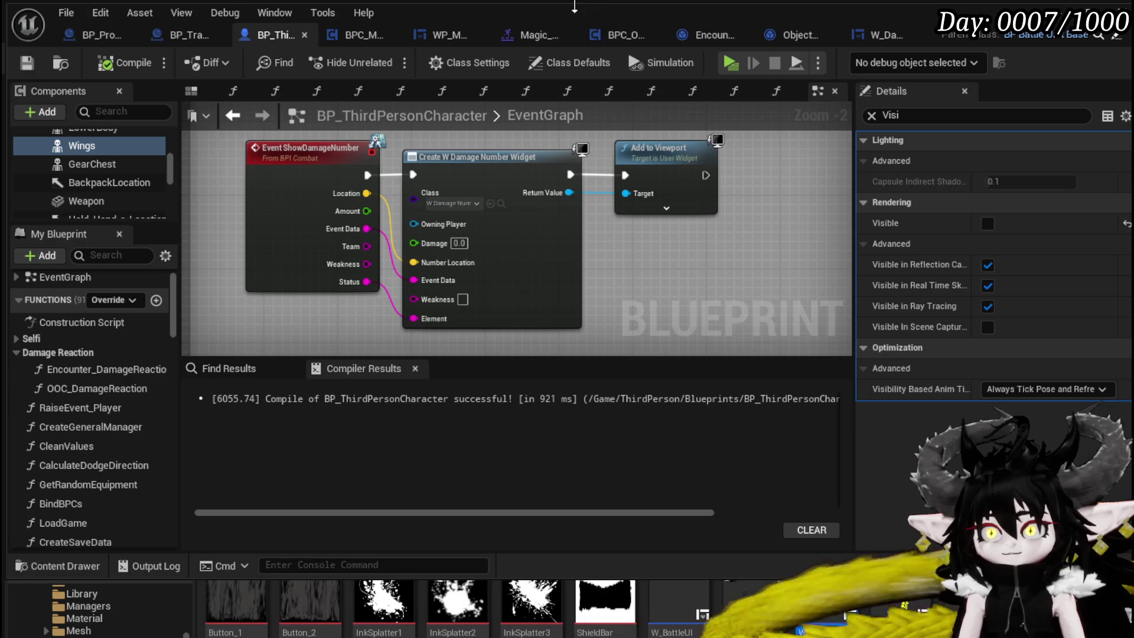
Step: Reposition the Append node in Object_DamageSequence's CreateNumberWidget graph
{"action": "left_click", "coordinate": [784, 35]}
{"action": "left_click_drag", "start_coordinate": [850, 152], "coordinate": [887, 152]}
{"action": "mouse_move", "coordinate": [481, 195]}
{"action": "left_mouse_down"}
{"action": "mouse_move", "coordinate": [579, 182]}
{"action": "mouse_move", "coordinate": [554, 177]}
{"action": "left_mouse_up"}
{"action": "mouse_move", "coordinate": [732, 177]}
{"action": "left_mouse_down"}
{"action": "mouse_move", "coordinate": [404, 294]}
{"action": "mouse_move", "coordinate": [438, 279]}
{"action": "left_mouse_up"}
{"action": "scroll", "coordinate": [448, 216], "scroll_direction": "down", "scroll_amount": 2}
{"action": "scroll", "coordinate": [462, 244], "scroll_direction": "up", "scroll_amount": 3}
{"action": "mouse_move", "coordinate": [650, 256]}
{"action": "left_mouse_down"}
{"action": "mouse_move", "coordinate": [320, 206]}
{"action": "mouse_move", "coordinate": [257, 155]}
{"action": "mouse_move", "coordinate": [578, 186]}
{"action": "left_mouse_up"}
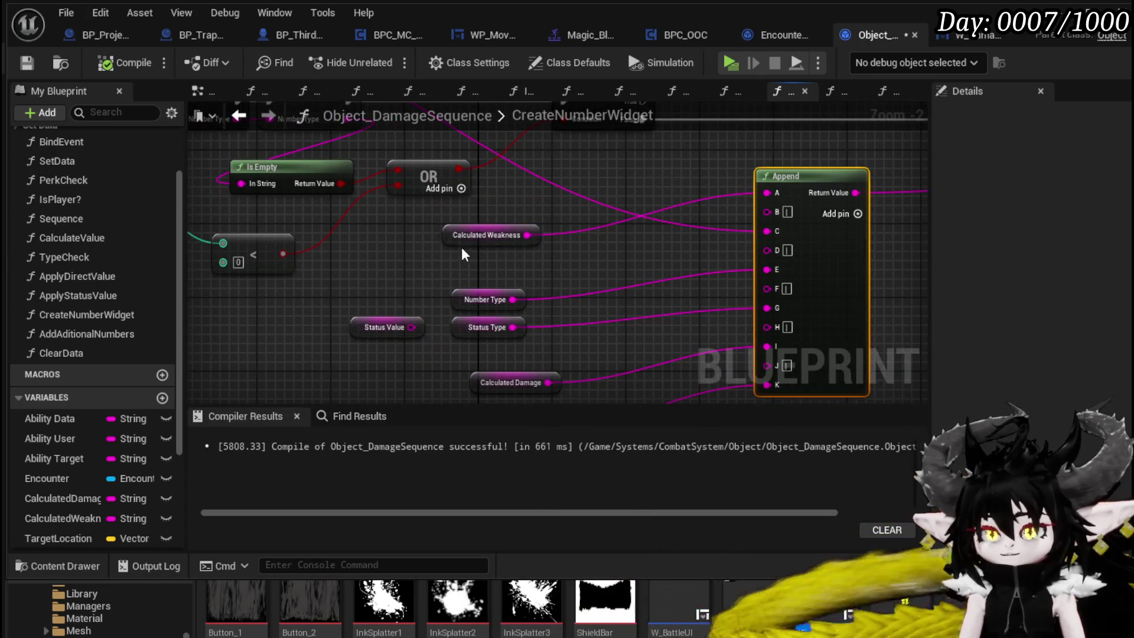
Step: Move the Calculated Weakness, Number Type, Status Type, Calculated Damage and Status Duration getters beside Append
{"action": "left_click_drag", "start_coordinate": [447, 239], "coordinate": [631, 174]}
{"action": "mouse_move", "coordinate": [459, 290]}
{"action": "left_mouse_down"}
{"action": "mouse_move", "coordinate": [515, 270]}
{"action": "mouse_move", "coordinate": [593, 212]}
{"action": "left_mouse_up"}
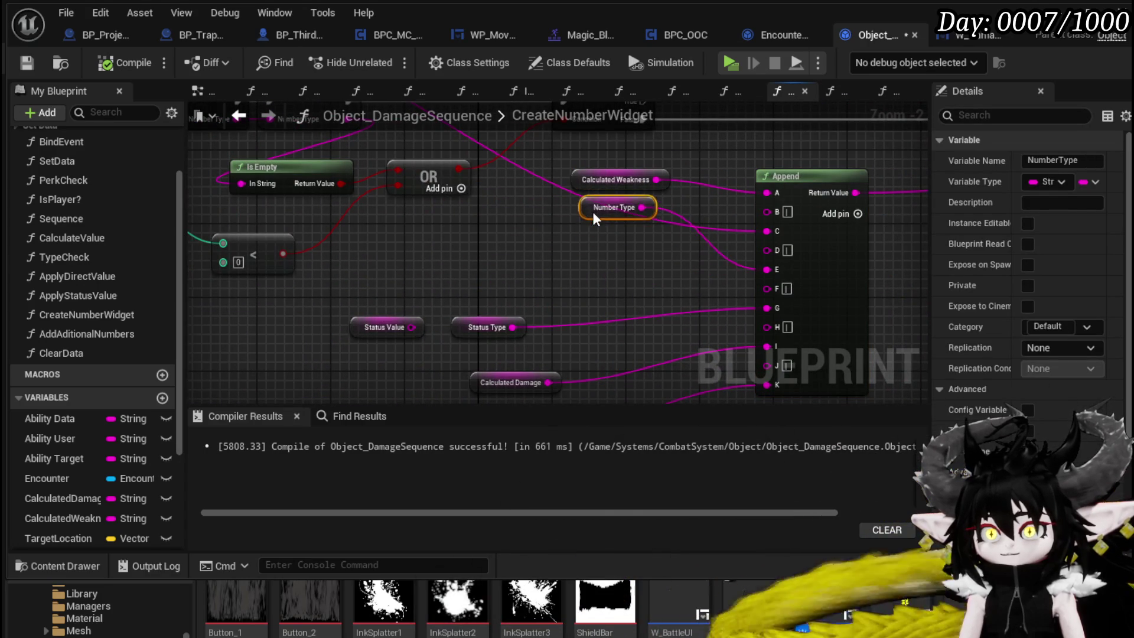
{"action": "mouse_move", "coordinate": [468, 317]}
{"action": "left_mouse_down"}
{"action": "mouse_move", "coordinate": [587, 261]}
{"action": "mouse_move", "coordinate": [619, 211]}
{"action": "left_mouse_up"}
{"action": "mouse_move", "coordinate": [476, 386]}
{"action": "left_mouse_down"}
{"action": "mouse_move", "coordinate": [455, 318]}
{"action": "mouse_move", "coordinate": [561, 213]}
{"action": "mouse_move", "coordinate": [561, 200]}
{"action": "left_mouse_up"}
{"action": "left_click_drag", "start_coordinate": [460, 360], "coordinate": [589, 221]}
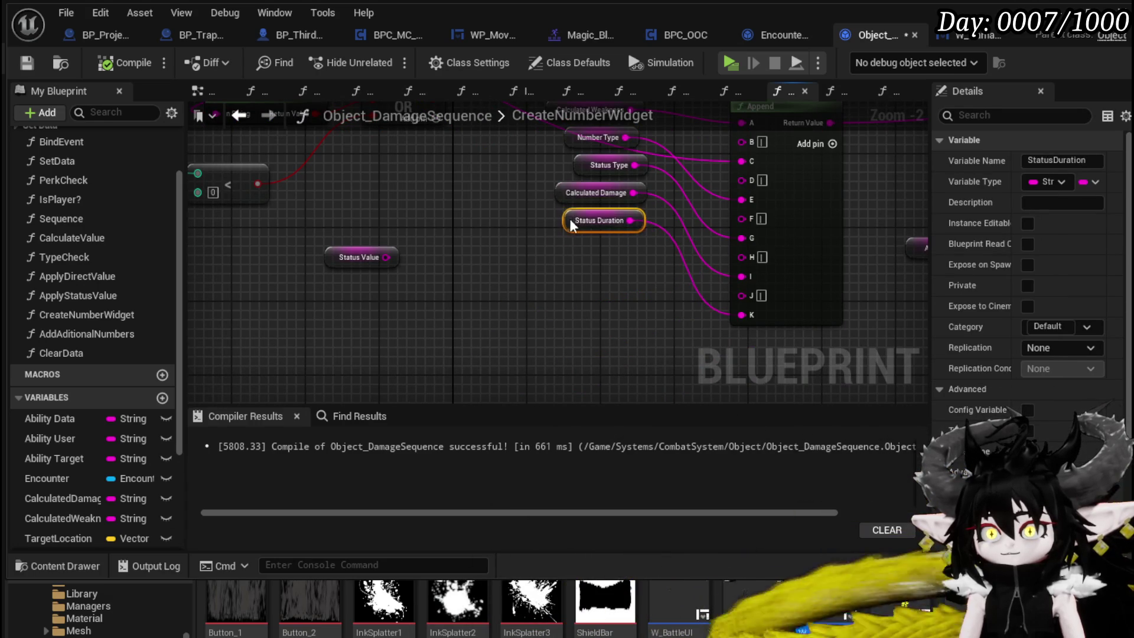
{"action": "scroll", "coordinate": [518, 251], "scroll_direction": "down", "scroll_amount": 1}
{"action": "left_click_drag", "start_coordinate": [518, 251], "coordinate": [506, 326]}
Step: Lower the Status Duration getter near pin K and move the Status Value getter up
{"action": "scroll", "coordinate": [511, 296], "scroll_direction": "down", "scroll_amount": 2}
{"action": "scroll", "coordinate": [512, 296], "scroll_direction": "up", "scroll_amount": 1}
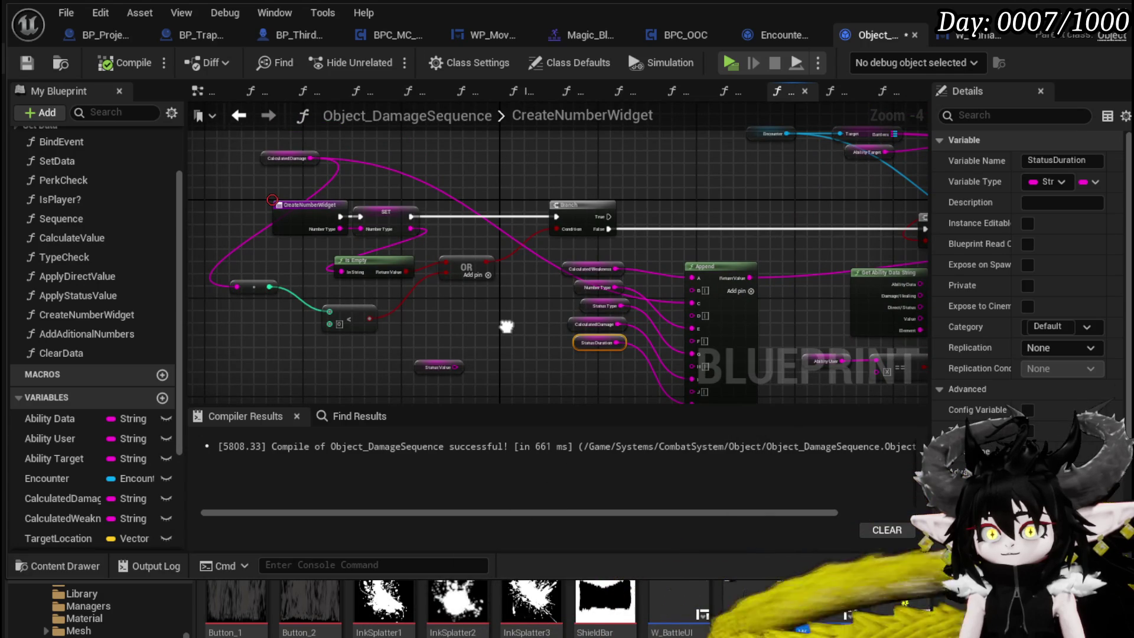
{"action": "scroll", "coordinate": [506, 325], "scroll_direction": "up", "scroll_amount": 2}
{"action": "mouse_move", "coordinate": [506, 326]}
{"action": "left_mouse_down"}
{"action": "mouse_move", "coordinate": [659, 398]}
{"action": "mouse_move", "coordinate": [438, 276]}
{"action": "left_mouse_up"}
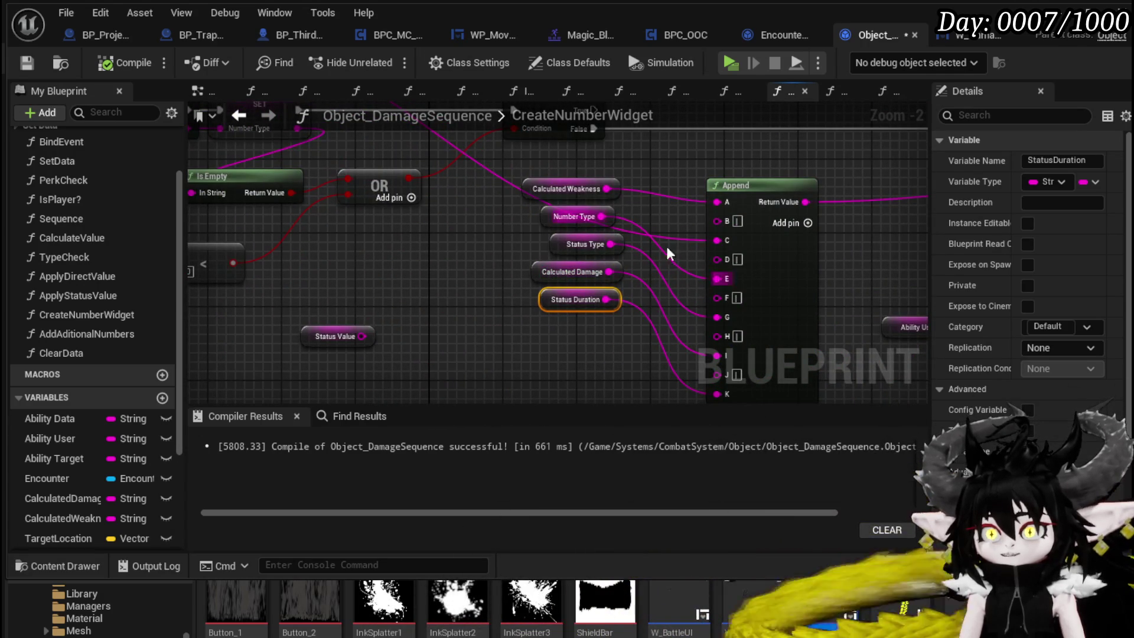
{"action": "mouse_move", "coordinate": [406, 214]}
{"action": "left_mouse_down"}
{"action": "mouse_move", "coordinate": [527, 327]}
{"action": "mouse_move", "coordinate": [627, 368]}
{"action": "mouse_move", "coordinate": [629, 334]}
{"action": "left_mouse_up"}
{"action": "mouse_move", "coordinate": [789, 350]}
{"action": "left_mouse_down"}
{"action": "mouse_move", "coordinate": [502, 285]}
{"action": "mouse_move", "coordinate": [460, 211]}
{"action": "left_mouse_up"}
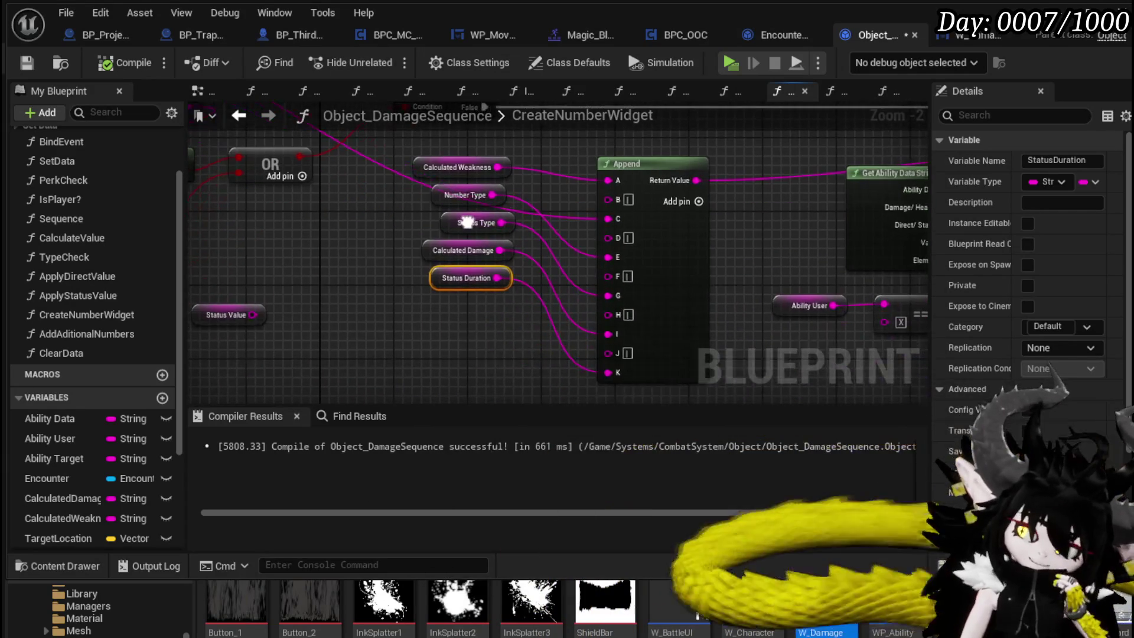
{"action": "left_click_drag", "start_coordinate": [446, 285], "coordinate": [446, 313]}
{"action": "left_click", "coordinate": [286, 300]}
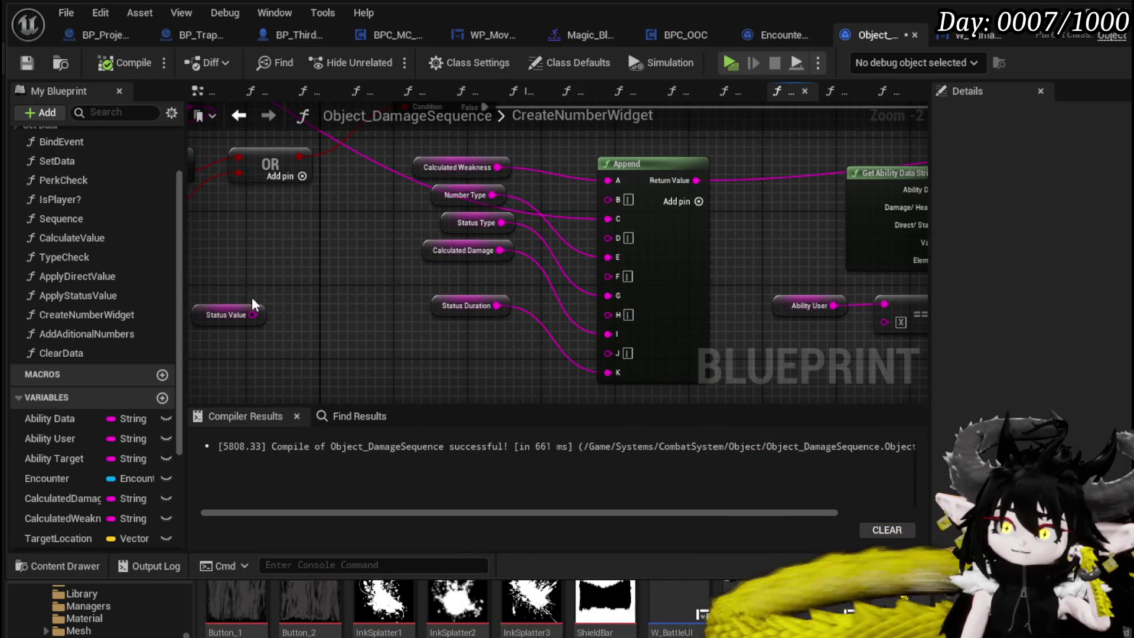
{"action": "mouse_move", "coordinate": [257, 313]}
{"action": "left_mouse_down"}
{"action": "mouse_move", "coordinate": [318, 285]}
{"action": "mouse_move", "coordinate": [369, 354]}
{"action": "mouse_move", "coordinate": [412, 280]}
{"action": "mouse_move", "coordinate": [222, 257]}
{"action": "left_mouse_up"}
Step: Review the Branch, FIND and Show Damage Number nodes and save Object_DamageSequence
{"action": "mouse_move", "coordinate": [663, 248]}
{"action": "left_mouse_down"}
{"action": "mouse_move", "coordinate": [326, 304]}
{"action": "mouse_move", "coordinate": [597, 189]}
{"action": "mouse_move", "coordinate": [583, 264]}
{"action": "left_mouse_up"}
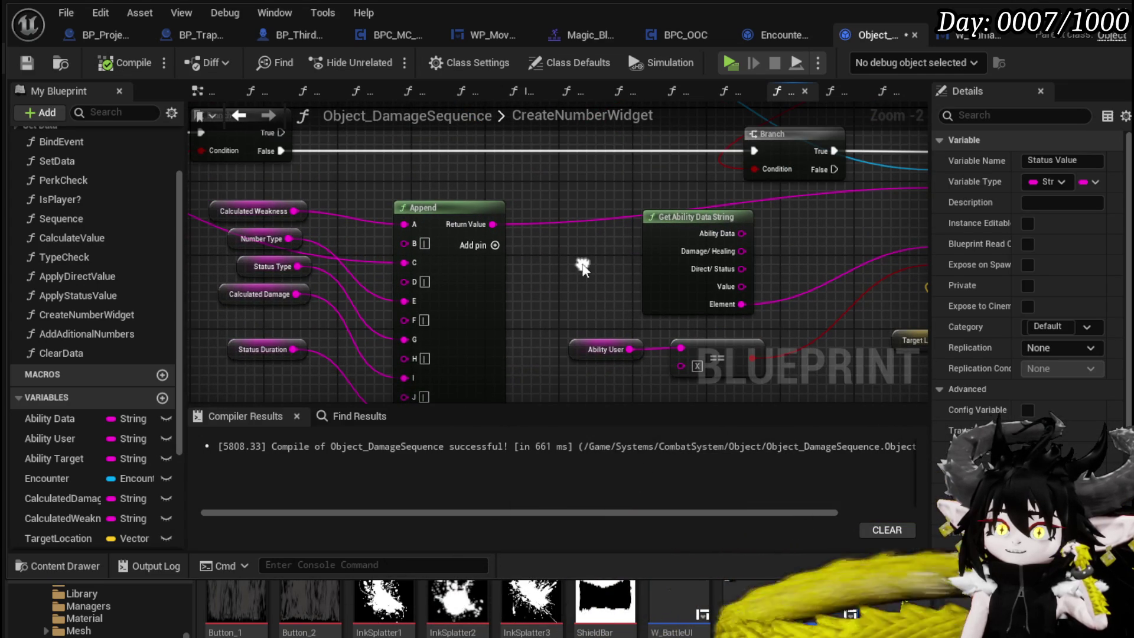
{"action": "scroll", "coordinate": [582, 264], "scroll_direction": "down", "scroll_amount": 1}
{"action": "mouse_move", "coordinate": [583, 264]}
{"action": "left_mouse_down"}
{"action": "mouse_move", "coordinate": [490, 322]}
{"action": "mouse_move", "coordinate": [497, 383]}
{"action": "mouse_move", "coordinate": [370, 286]}
{"action": "mouse_move", "coordinate": [970, 325]}
{"action": "left_mouse_up"}
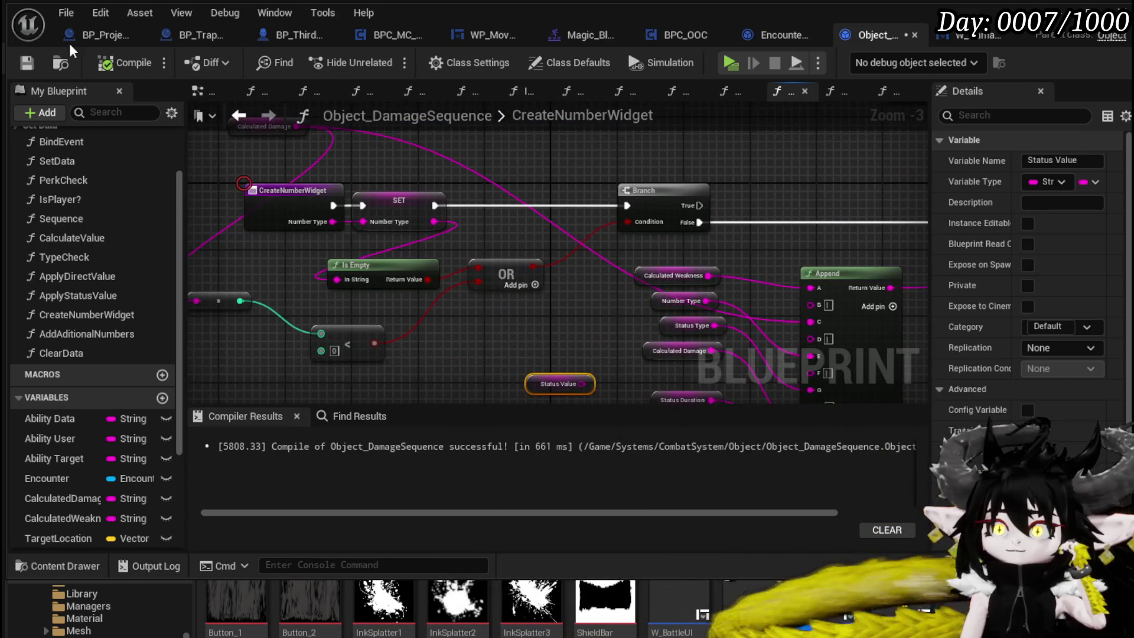
{"action": "left_click", "coordinate": [27, 63]}
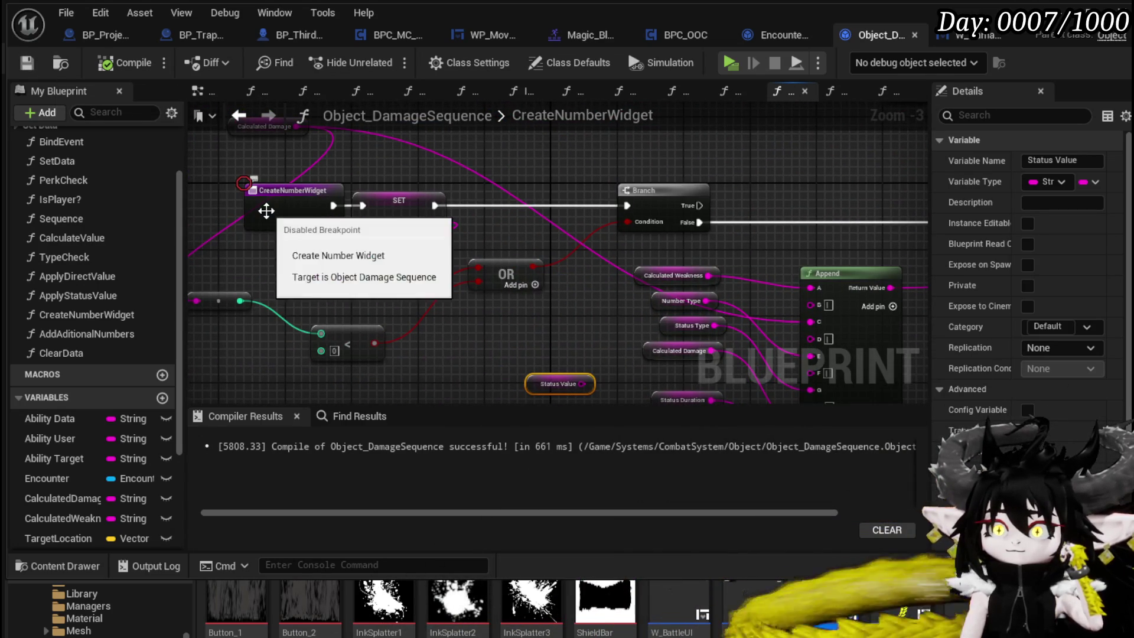
Step: Inspect the CreateNumberWidget function's inputs
{"action": "left_click", "coordinate": [240, 115]}
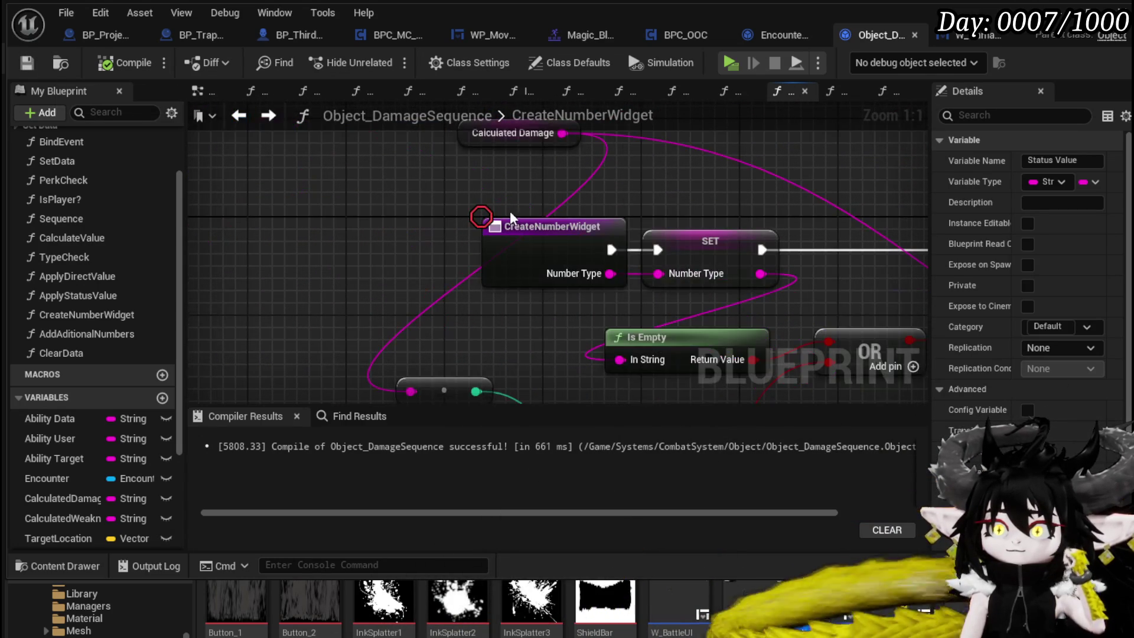
{"action": "scroll", "coordinate": [490, 203], "scroll_direction": "down", "scroll_amount": 4}
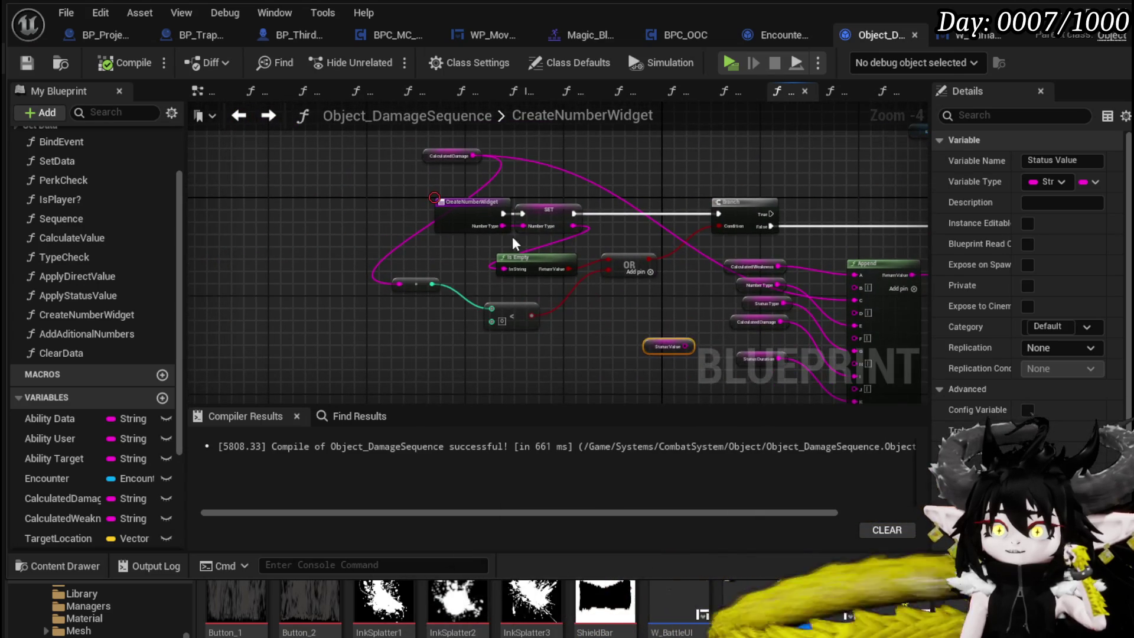
{"action": "left_click", "coordinate": [394, 186]}
{"action": "left_click", "coordinate": [238, 116]}
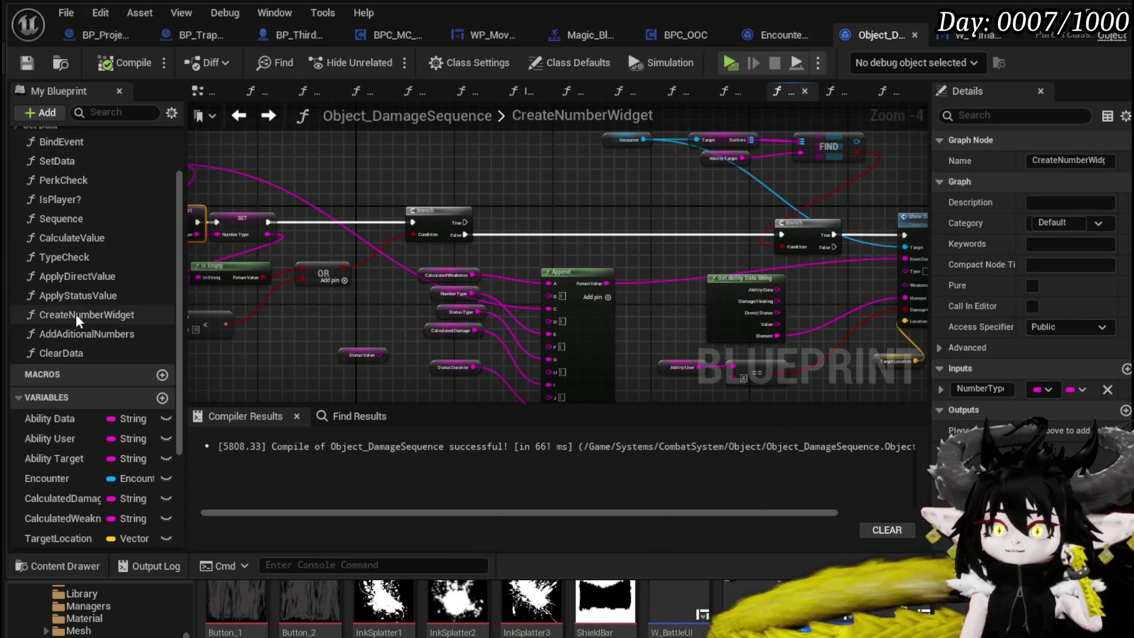
Step: In TypeCheck, wire Switch on String's Blocking case directly into Create Number Widget
{"action": "double_click", "coordinate": [69, 255]}
{"action": "left_click", "coordinate": [632, 287]}
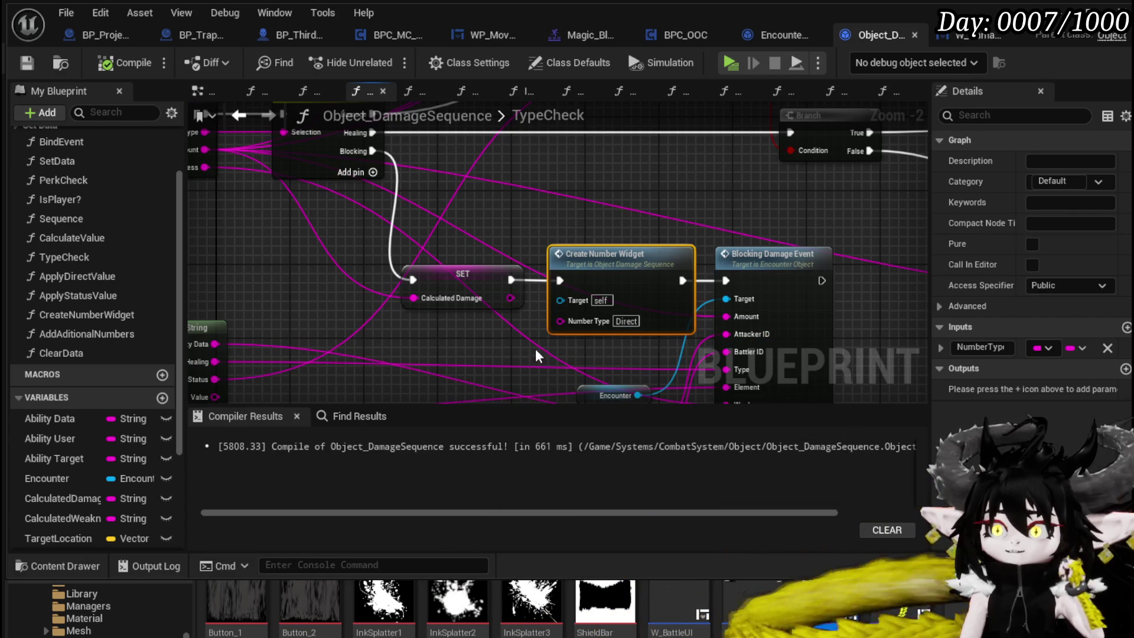
{"action": "left_click_drag", "start_coordinate": [455, 266], "coordinate": [446, 270]}
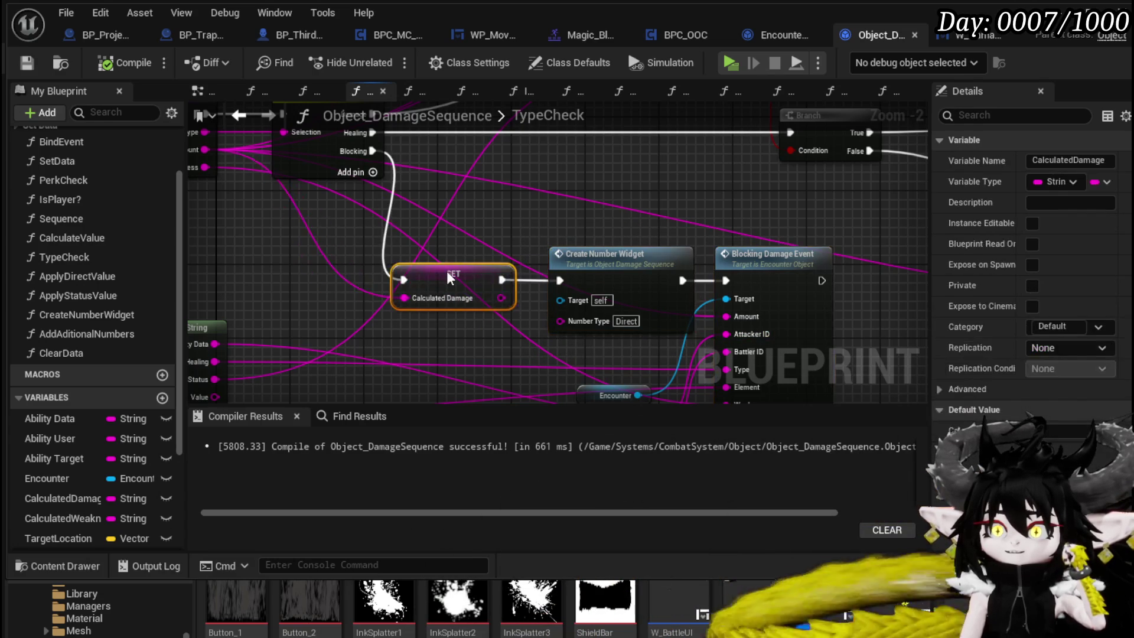
{"action": "mouse_move", "coordinate": [552, 250]}
{"action": "left_mouse_down"}
{"action": "mouse_move", "coordinate": [541, 258]}
{"action": "mouse_move", "coordinate": [522, 211]}
{"action": "left_mouse_up"}
{"action": "left_click_drag", "start_coordinate": [506, 296], "coordinate": [515, 272]}
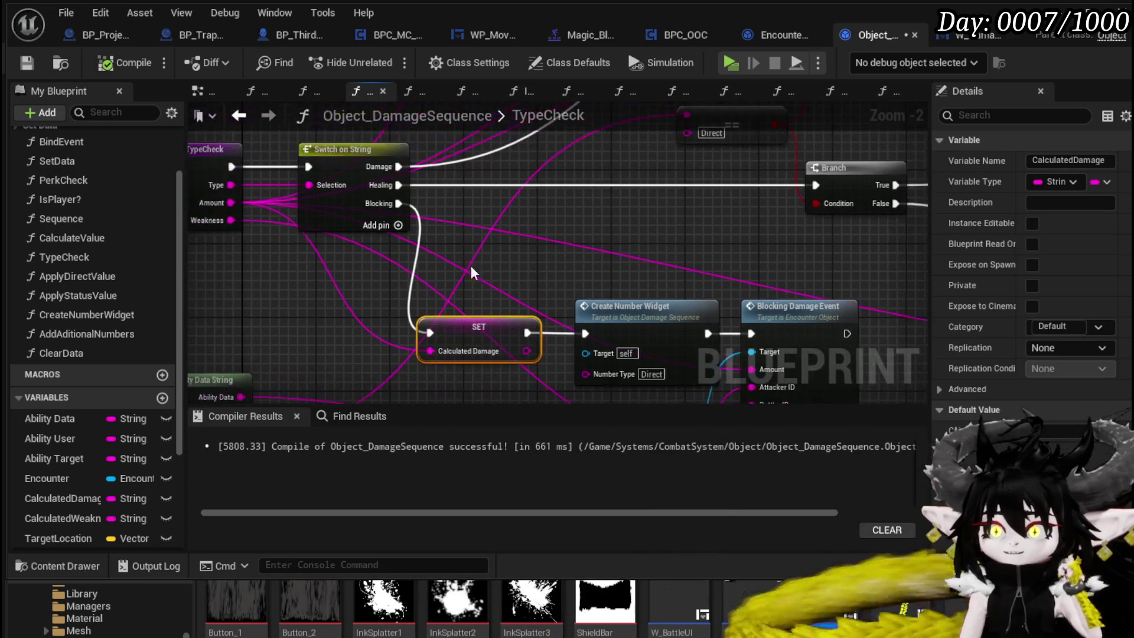
{"action": "left_click_drag", "start_coordinate": [402, 210], "coordinate": [585, 333]}
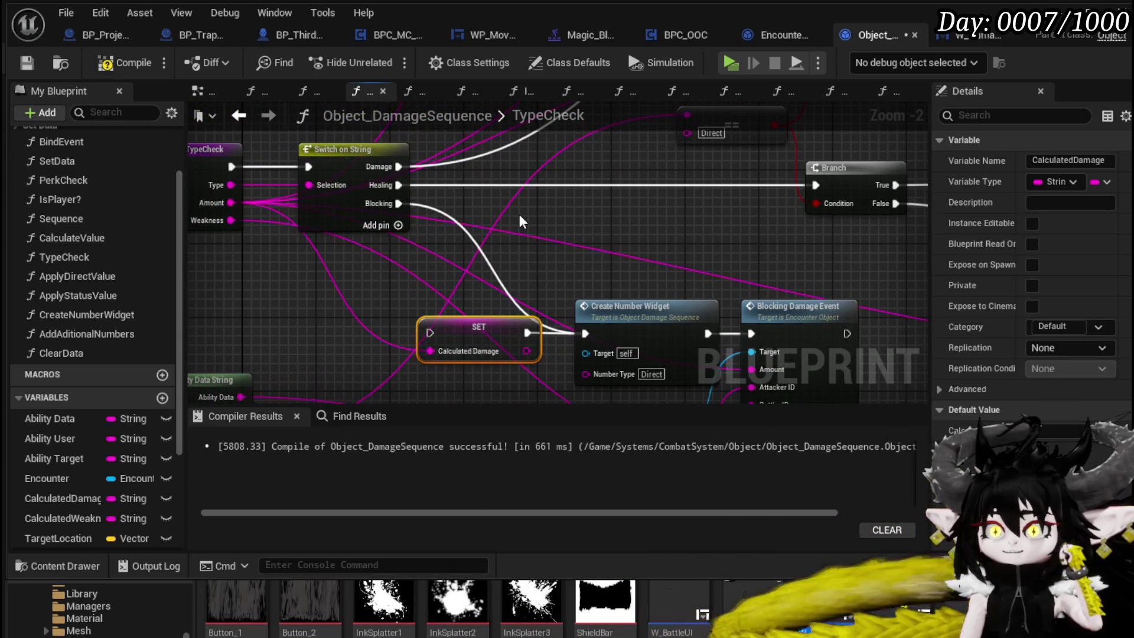
Step: Open the ApplyDirectValue function graph from TypeCheck
{"action": "scroll", "coordinate": [617, 202], "scroll_direction": "down", "scroll_amount": 1}
{"action": "mouse_move", "coordinate": [617, 201]}
{"action": "left_mouse_down"}
{"action": "mouse_move", "coordinate": [544, 223]}
{"action": "mouse_move", "coordinate": [414, 395]}
{"action": "mouse_move", "coordinate": [476, 258]}
{"action": "mouse_move", "coordinate": [462, 194]}
{"action": "left_mouse_up"}
{"action": "double_click", "coordinate": [444, 172]}
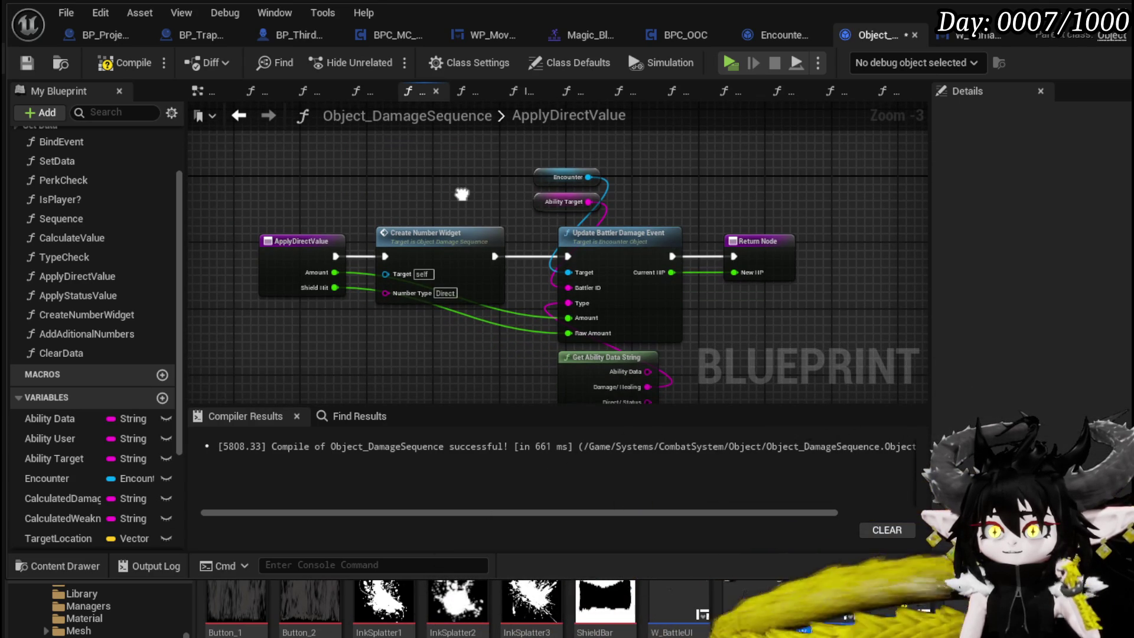
Step: Survey TypeCheck's FIND, Branch, Apply Direct Value and Apply Status Value nodes
{"action": "left_click", "coordinate": [239, 118]}
{"action": "scroll", "coordinate": [539, 261], "scroll_direction": "up", "scroll_amount": 1}
{"action": "mouse_move", "coordinate": [548, 261]}
{"action": "left_mouse_down"}
{"action": "mouse_move", "coordinate": [811, 286]}
{"action": "mouse_move", "coordinate": [445, 255]}
{"action": "left_mouse_up"}
{"action": "scroll", "coordinate": [372, 222], "scroll_direction": "up", "scroll_amount": 2}
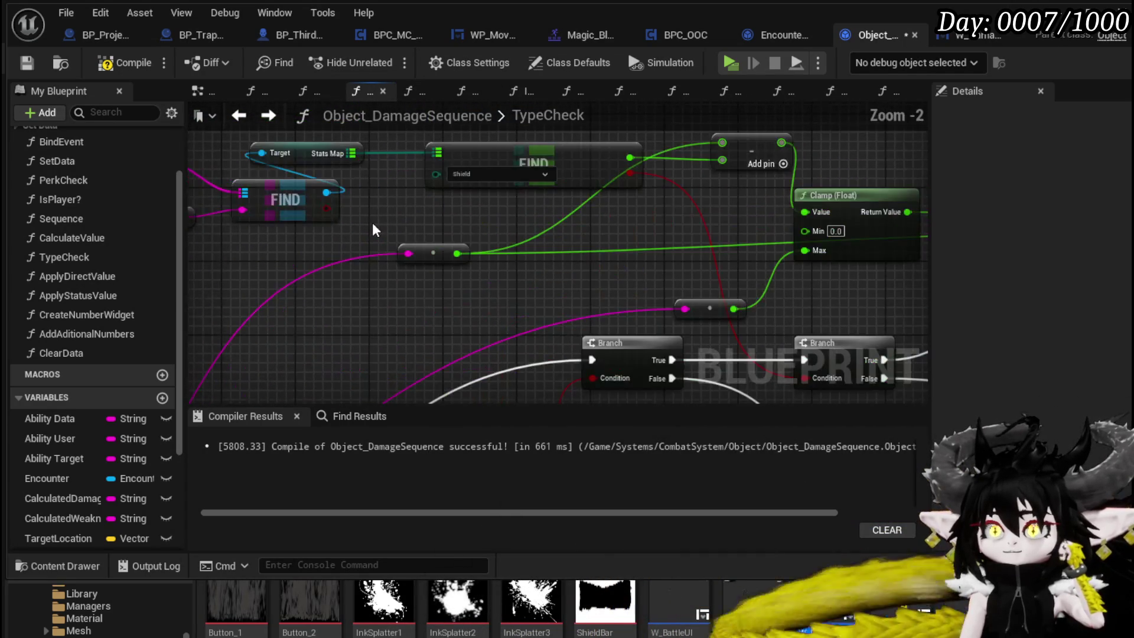
{"action": "mouse_move", "coordinate": [375, 222]}
{"action": "left_mouse_down"}
{"action": "mouse_move", "coordinate": [562, 236]}
{"action": "mouse_move", "coordinate": [260, 197]}
{"action": "mouse_move", "coordinate": [202, 227]}
{"action": "mouse_move", "coordinate": [213, 171]}
{"action": "left_mouse_up"}
{"action": "scroll", "coordinate": [564, 242], "scroll_direction": "down", "scroll_amount": 2}
{"action": "mouse_move", "coordinate": [775, 230]}
{"action": "left_mouse_down"}
{"action": "mouse_move", "coordinate": [476, 172]}
{"action": "mouse_move", "coordinate": [581, 261]}
{"action": "left_mouse_up"}
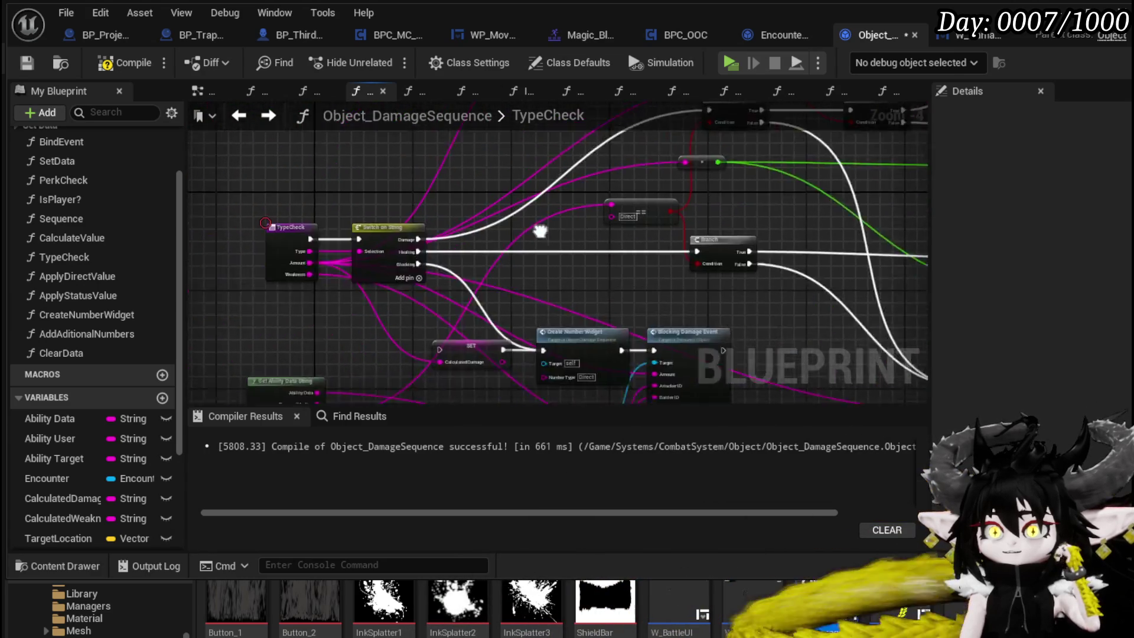
{"action": "left_click_drag", "start_coordinate": [354, 248], "coordinate": [567, 254]}
{"action": "mouse_move", "coordinate": [278, 295]}
{"action": "left_mouse_down"}
{"action": "mouse_move", "coordinate": [301, 301]}
{"action": "mouse_move", "coordinate": [449, 260]}
{"action": "mouse_move", "coordinate": [546, 282]}
{"action": "mouse_move", "coordinate": [488, 236]}
{"action": "mouse_move", "coordinate": [493, 313]}
{"action": "left_mouse_up"}
{"action": "scroll", "coordinate": [493, 313], "scroll_direction": "up", "scroll_amount": 3}
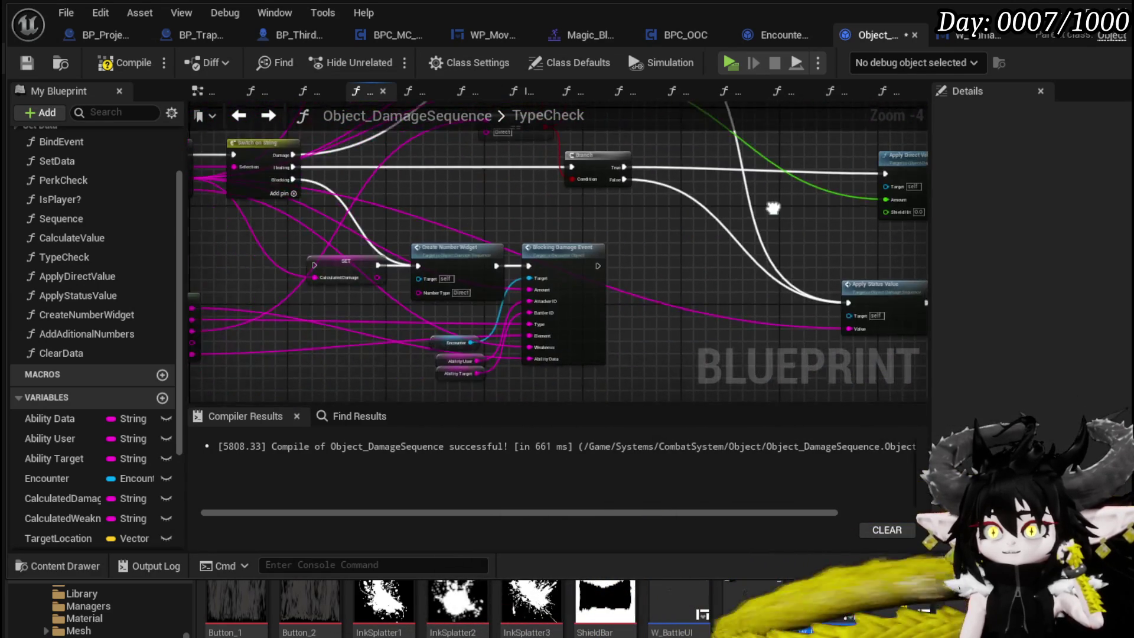
{"action": "scroll", "coordinate": [420, 223], "scroll_direction": "down", "scroll_amount": 3}
{"action": "mouse_move", "coordinate": [431, 179]}
{"action": "left_mouse_down"}
{"action": "mouse_move", "coordinate": [340, 184]}
{"action": "mouse_move", "coordinate": [690, 202]}
{"action": "mouse_move", "coordinate": [704, 143]}
{"action": "left_mouse_up"}
{"action": "scroll", "coordinate": [690, 200], "scroll_direction": "up", "scroll_amount": 1}
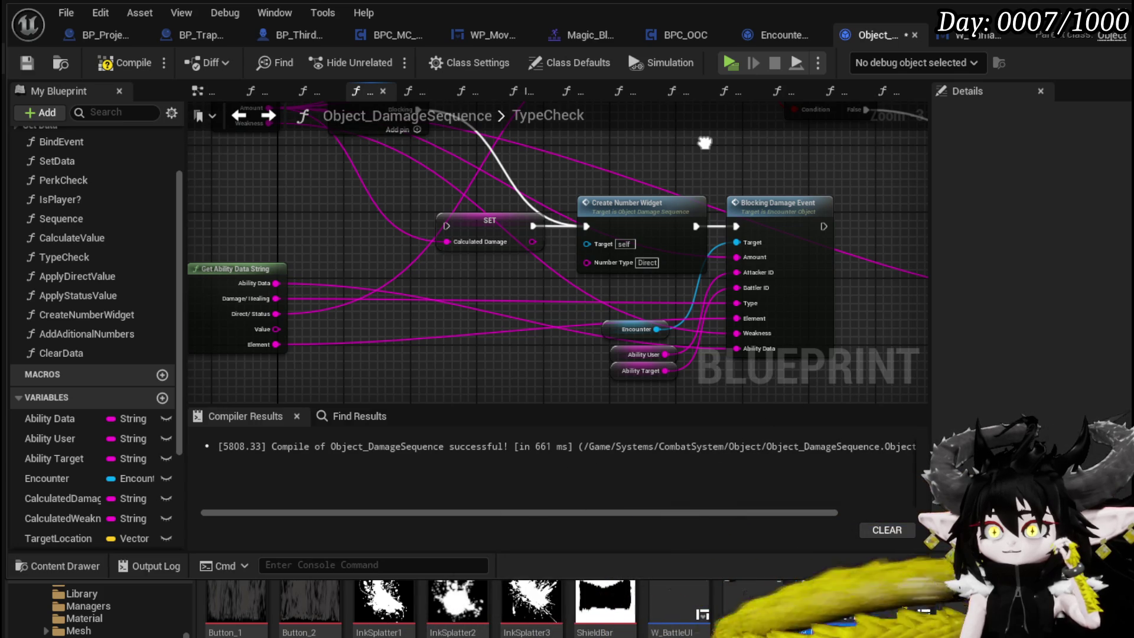
{"action": "left_click_drag", "start_coordinate": [705, 142], "coordinate": [734, 197]}
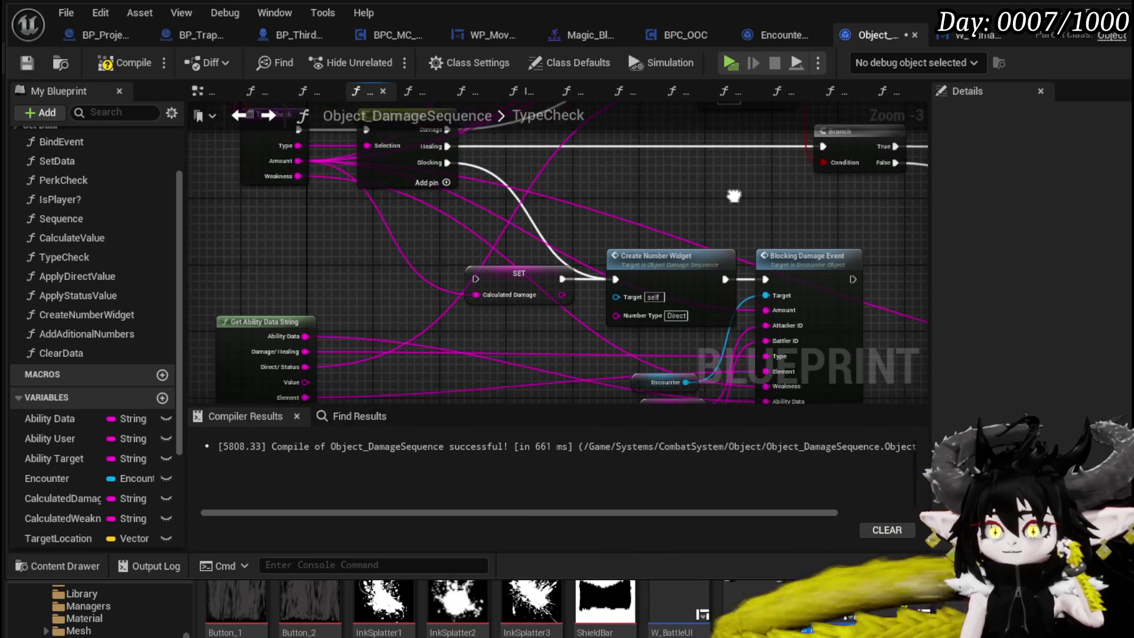
Step: Delete the Calculated Damage SET node, then compile and save Object_DamageSequence
{"action": "left_click", "coordinate": [107, 62]}
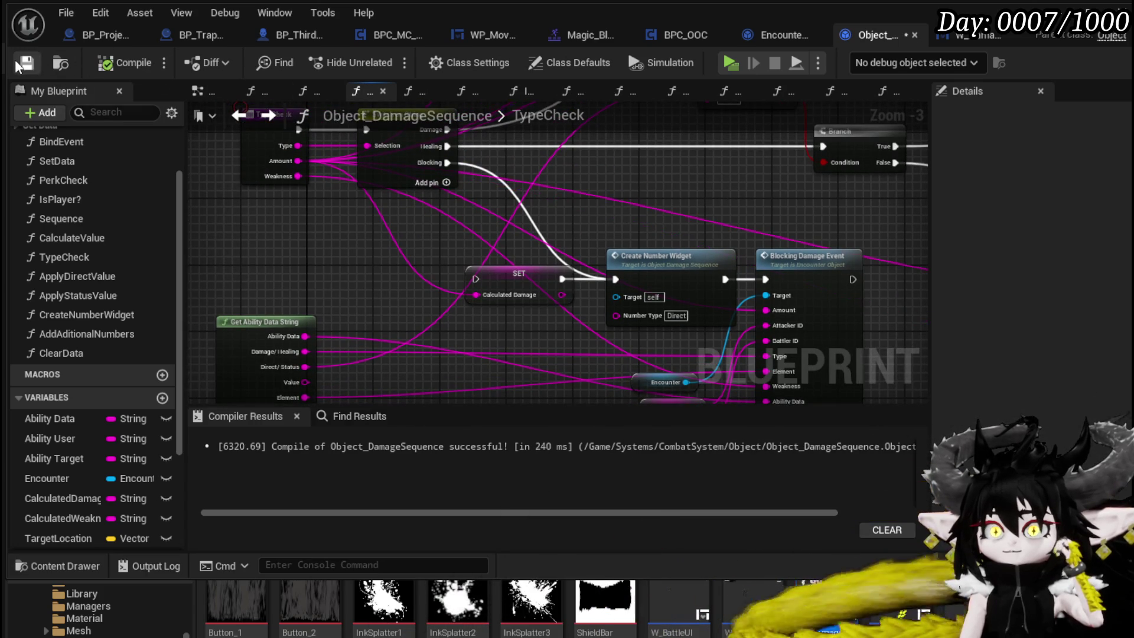
{"action": "mouse_move", "coordinate": [687, 233]}
{"action": "left_mouse_down"}
{"action": "mouse_move", "coordinate": [378, 201]}
{"action": "mouse_move", "coordinate": [513, 193]}
{"action": "mouse_move", "coordinate": [453, 183]}
{"action": "mouse_move", "coordinate": [506, 236]}
{"action": "left_mouse_up"}
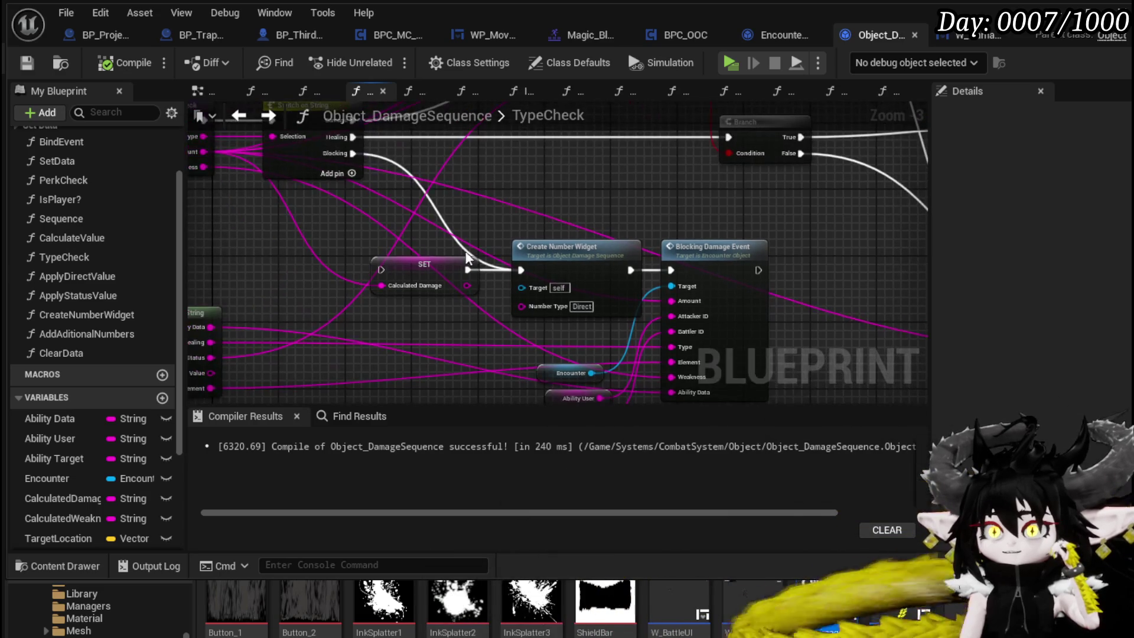
{"action": "left_click", "coordinate": [424, 270]}
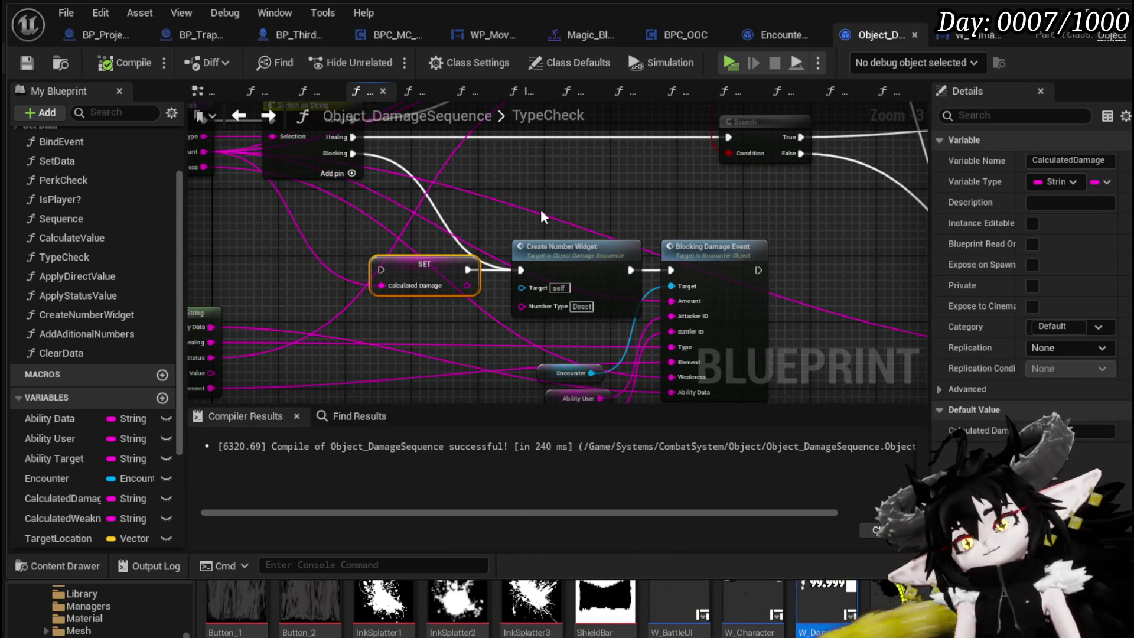
{"action": "key", "text": "Delete"}
{"action": "left_click", "coordinate": [115, 64]}
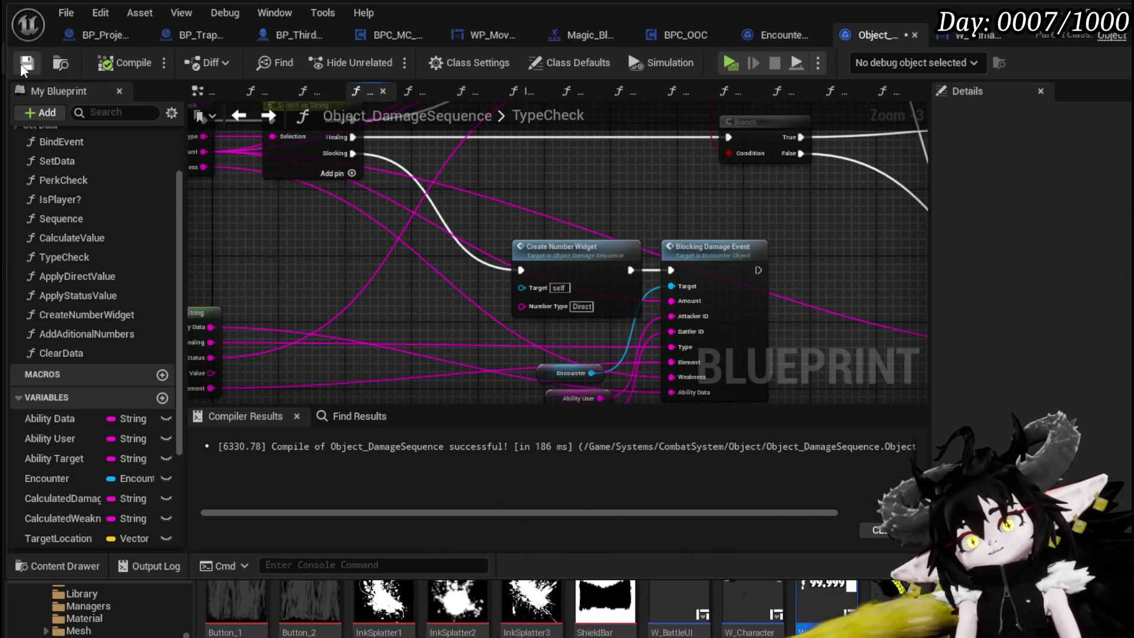
{"action": "left_click", "coordinate": [27, 62]}
Step: Open and recentre the ApplyDirectValue function graph
{"action": "mouse_move", "coordinate": [581, 236]}
{"action": "left_mouse_down"}
{"action": "mouse_move", "coordinate": [291, 281]}
{"action": "mouse_move", "coordinate": [277, 224]}
{"action": "left_mouse_up"}
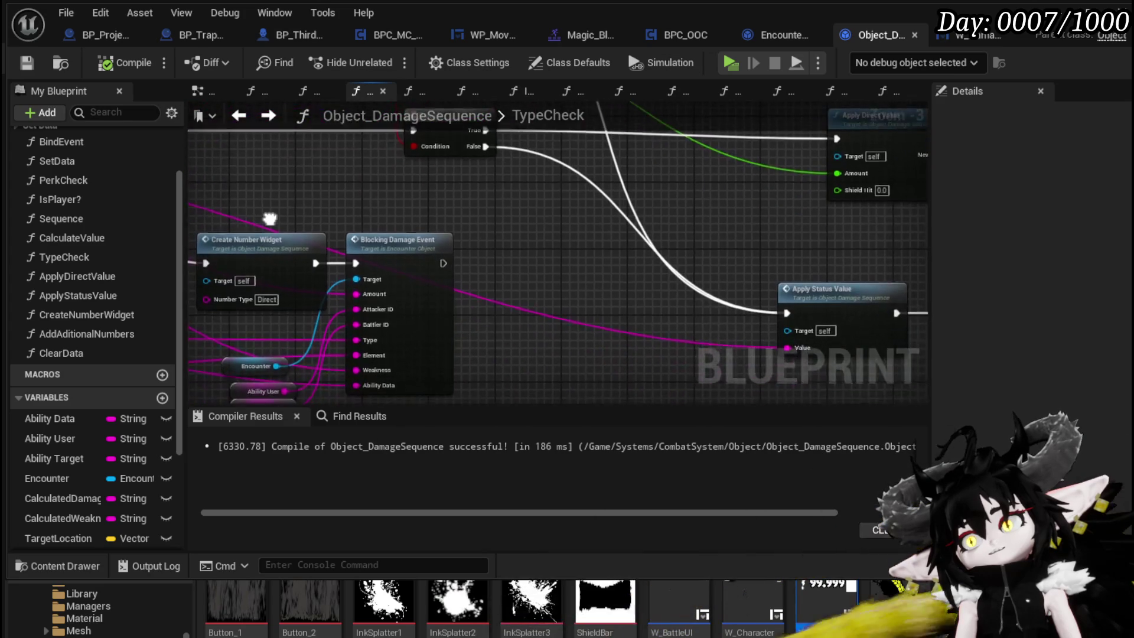
{"action": "scroll", "coordinate": [444, 229], "scroll_direction": "down", "scroll_amount": 2}
{"action": "scroll", "coordinate": [582, 242], "scroll_direction": "up", "scroll_amount": 2}
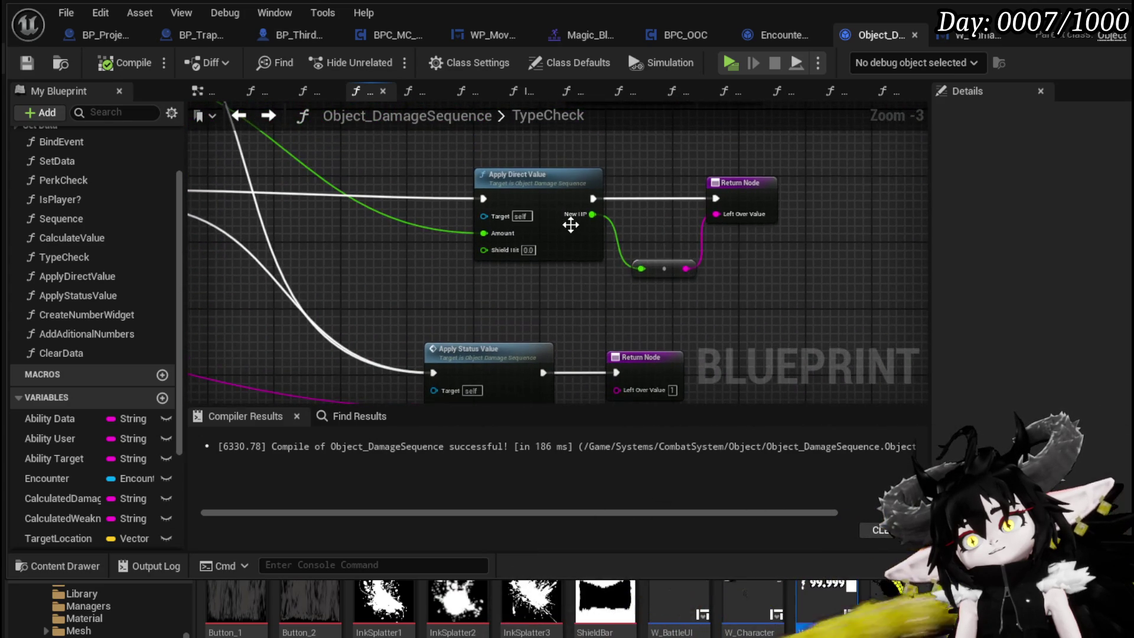
{"action": "double_click", "coordinate": [570, 225]}
{"action": "mouse_move", "coordinate": [762, 193]}
{"action": "left_mouse_down"}
{"action": "mouse_move", "coordinate": [783, 170]}
{"action": "mouse_move", "coordinate": [700, 139]}
{"action": "mouse_move", "coordinate": [695, 178]}
{"action": "mouse_move", "coordinate": [698, 153]}
{"action": "left_mouse_up"}
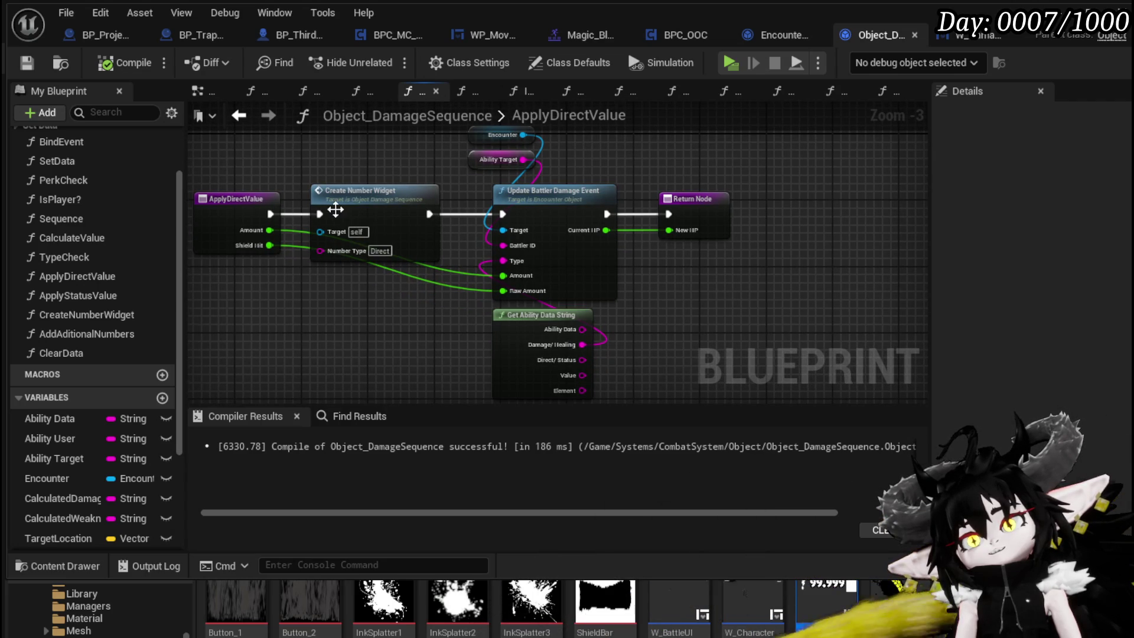
Step: Open CreateNumberWidget and frame the Show Damage Number call and Append node
{"action": "double_click", "coordinate": [382, 187]}
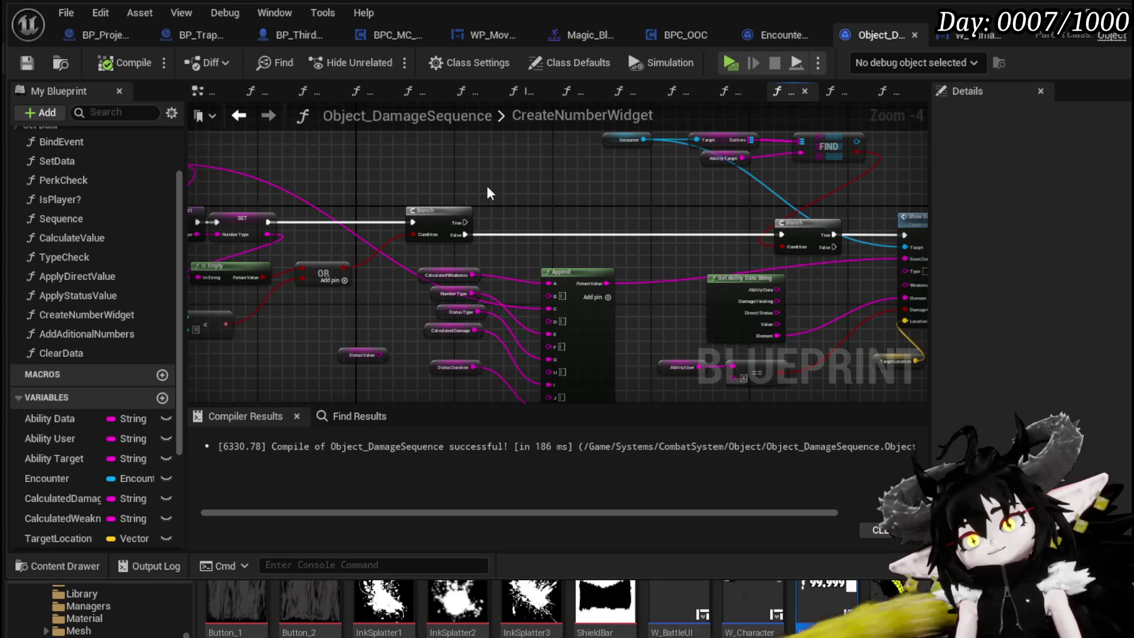
{"action": "left_click_drag", "start_coordinate": [506, 188], "coordinate": [435, 170]}
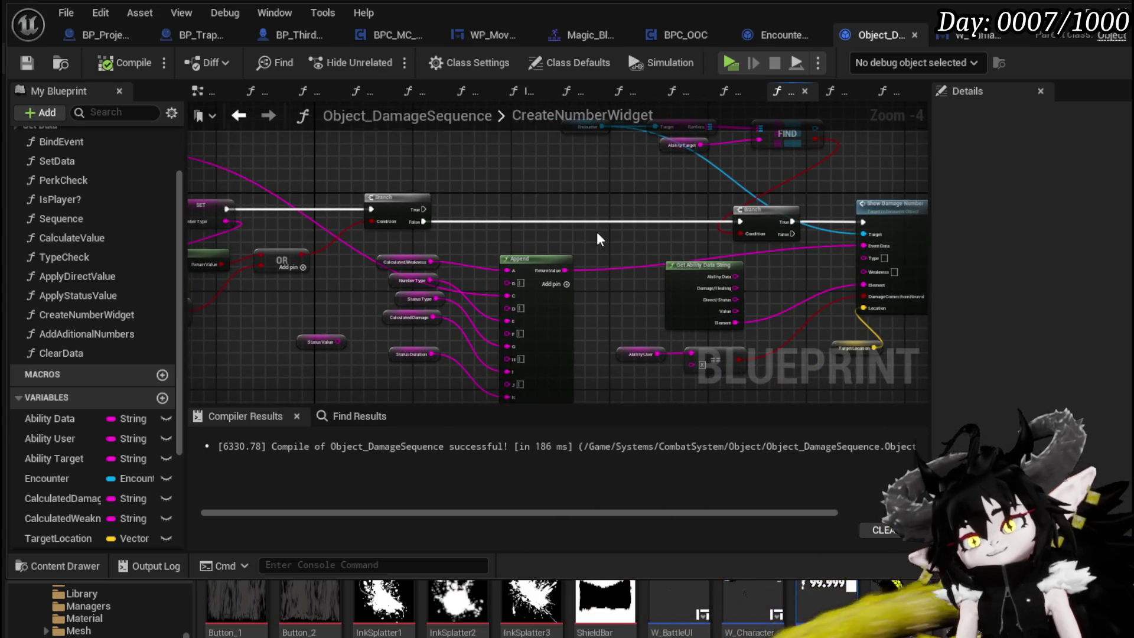
{"action": "left_click_drag", "start_coordinate": [596, 232], "coordinate": [324, 220]}
{"action": "scroll", "coordinate": [344, 228], "scroll_direction": "up", "scroll_amount": 2}
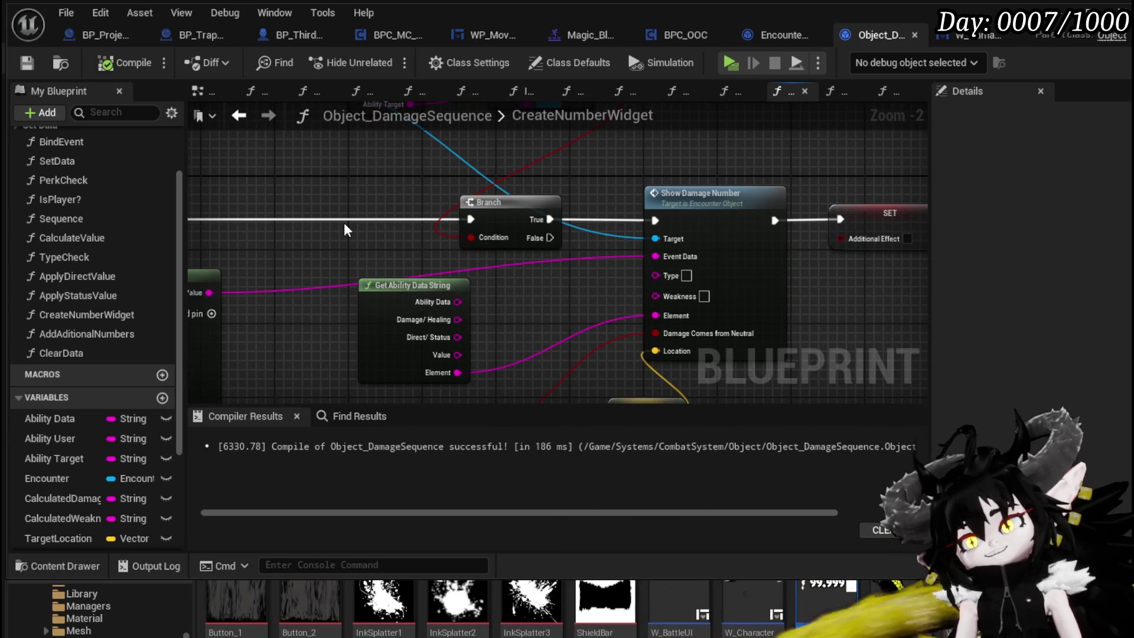
{"action": "mouse_move", "coordinate": [526, 306]}
{"action": "left_mouse_down"}
{"action": "mouse_move", "coordinate": [544, 204]}
{"action": "mouse_move", "coordinate": [729, 199]}
{"action": "mouse_move", "coordinate": [949, 232]}
{"action": "left_mouse_up"}
{"action": "scroll", "coordinate": [729, 199], "scroll_direction": "down", "scroll_amount": 1}
Step: Inspect the Status Duration, Calculated Damage and Status Type variable nodes
{"action": "left_click", "coordinate": [443, 356]}
{"action": "left_click_drag", "start_coordinate": [442, 352], "coordinate": [457, 293]}
{"action": "left_click", "coordinate": [449, 260]}
{"action": "left_click", "coordinate": [458, 213]}
{"action": "mouse_move", "coordinate": [448, 221]}
{"action": "left_mouse_down"}
{"action": "mouse_move", "coordinate": [426, 289]}
{"action": "mouse_move", "coordinate": [451, 247]}
{"action": "mouse_move", "coordinate": [430, 271]}
{"action": "mouse_move", "coordinate": [459, 257]}
{"action": "mouse_move", "coordinate": [623, 284]}
{"action": "mouse_move", "coordinate": [585, 247]}
{"action": "mouse_move", "coordinate": [590, 221]}
{"action": "left_mouse_up"}
Step: Delete the Type and Weakness inputs from Encounter_Object's ShowDamageNumber, then compile and save
{"action": "double_click", "coordinate": [556, 213]}
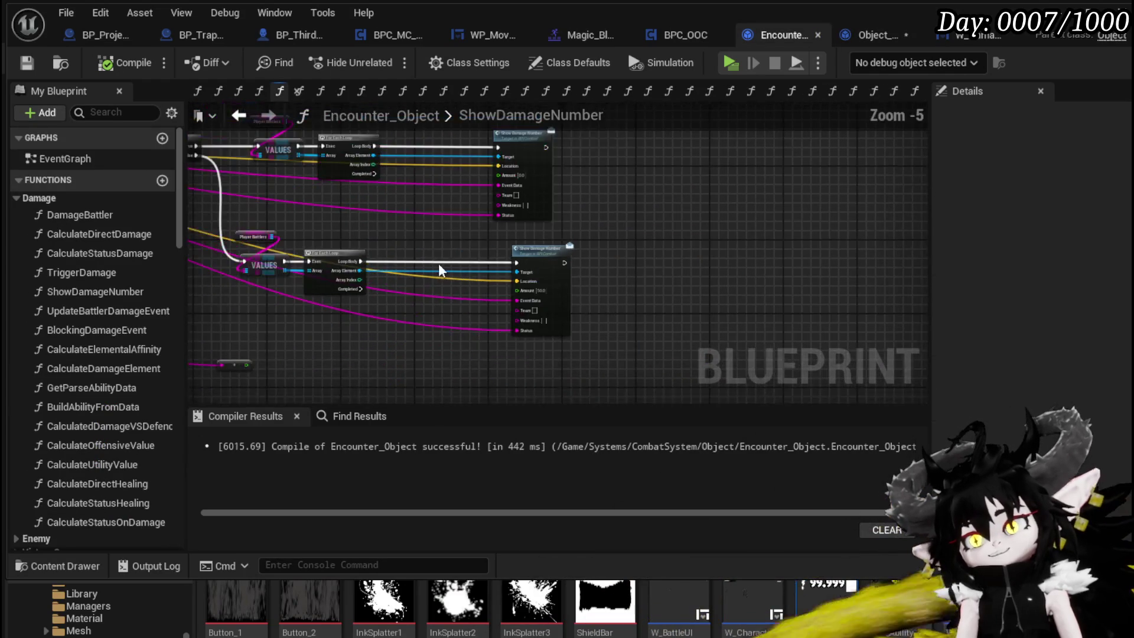
{"action": "scroll", "coordinate": [426, 263], "scroll_direction": "up", "scroll_amount": 2}
{"action": "mouse_move", "coordinate": [384, 228]}
{"action": "left_mouse_down"}
{"action": "mouse_move", "coordinate": [306, 224]}
{"action": "mouse_move", "coordinate": [536, 240]}
{"action": "left_mouse_up"}
{"action": "scroll", "coordinate": [582, 228], "scroll_direction": "up", "scroll_amount": 4}
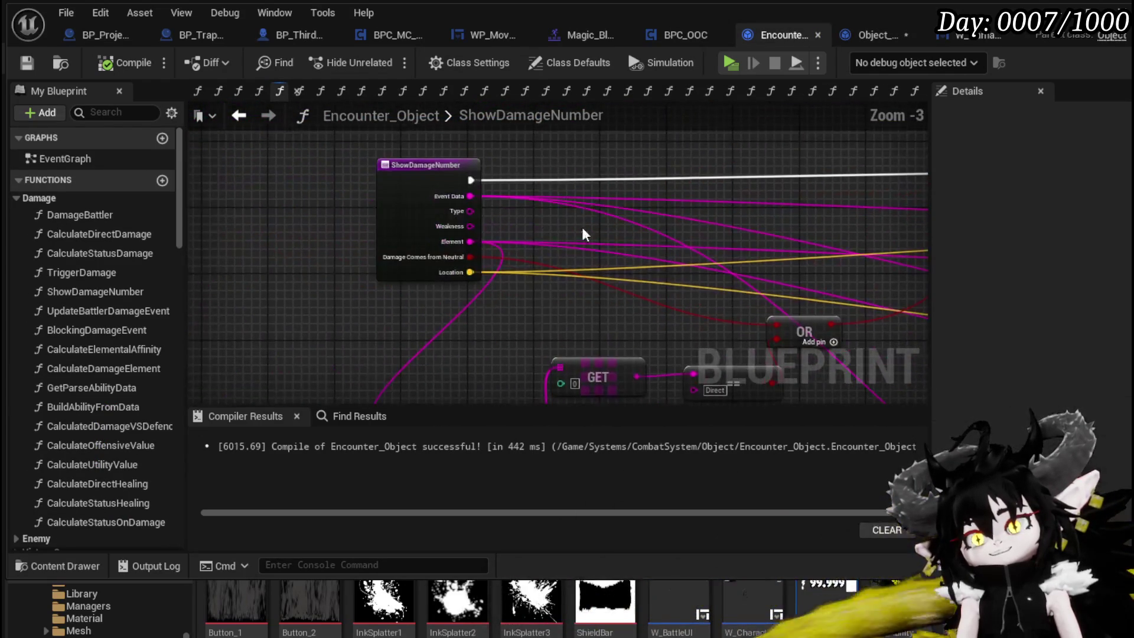
{"action": "left_click_drag", "start_coordinate": [349, 195], "coordinate": [372, 220]}
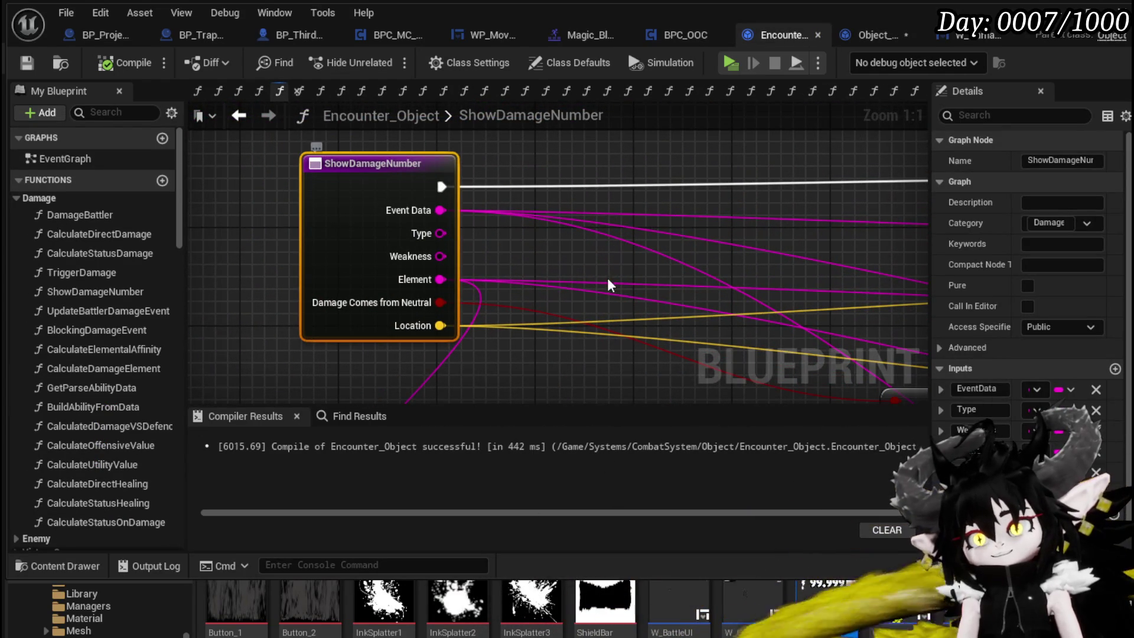
{"action": "left_click", "coordinate": [1096, 410]}
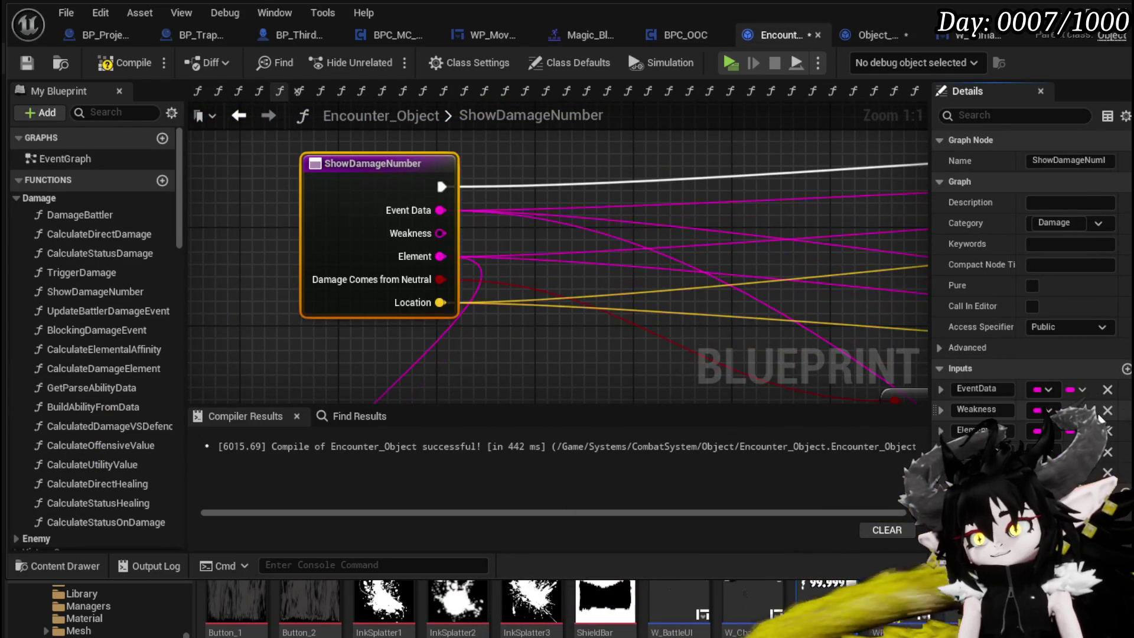
{"action": "left_click", "coordinate": [1107, 410]}
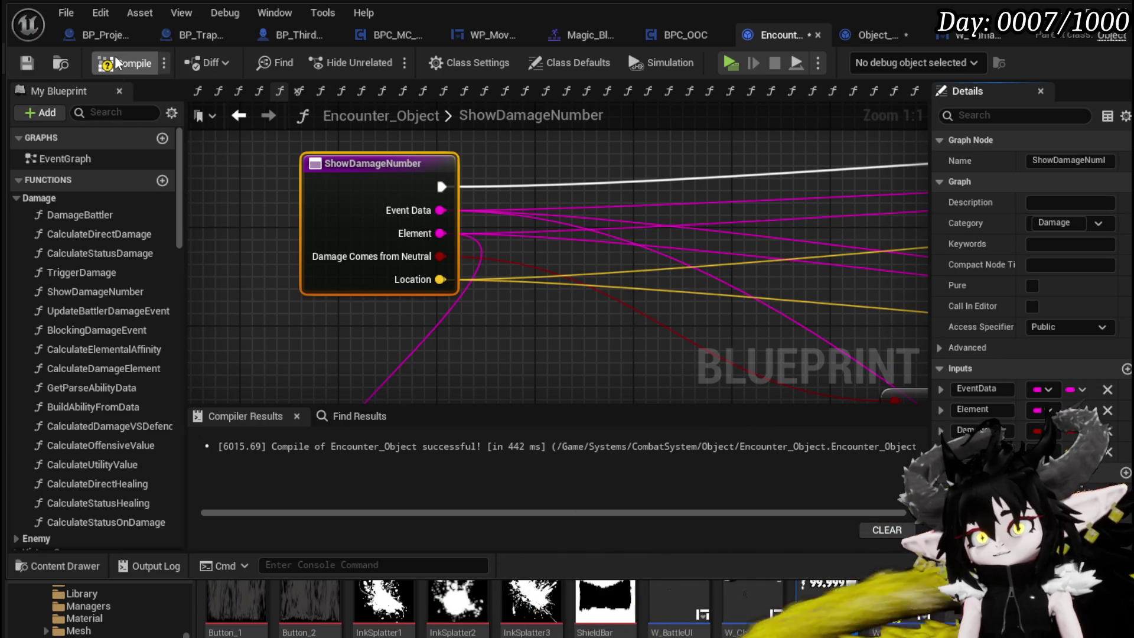
{"action": "left_click", "coordinate": [26, 64]}
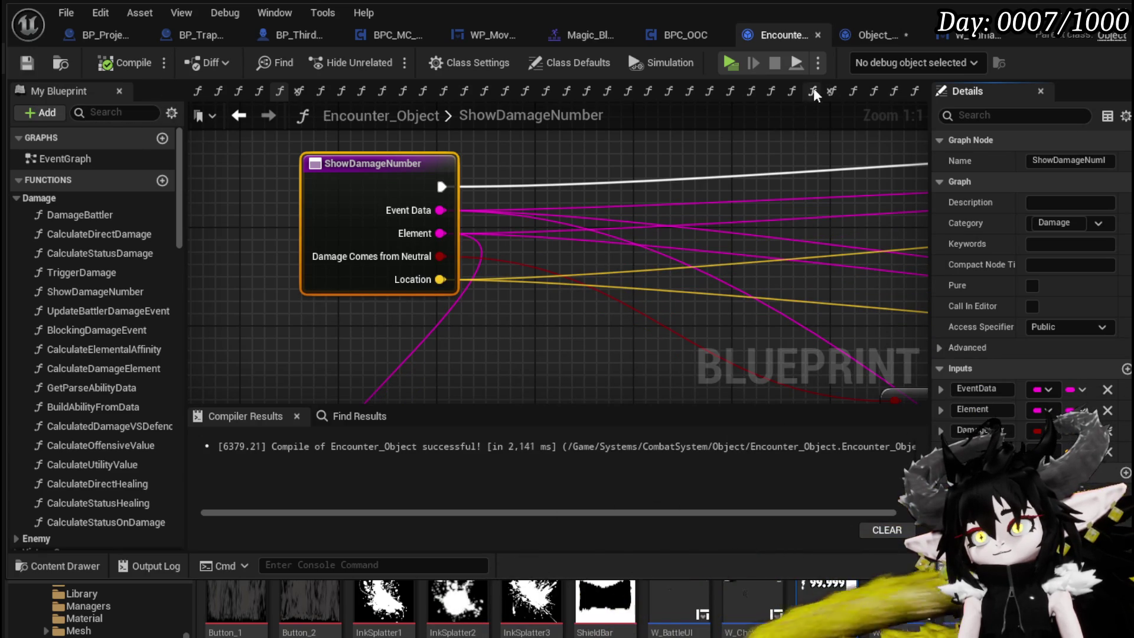
Step: Recompile and save Object_DamageSequence, then save Encounter_Object again
{"action": "left_click", "coordinate": [866, 38]}
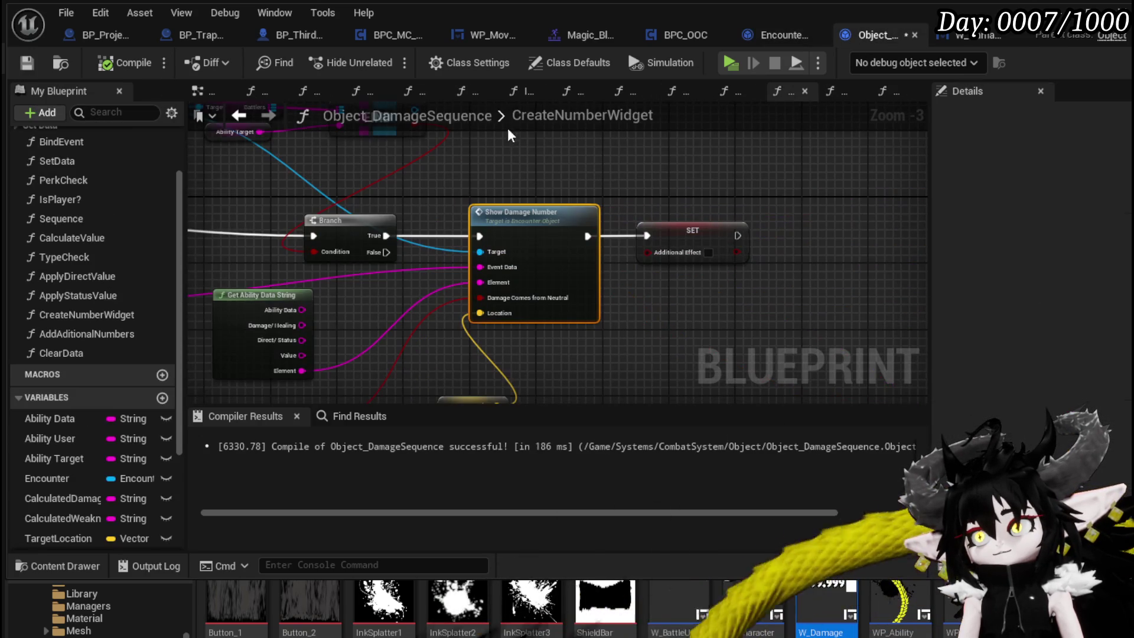
{"action": "left_click", "coordinate": [112, 66]}
{"action": "left_click", "coordinate": [26, 62]}
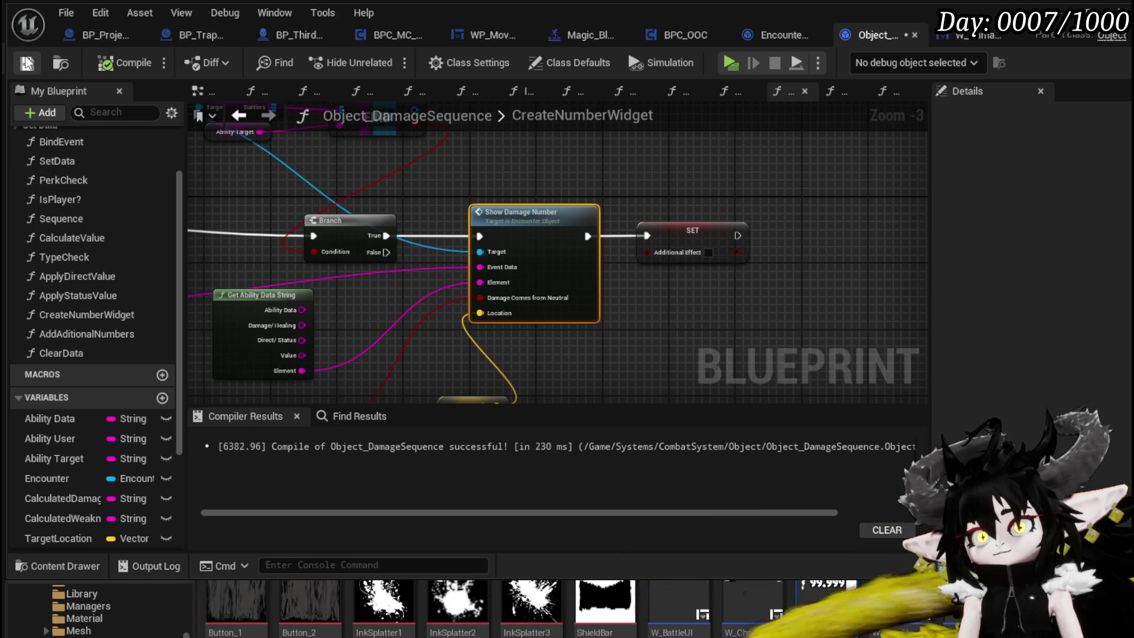
{"action": "left_click", "coordinate": [763, 34]}
{"action": "scroll", "coordinate": [668, 182], "scroll_direction": "down", "scroll_amount": 4}
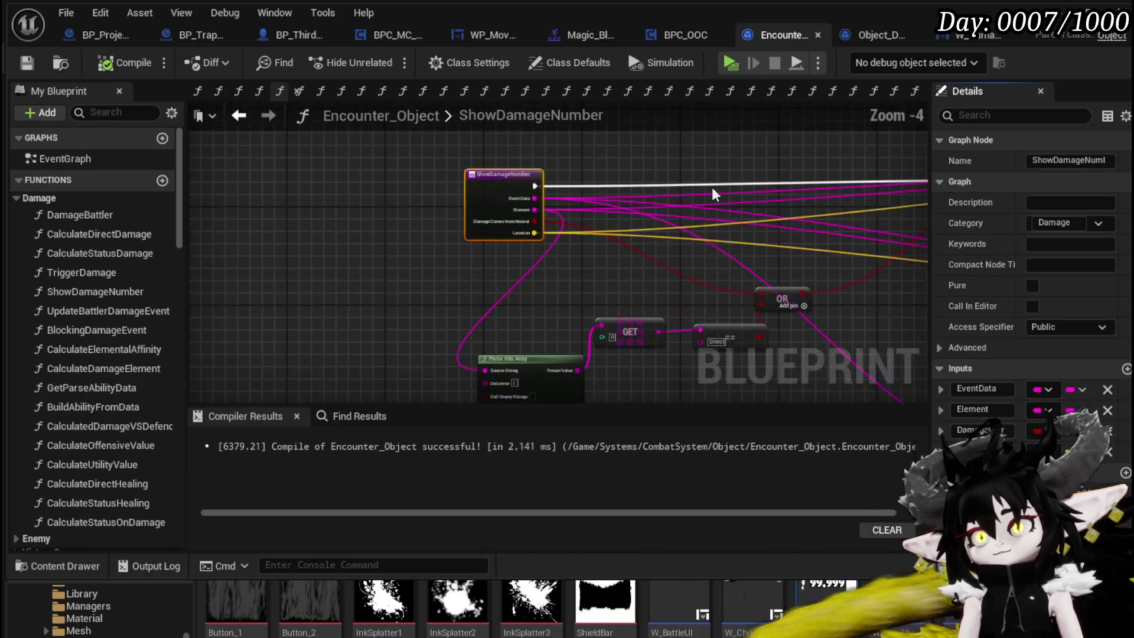
{"action": "scroll", "coordinate": [580, 221], "scroll_direction": "up", "scroll_amount": 2}
{"action": "scroll", "coordinate": [580, 221], "scroll_direction": "up", "scroll_amount": 1}
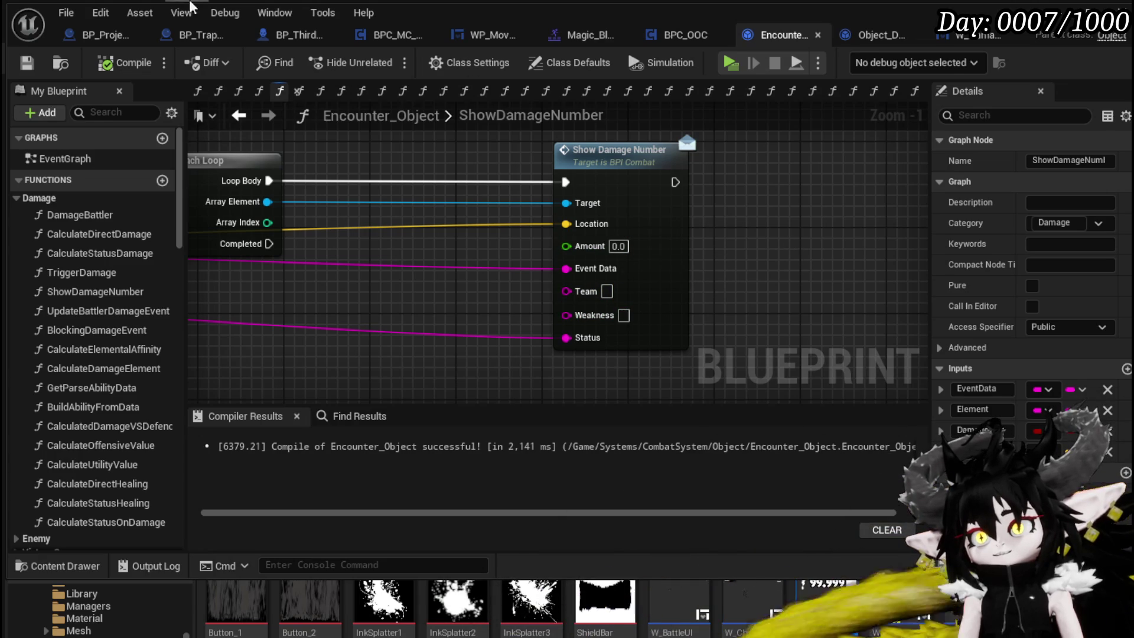
{"action": "left_click", "coordinate": [27, 67]}
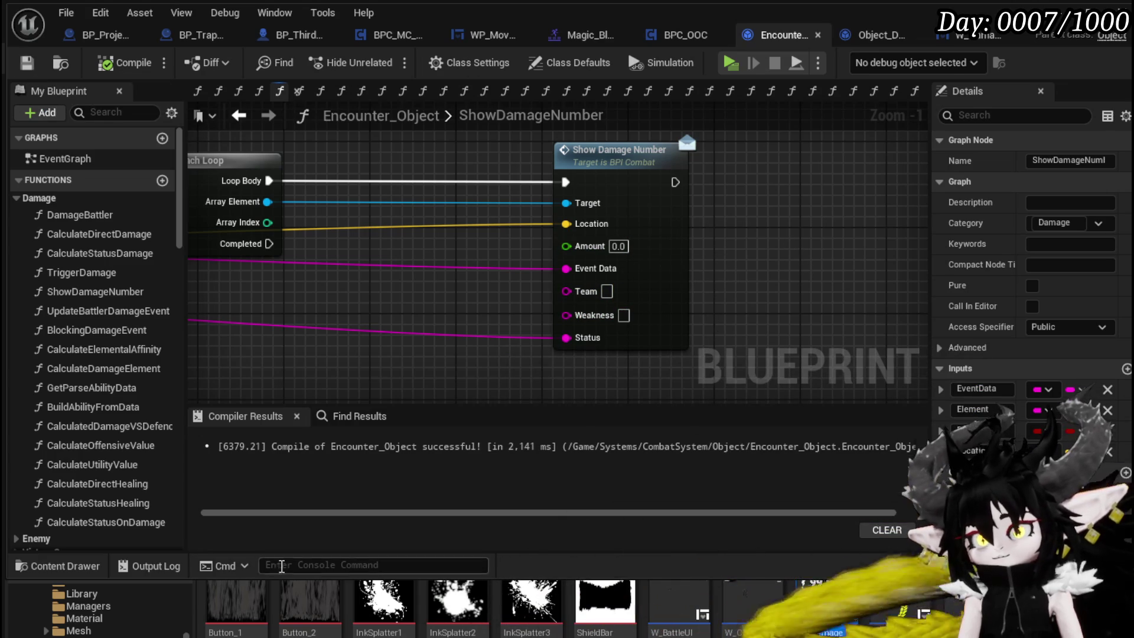
Step: Browse to the Interface folder in the Content Drawer
{"action": "key", "text": "Down"}
{"action": "key", "text": "Down"}
{"action": "key", "text": "Down"}
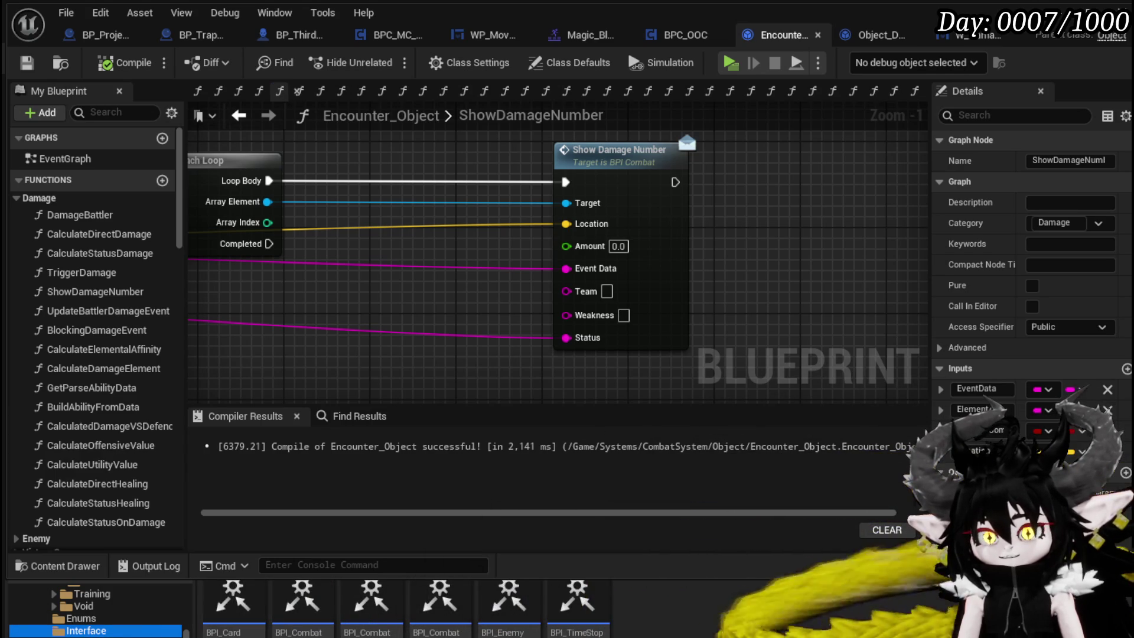
{"action": "scroll", "coordinate": [104, 626], "scroll_direction": "up", "scroll_amount": 1}
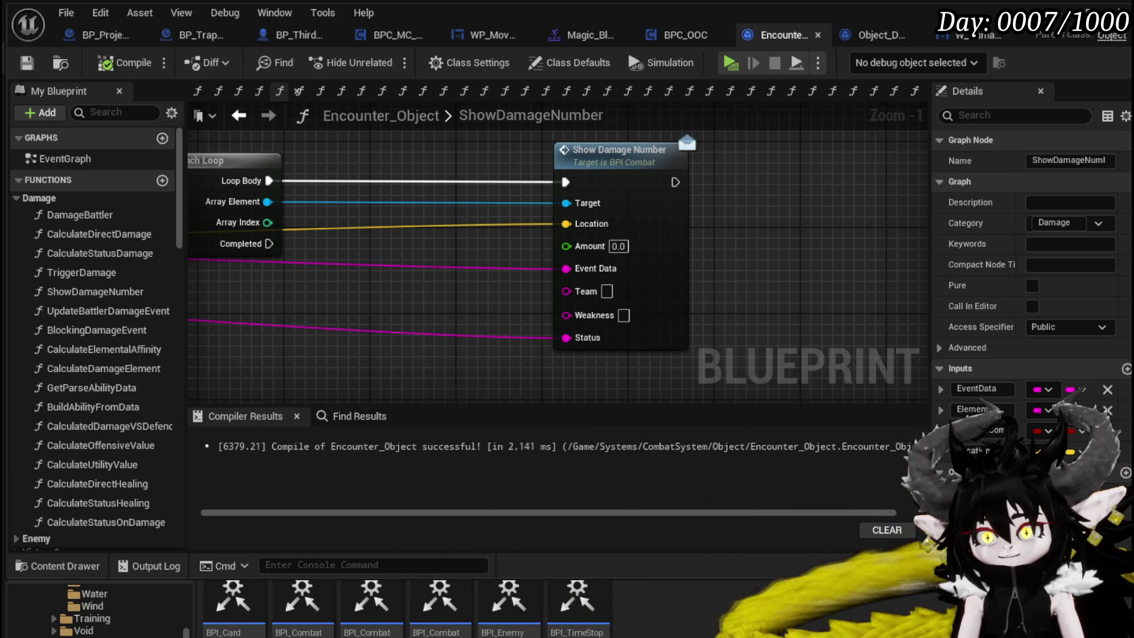
{"action": "scroll", "coordinate": [95, 611], "scroll_direction": "up", "scroll_amount": 5}
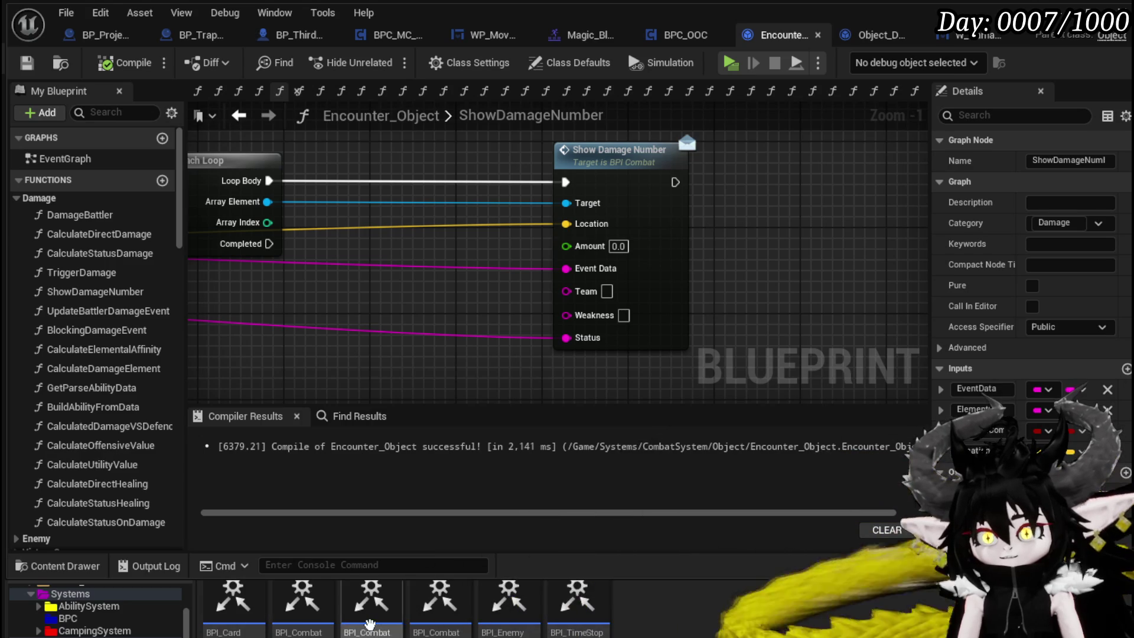
Step: Open BPI_Combat and select its ShowDamageNumber function
{"action": "double_click", "coordinate": [440, 599]}
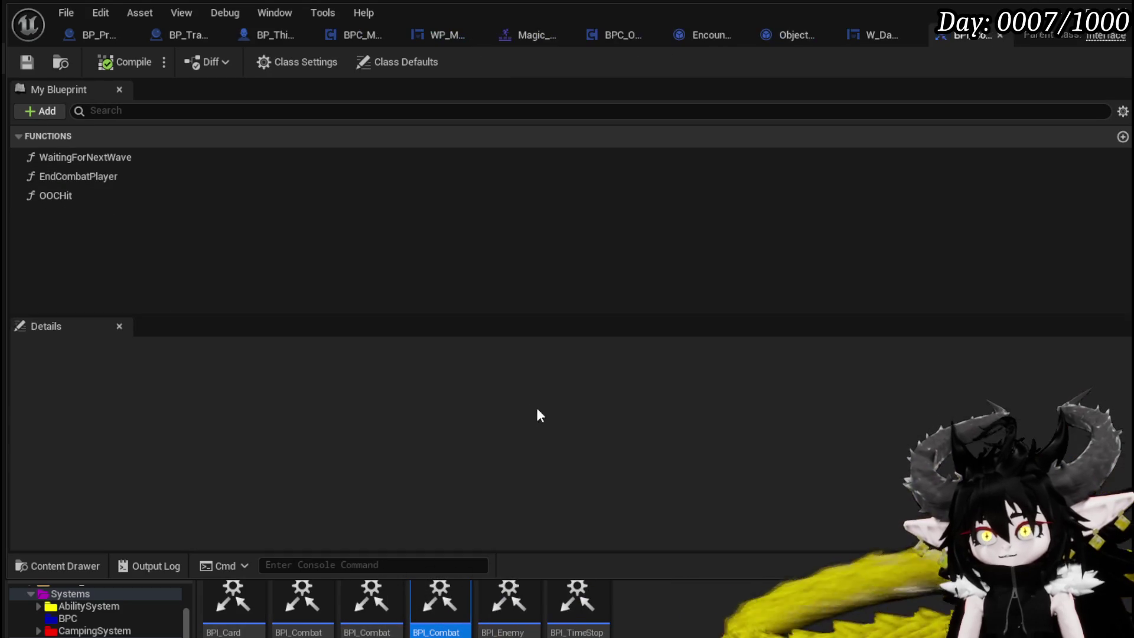
{"action": "left_click", "coordinate": [1000, 36]}
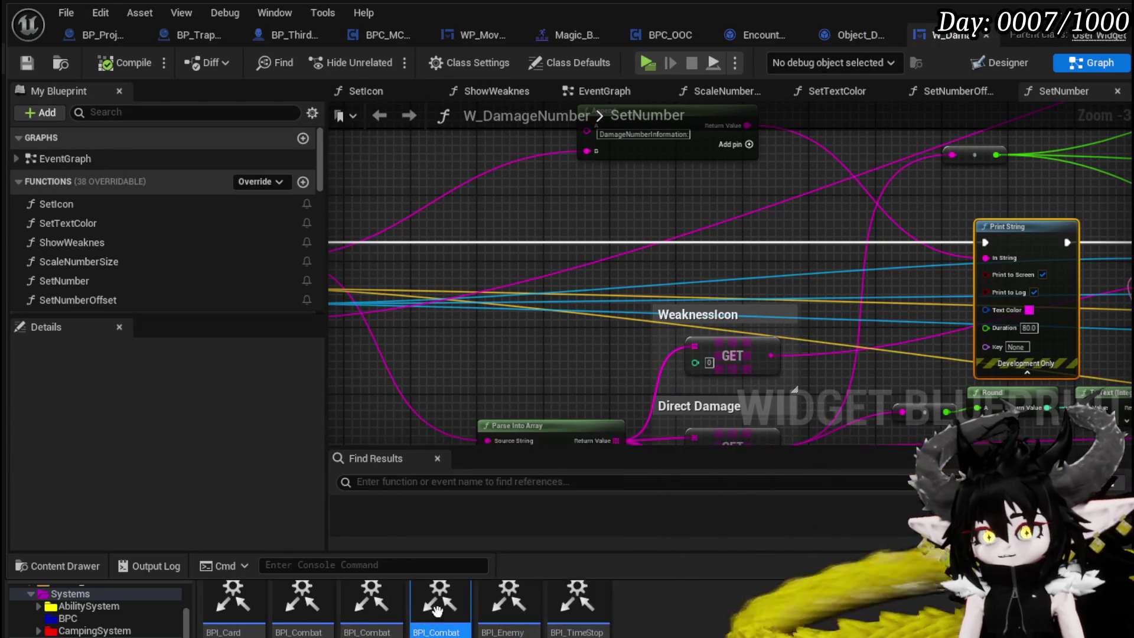
{"action": "double_click", "coordinate": [302, 598]}
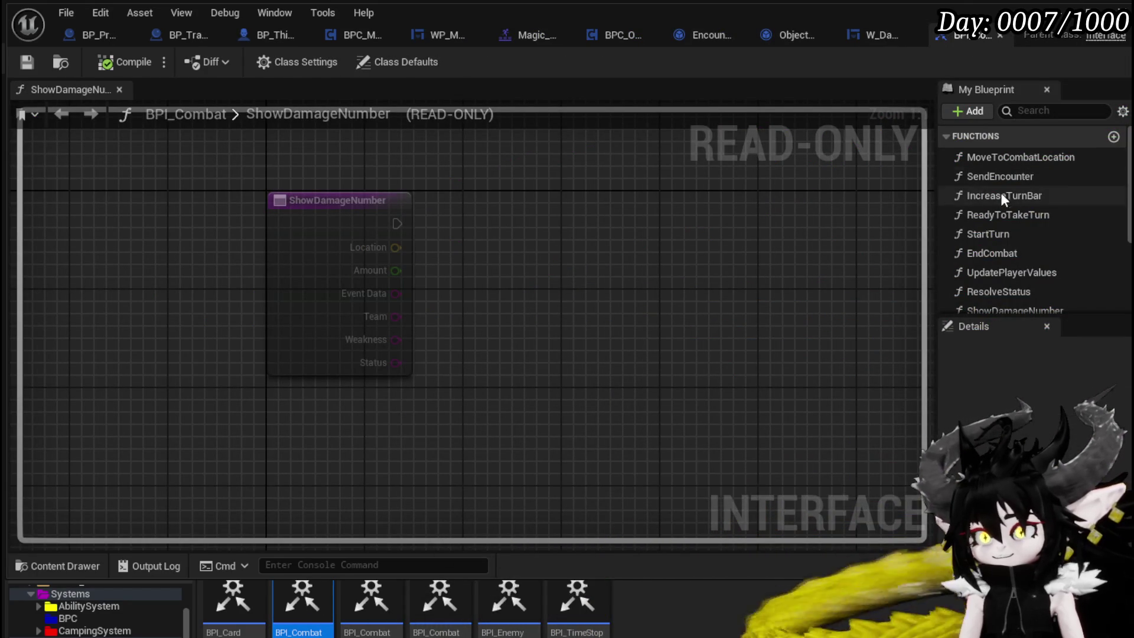
{"action": "scroll", "coordinate": [1031, 231], "scroll_direction": "down", "scroll_amount": 1}
{"action": "scroll", "coordinate": [1034, 234], "scroll_direction": "down", "scroll_amount": 1}
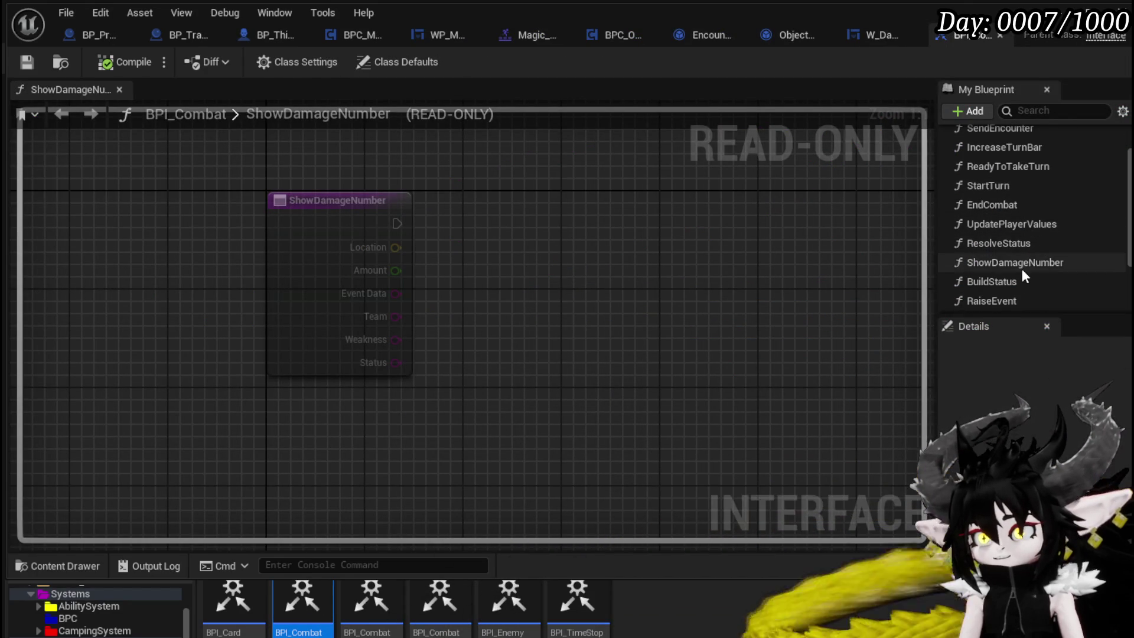
{"action": "left_click", "coordinate": [1022, 263]}
{"action": "scroll", "coordinate": [983, 379], "scroll_direction": "down", "scroll_amount": 5}
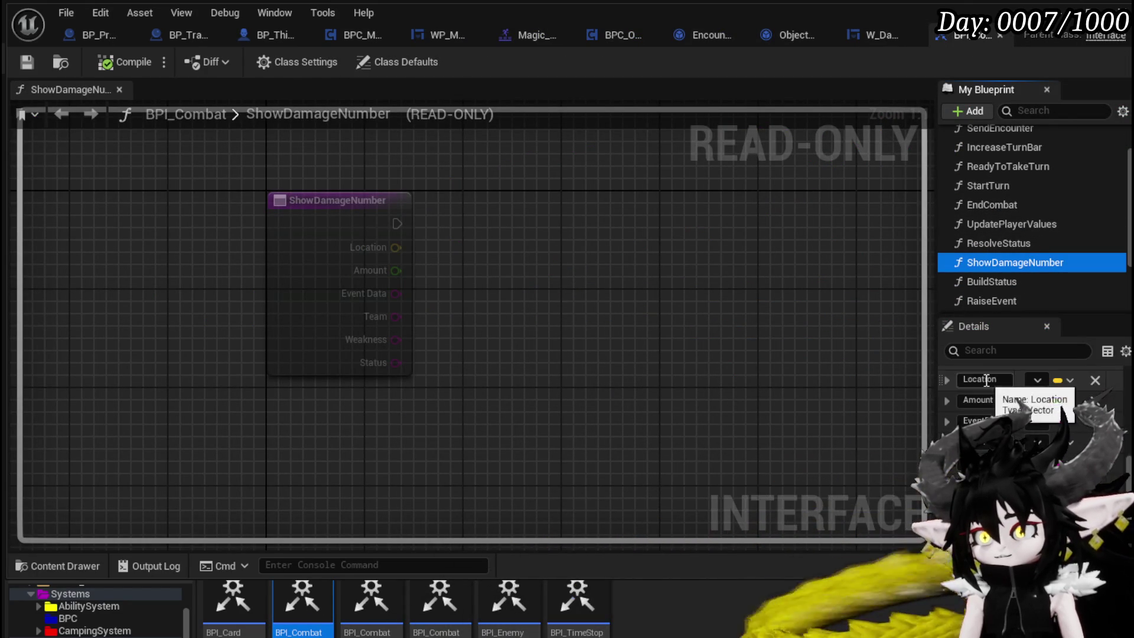
{"action": "scroll", "coordinate": [985, 381], "scroll_direction": "down", "scroll_amount": 1}
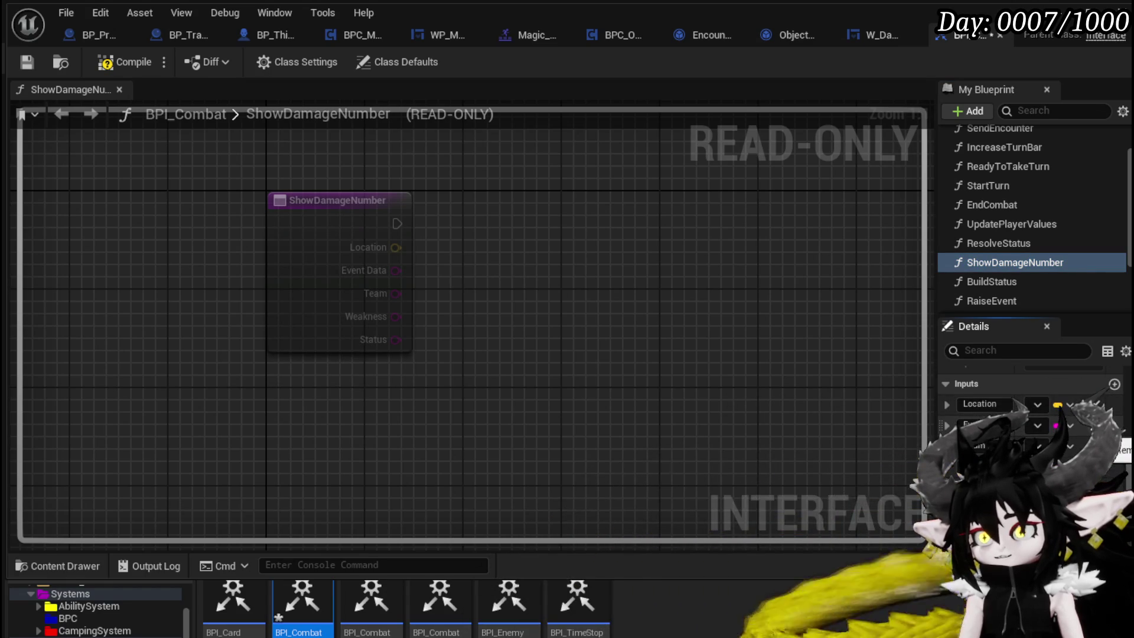
Step: Check W_DamageNumber's SetNumber, Print String and SetText nodes
{"action": "left_click", "coordinate": [870, 33]}
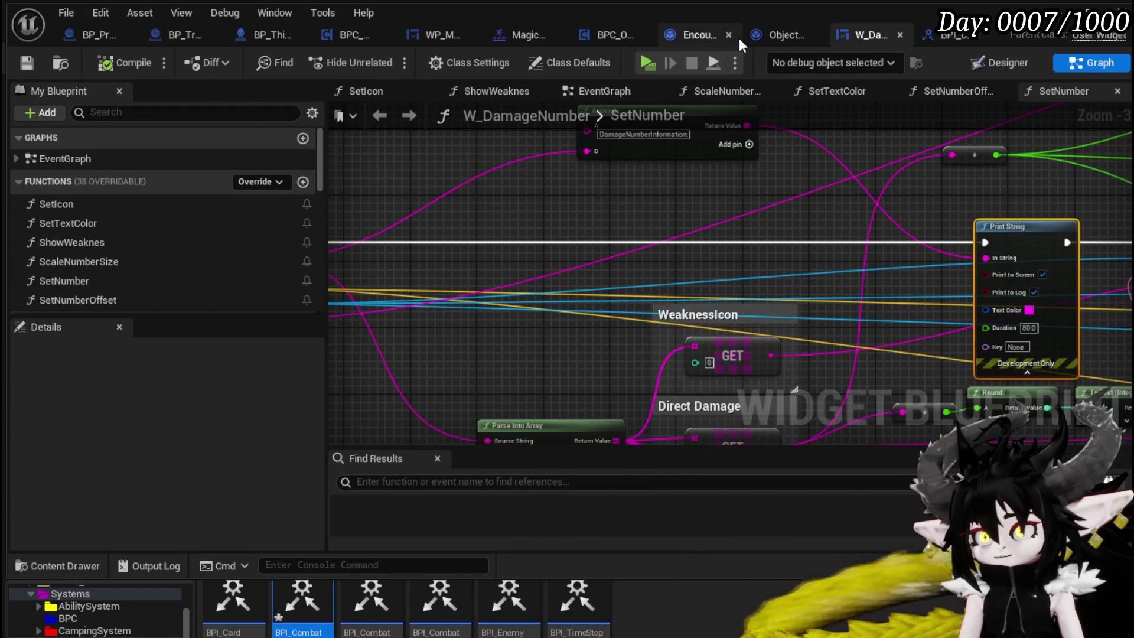
{"action": "left_click", "coordinate": [779, 41]}
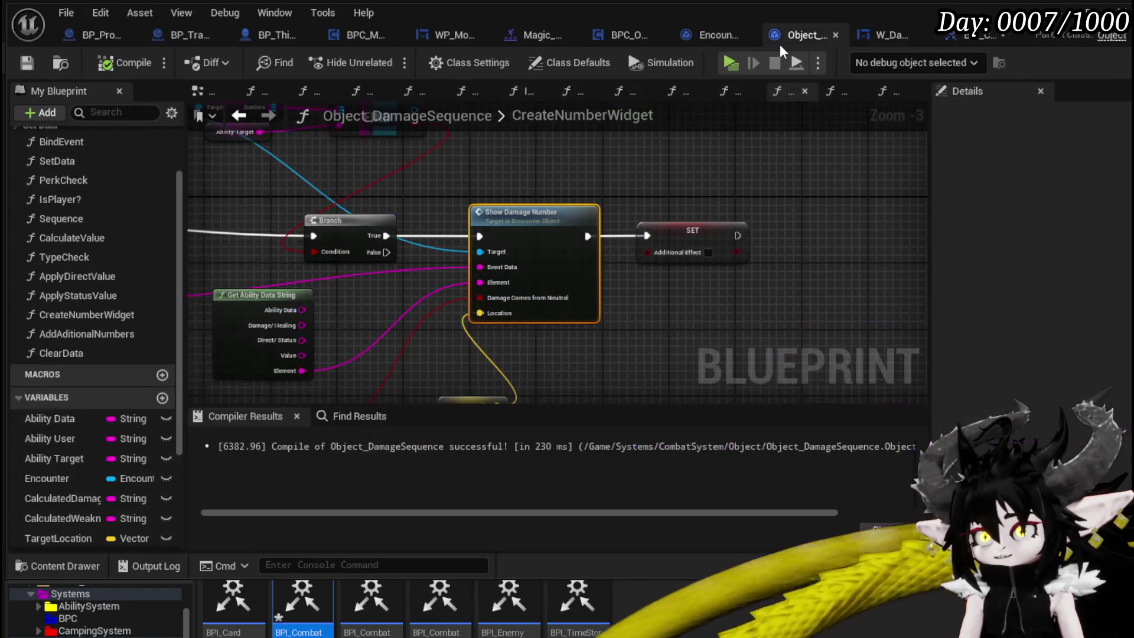
{"action": "left_click", "coordinate": [898, 44]}
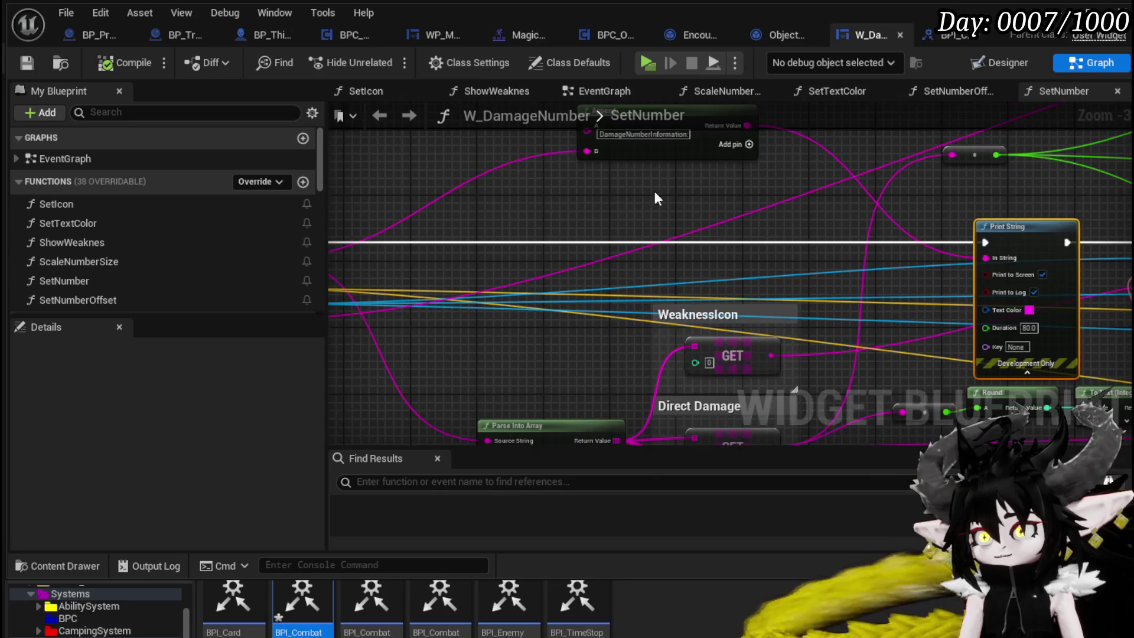
{"action": "left_click_drag", "start_coordinate": [520, 201], "coordinate": [747, 211]}
{"action": "scroll", "coordinate": [727, 235], "scroll_direction": "up", "scroll_amount": 3}
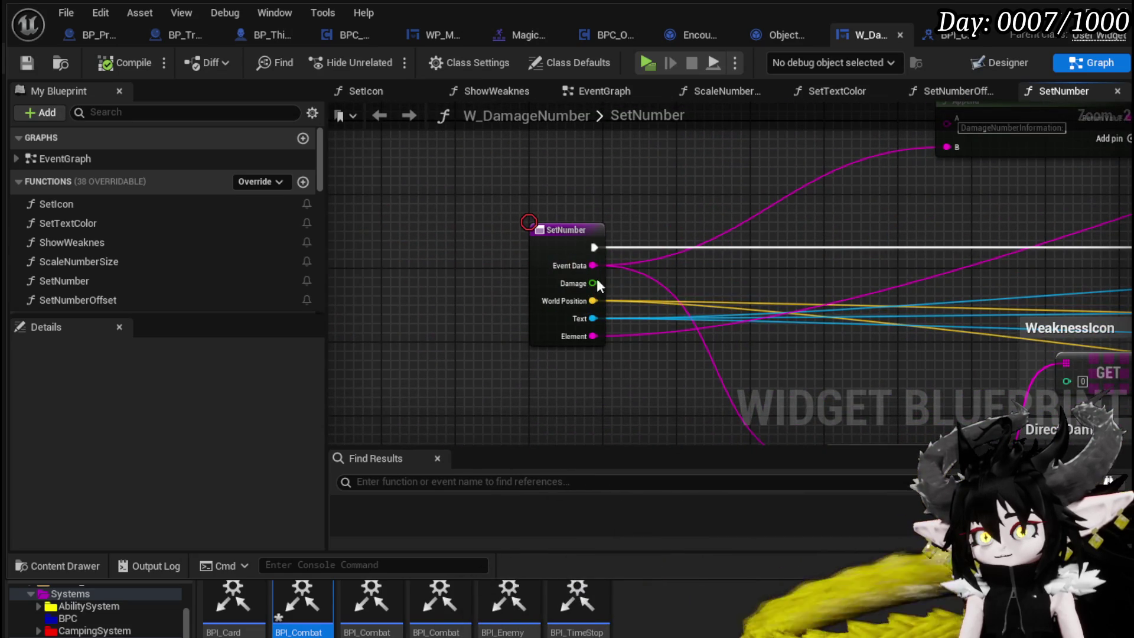
{"action": "scroll", "coordinate": [777, 242], "scroll_direction": "down", "scroll_amount": 2}
{"action": "mouse_move", "coordinate": [869, 228]}
{"action": "left_mouse_down"}
{"action": "mouse_move", "coordinate": [345, 242]}
{"action": "mouse_move", "coordinate": [818, 248]}
{"action": "left_mouse_up"}
{"action": "right_click", "coordinate": [560, 243]}
{"action": "left_click", "coordinate": [441, 157]}
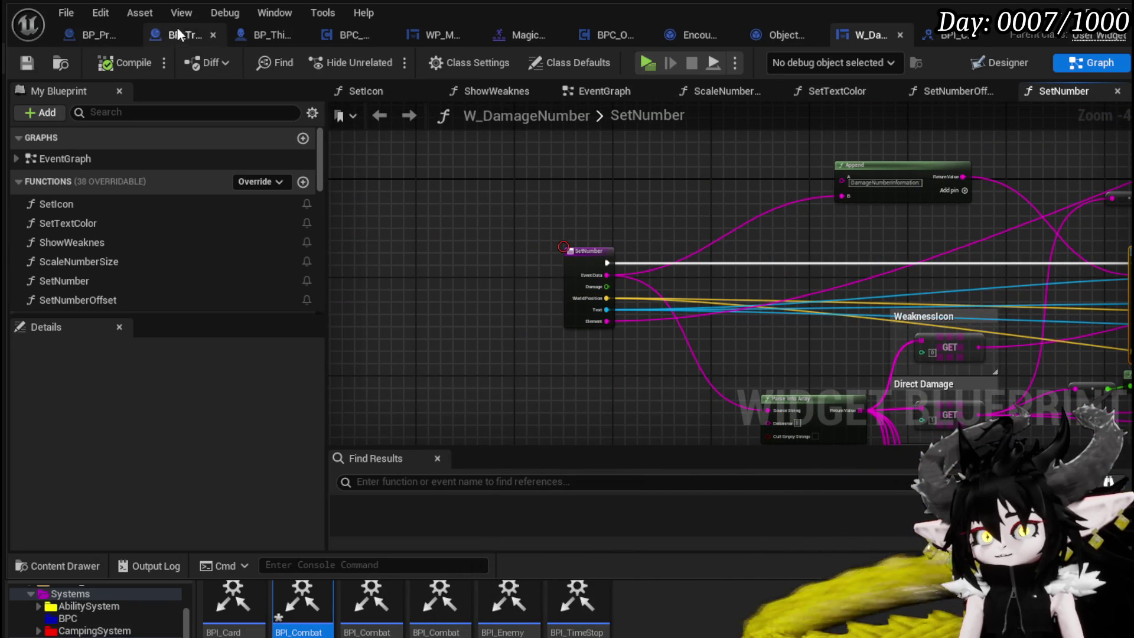
Step: Remove BPI_Combat ShowDamageNumber's Weakness input, leaving Location, Event Data and Status
{"action": "left_click", "coordinate": [260, 34]}
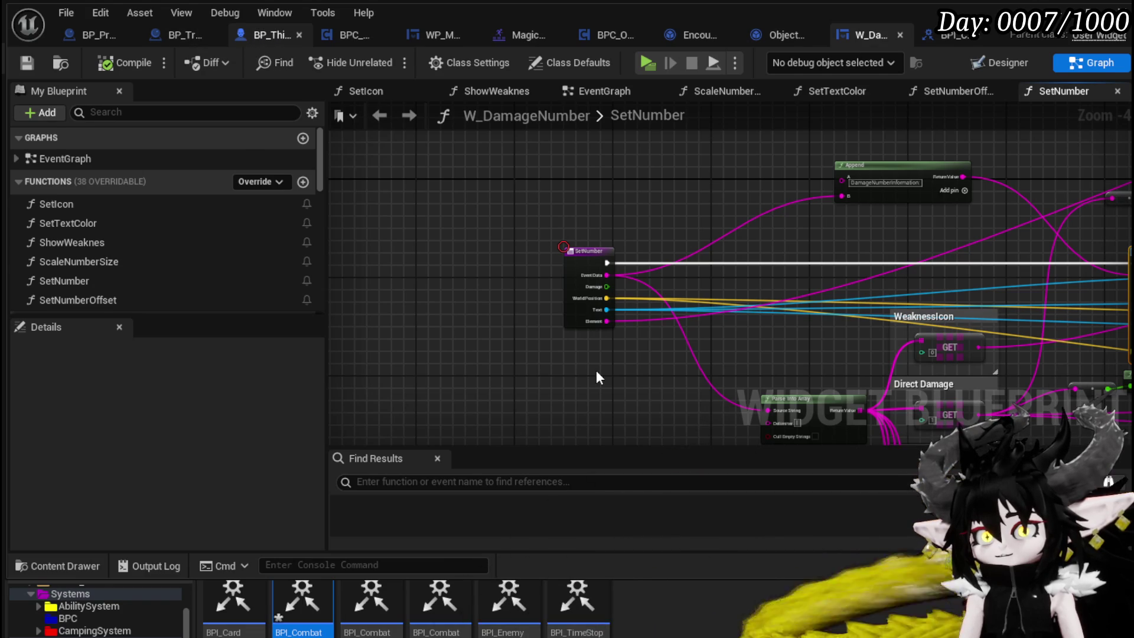
{"action": "scroll", "coordinate": [313, 259], "scroll_direction": "up", "scroll_amount": 2}
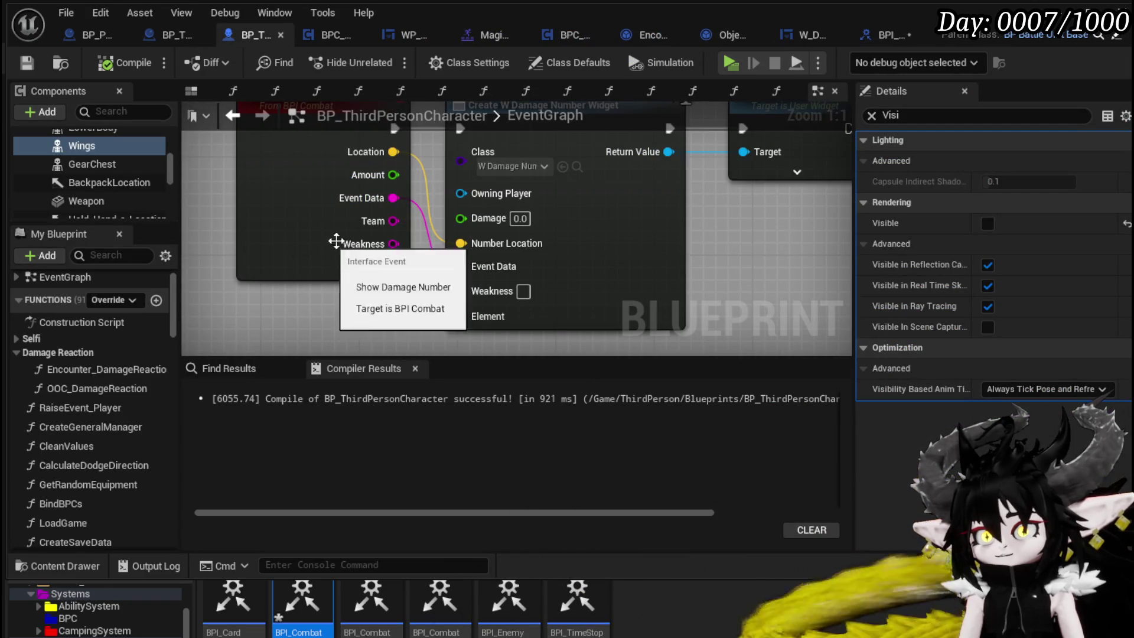
{"action": "left_click", "coordinate": [882, 35]}
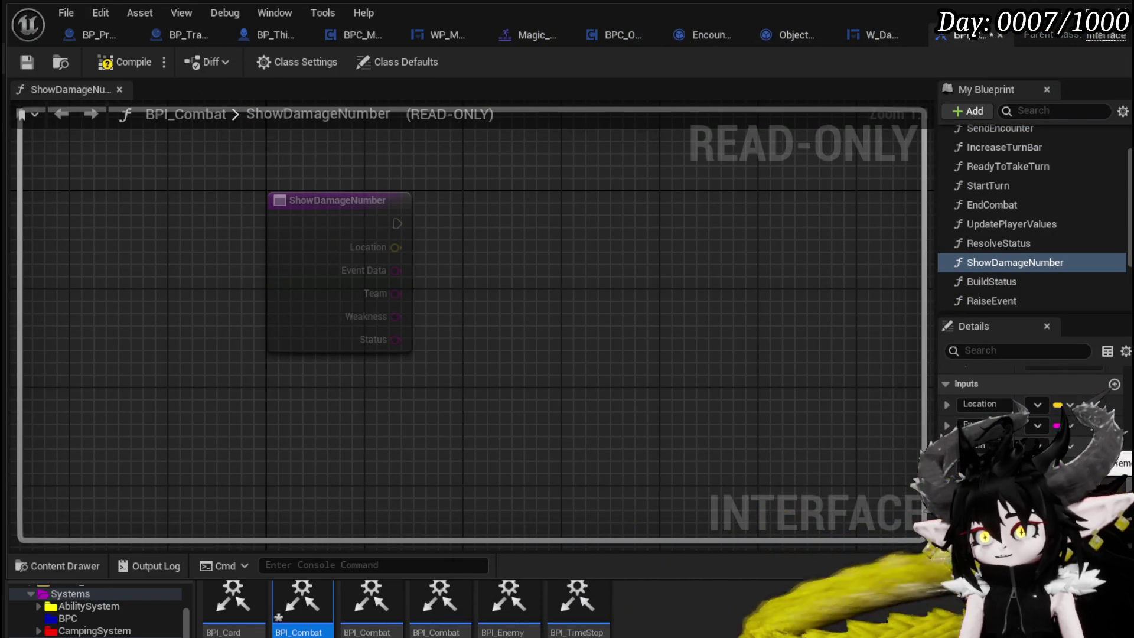
{"action": "left_click", "coordinate": [1116, 463]}
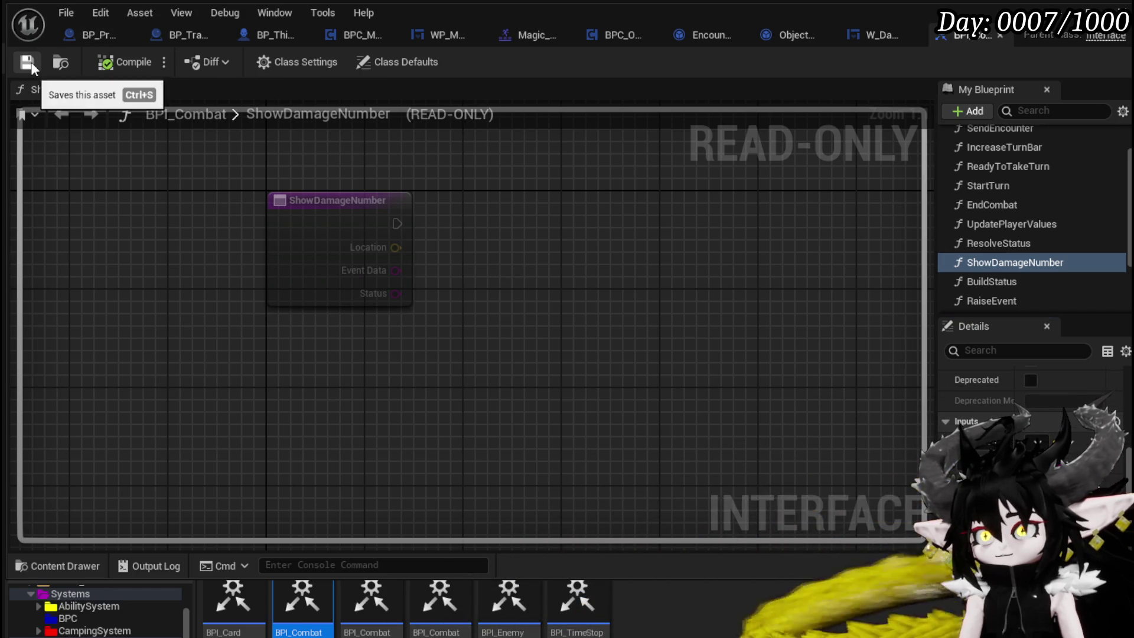
{"action": "left_click", "coordinate": [246, 36]}
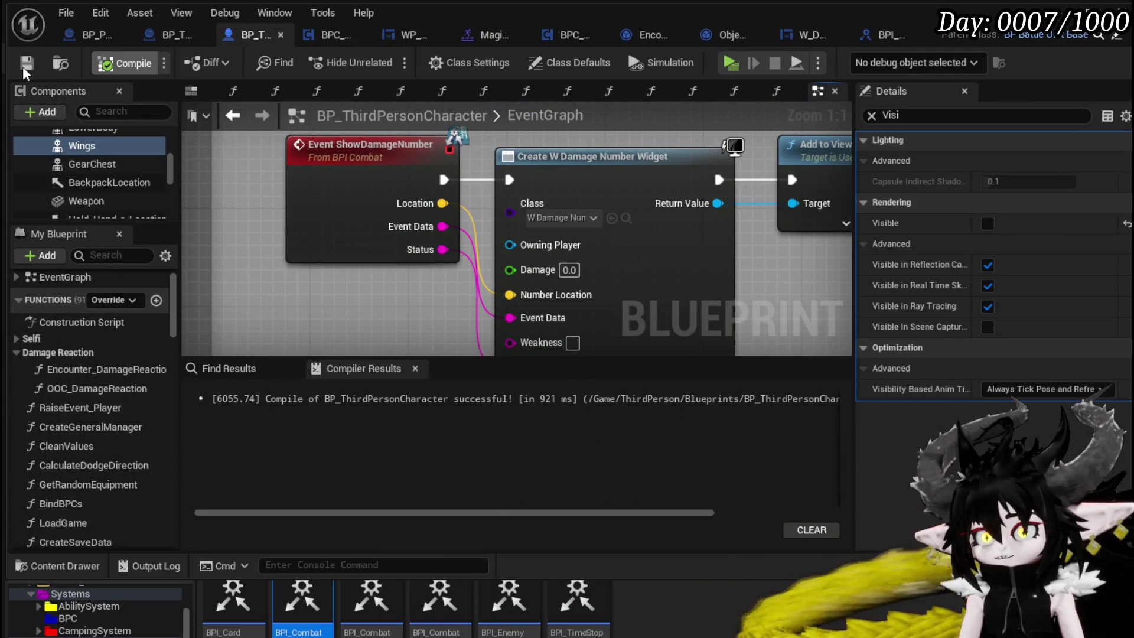
Step: Compile BP_ThirdPersonCharacter and delete the broken Event ShowDamageNumber node from its event graph
{"action": "left_click", "coordinate": [22, 66]}
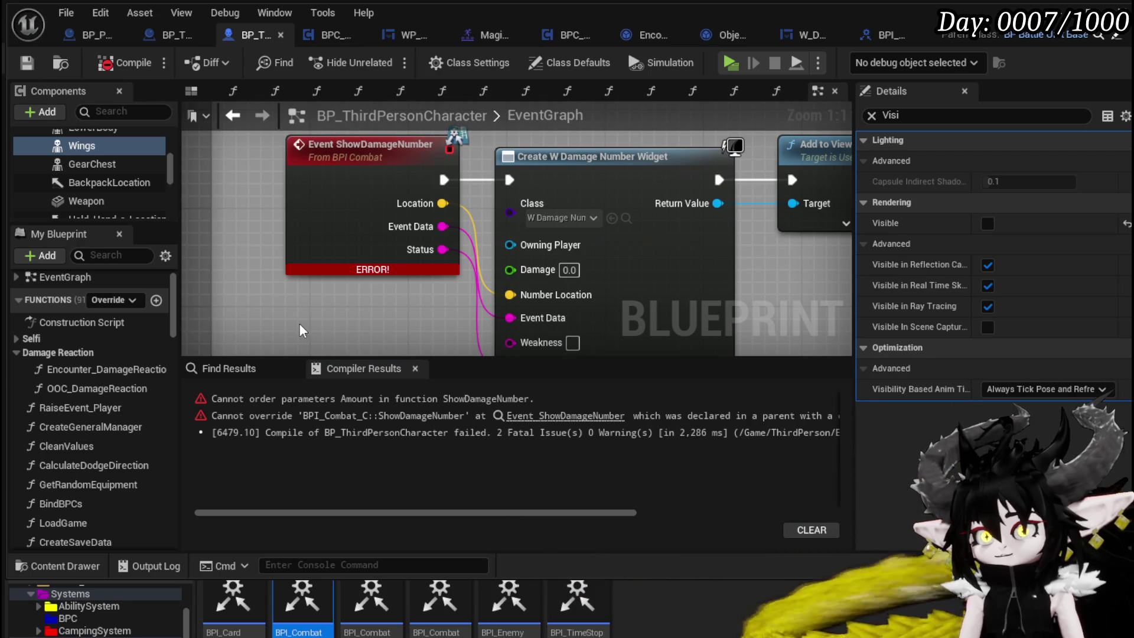
{"action": "scroll", "coordinate": [299, 321], "scroll_direction": "down", "scroll_amount": 2}
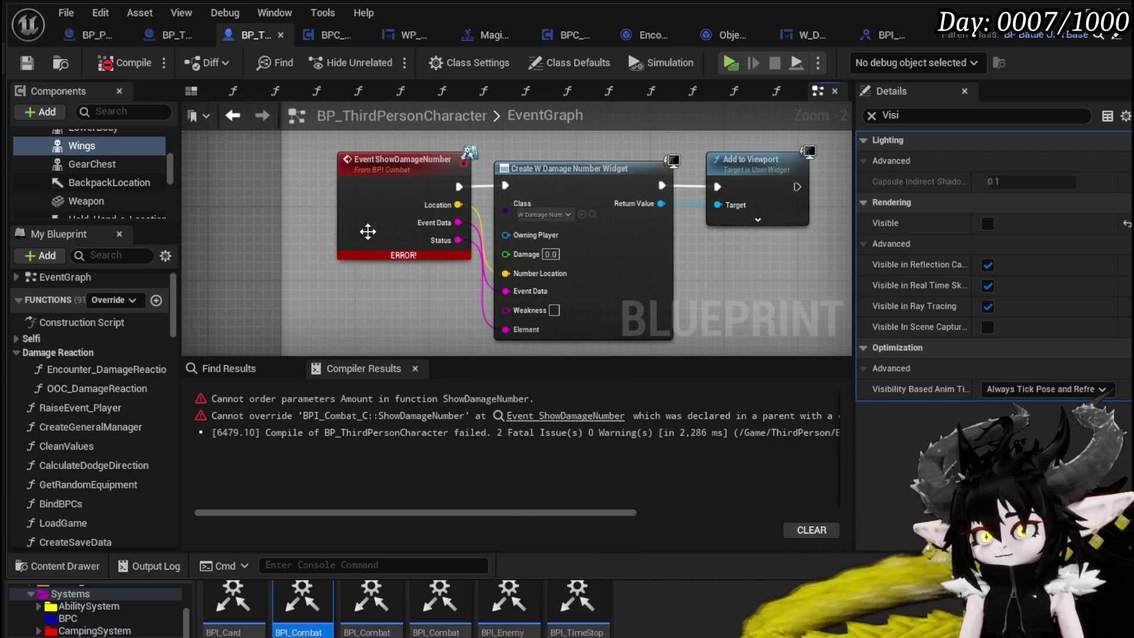
{"action": "left_click", "coordinate": [368, 233]}
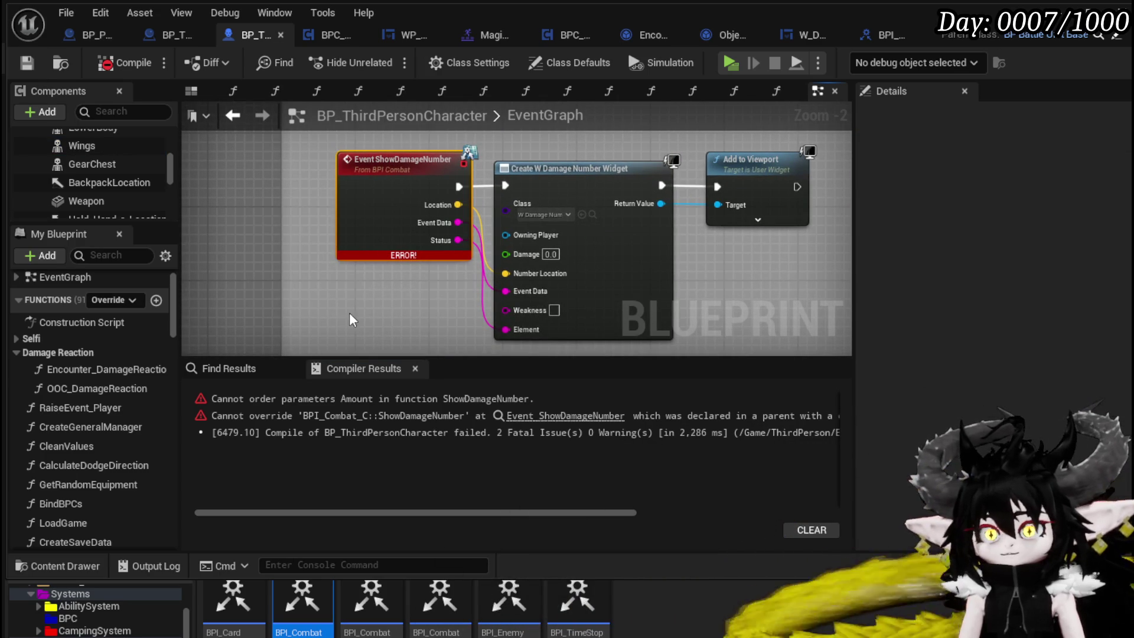
{"action": "key", "text": "Delete"}
{"action": "right_click", "coordinate": [423, 283]}
{"action": "key", "text": "Escape"}
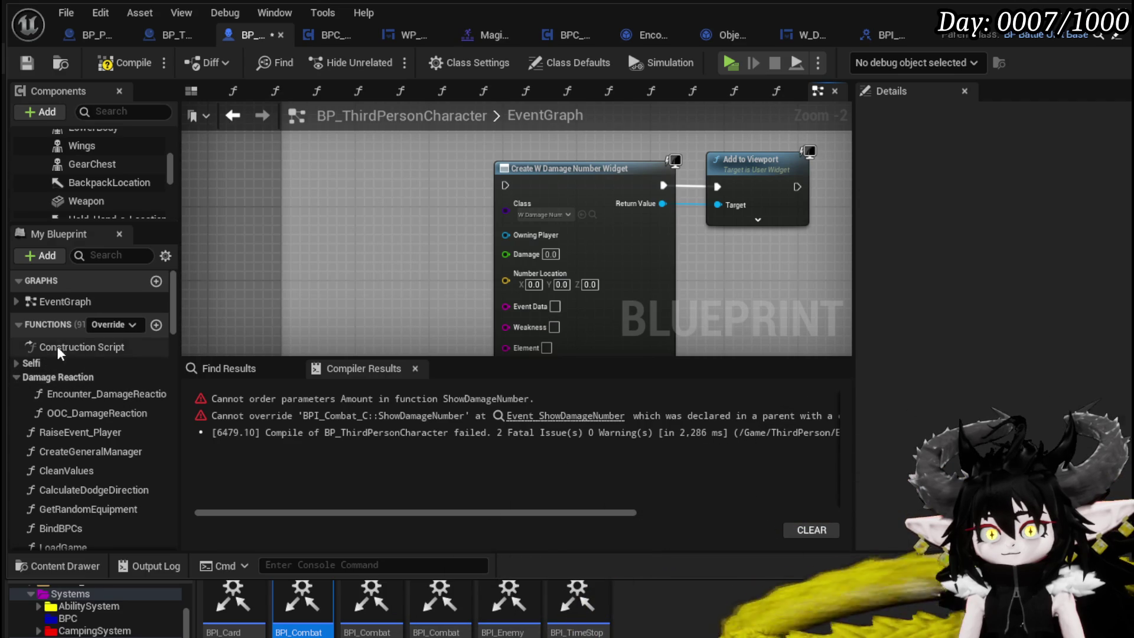
Step: Expand the Interfaces section in My Blueprint and review the implemented interface events
{"action": "scroll", "coordinate": [91, 338], "scroll_direction": "down", "scroll_amount": 3}
{"action": "scroll", "coordinate": [91, 339], "scroll_direction": "down", "scroll_amount": 8}
{"action": "left_click", "coordinate": [22, 363]}
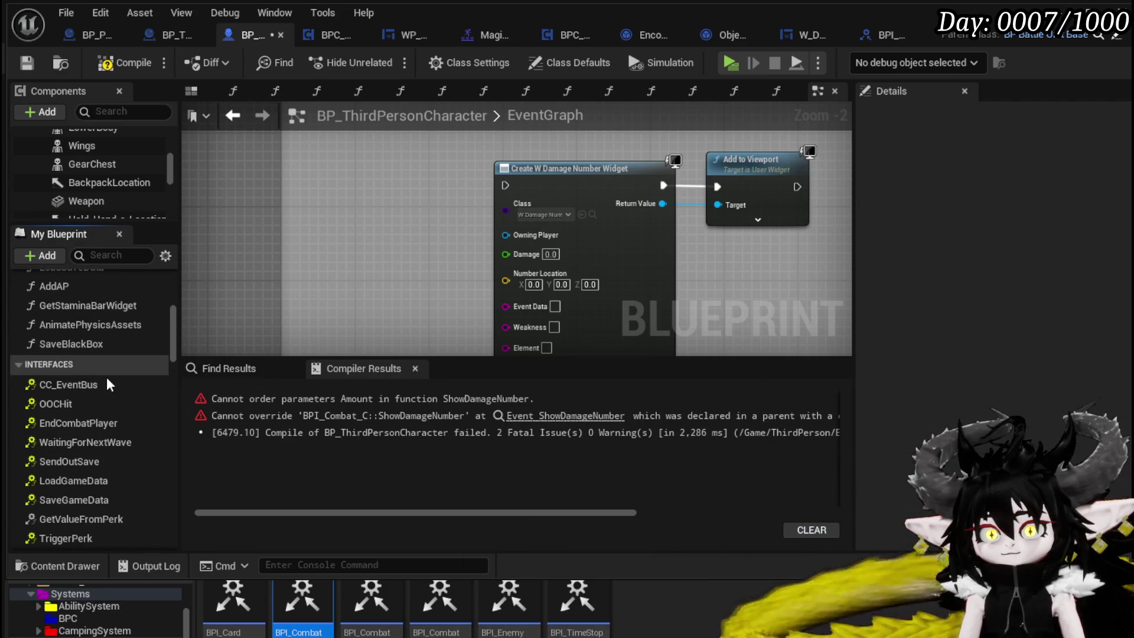
{"action": "scroll", "coordinate": [99, 373], "scroll_direction": "down", "scroll_amount": 1}
{"action": "scroll", "coordinate": [111, 421], "scroll_direction": "down", "scroll_amount": 5}
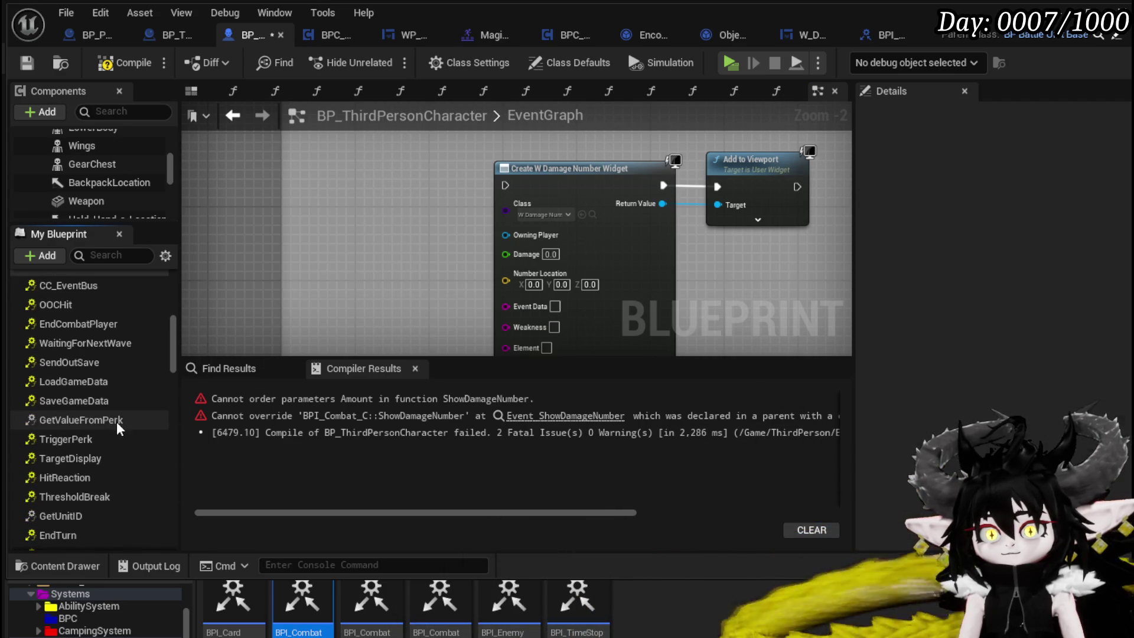
{"action": "scroll", "coordinate": [117, 429], "scroll_direction": "down", "scroll_amount": 6}
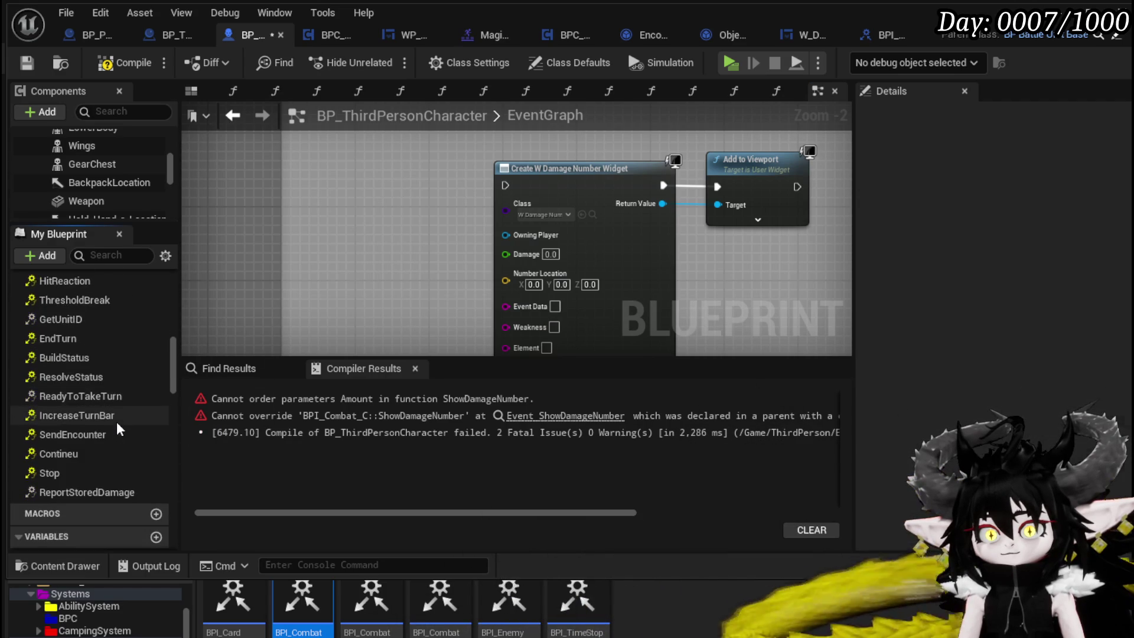
{"action": "scroll", "coordinate": [116, 422], "scroll_direction": "up", "scroll_amount": 6}
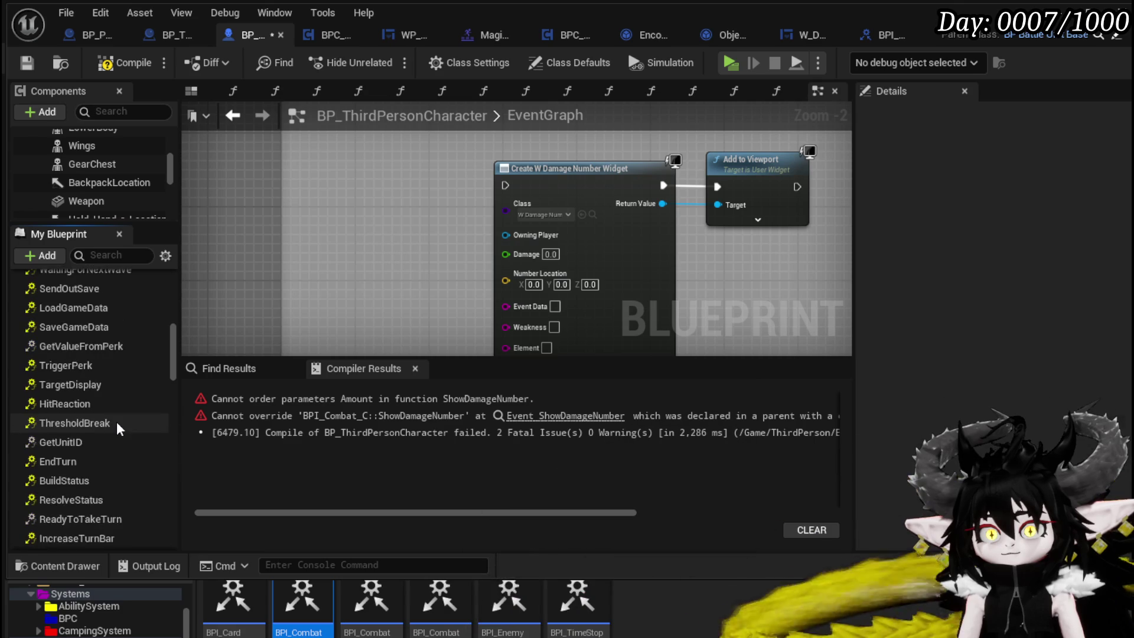
{"action": "scroll", "coordinate": [116, 421], "scroll_direction": "up", "scroll_amount": 3}
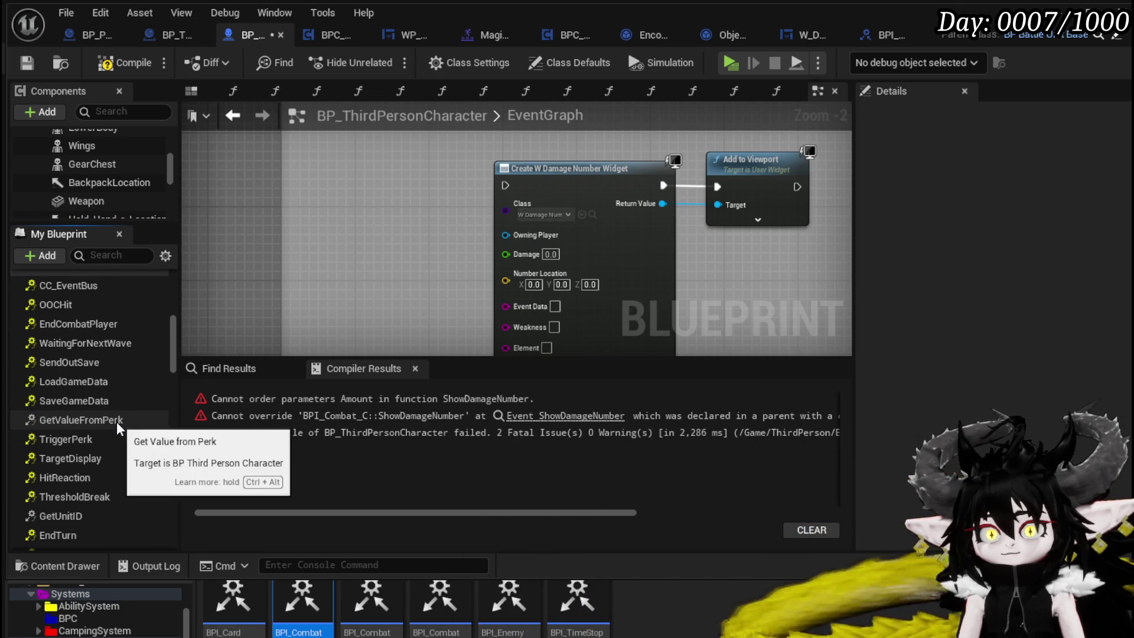
{"action": "scroll", "coordinate": [103, 390], "scroll_direction": "down", "scroll_amount": 1}
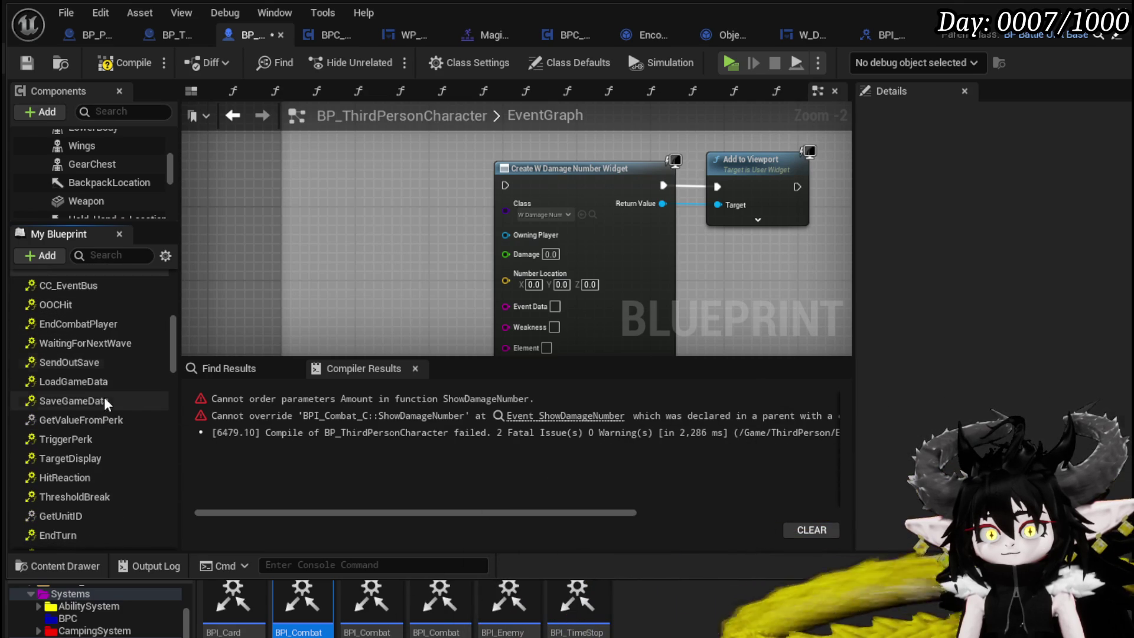
{"action": "scroll", "coordinate": [104, 435], "scroll_direction": "down", "scroll_amount": 4}
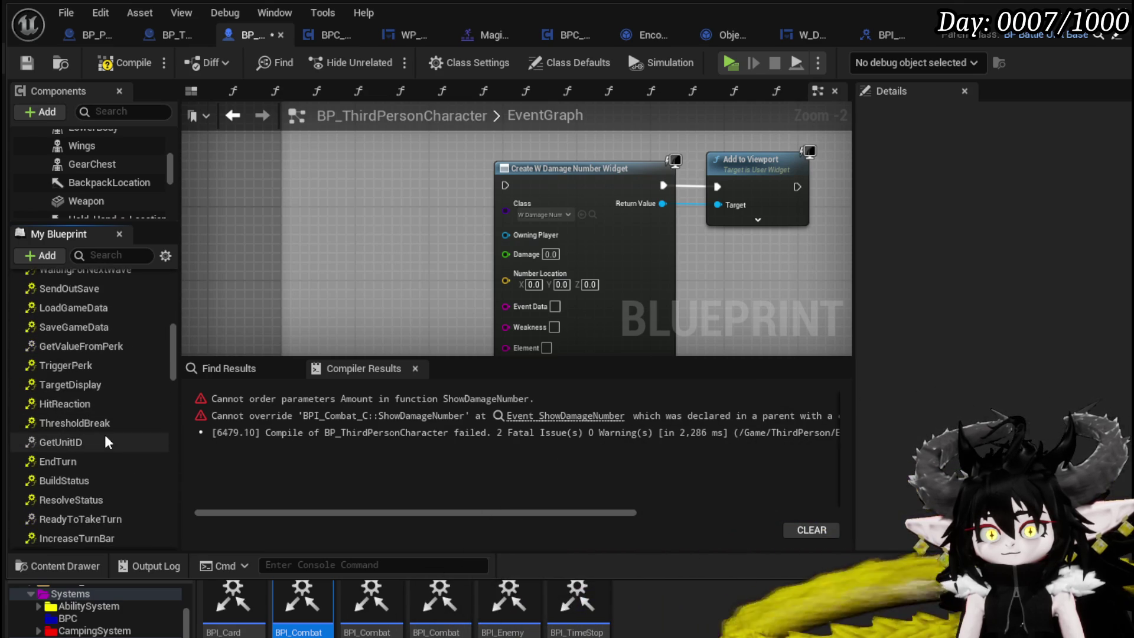
{"action": "scroll", "coordinate": [104, 434], "scroll_direction": "down", "scroll_amount": 3}
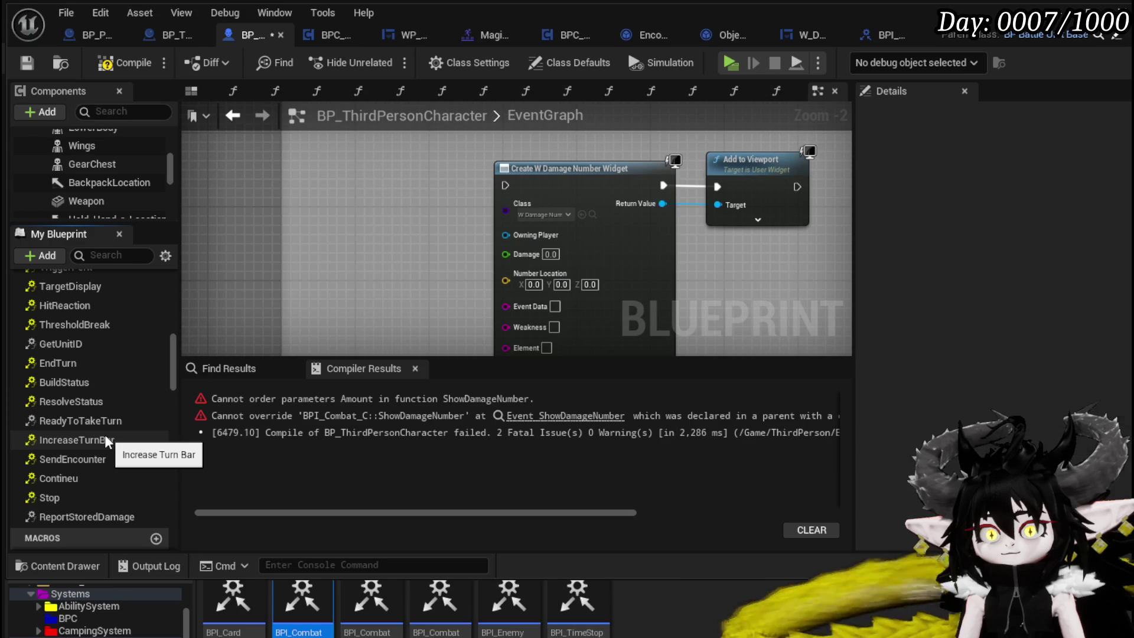
{"action": "scroll", "coordinate": [100, 289], "scroll_direction": "up", "scroll_amount": 3}
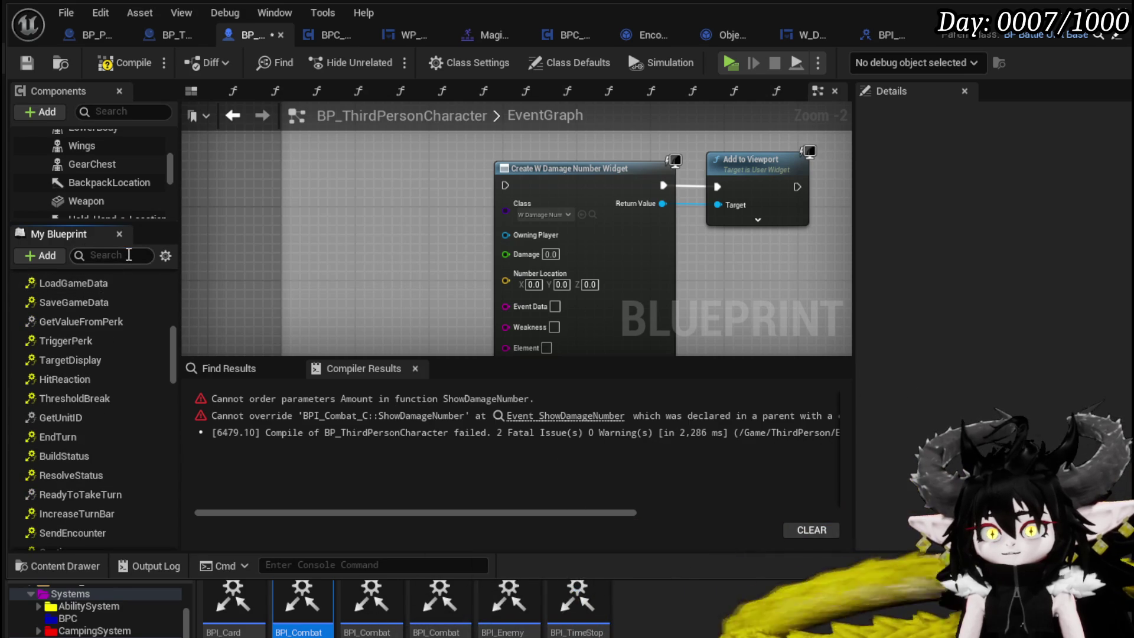
Step: Search for 'show', then recompile and save the character blueprint
{"action": "type", "text": "show"}
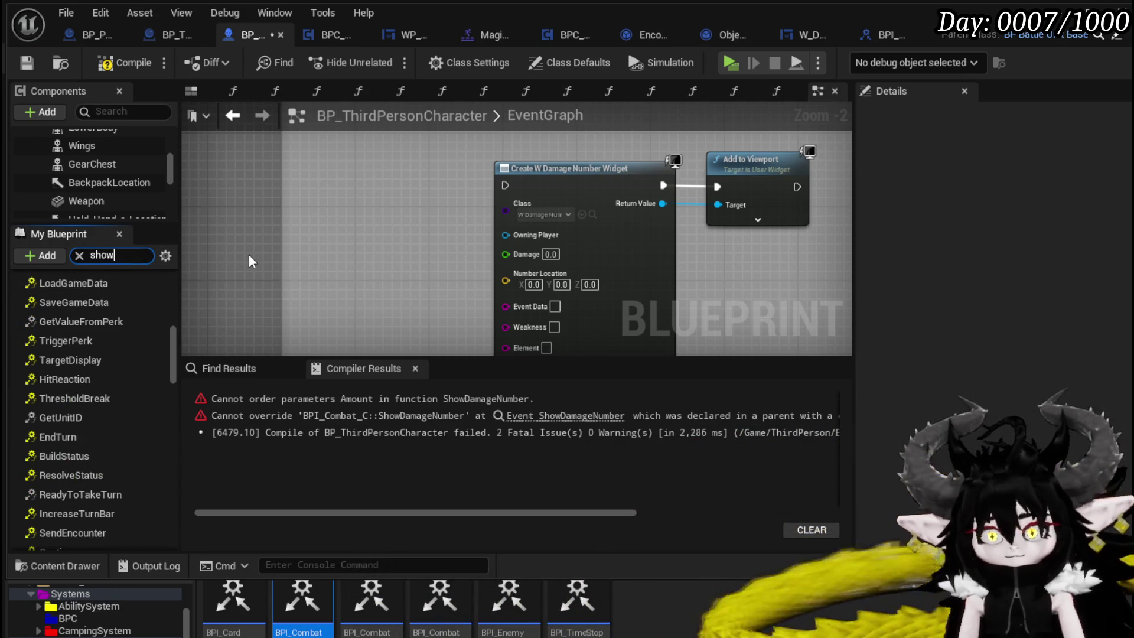
{"action": "left_click", "coordinate": [287, 243]}
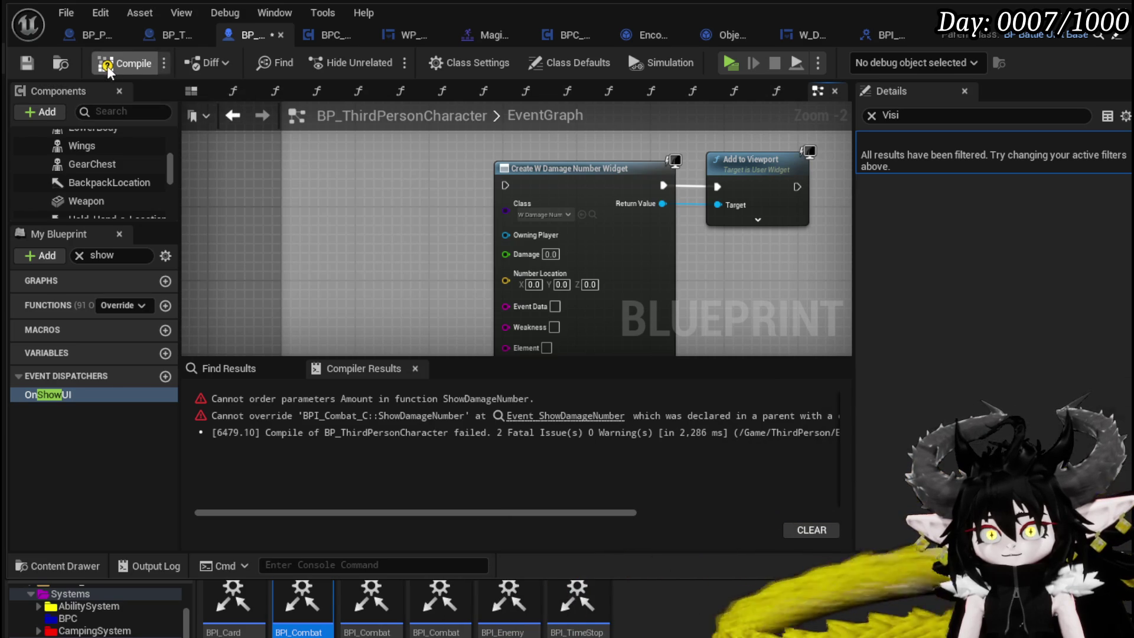
{"action": "left_click", "coordinate": [27, 61]}
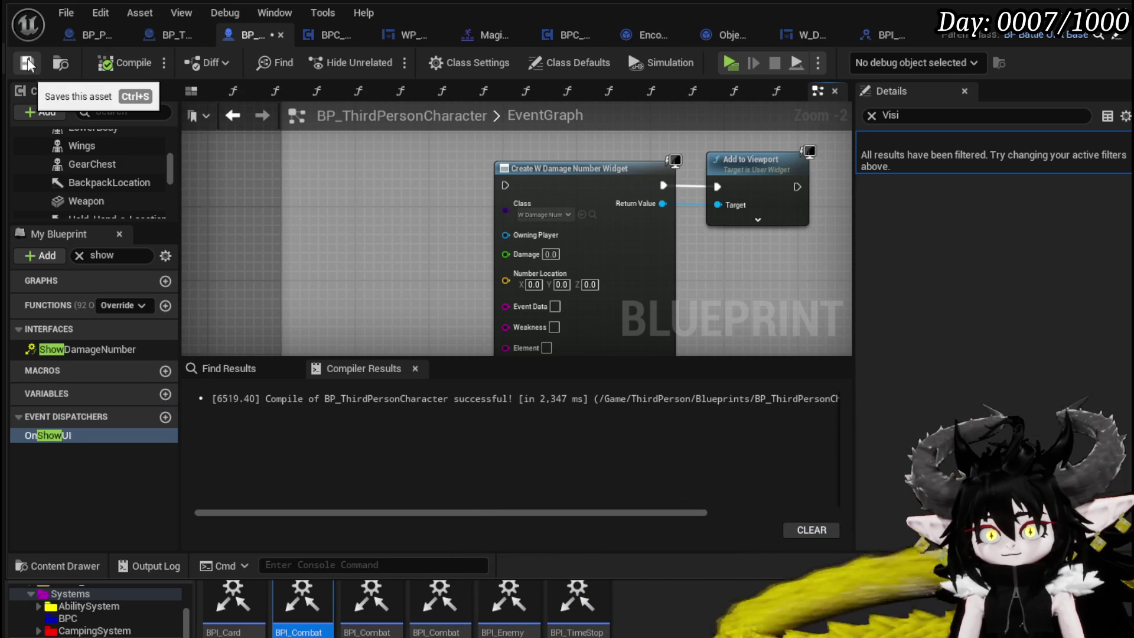
{"action": "left_click", "coordinate": [117, 349]}
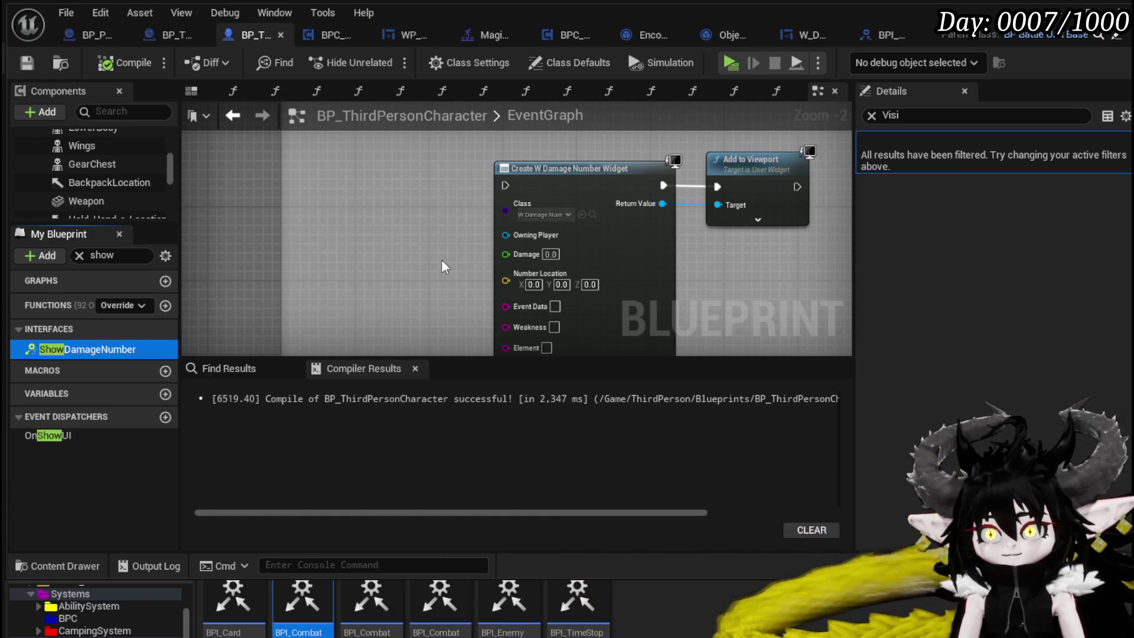
Step: Remove the re-added errored Event ShowDamageNumber node and recompile the character blueprint cleanly with F7
{"action": "key", "text": "Return"}
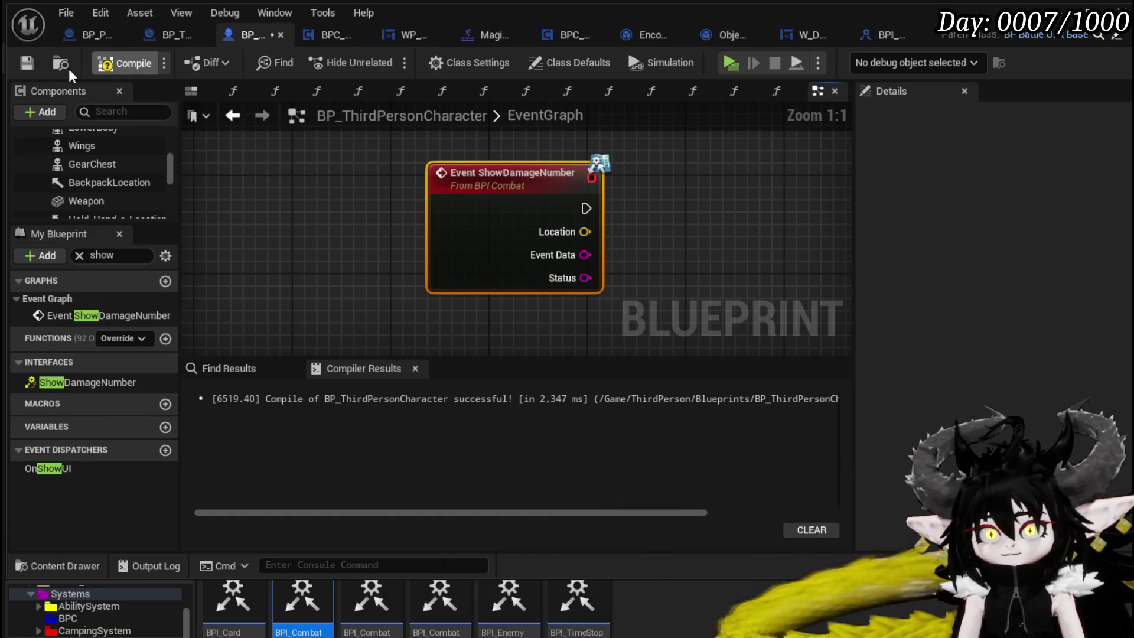
{"action": "left_click", "coordinate": [27, 62]}
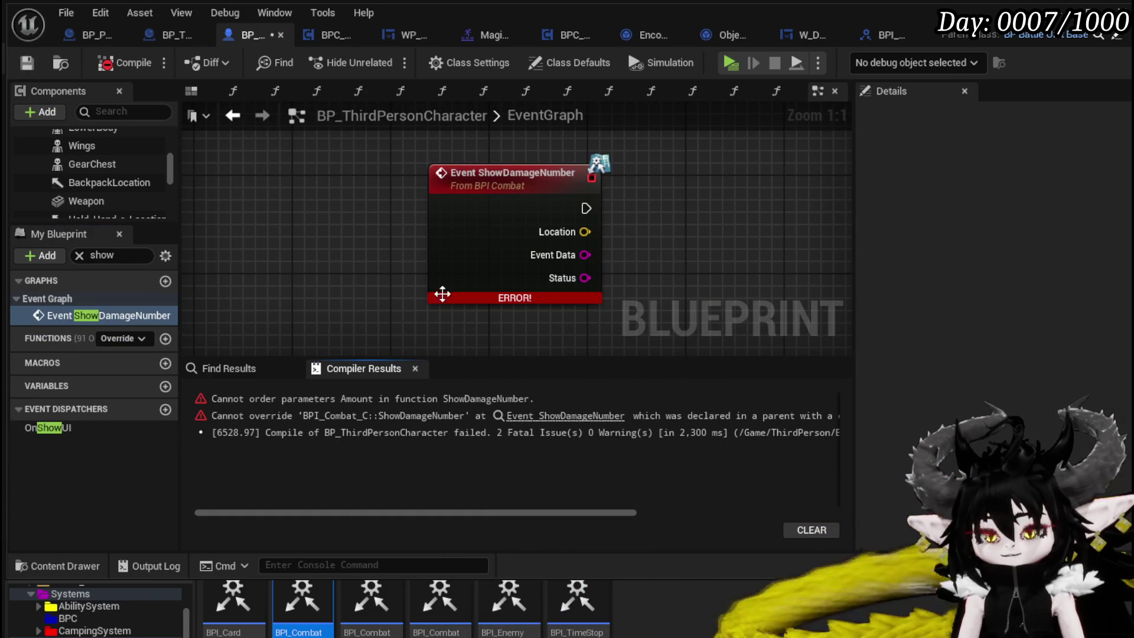
{"action": "mouse_move", "coordinate": [363, 242]}
{"action": "left_mouse_down"}
{"action": "mouse_move", "coordinate": [555, 253]}
{"action": "mouse_move", "coordinate": [621, 227]}
{"action": "left_mouse_up"}
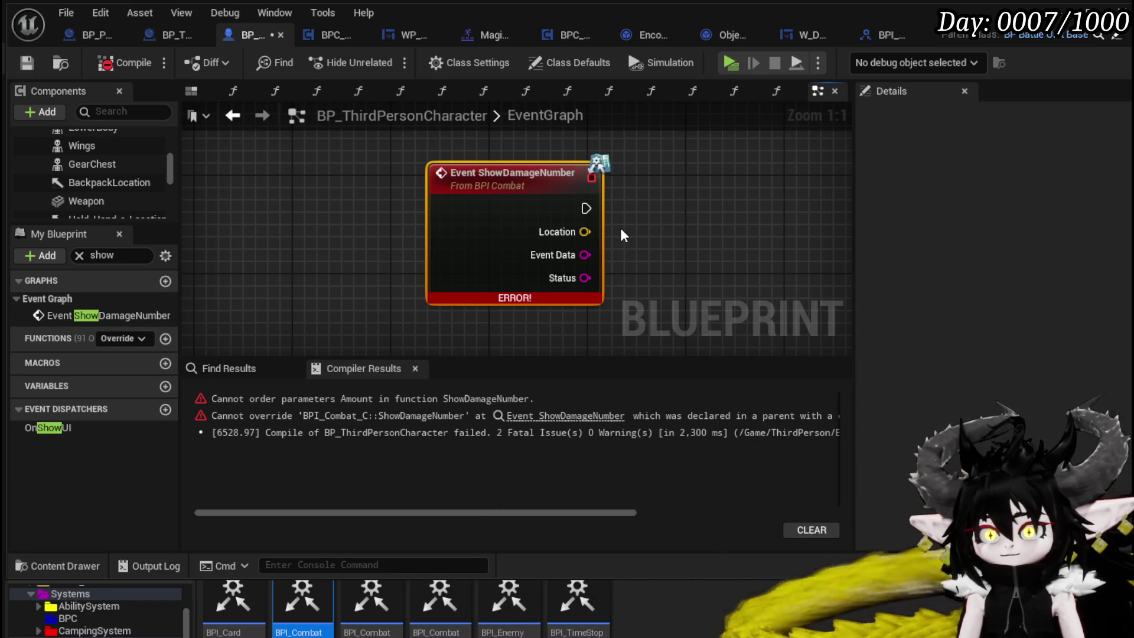
{"action": "key", "text": "Delete"}
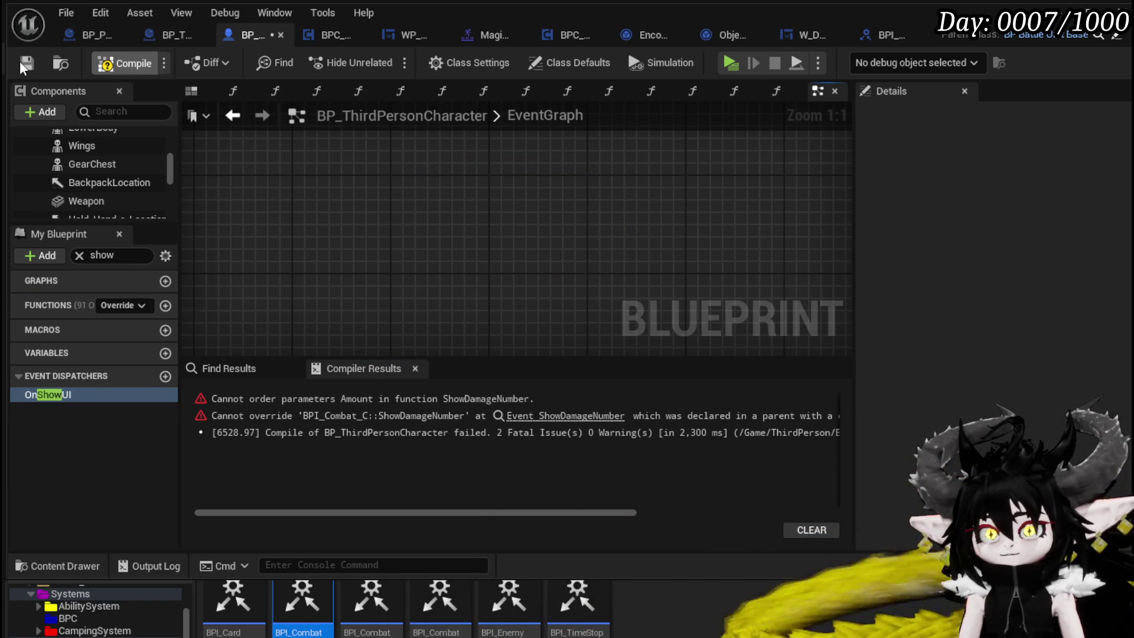
{"action": "key", "text": "F7"}
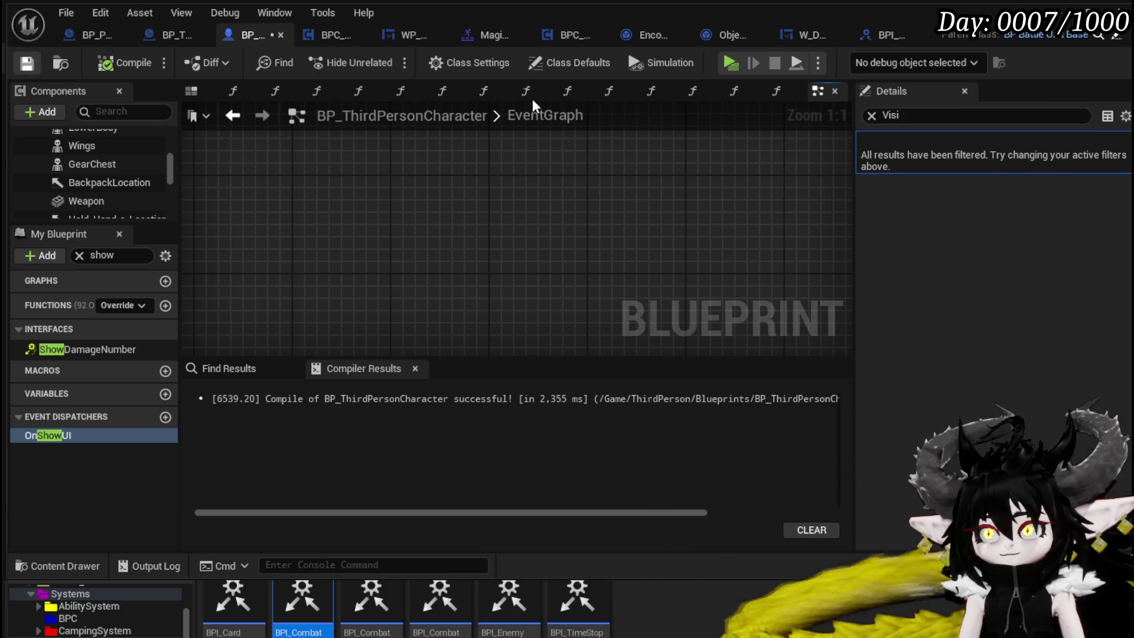
{"action": "left_click", "coordinate": [1098, 34]}
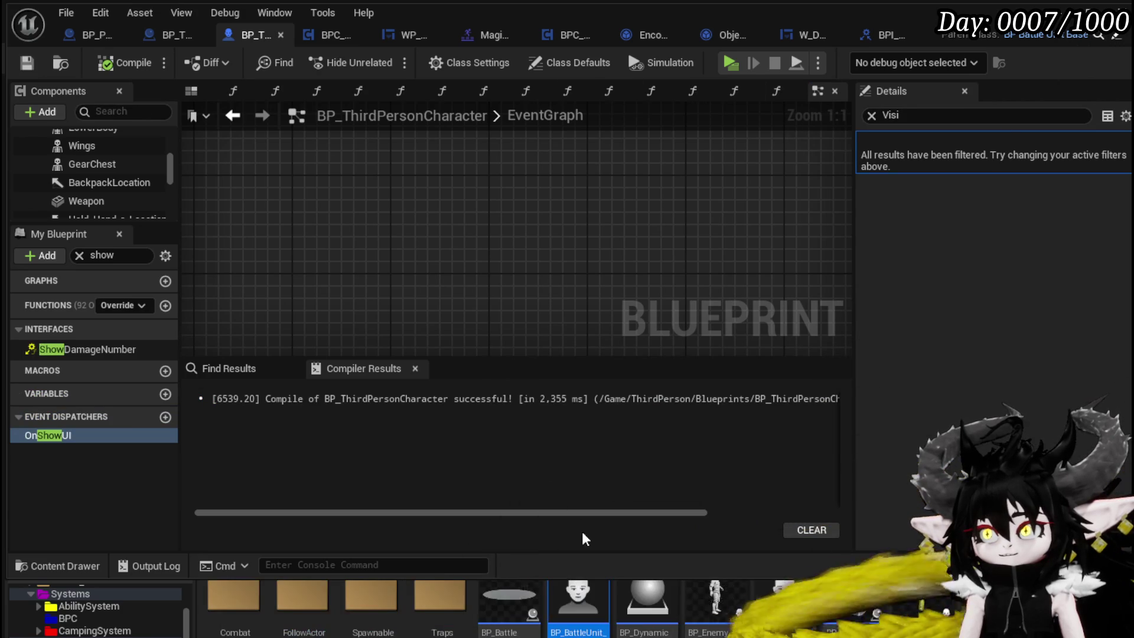
Step: Open BP_BattleUnit_Base, compile and save it, and expand its Interfaces list showing ShowDamageNumber
{"action": "double_click", "coordinate": [563, 588]}
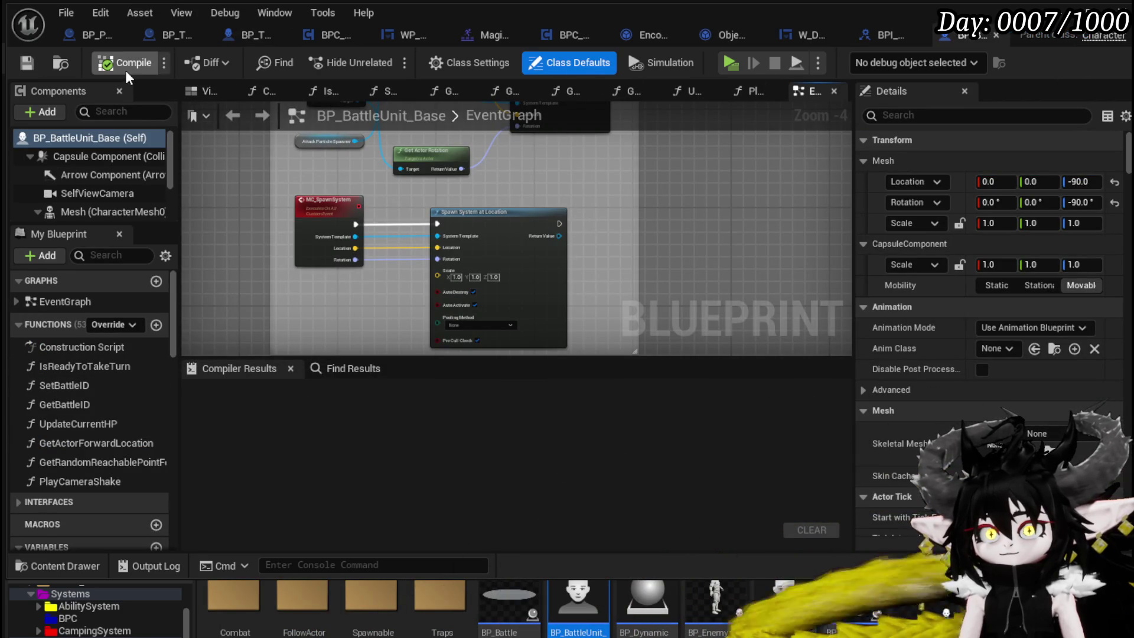
{"action": "left_click", "coordinate": [26, 62]}
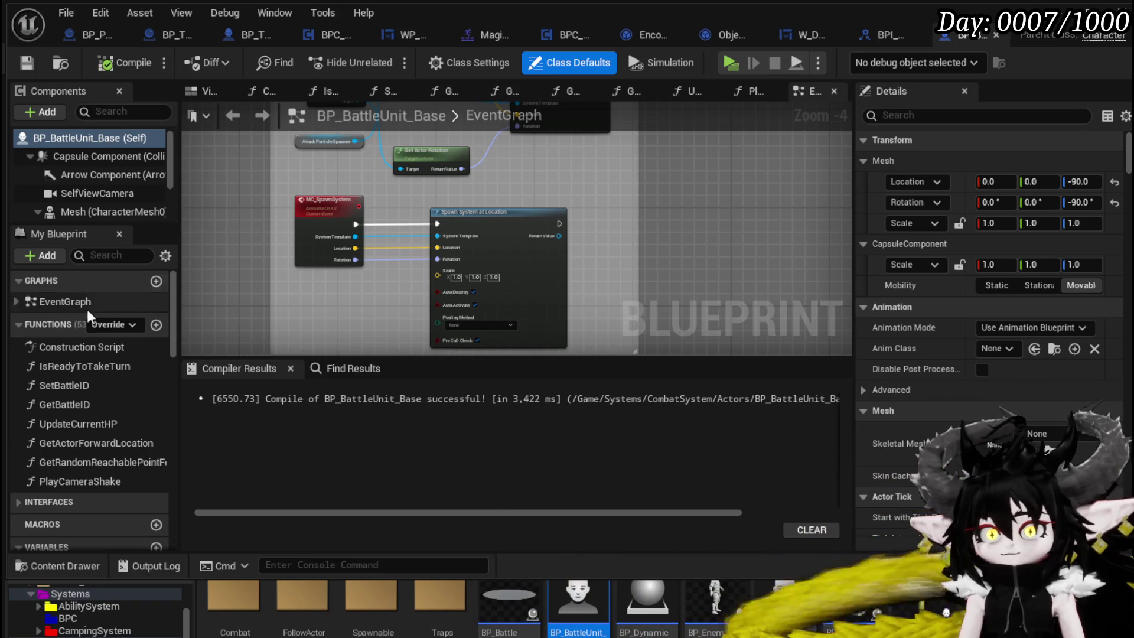
{"action": "scroll", "coordinate": [37, 426], "scroll_direction": "down", "scroll_amount": 3}
{"action": "left_click", "coordinate": [37, 426]}
{"action": "scroll", "coordinate": [122, 422], "scroll_direction": "down", "scroll_amount": 5}
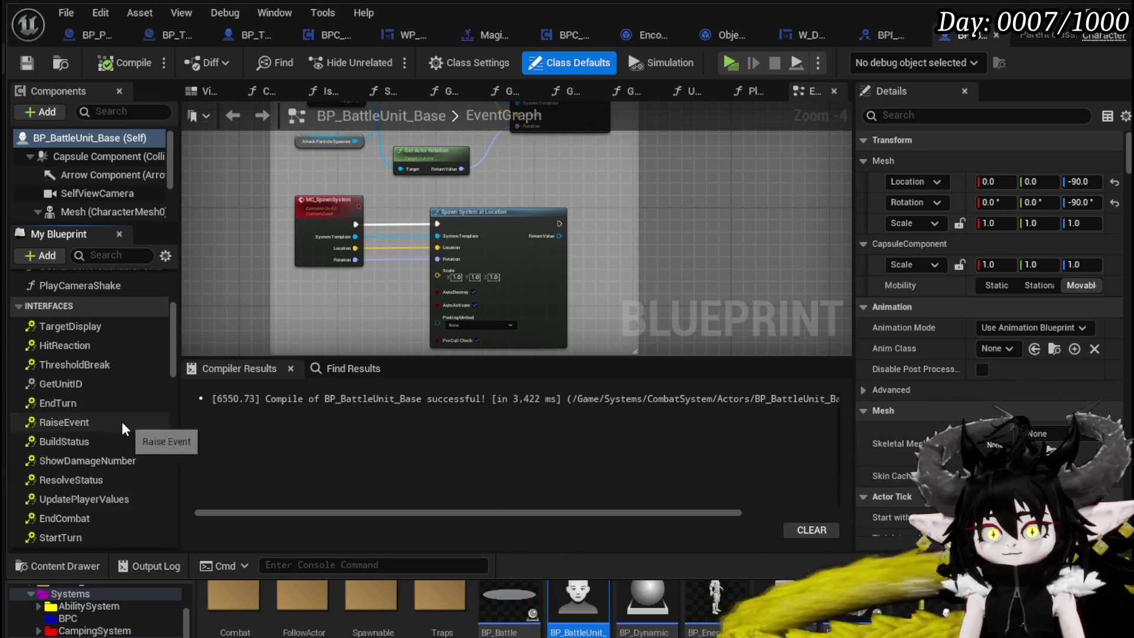